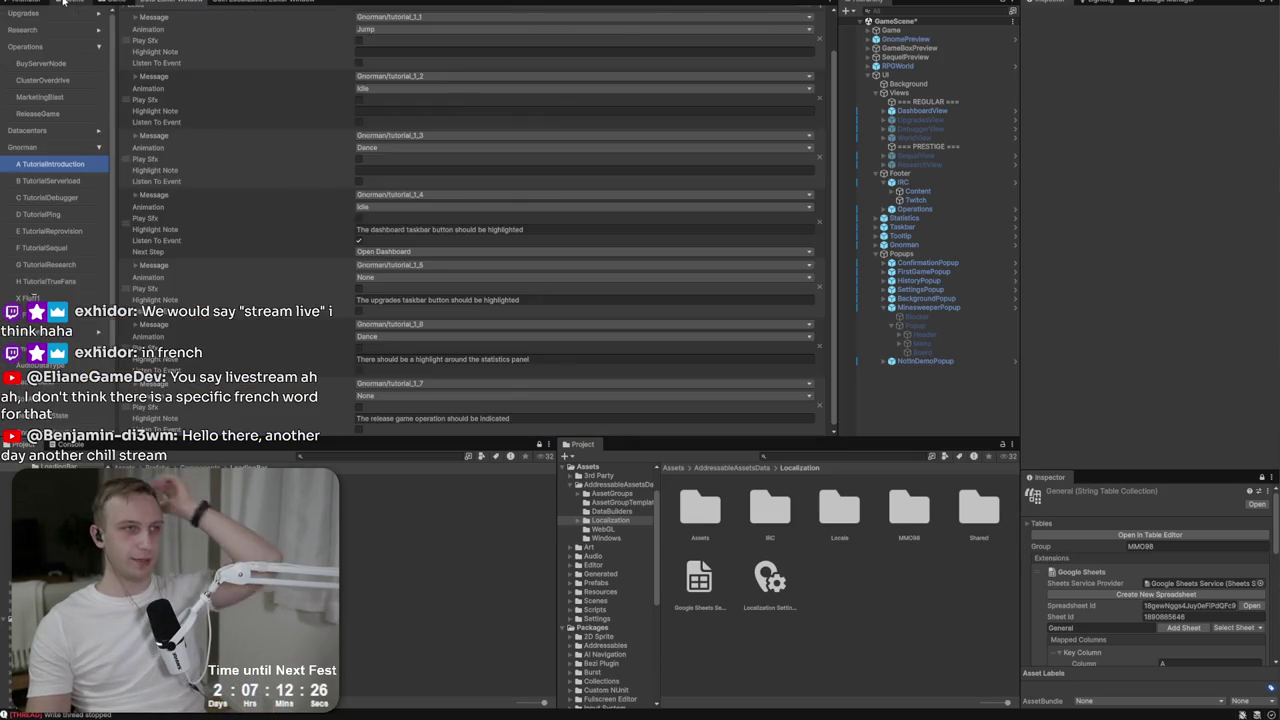
Leave the running game, view the Scene, and open the data editor on Gnorman's TutorialIntroduction steps.
click(170, 2)
click(63, 3)
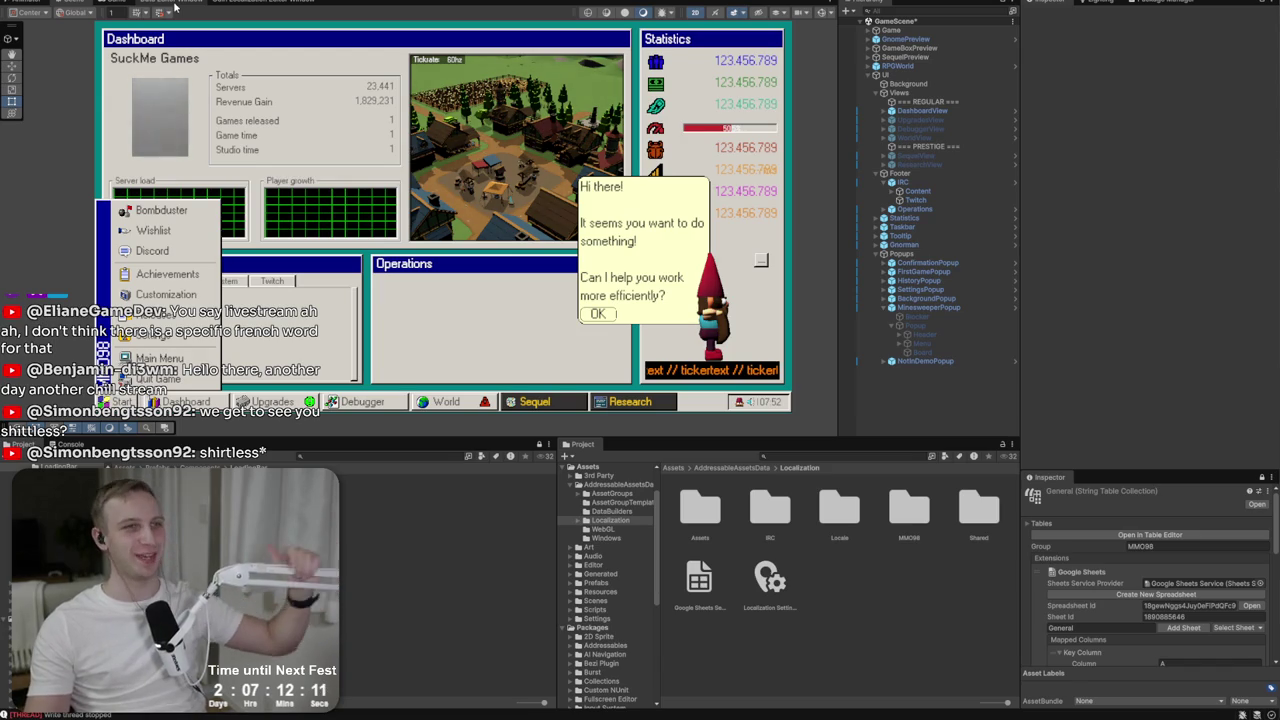
click(175, 5)
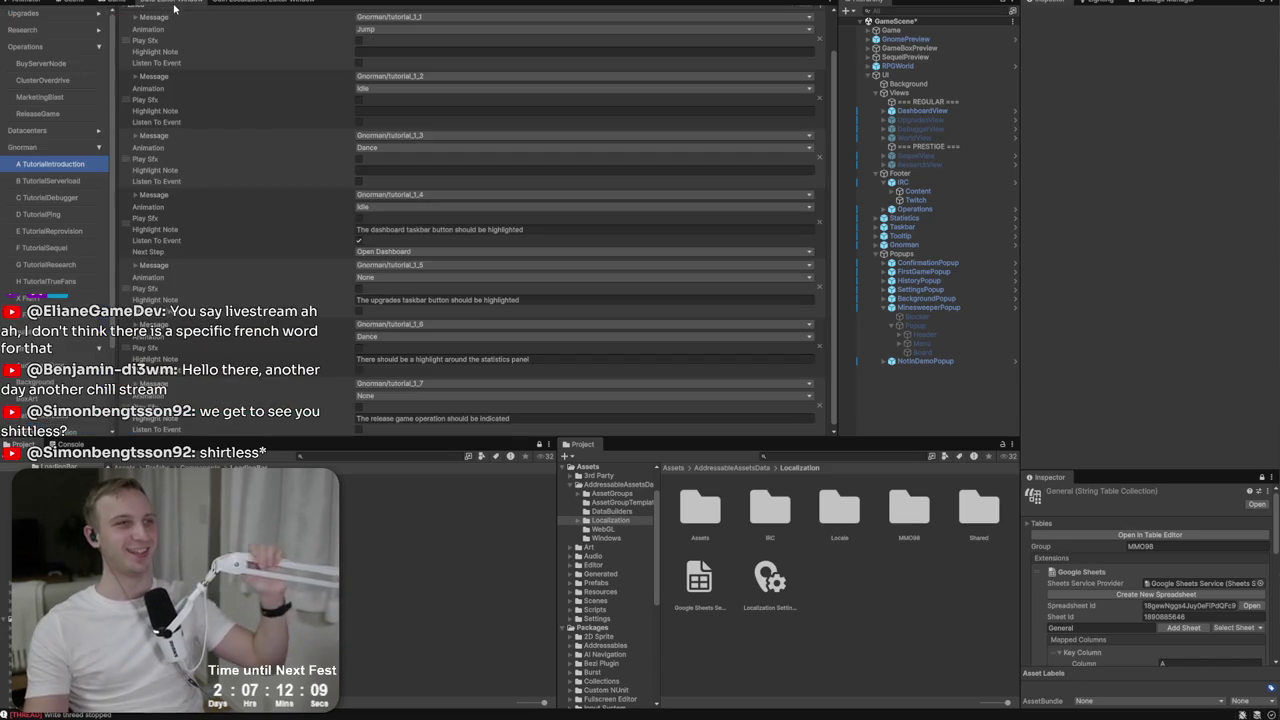
Go from Research to Upgrades in the data editor sidebar to list upgrade costs and modifiers.
click(64, 29)
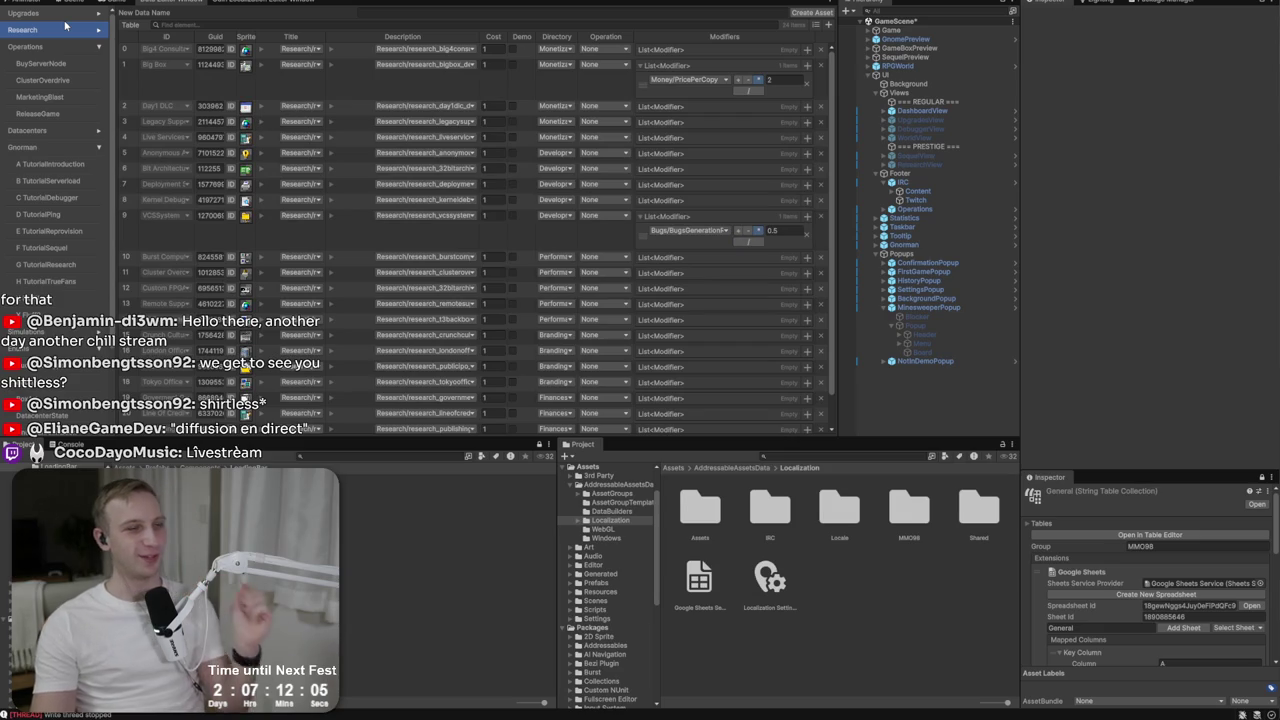
click(65, 17)
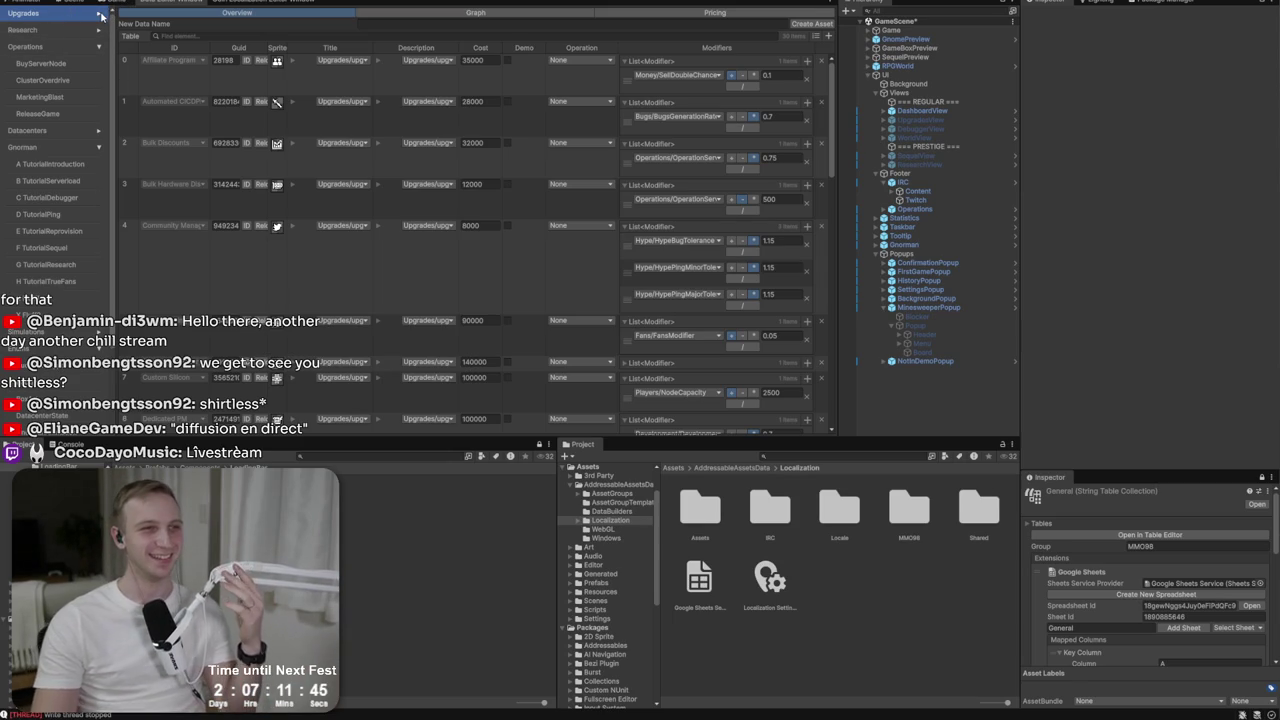
Expand Upgrades, switch to the Pricing graph and pan to centre the 5.0K–220.0K colour-coded nodes.
click(101, 15)
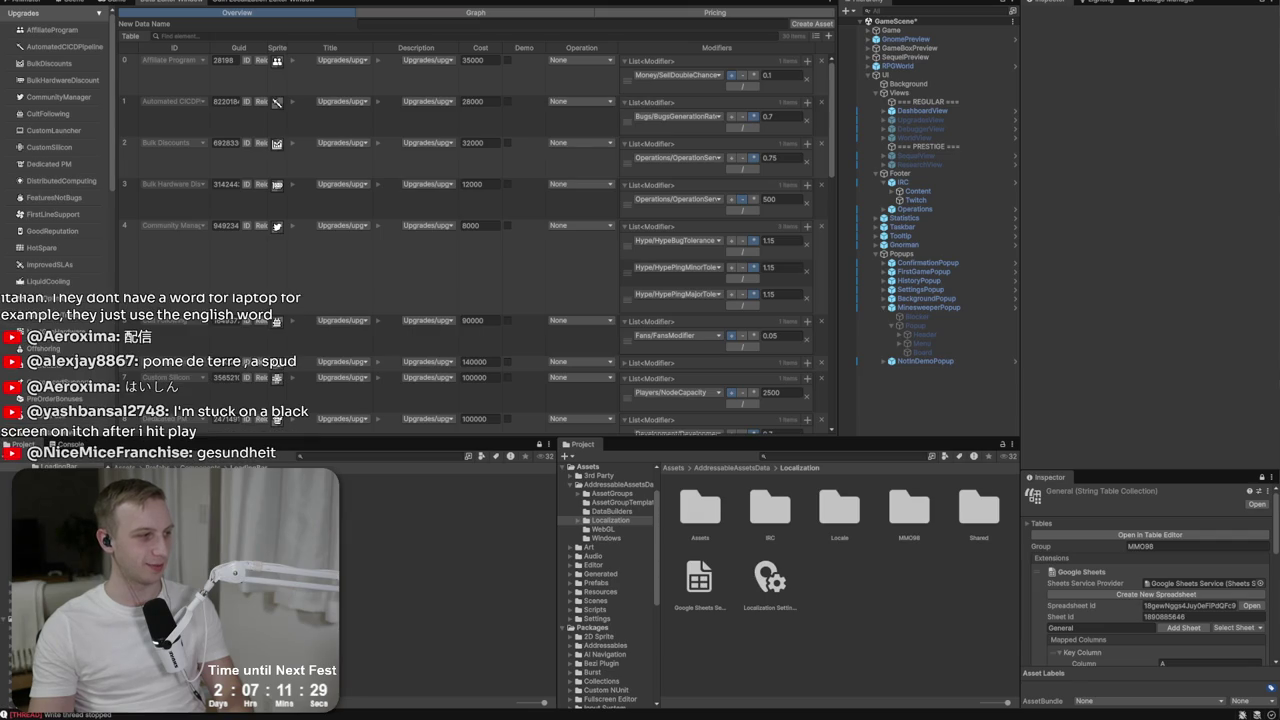
click(624, 14)
drag(339, 229, 509, 274)
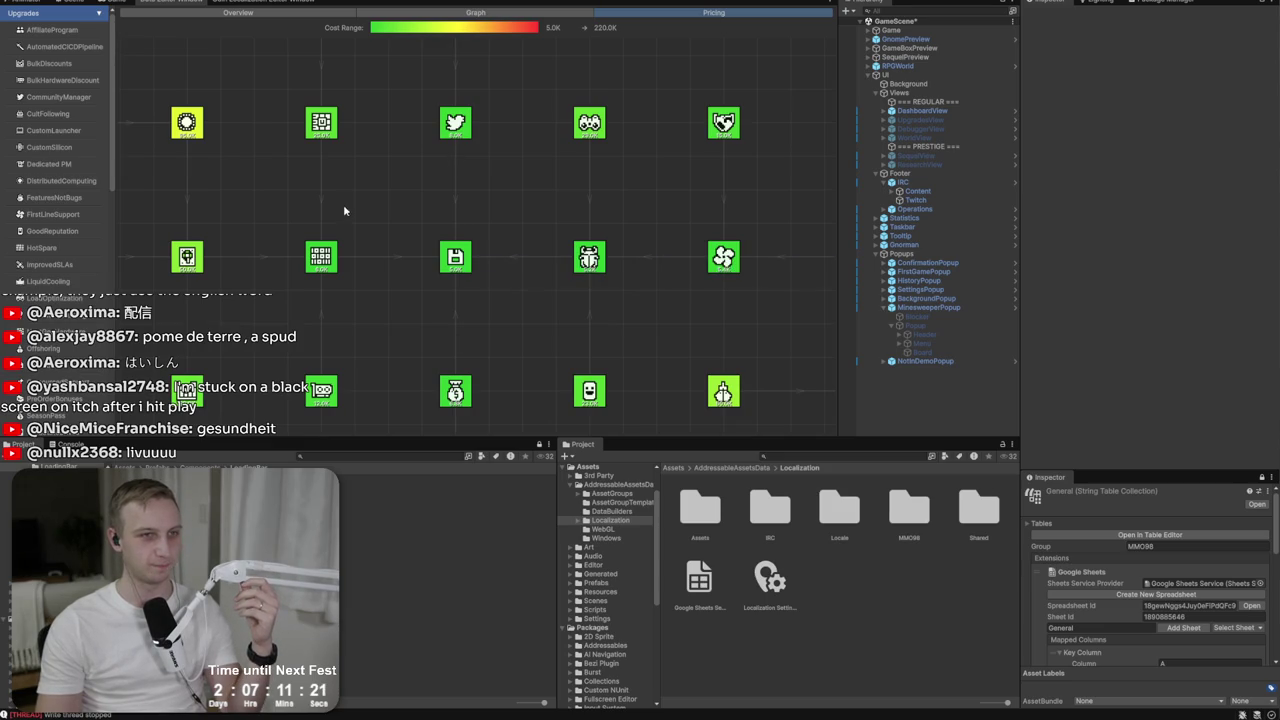
Find Unit Testing in the pricing graph and delete its Operations modifier, keeping BugsGenerationRate 0.8.
mouse_move(437, 270)
mouse_down()
mouse_move(382, 461)
mouse_move(439, 461)
mouse_move(365, 432)
mouse_move(331, 386)
mouse_move(328, 458)
mouse_up()
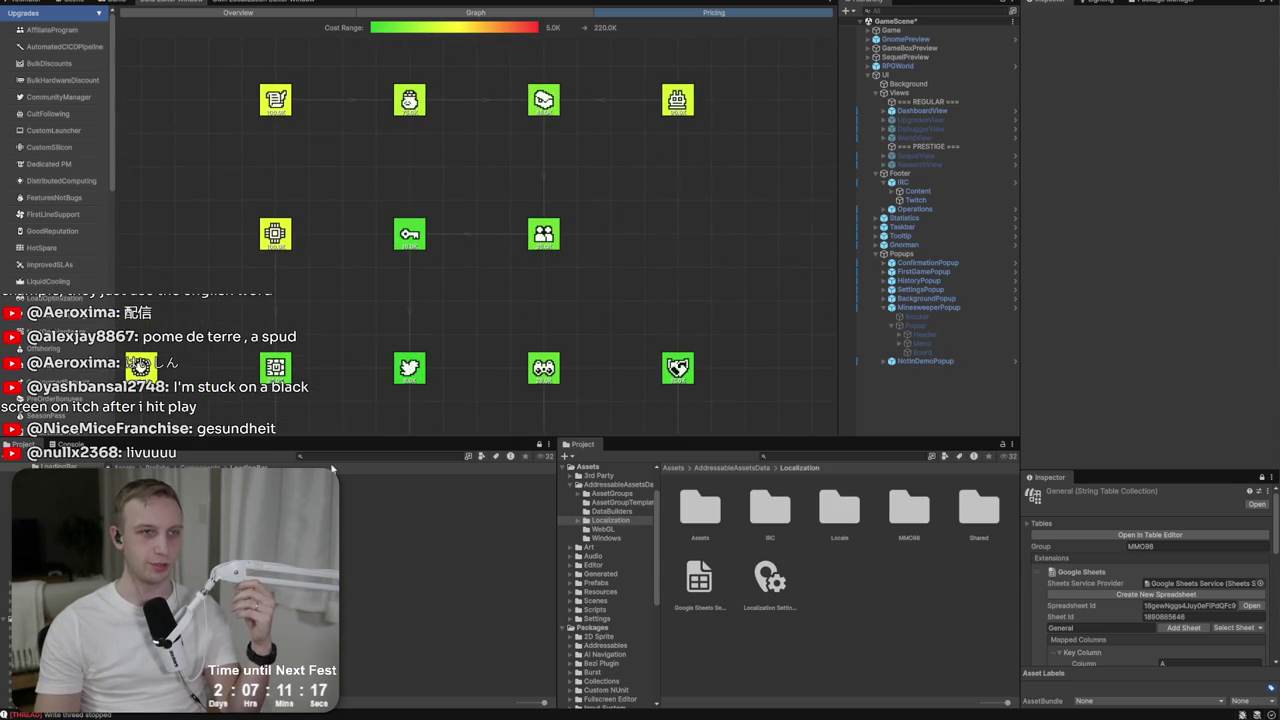
drag(406, 297, 294, 158)
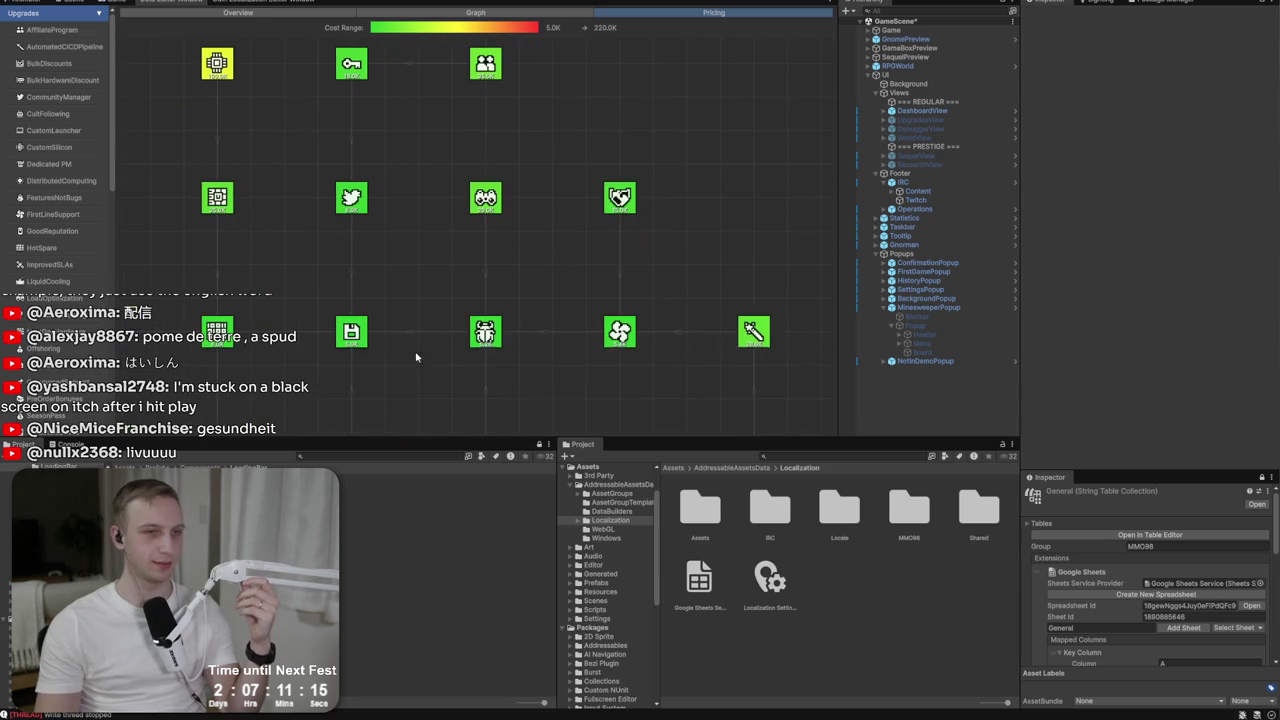
click(484, 328)
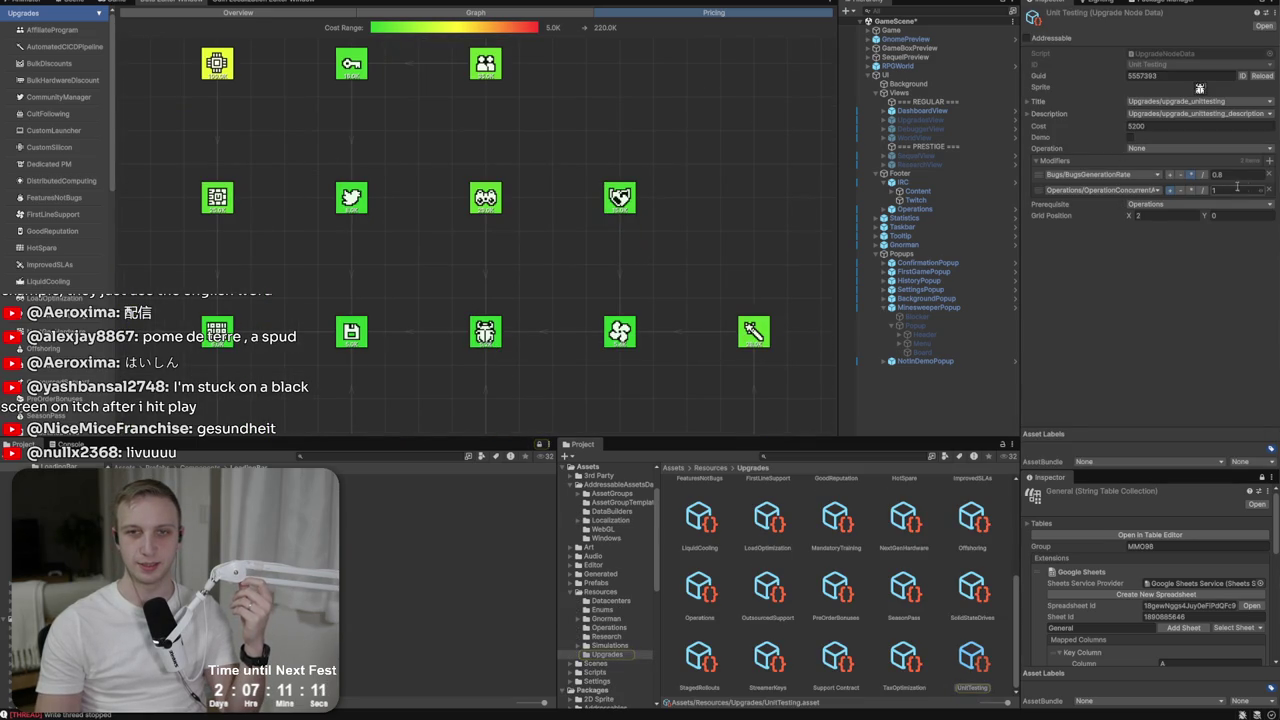
click(1269, 190)
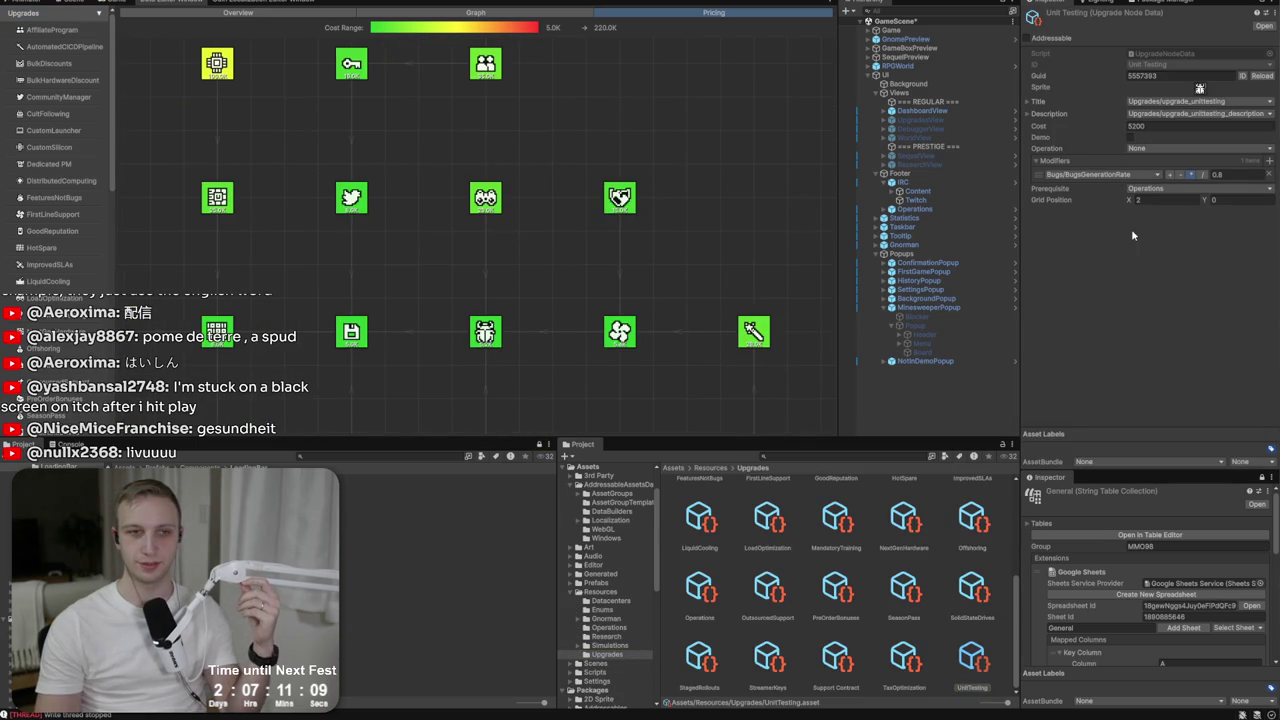
Open First Line Support's data, then bring the 'eins zwei polizei' browser results forward.
click(617, 331)
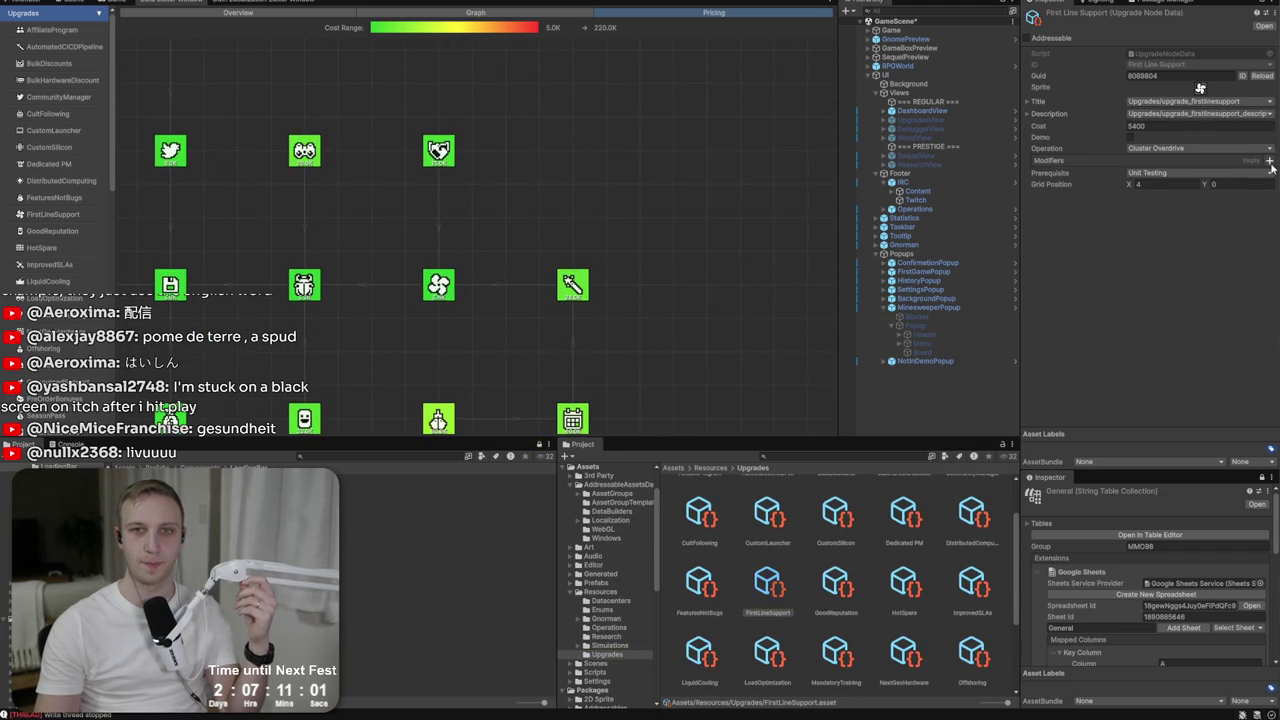
mouse_move(743, 392)
mouse_down()
mouse_move(743, 294)
mouse_move(686, 296)
mouse_up()
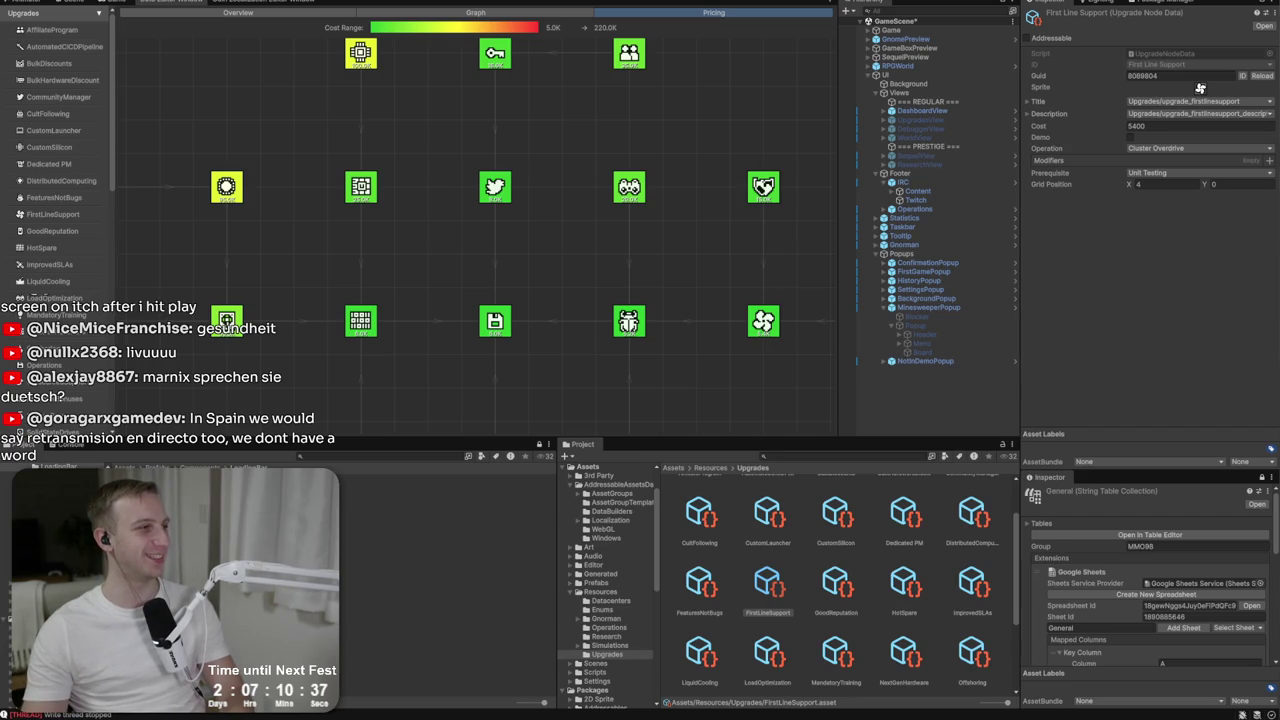
key(alt+Tab)
drag(640, 238, 706, 249)
click(704, 244)
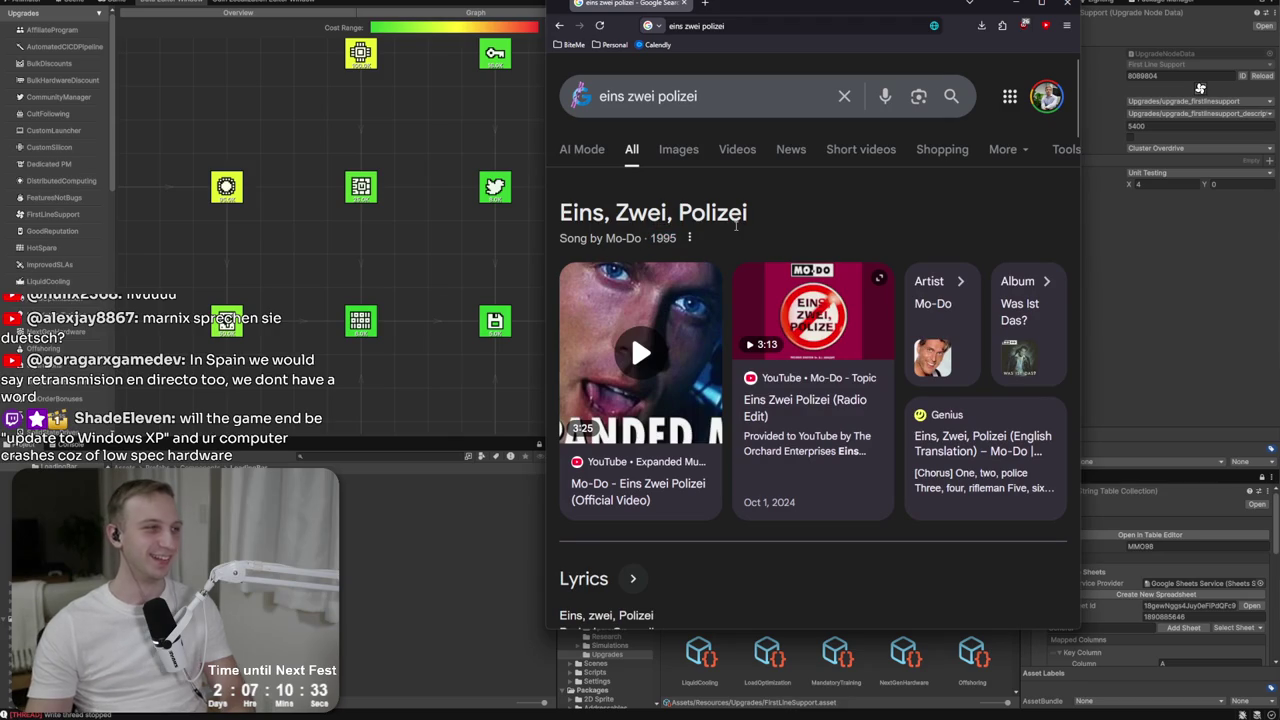
Read the full lyrics of Mo-Do's 1995 song 'Eins, Zwei, Polizei', then close Firefox.
scroll(729, 233, down, 3)
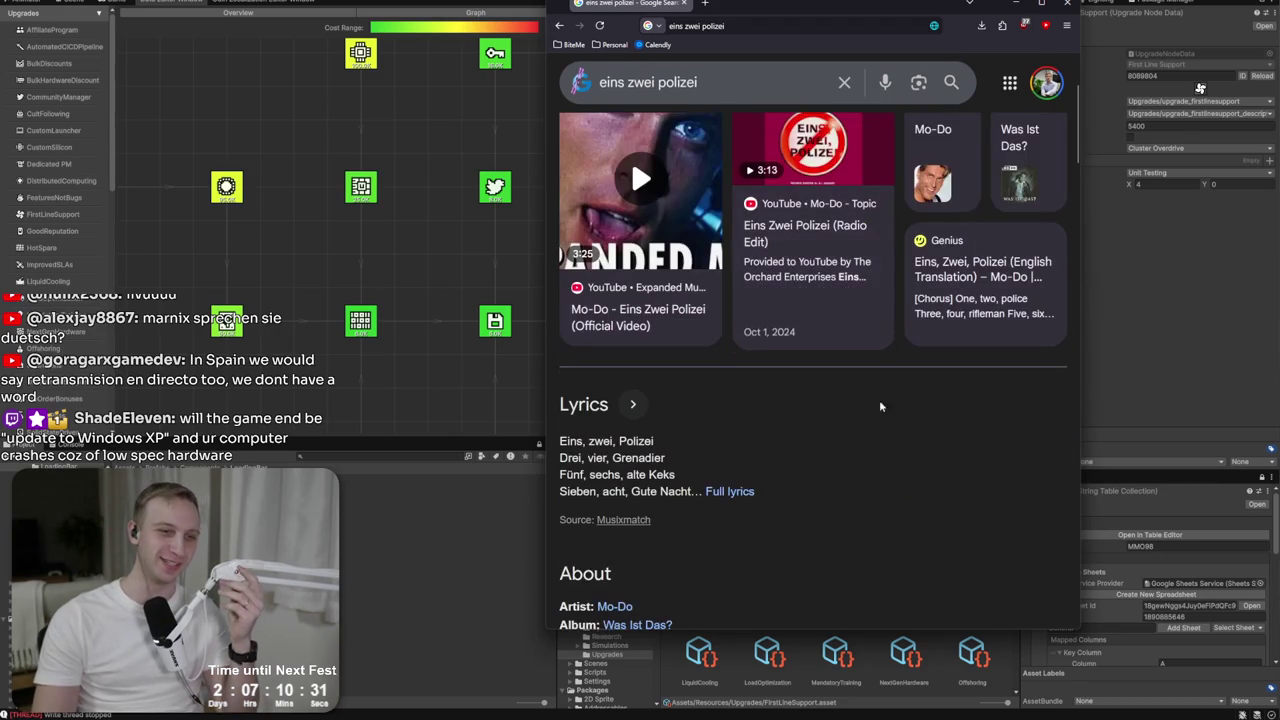
click(736, 496)
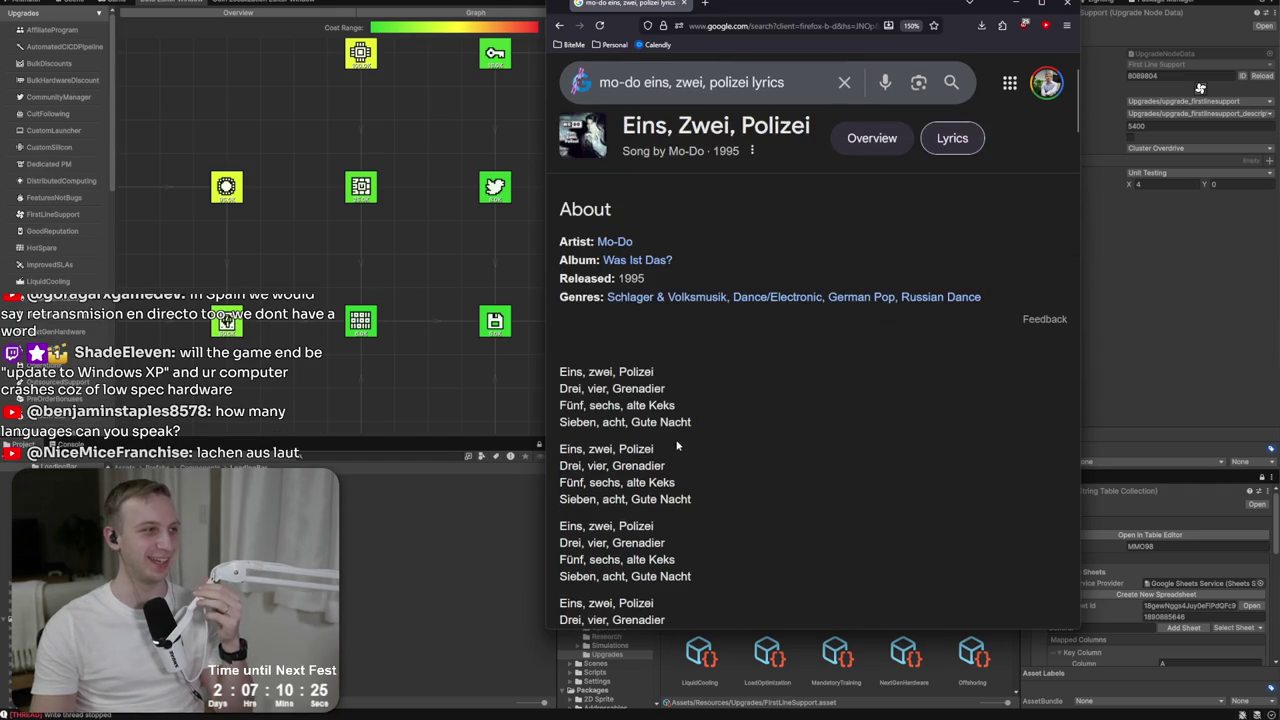
drag(876, 1, 939, 27)
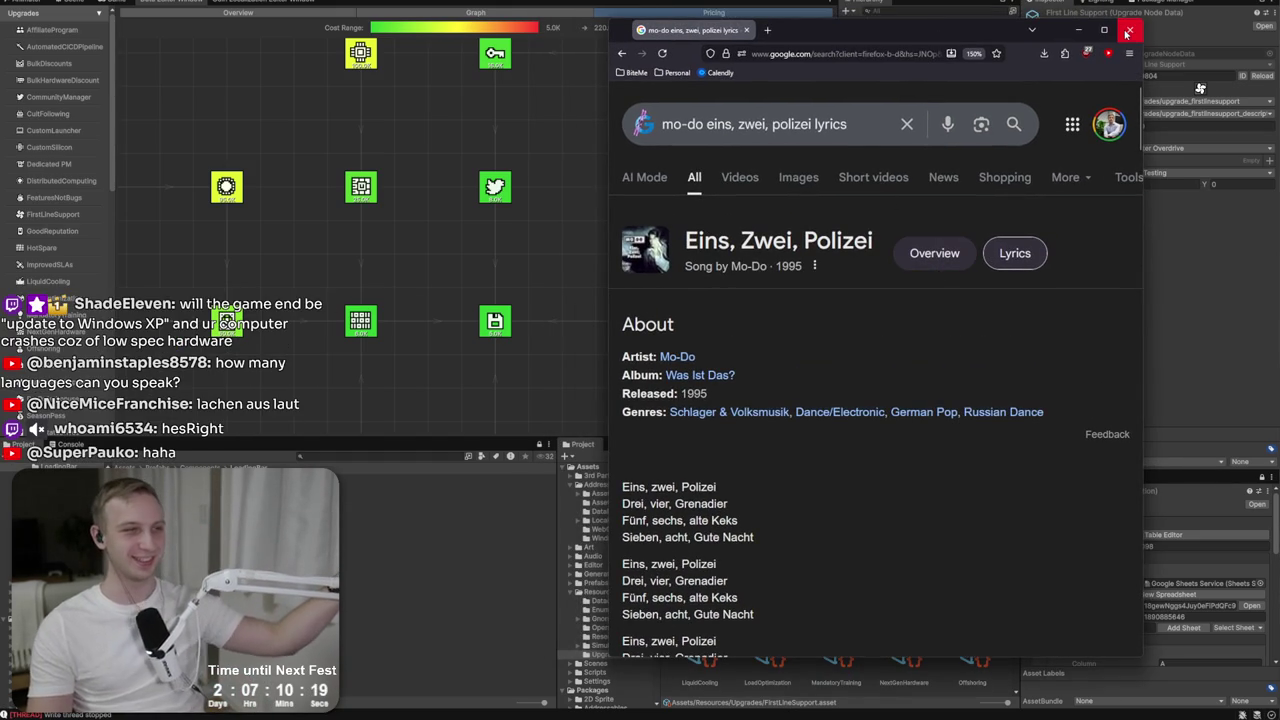
click(1125, 32)
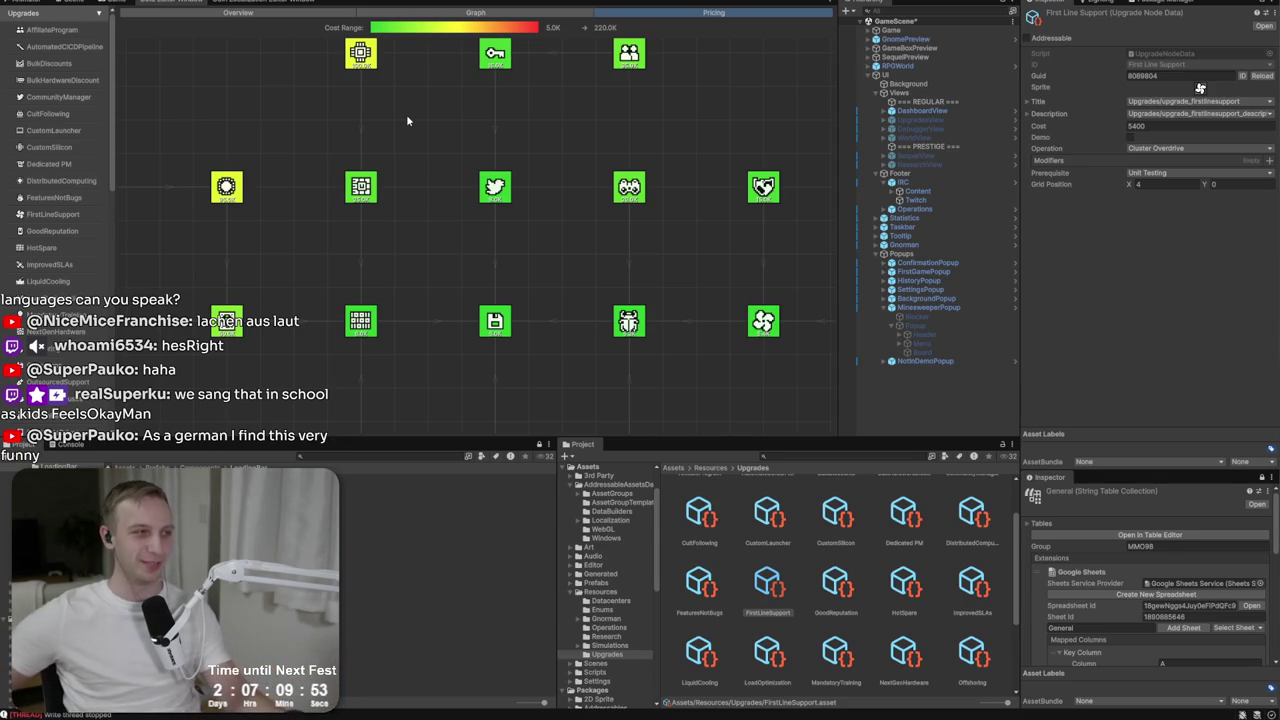
Pan the pricing graph to the red high-cost nodes and open Hot Spare (cost 8000, Operations 0.75).
drag(491, 163, 495, 232)
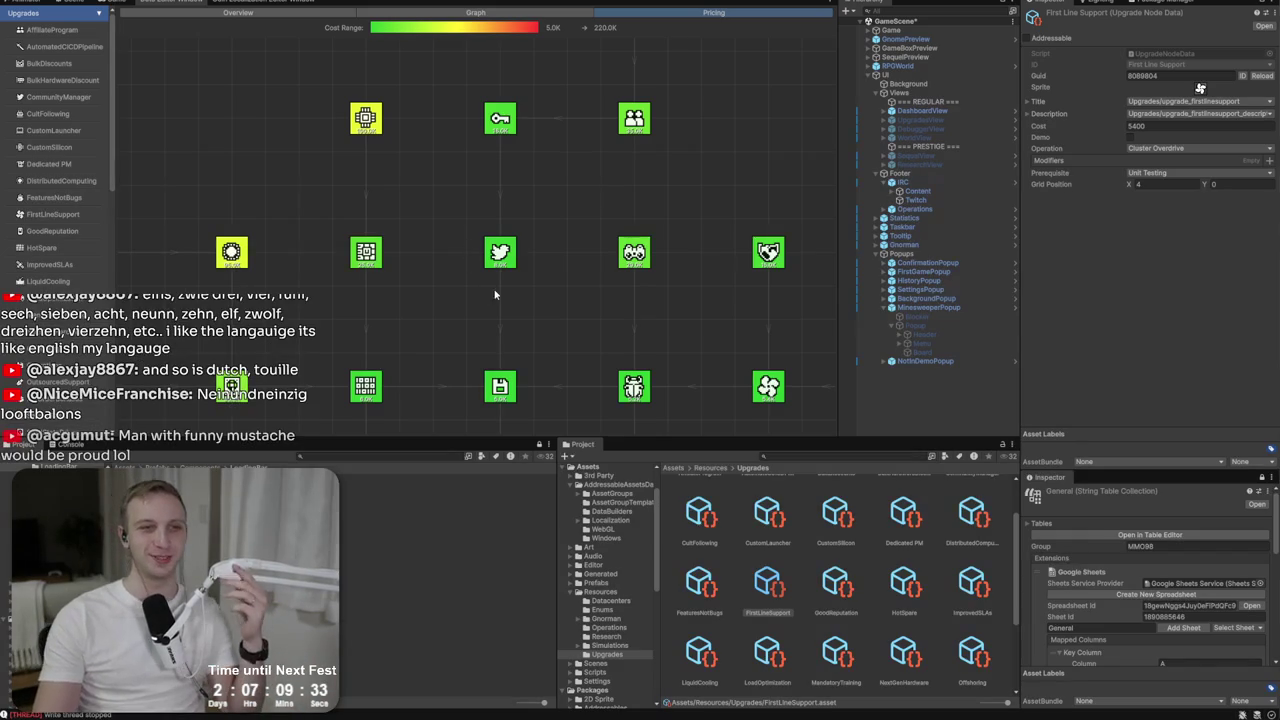
drag(492, 293, 560, 268)
mouse_move(257, 267)
mouse_down()
mouse_move(373, 248)
mouse_move(480, 309)
mouse_move(394, 231)
mouse_up()
mouse_move(620, 392)
mouse_down()
mouse_move(517, 297)
mouse_move(457, 263)
mouse_move(471, 237)
mouse_move(517, 261)
mouse_up()
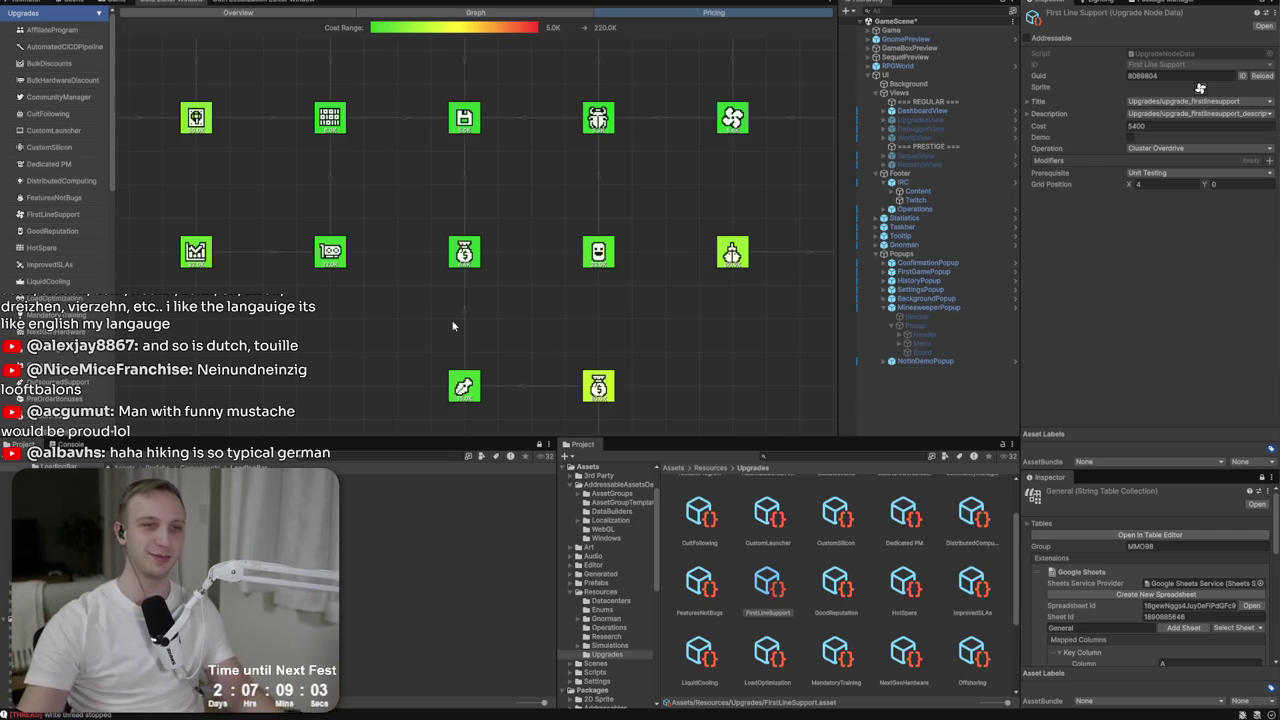
drag(447, 312, 435, 329)
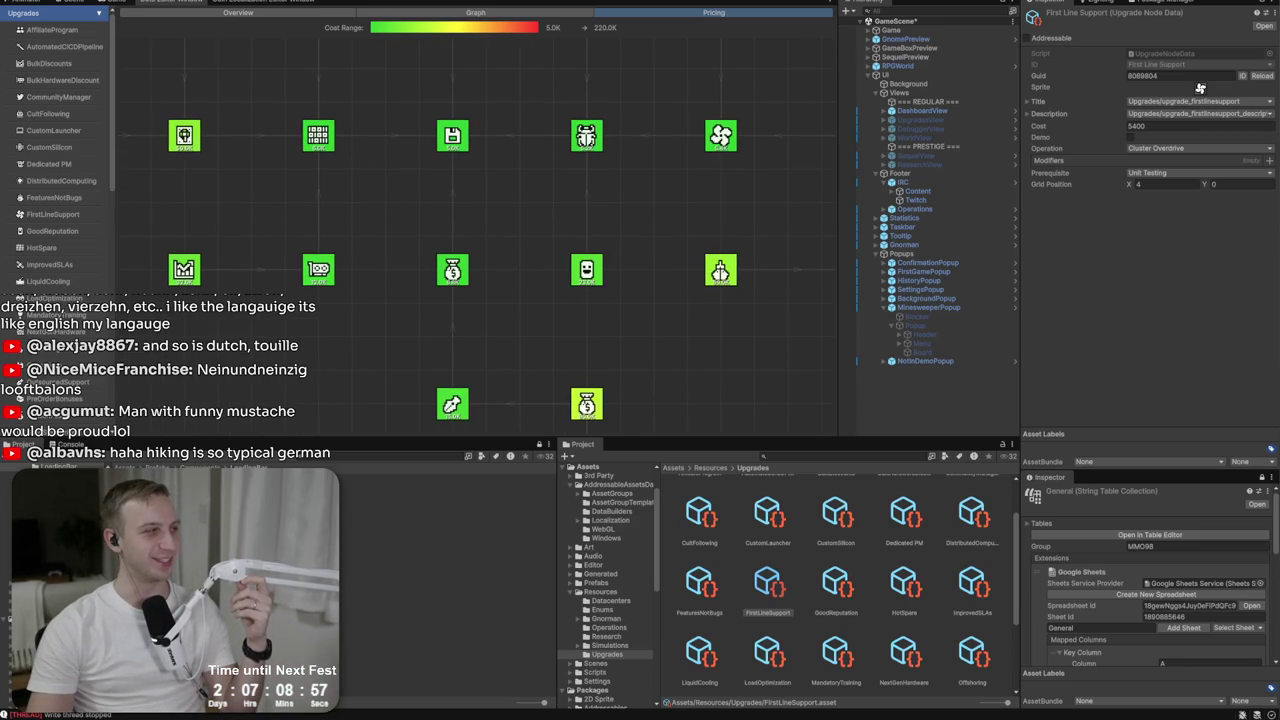
mouse_move(485, 293)
mouse_down()
mouse_move(500, 328)
mouse_move(568, 340)
mouse_up()
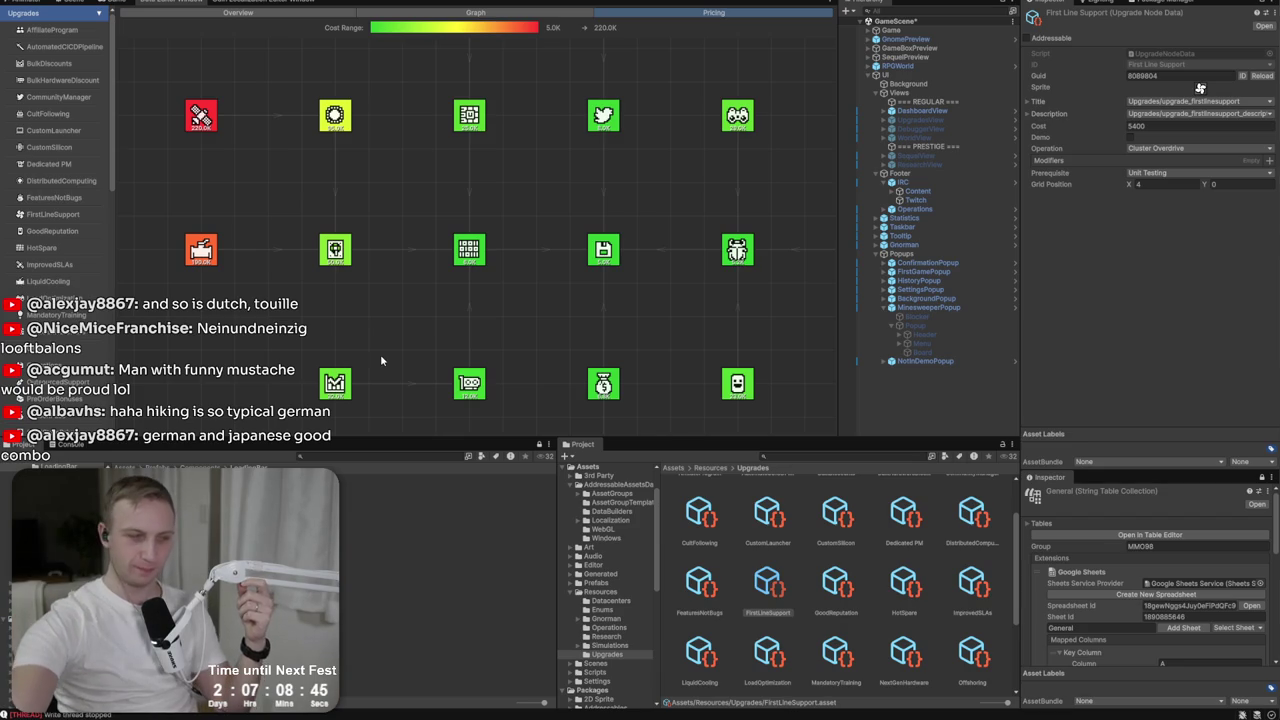
click(474, 241)
click(474, 241)
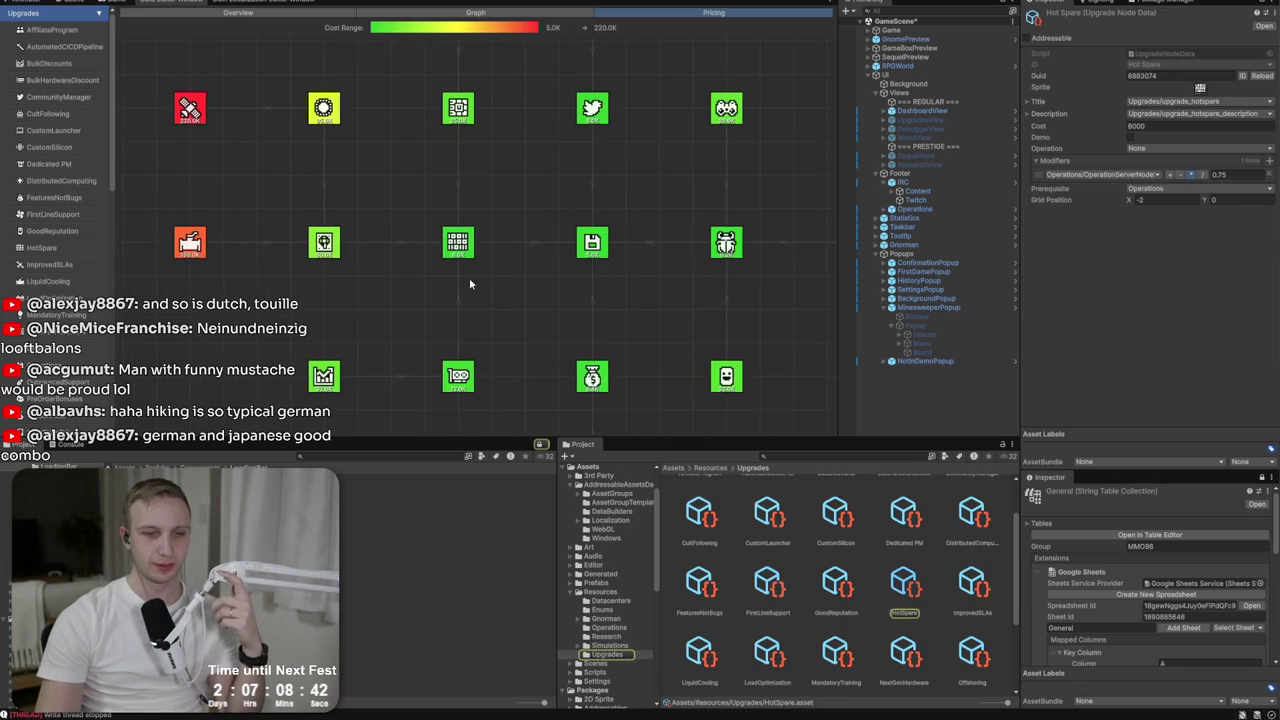
Check the tooltip translations in Localization Tables, then look over the game UI canvas in the Scene.
click(245, 4)
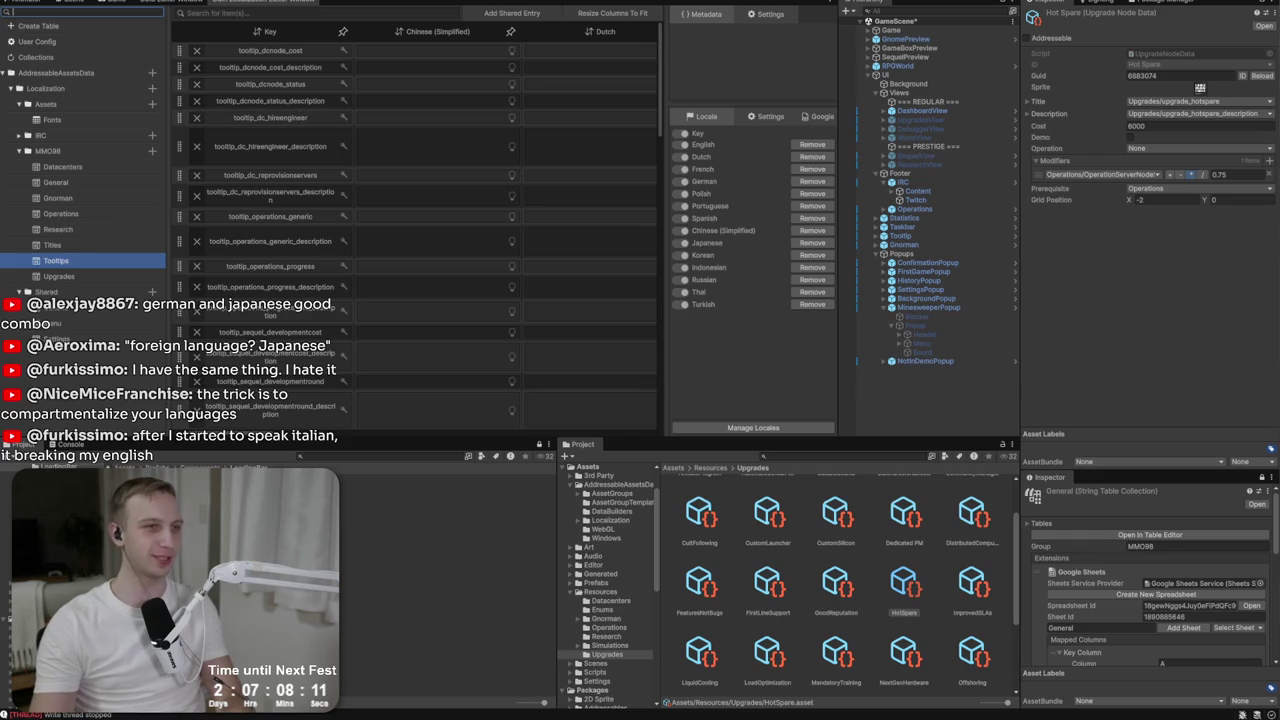
click(72, 3)
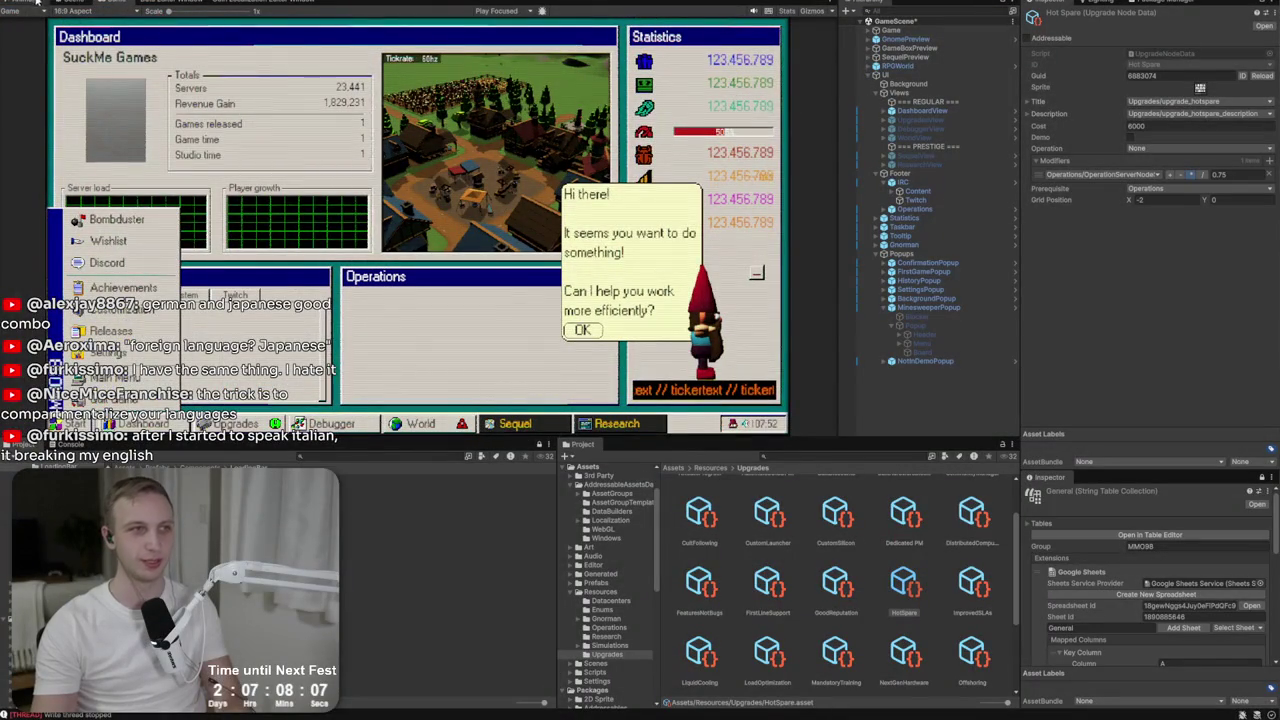
click(76, 4)
drag(520, 283, 544, 294)
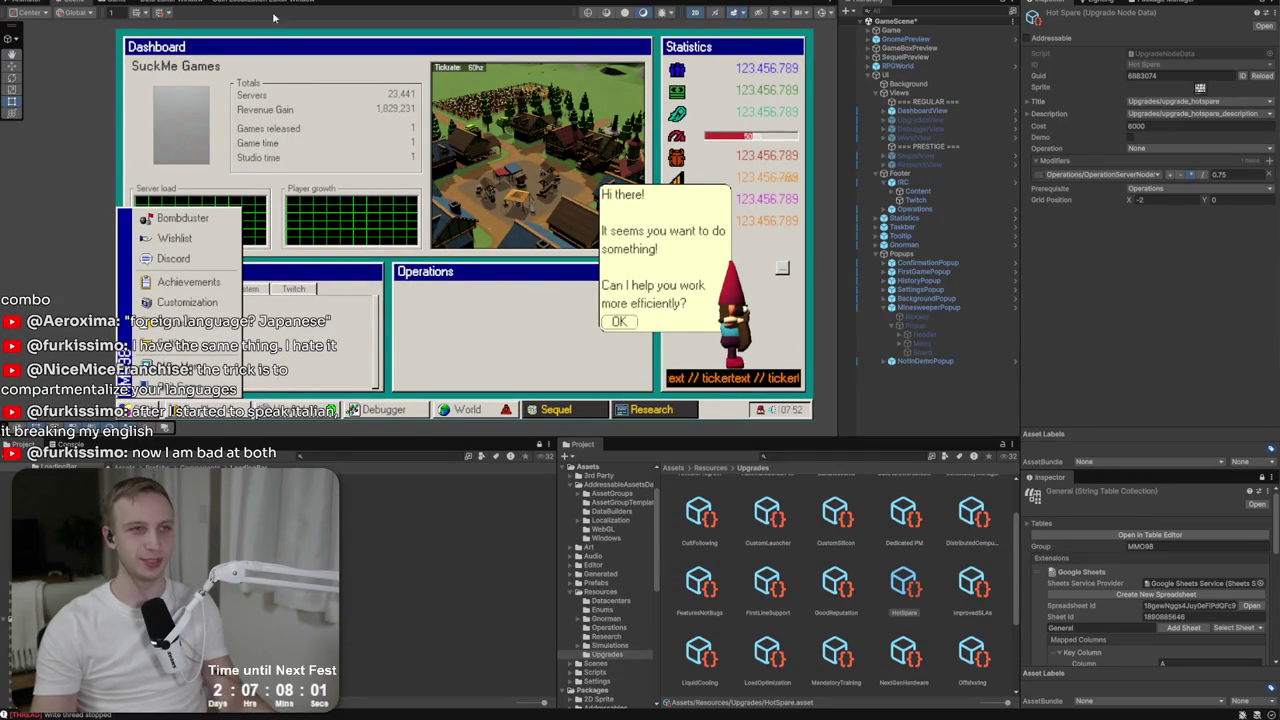
Back in the pricing graph, open Streamer Keys, then Unit Testing (cost 5200, BugsGenerationRate 0.8).
click(160, 2)
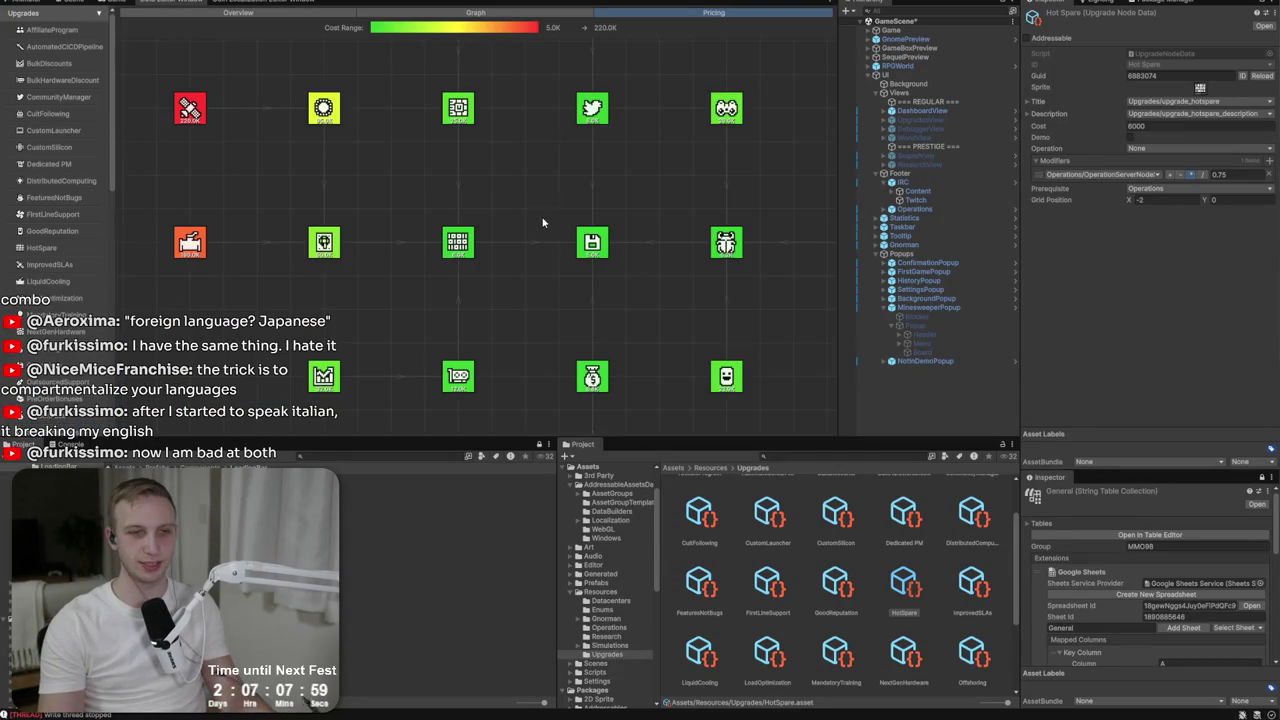
scroll(492, 249, up, 3)
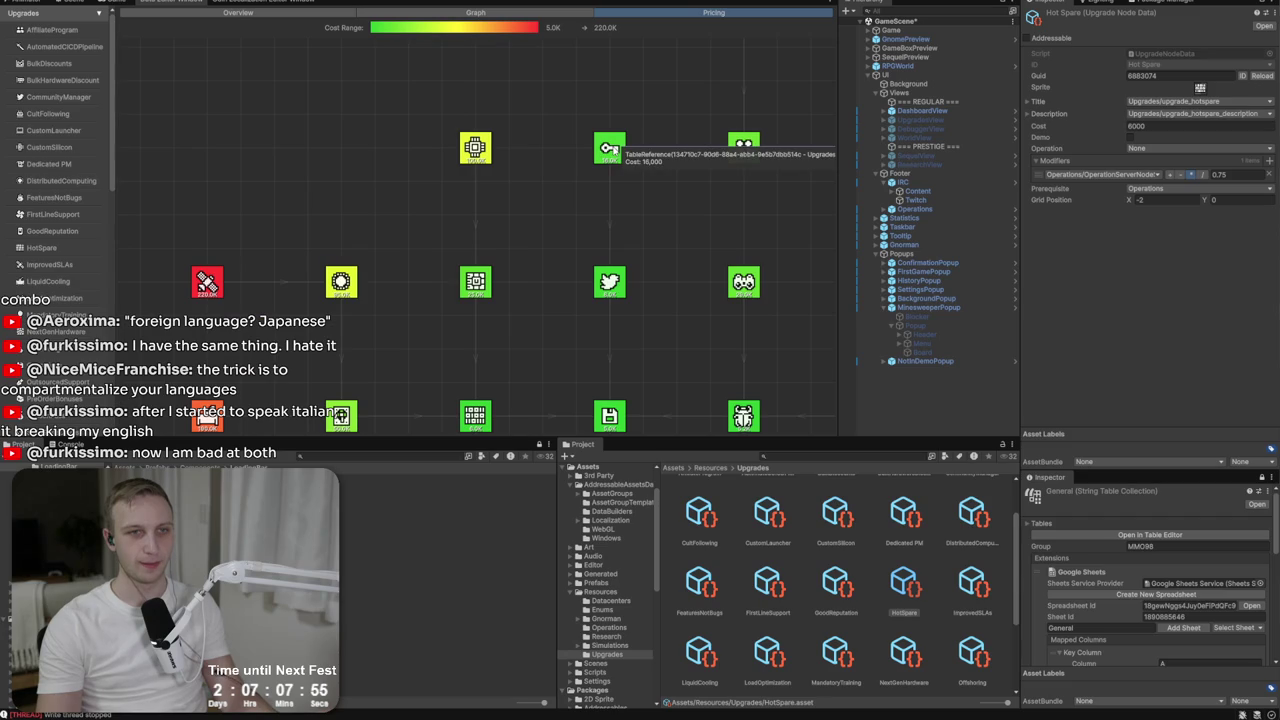
click(611, 150)
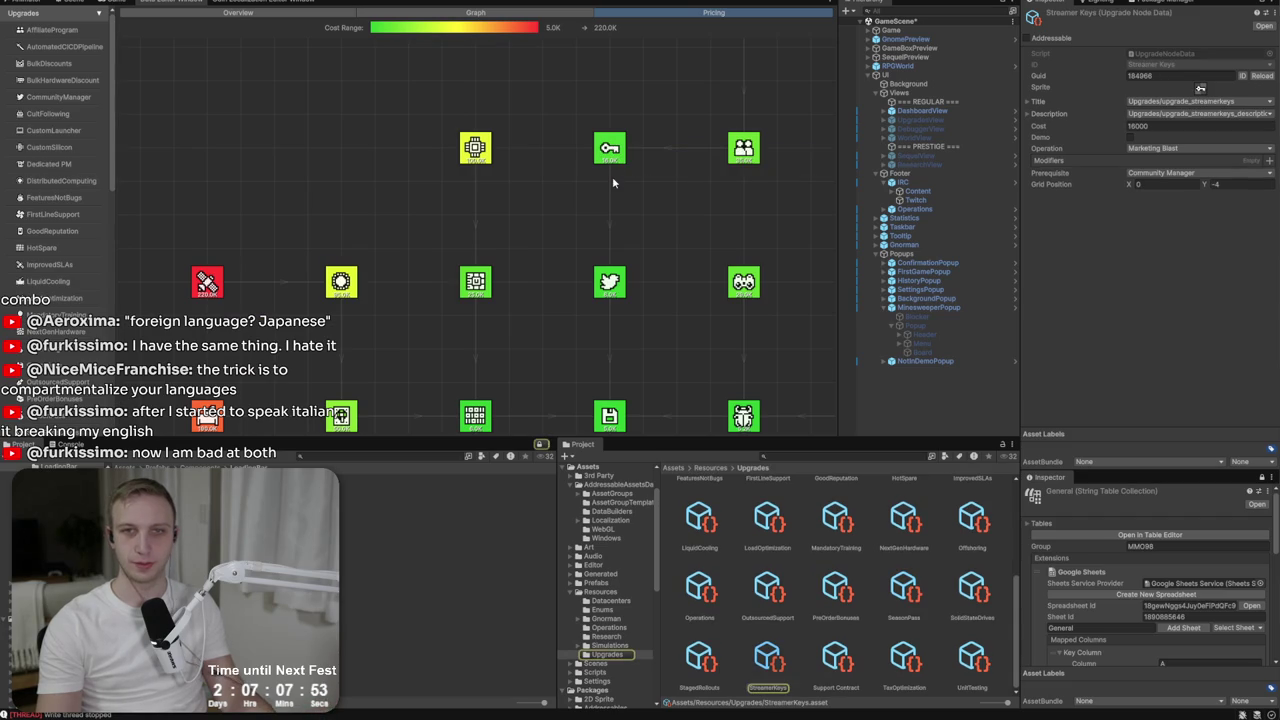
drag(704, 350, 578, 158)
click(619, 224)
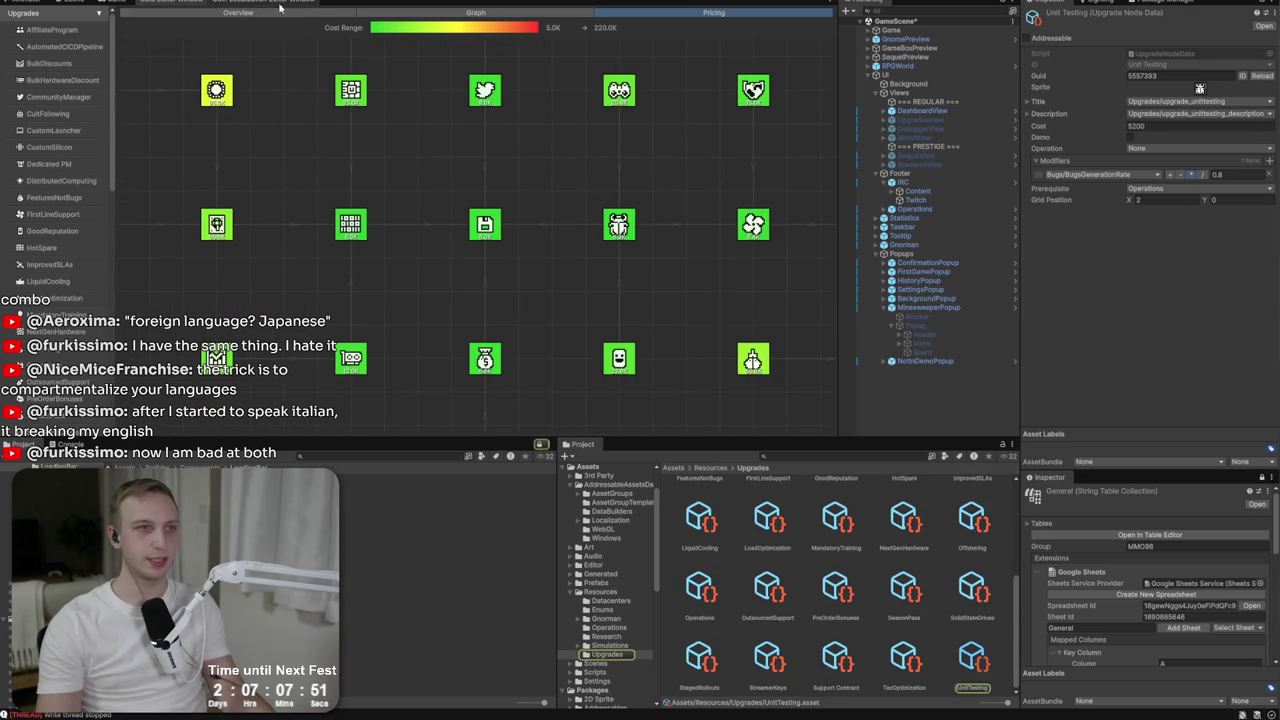
Expand the Operations group and view Cluster Overdrive, then Marketing Blast settings.
click(100, 14)
click(78, 74)
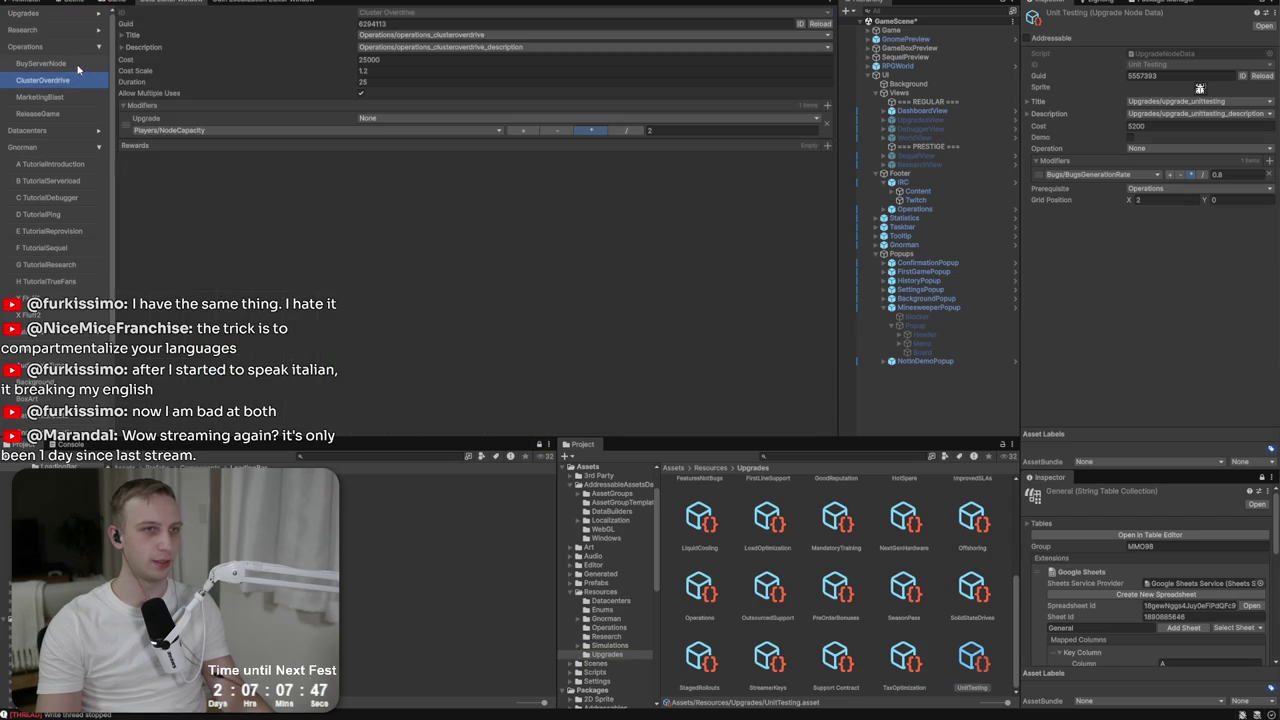
click(73, 97)
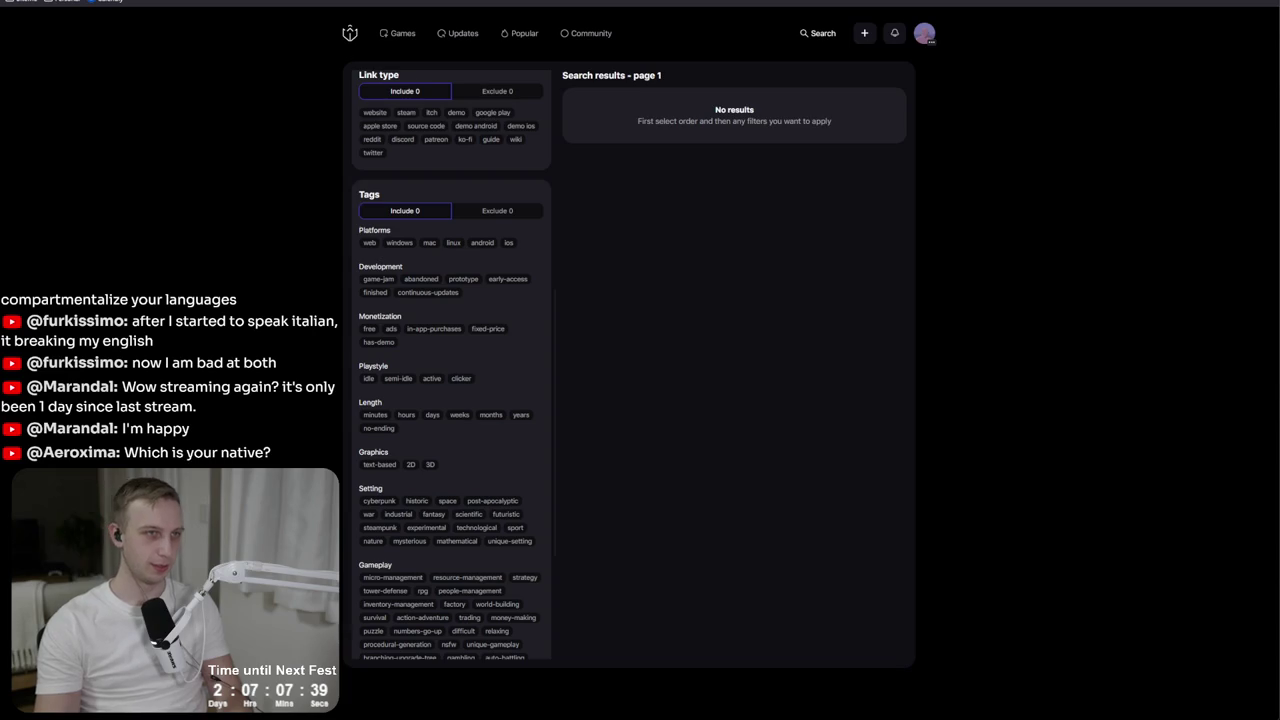
Open the MMO98 spreadsheet from the Firefox address bar and go to its Operations sheet.
key(ctrl+l)
text(mmo9)
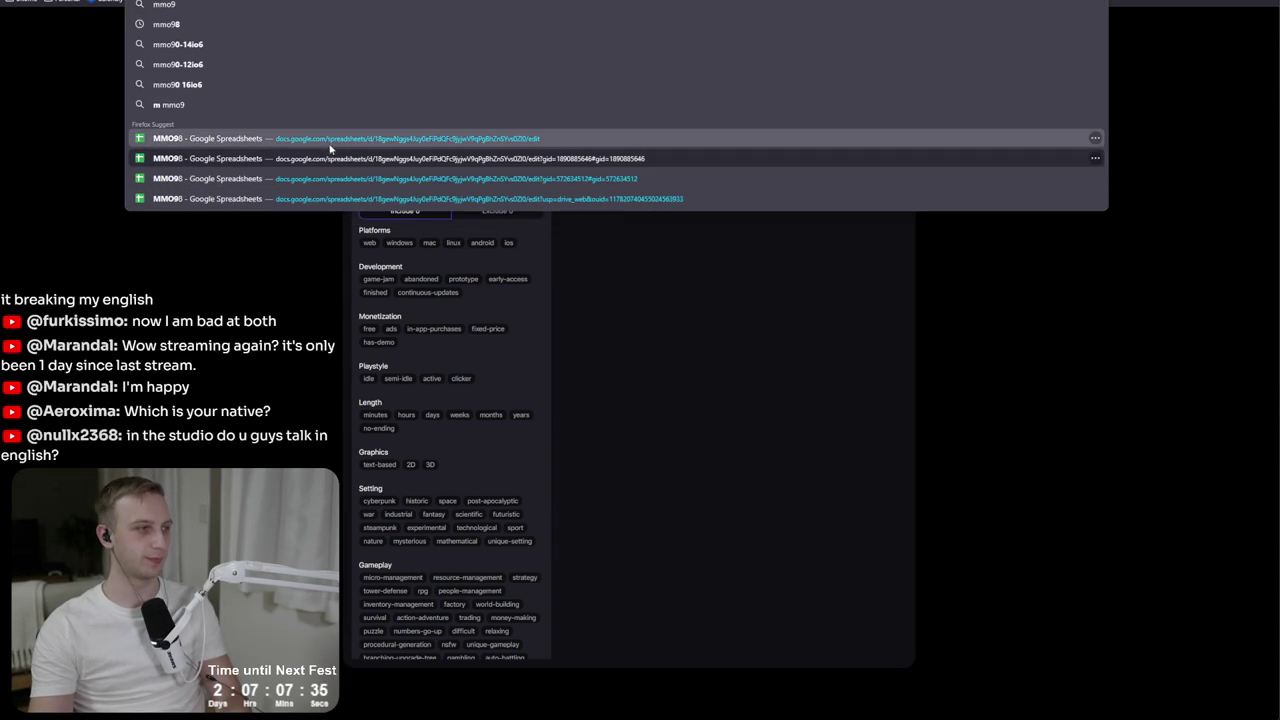
click(329, 141)
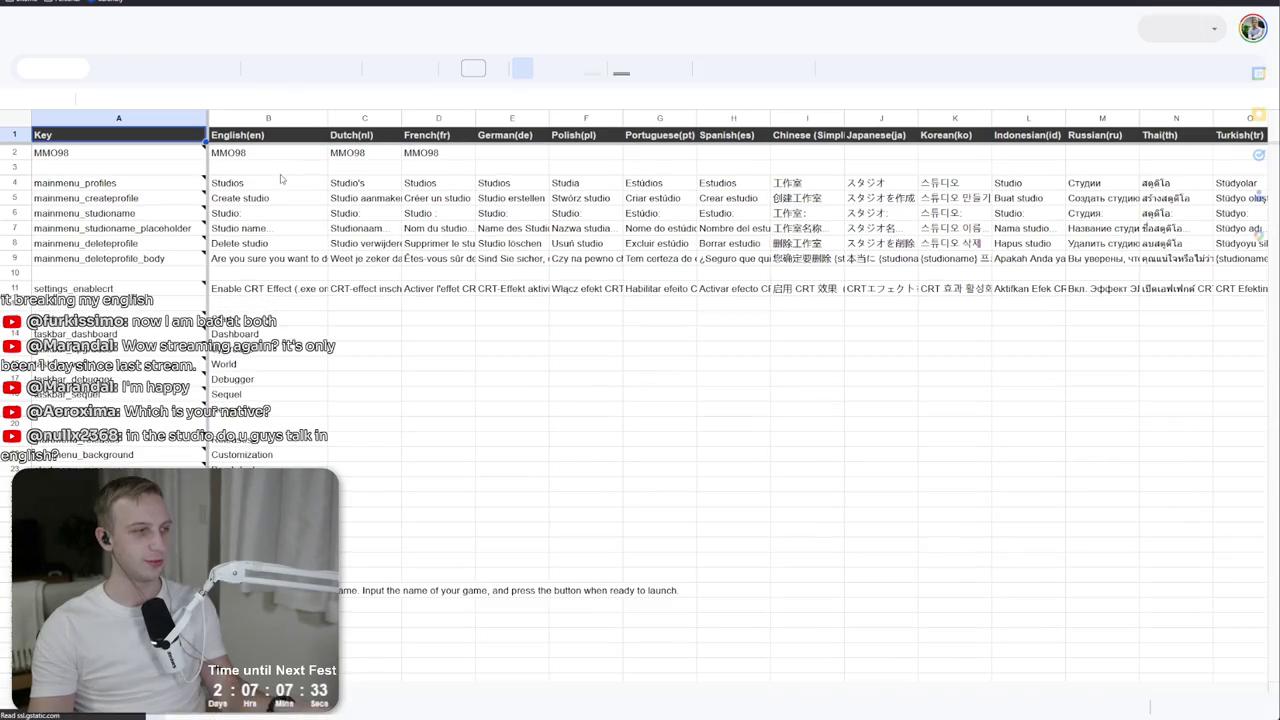
scroll(281, 178, down, 3)
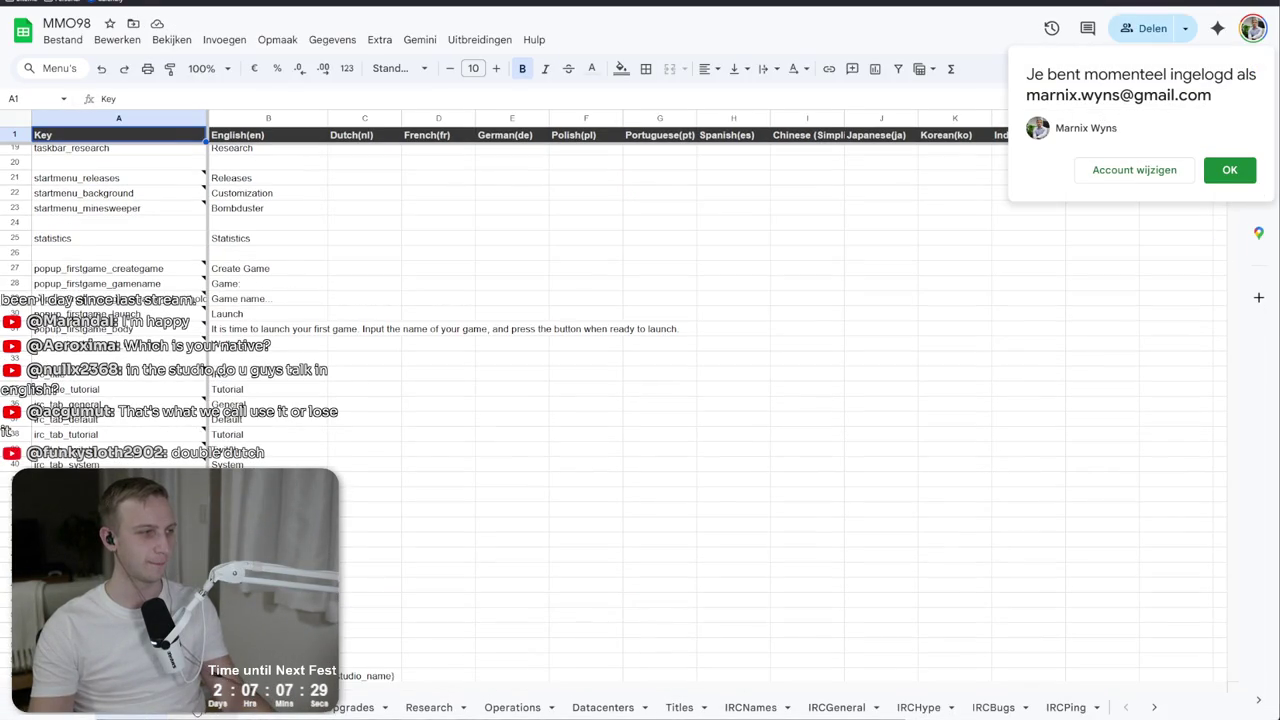
scroll(322, 688, down, 10)
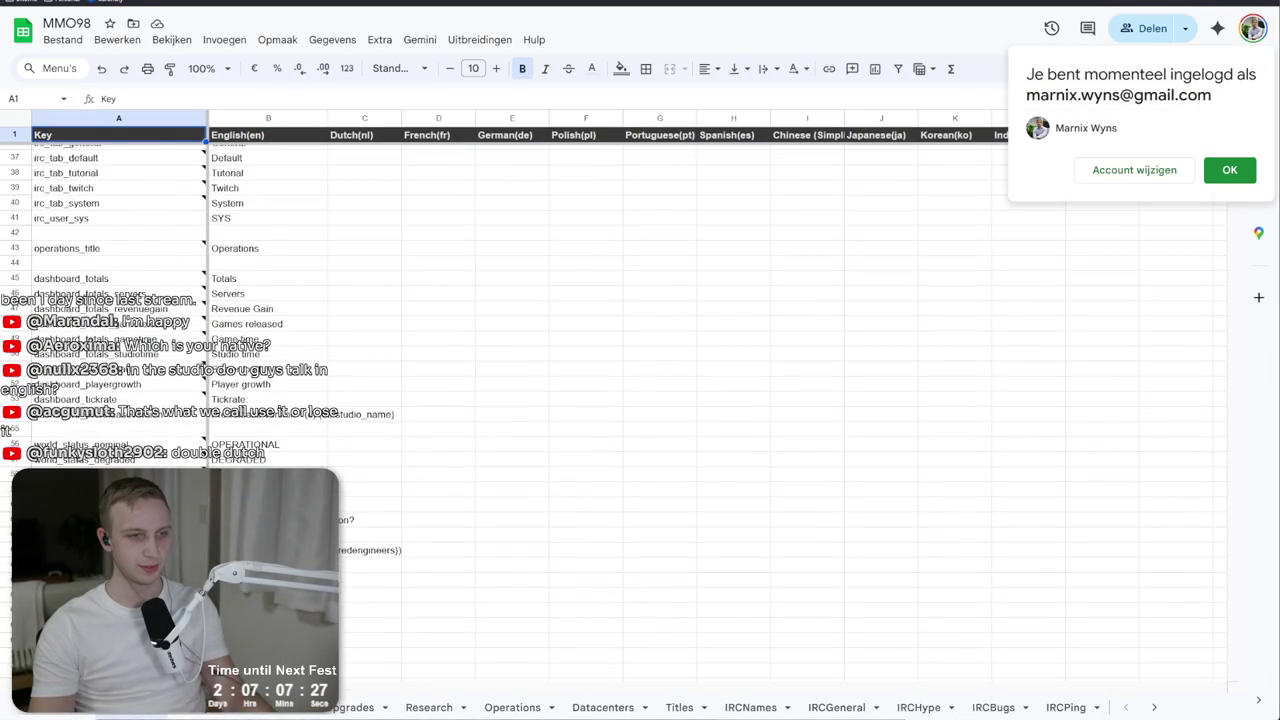
click(350, 707)
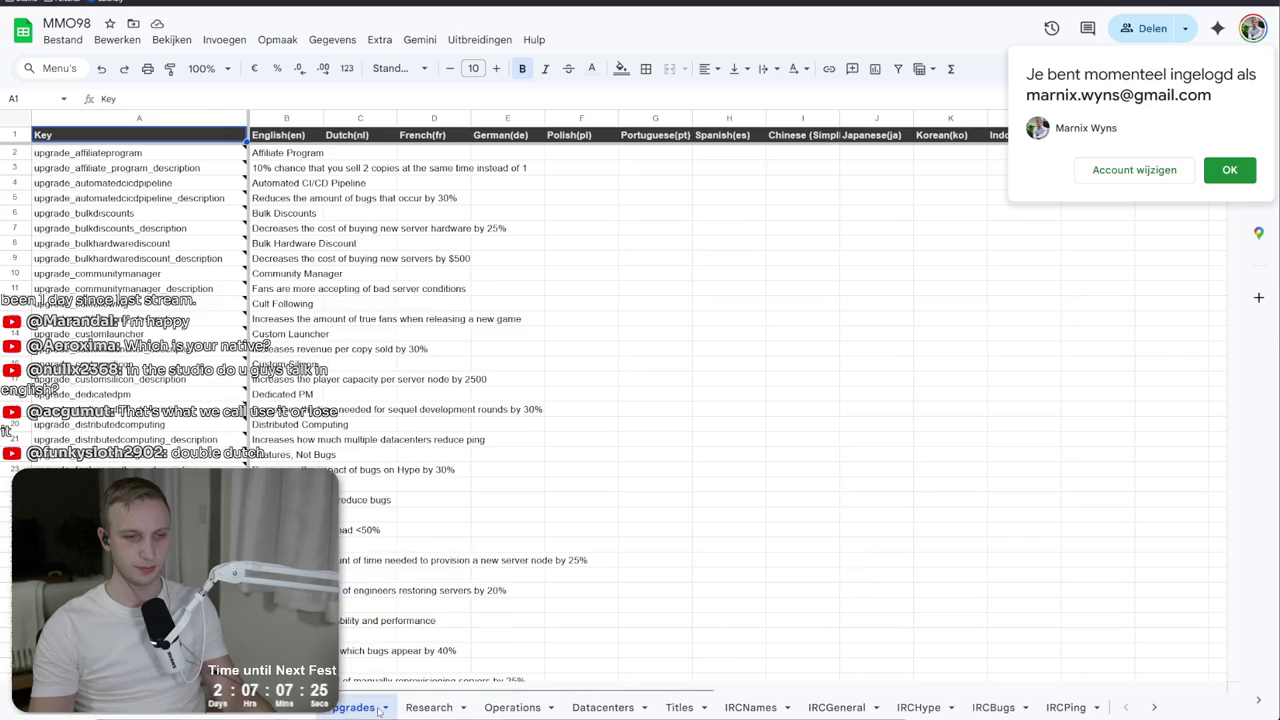
click(512, 707)
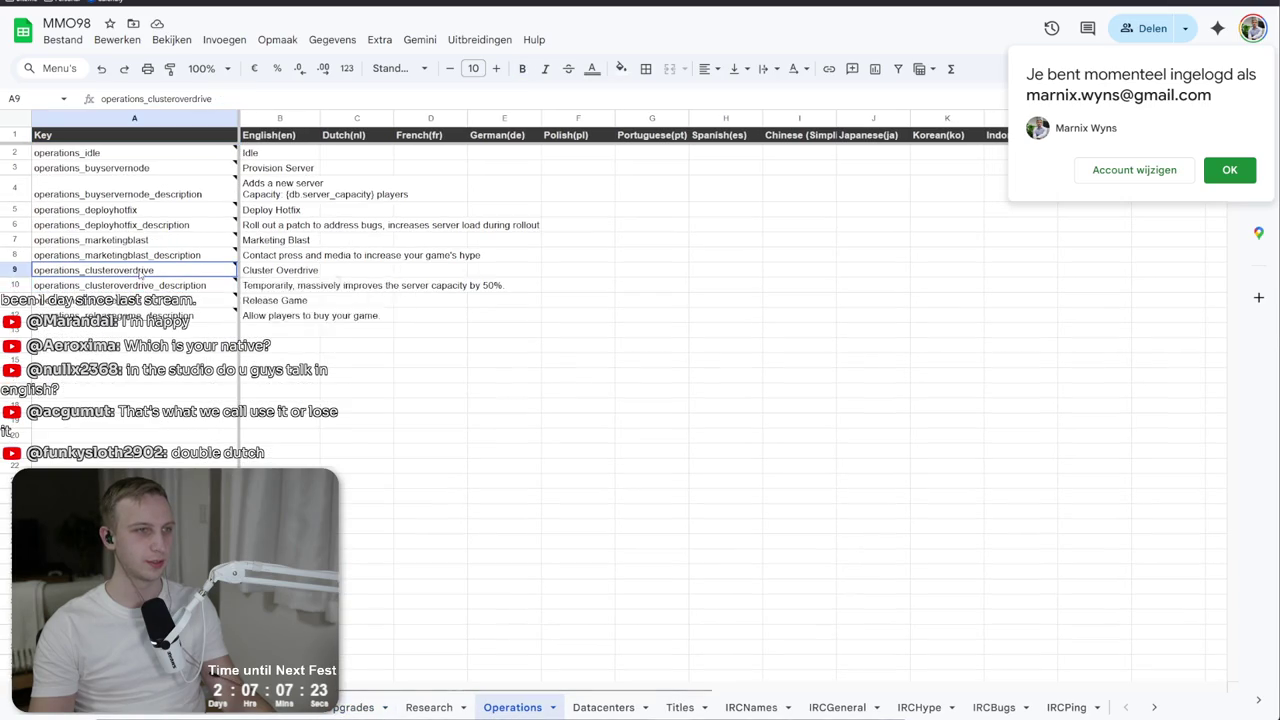
Inspect the Cluster Overdrive key and description cells and the Release Game description.
click(253, 430)
click(120, 316)
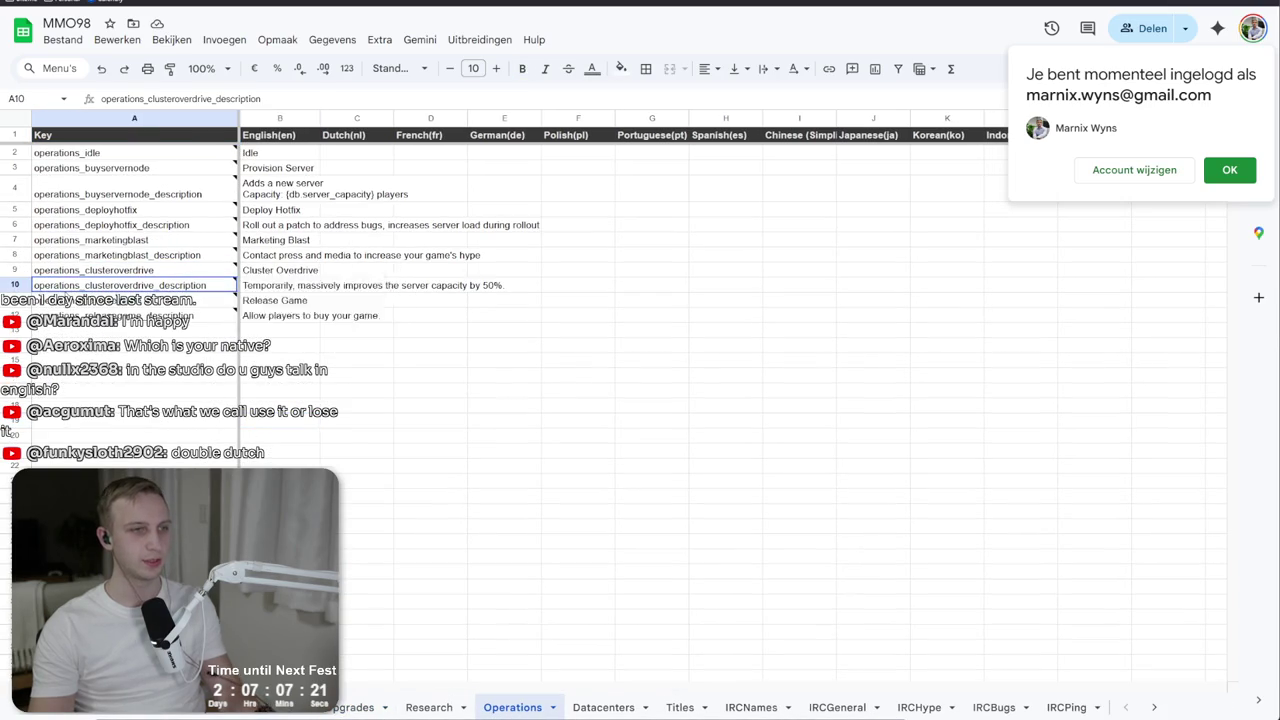
drag(280, 285, 280, 270)
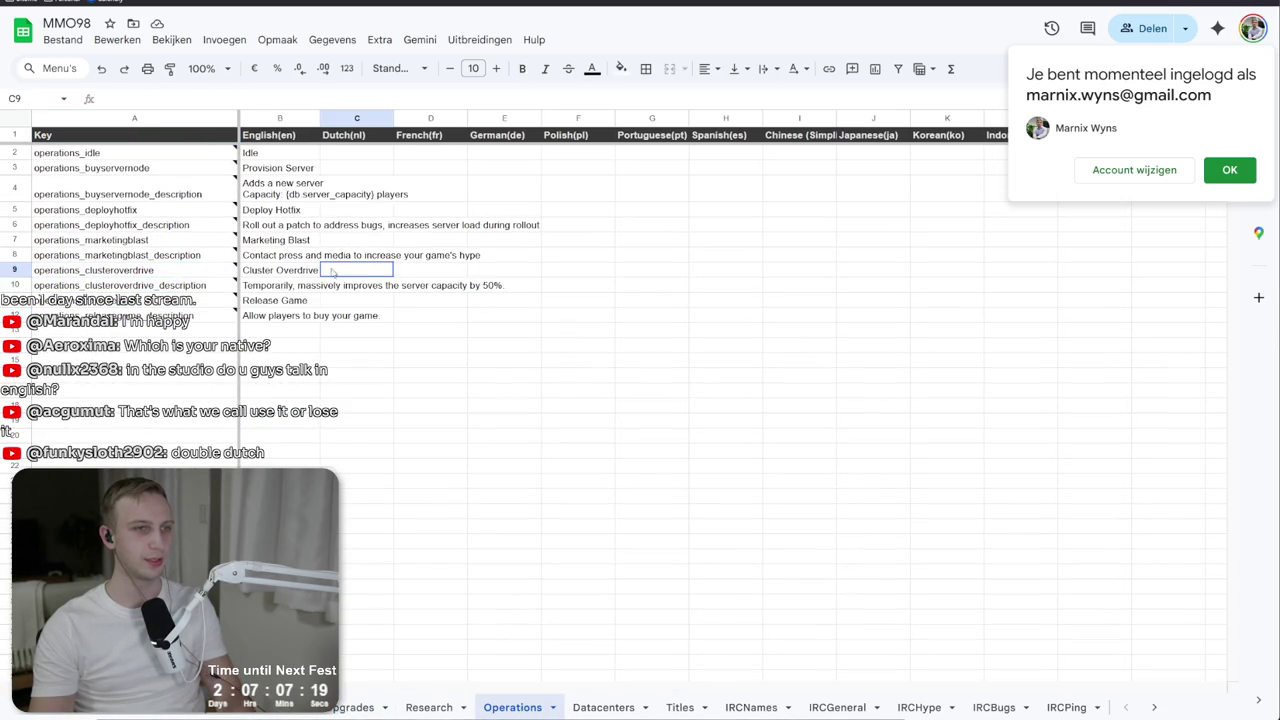
click(260, 316)
key(alt+Tab)
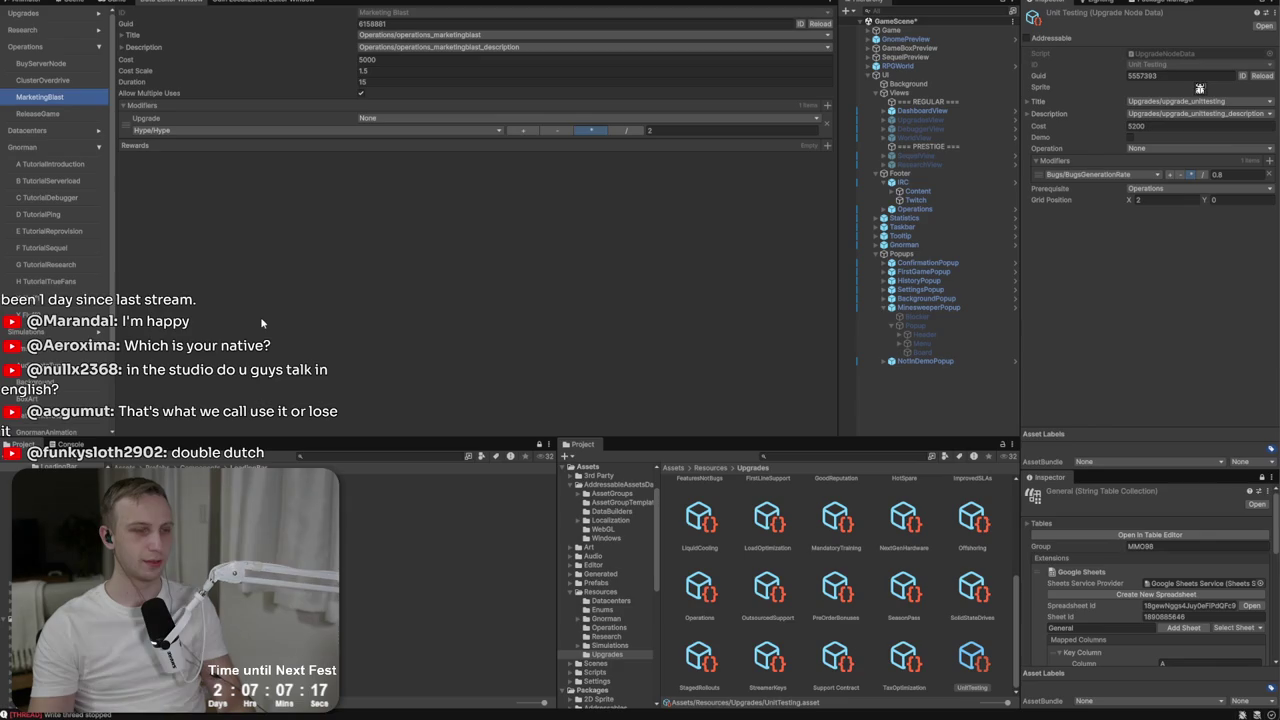
key(alt+Tab)
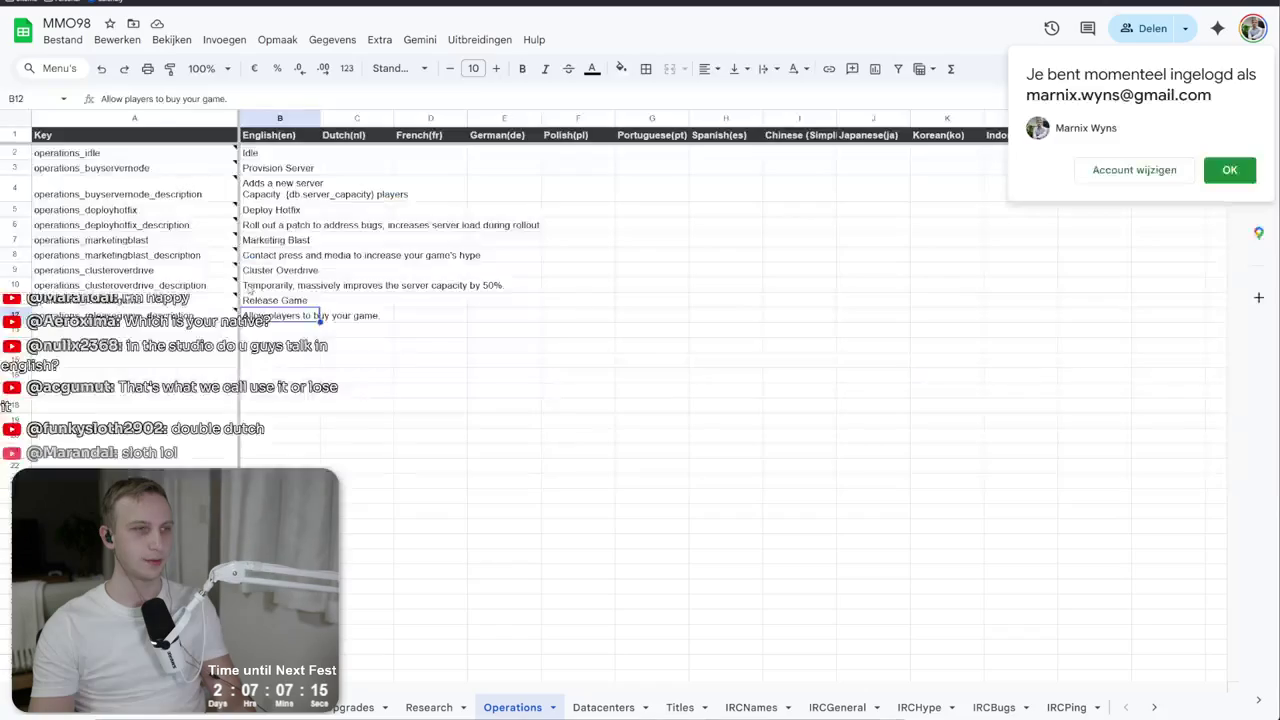
Check the Marketing Blast and Deploy Hotfix texts, select English texts B7:B10, and return to Unity.
click(132, 275)
click(132, 255)
click(340, 225)
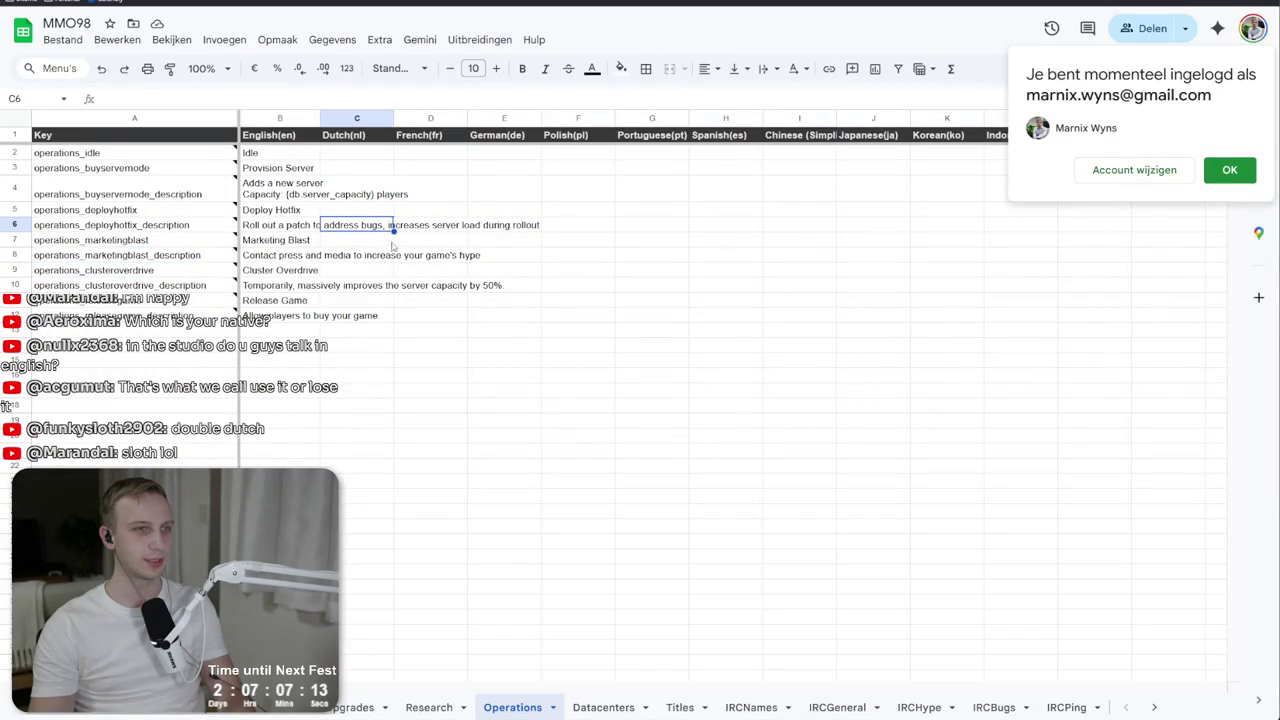
drag(270, 243, 270, 287)
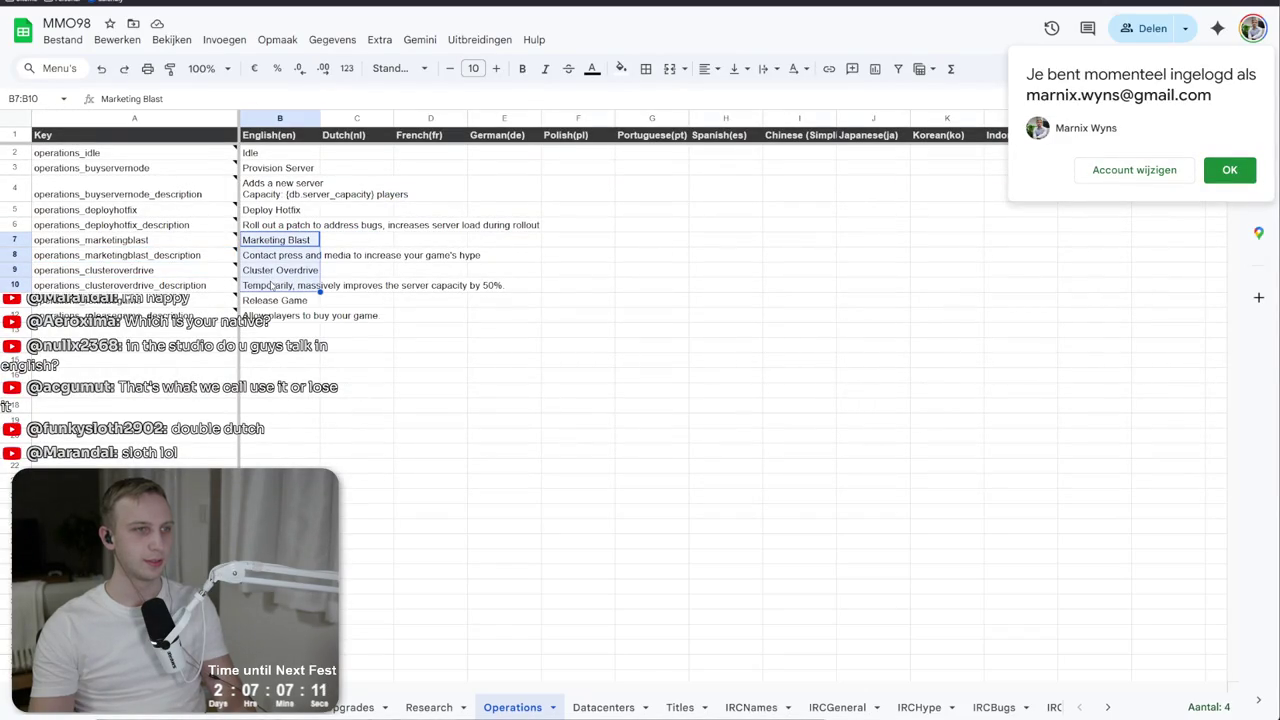
key(alt+Tab)
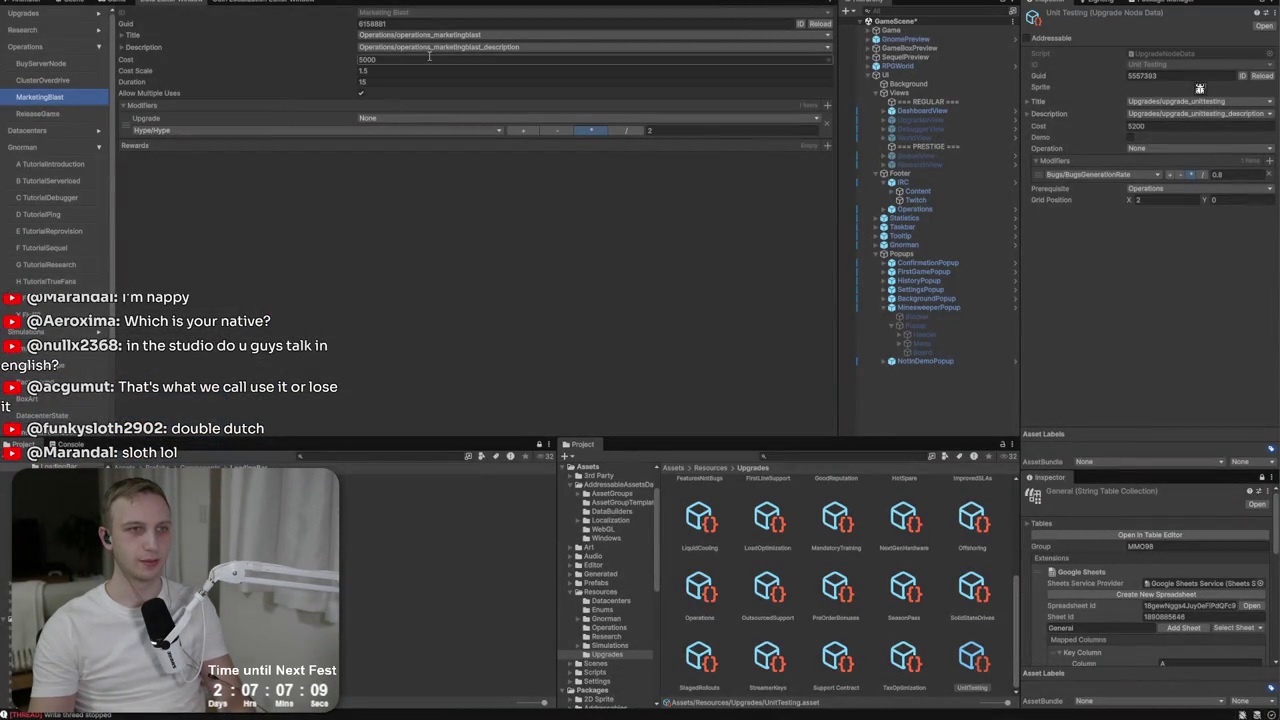
Switch between Cluster Overdrive, Marketing Blast and Release Game operation data to compare them.
click(39, 84)
click(39, 98)
click(44, 82)
click(46, 98)
click(50, 80)
click(51, 97)
click(50, 81)
click(58, 113)
click(57, 82)
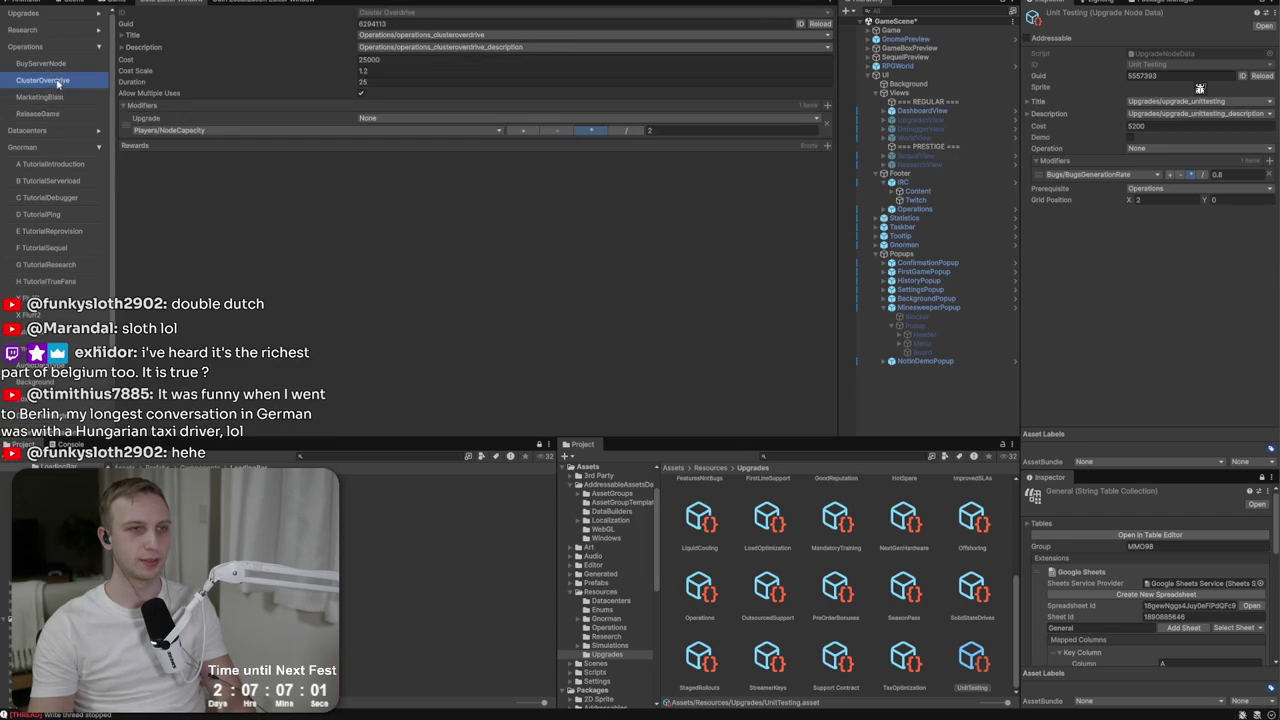
click(60, 96)
click(54, 81)
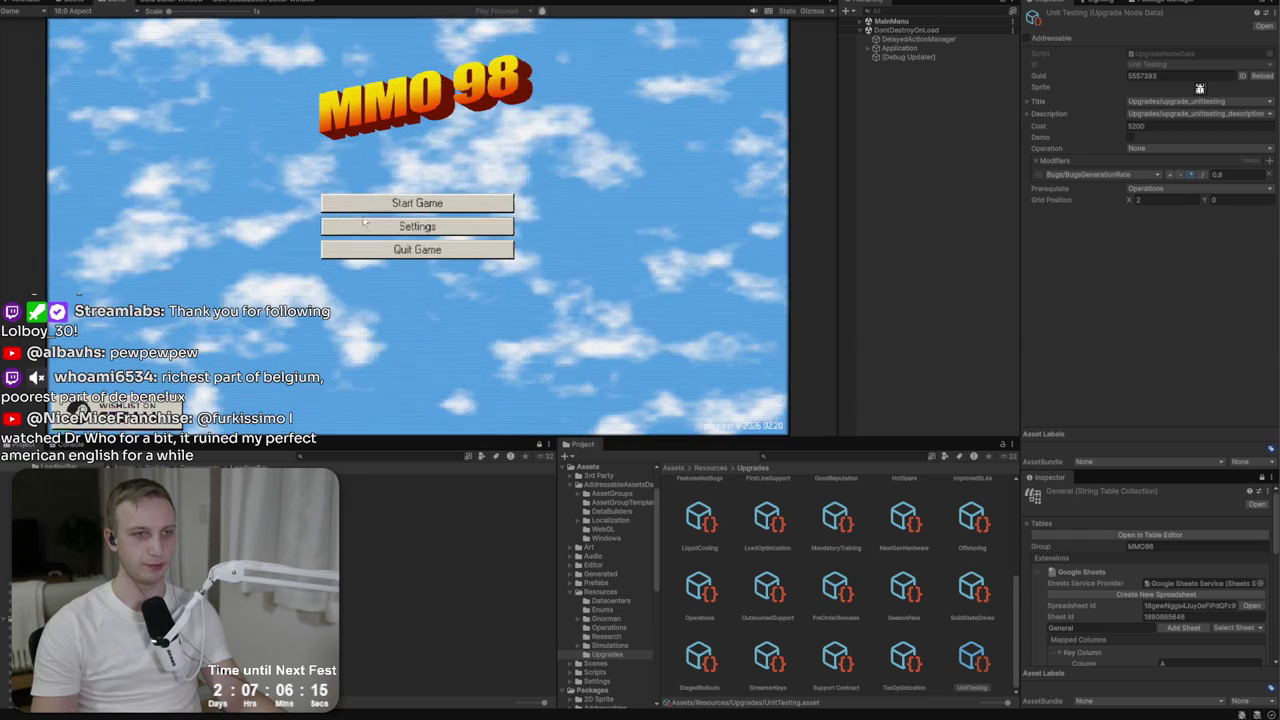
Load the BiteMe studio, buy the Unit Testing upgrade for $5200, and stop play mode.
click(374, 200)
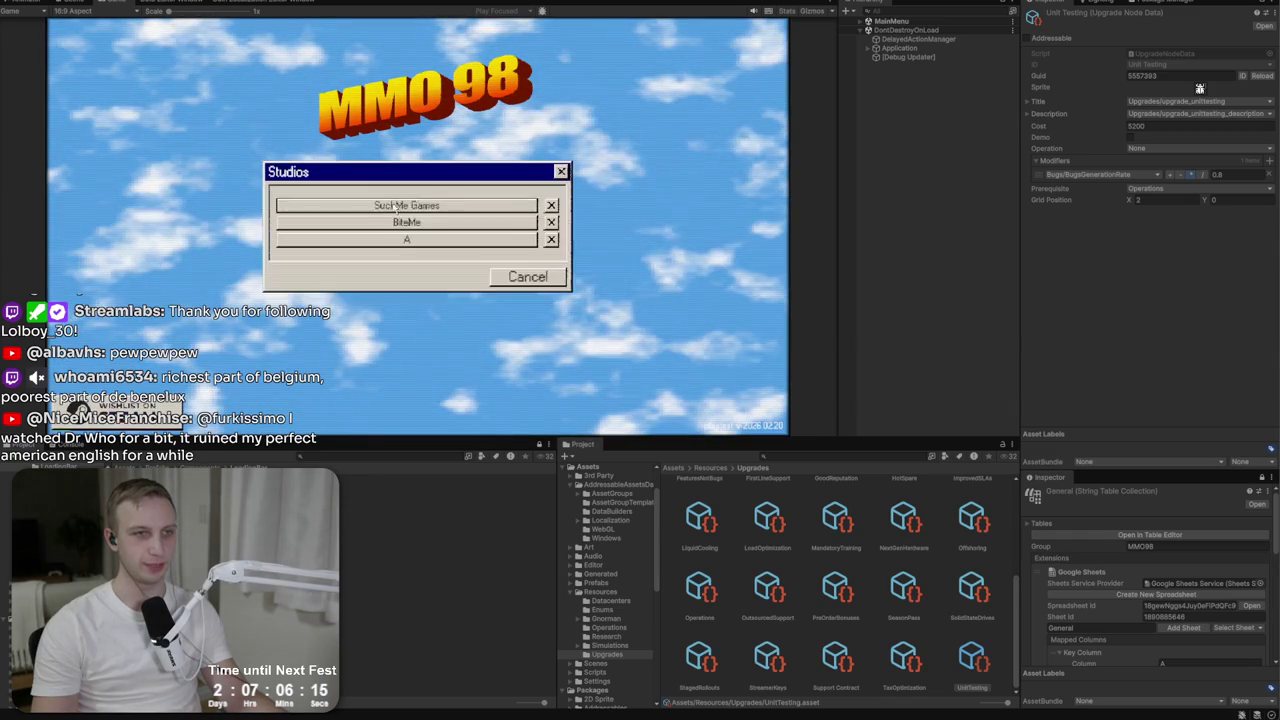
click(285, 226)
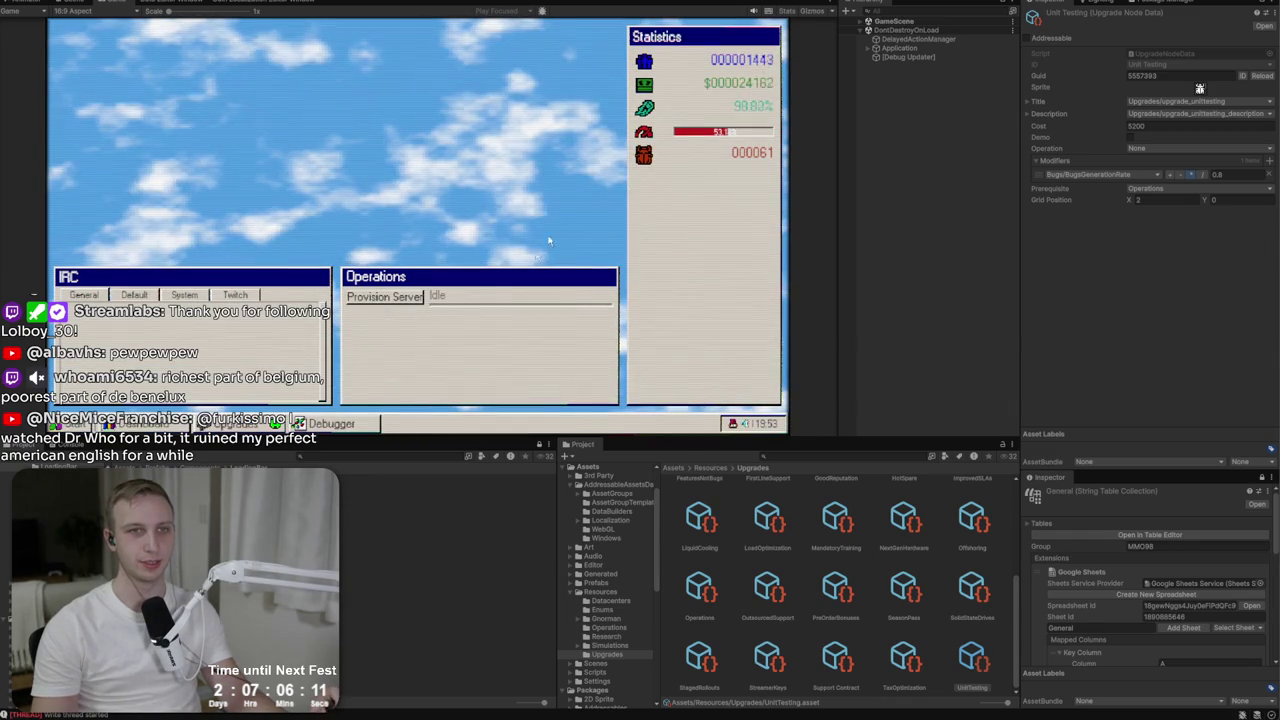
click(240, 424)
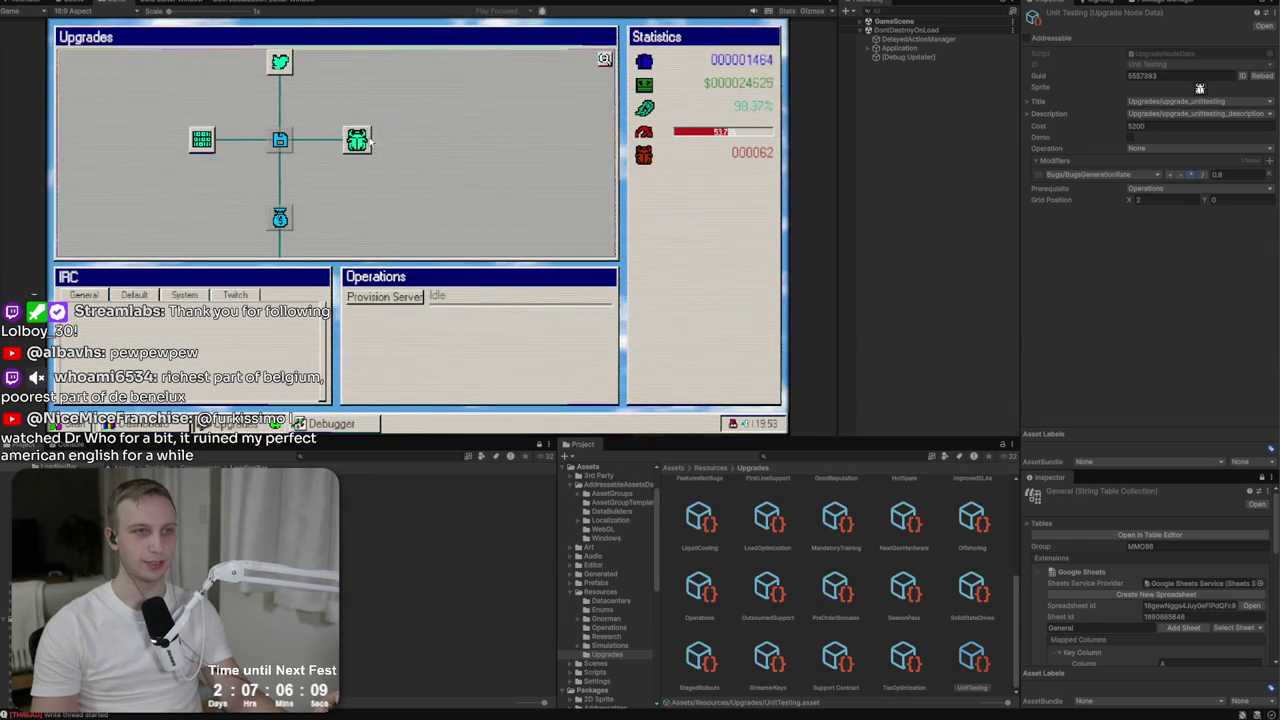
click(362, 141)
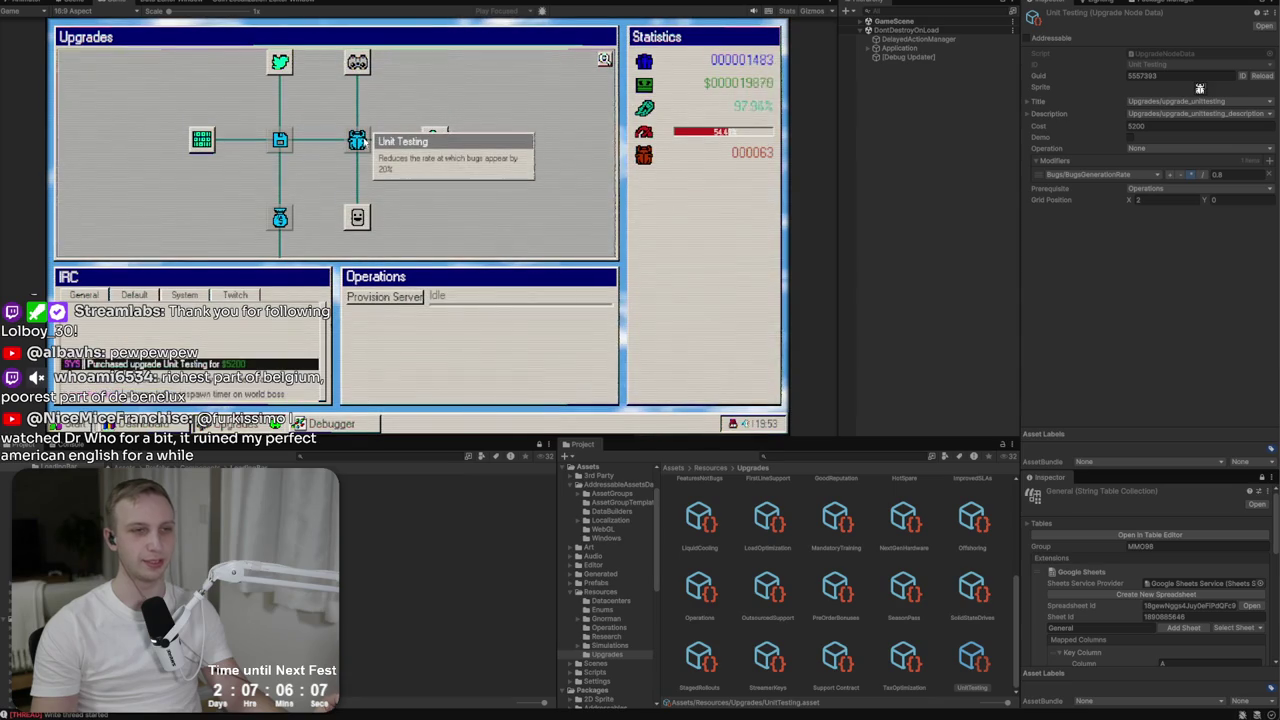
click(675, 2)
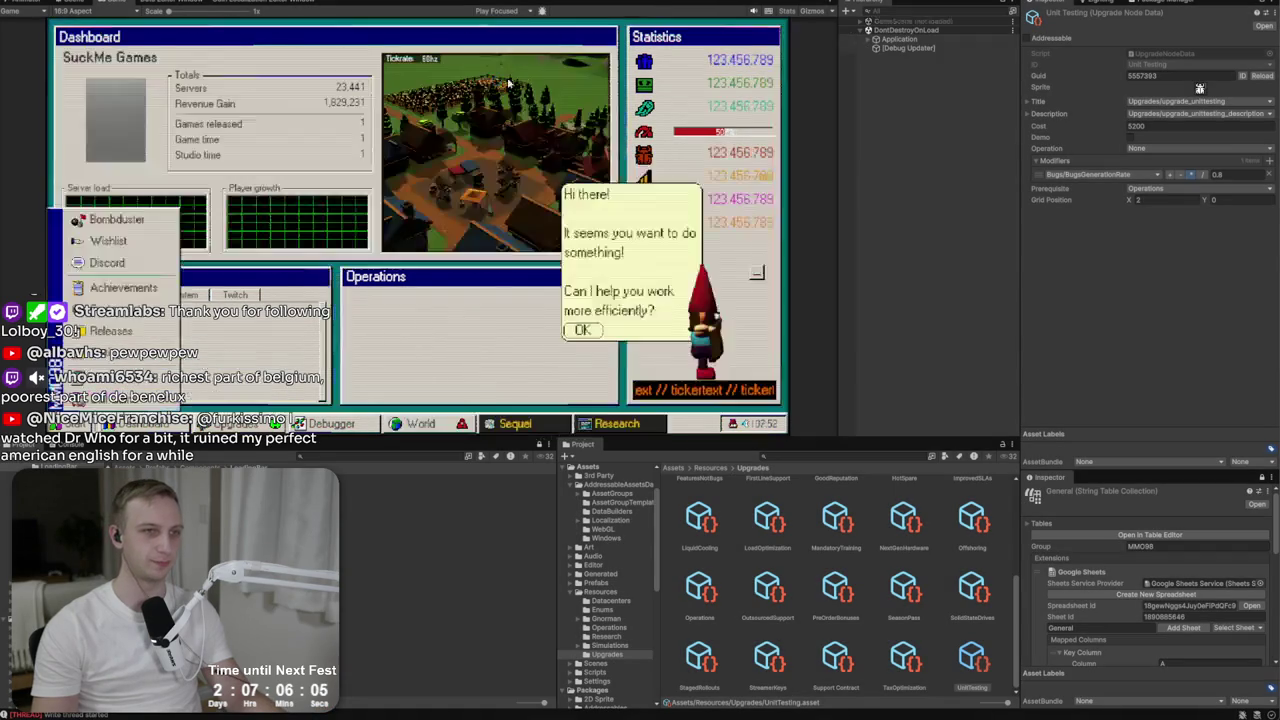
click(168, 4)
Show all upgrades in one table and scroll down to the Unit Testing row.
click(46, 15)
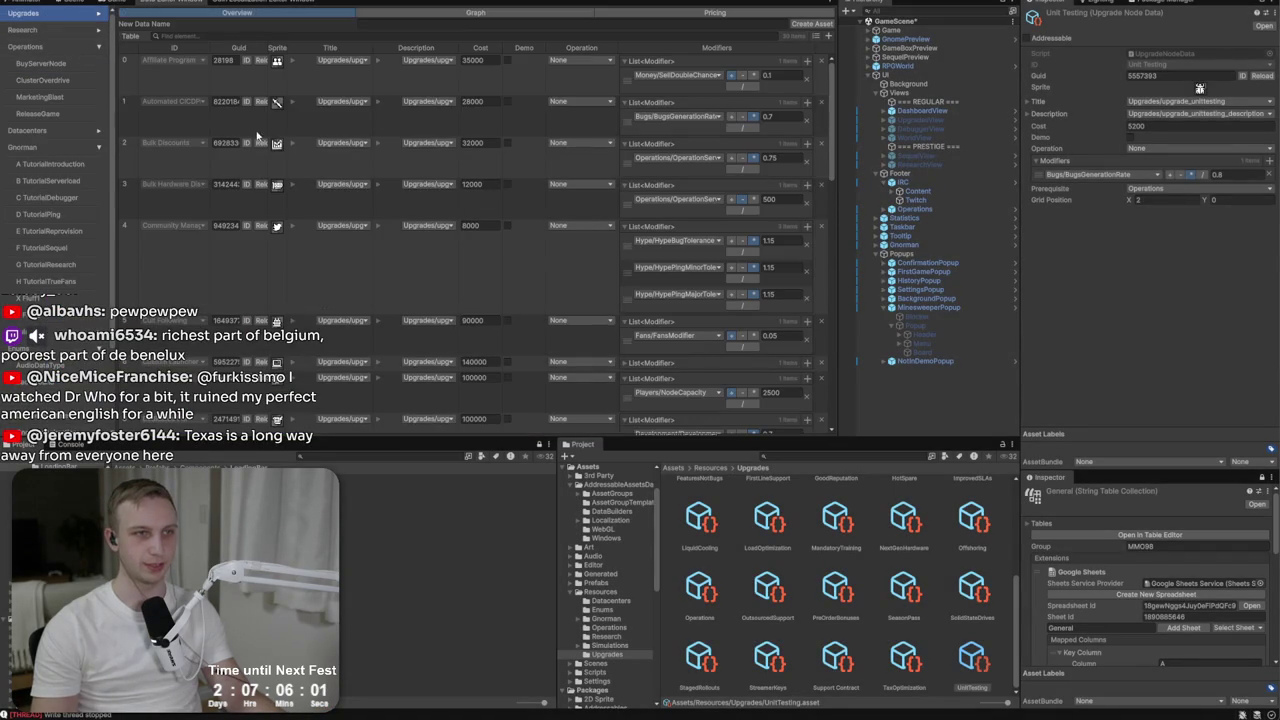
scroll(502, 180, down, 5)
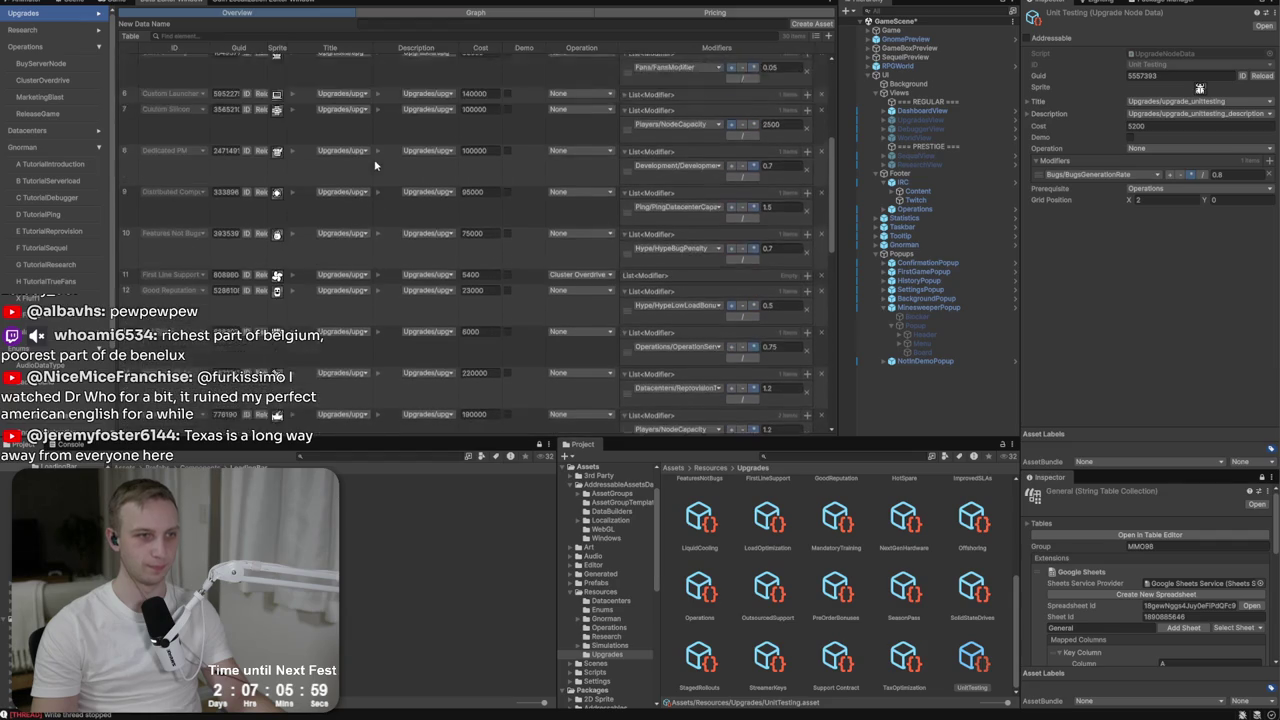
scroll(308, 180, down, 3)
scroll(309, 182, down, 3)
scroll(309, 182, down, 3)
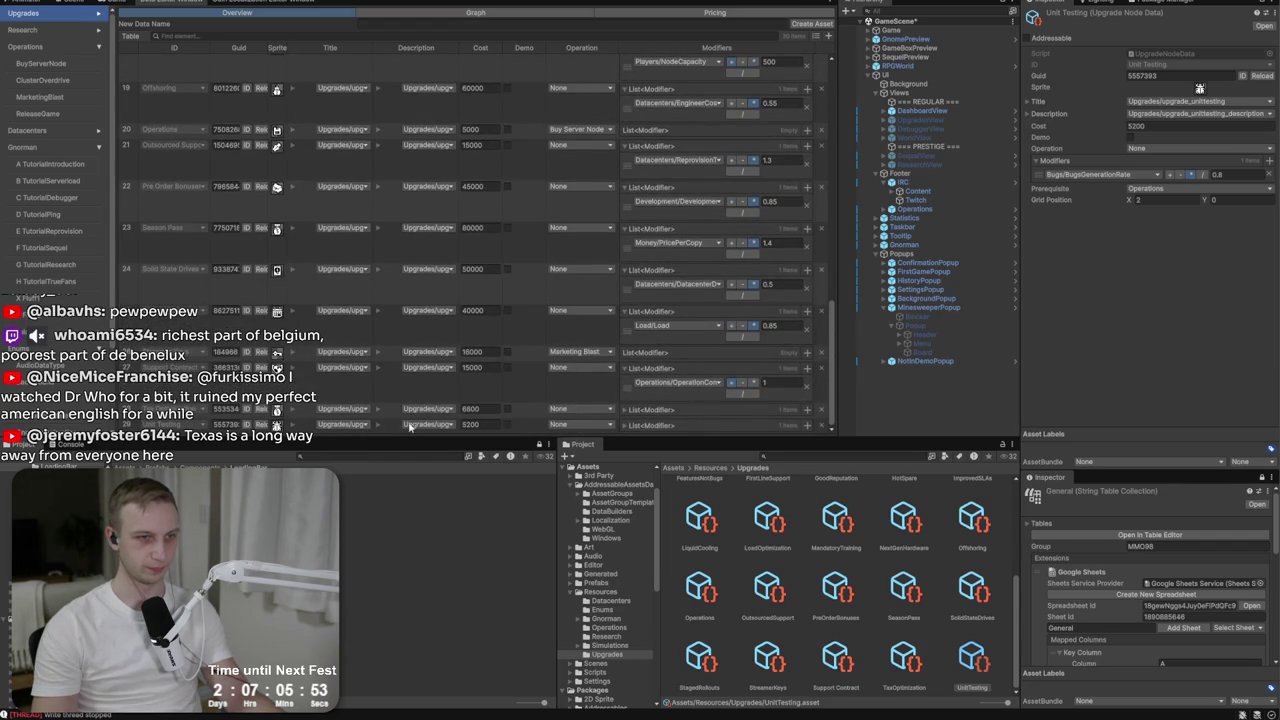
Add an Upgrades/UpgradeGeneralCost modifier to Unit Testing, then remove it again.
click(625, 426)
click(807, 400)
scroll(718, 341, down, 1)
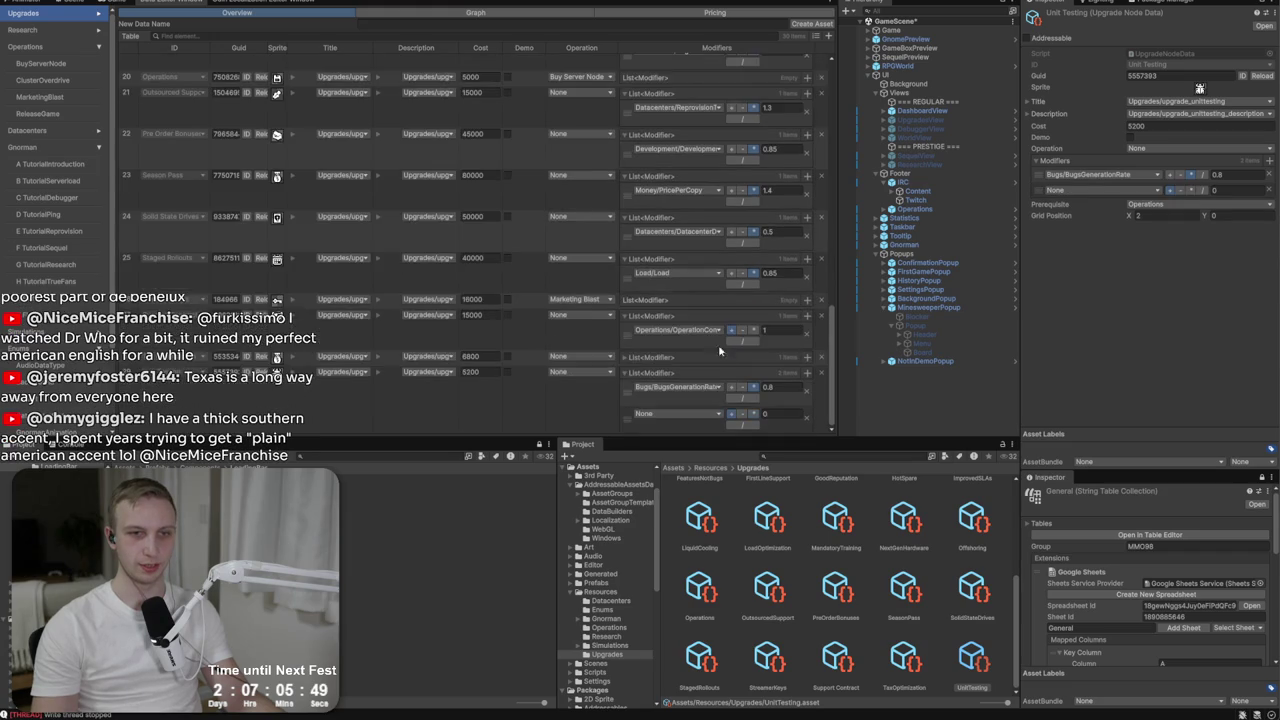
click(684, 416)
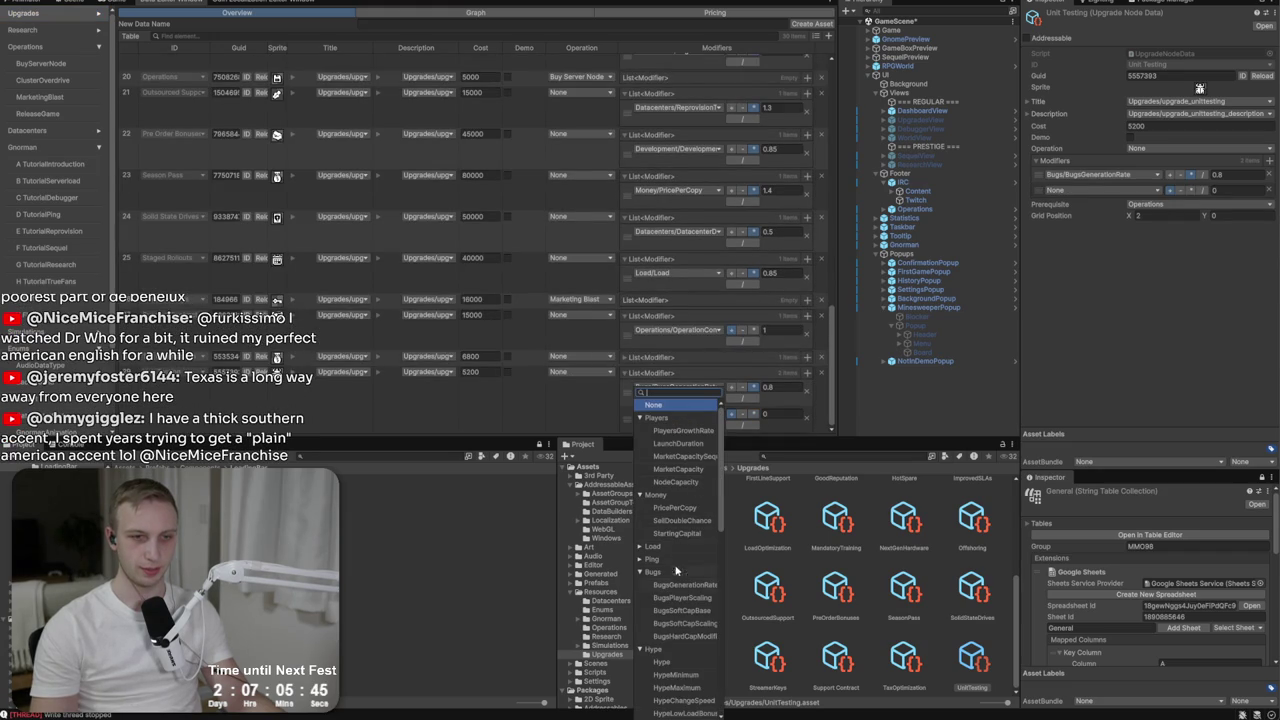
scroll(674, 443, down, 5)
scroll(674, 443, down, 3)
scroll(680, 470, down, 5)
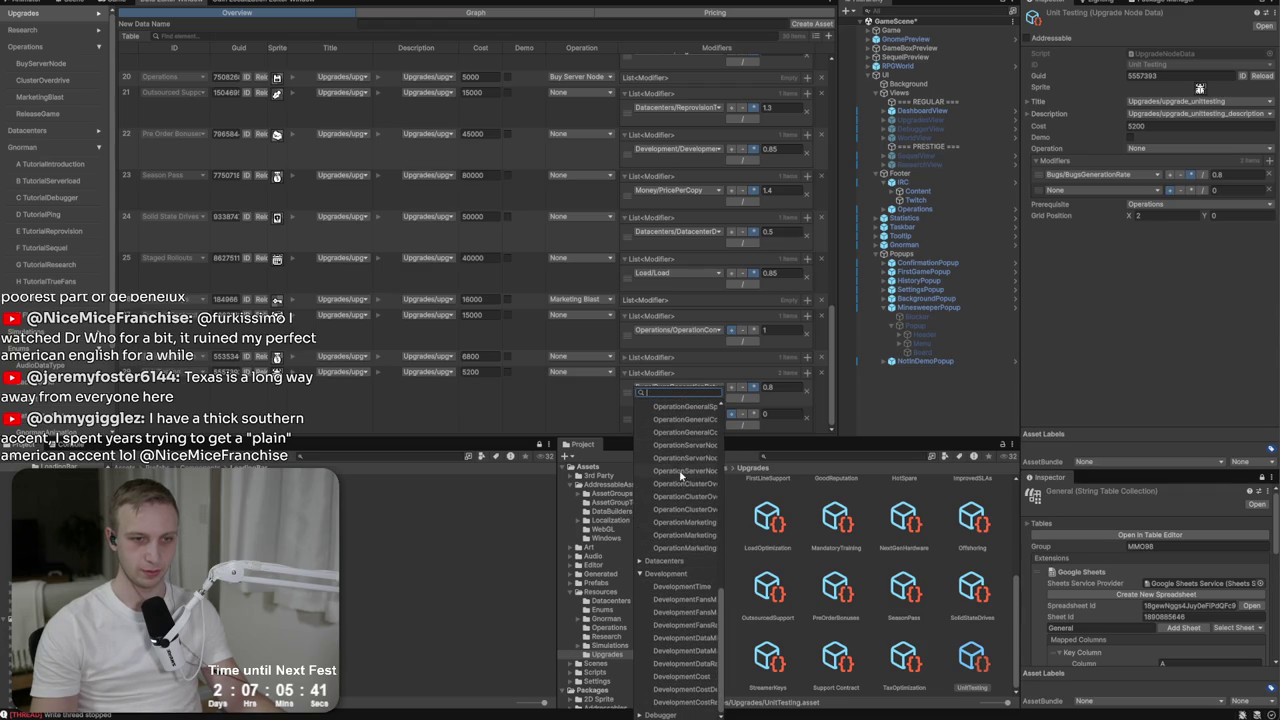
scroll(680, 578, up, 15)
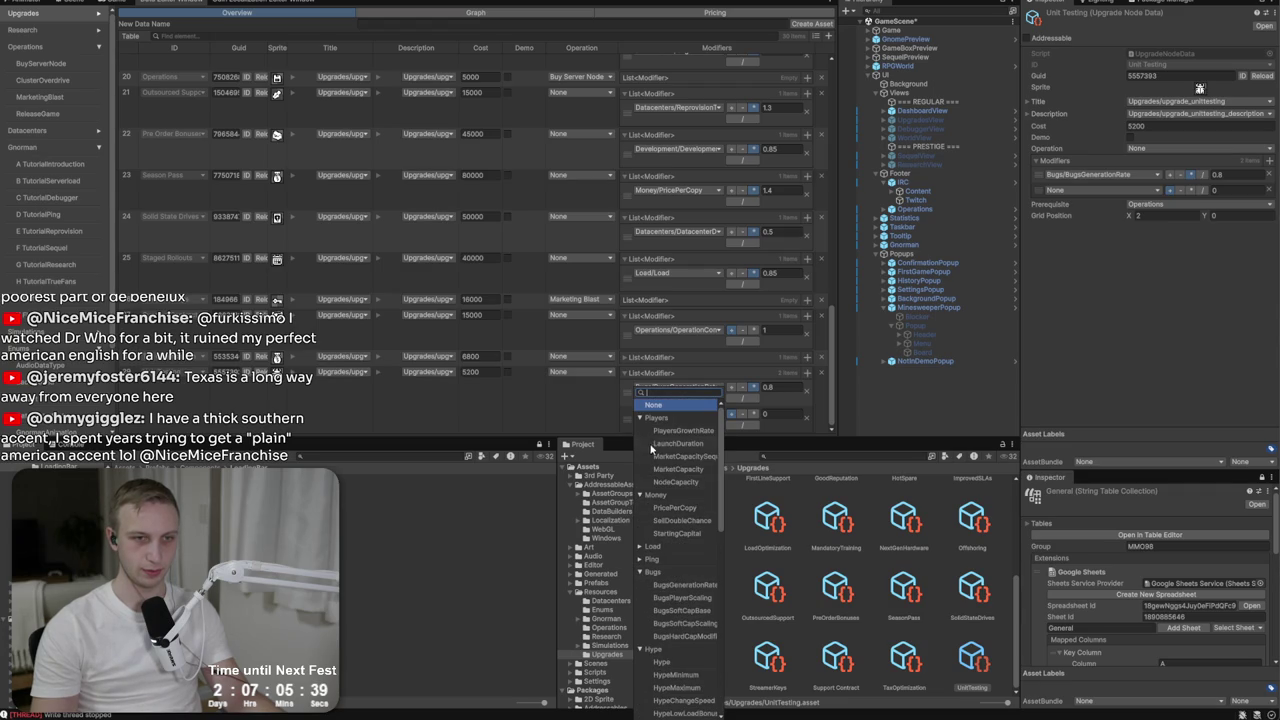
scroll(645, 586, down, 6)
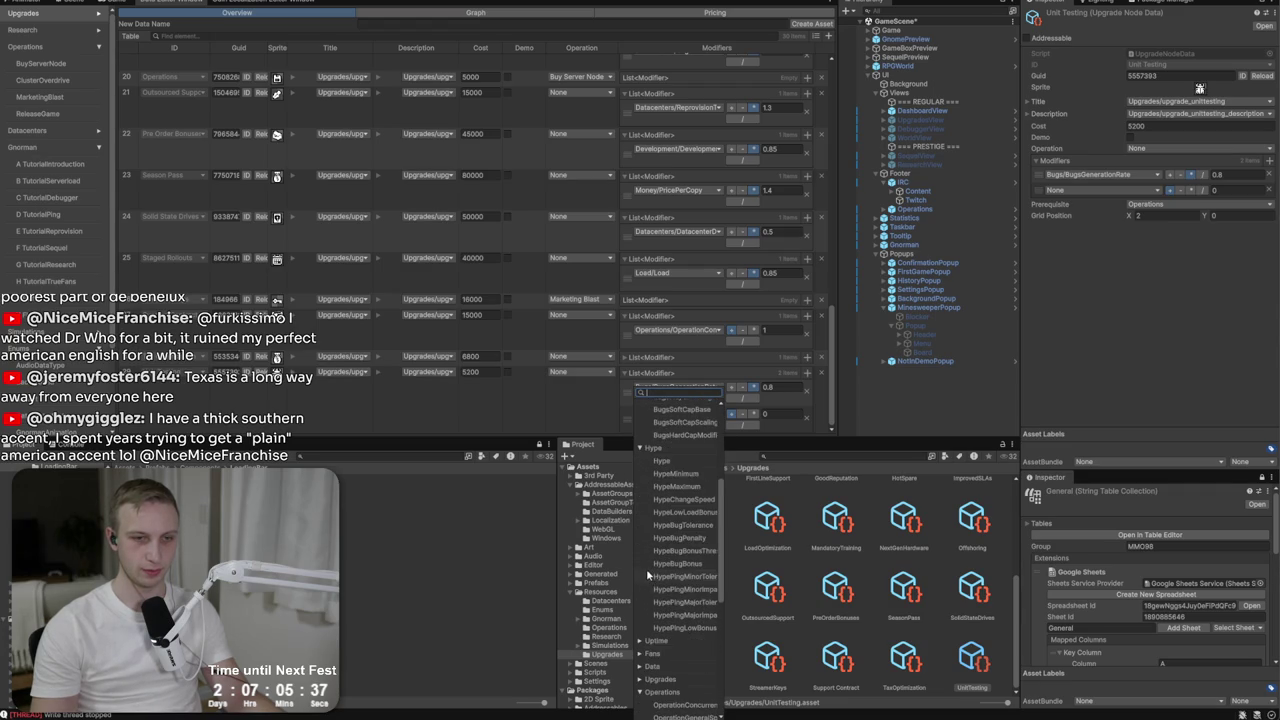
click(640, 679)
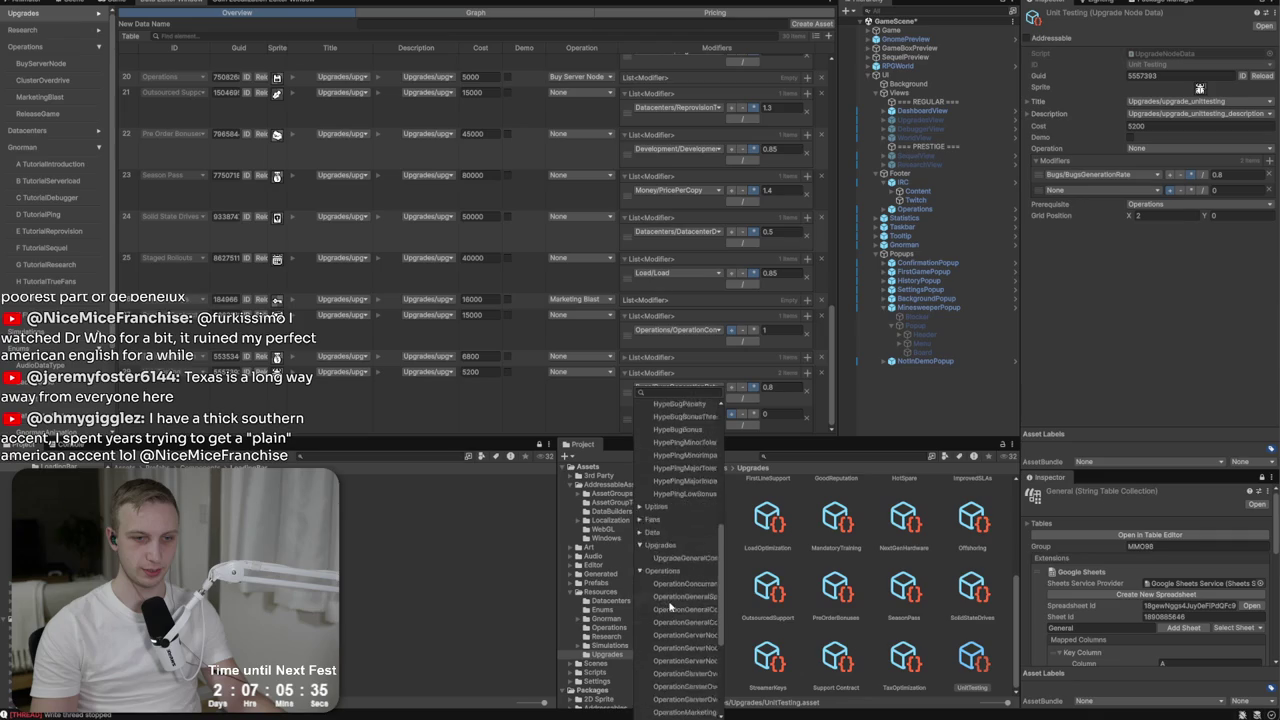
click(686, 497)
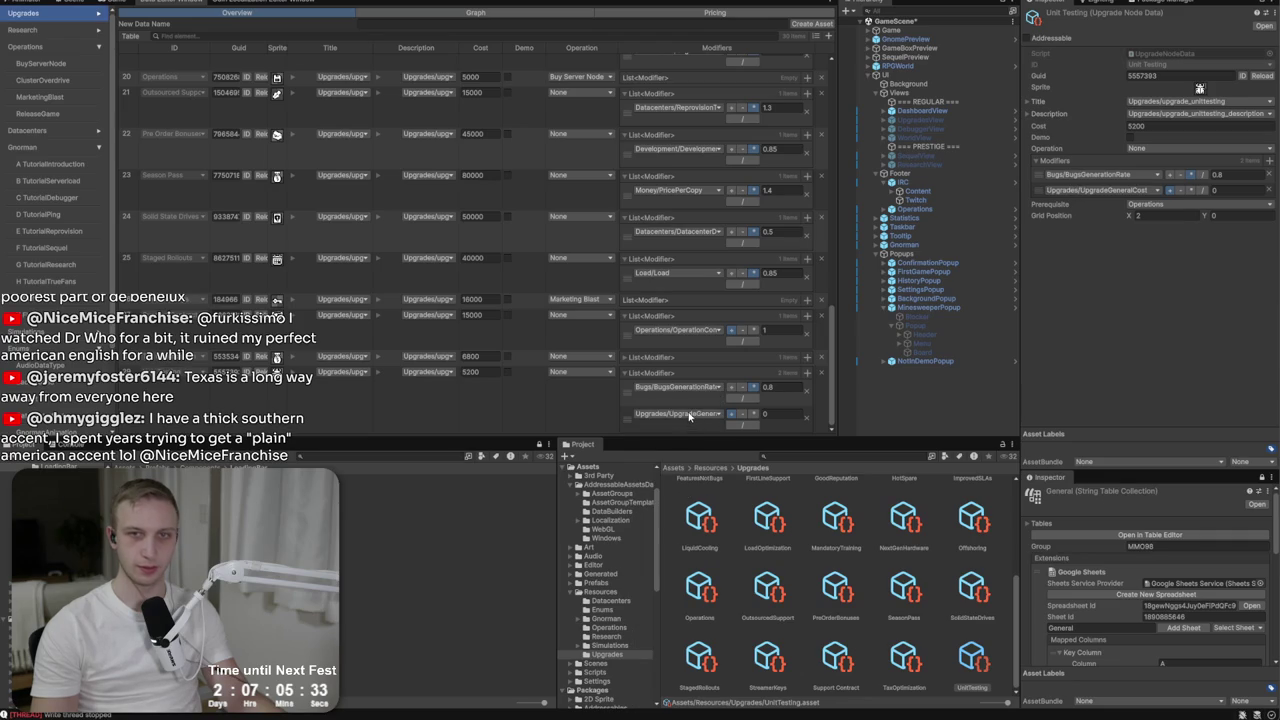
click(1270, 189)
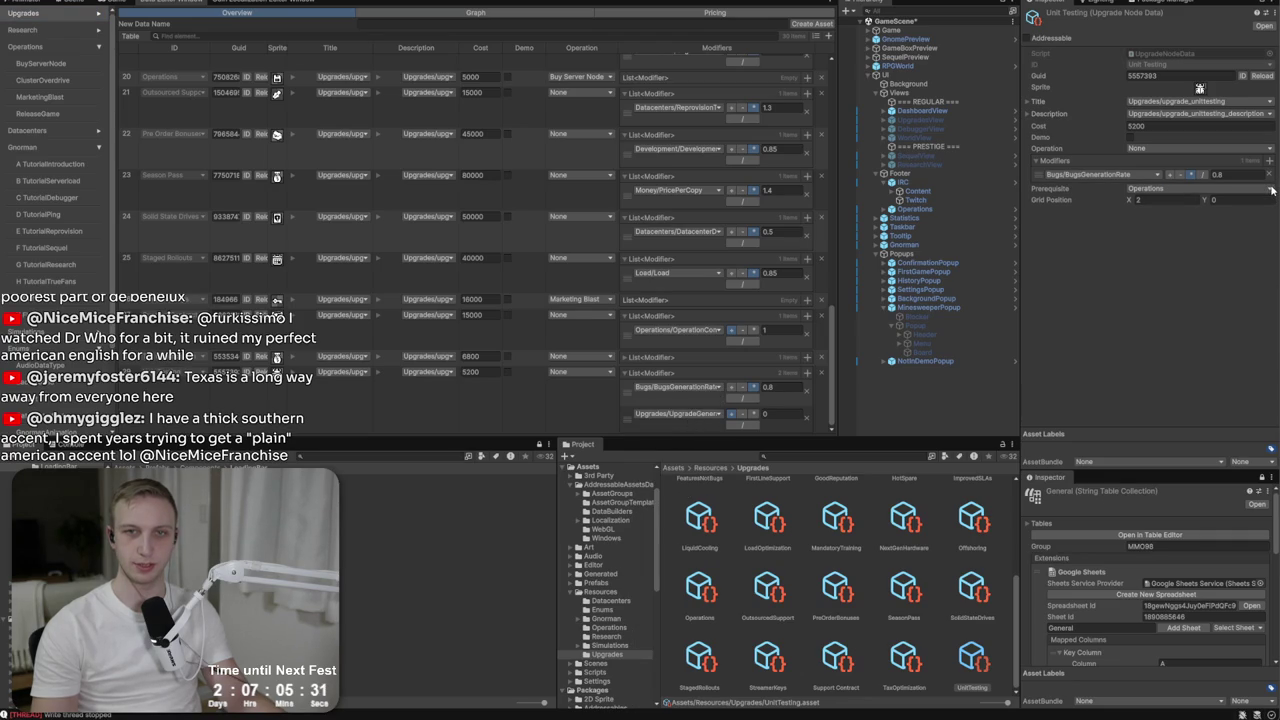
Assign Cluster Overdrive as the Unit Testing upgrade's operation and enter play mode with Ctrl+P.
click(1150, 150)
click(1150, 150)
click(1155, 152)
click(1104, 247)
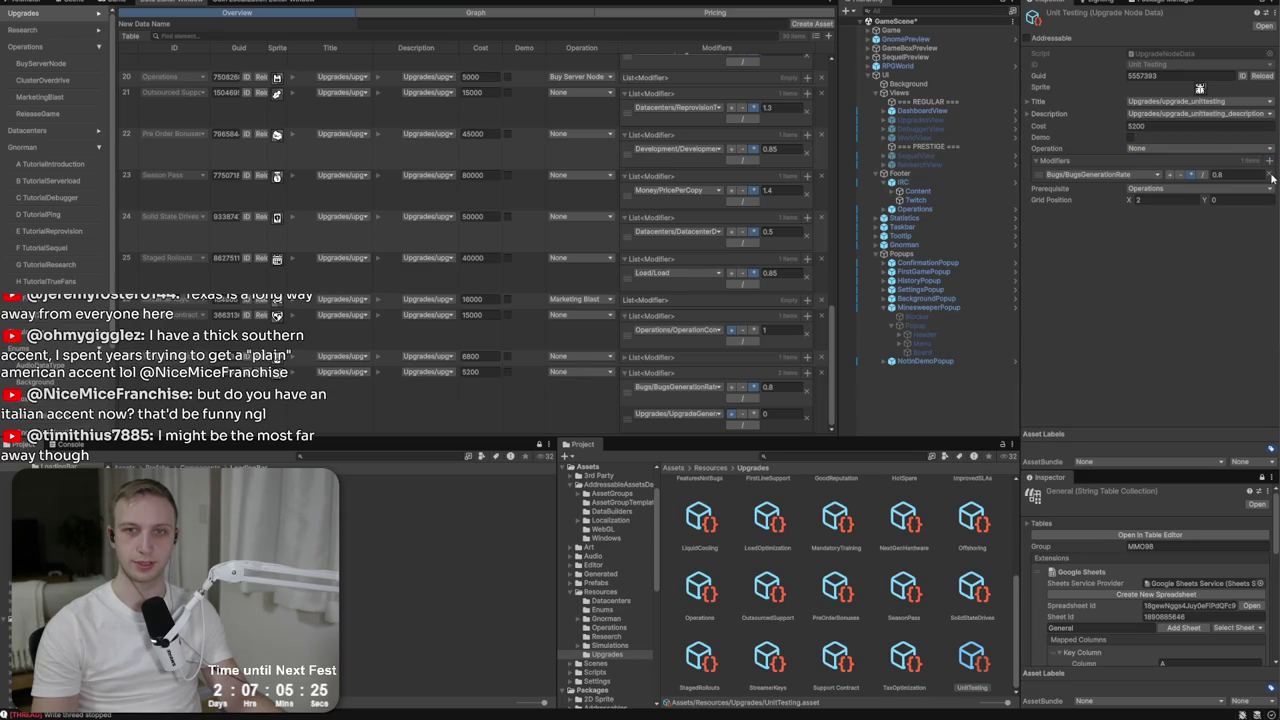
click(1231, 148)
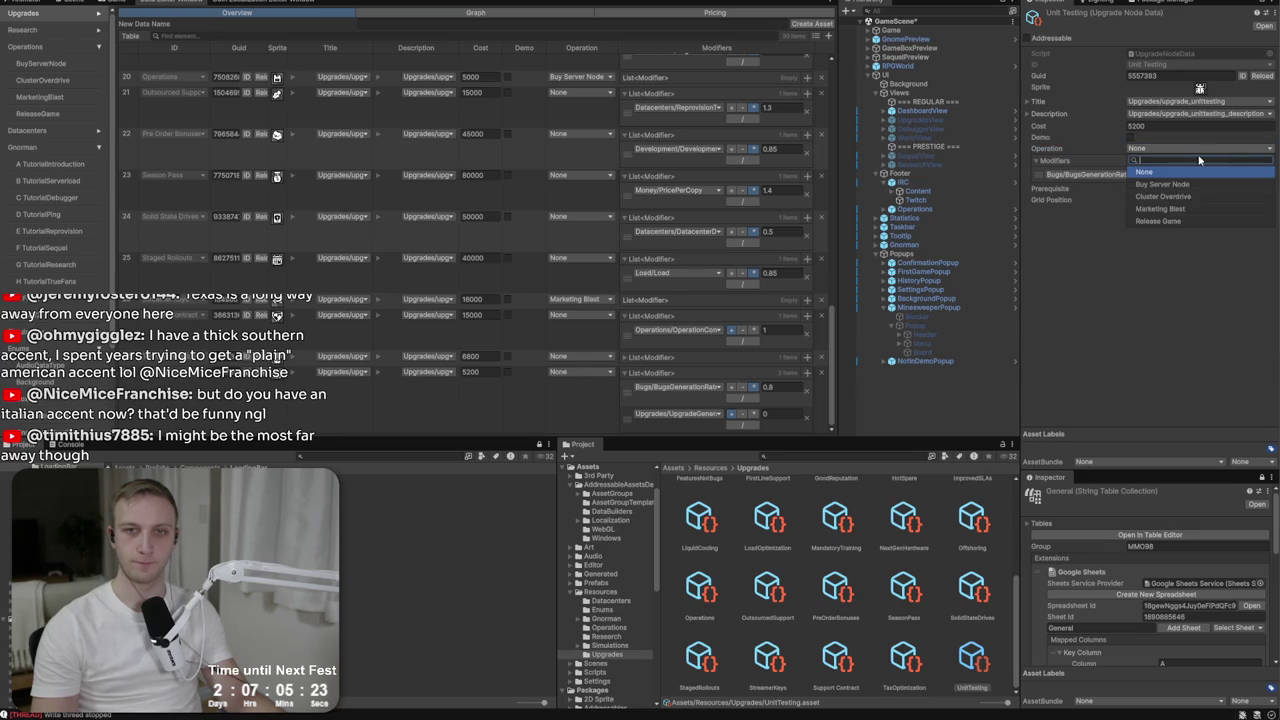
click(1165, 196)
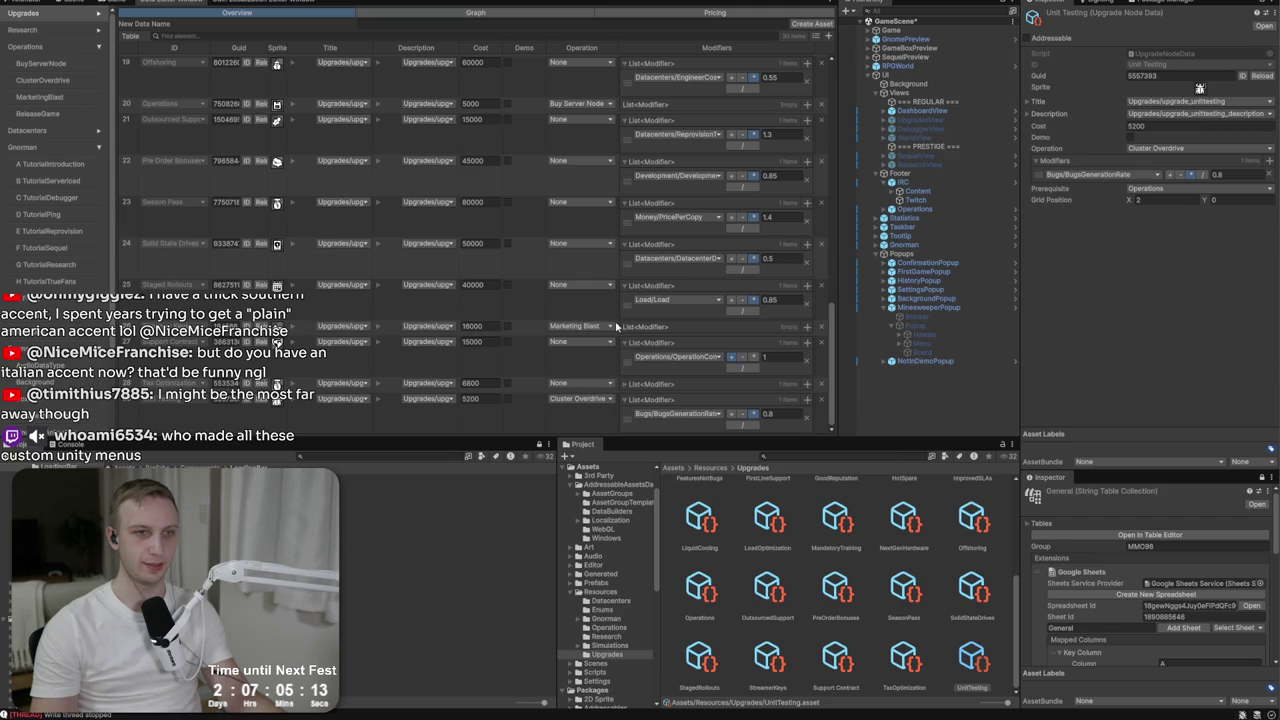
click(580, 326)
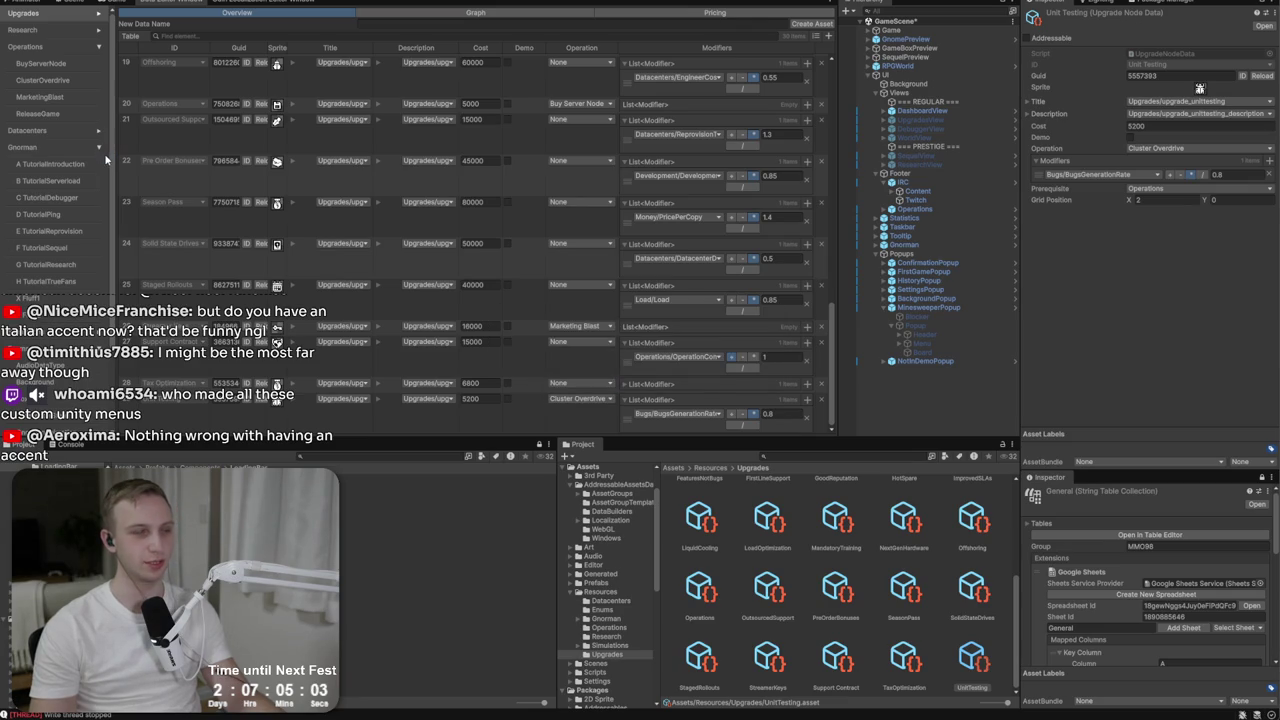
key(ctrl+p)
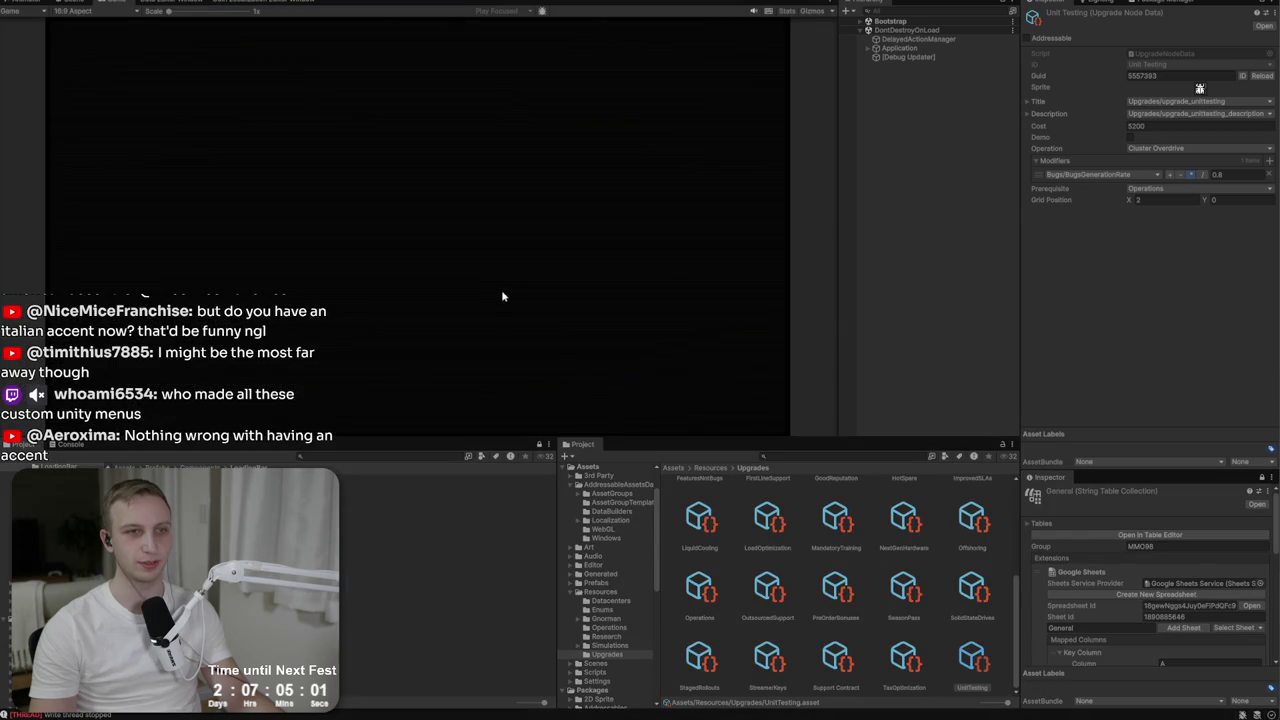
Start a new game with a saved studio, review the upgrades sorted by cost, then return to the Game view.
click(430, 205)
click(434, 209)
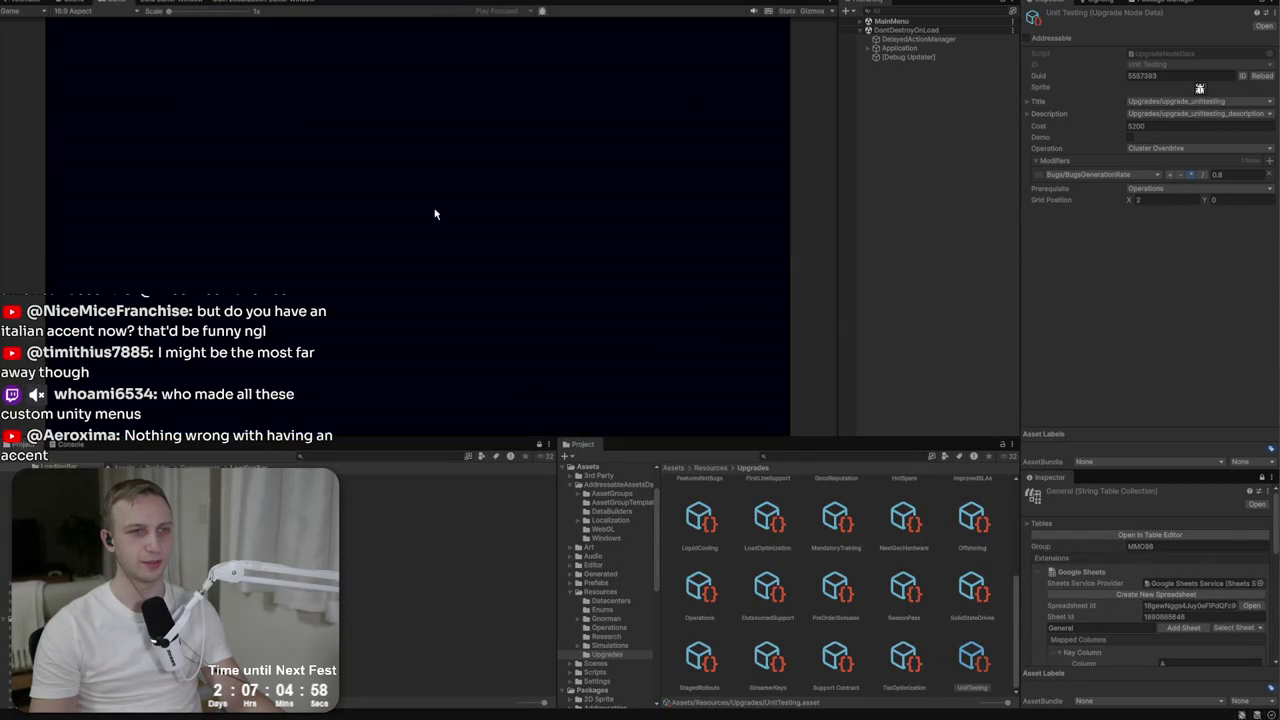
click(170, 4)
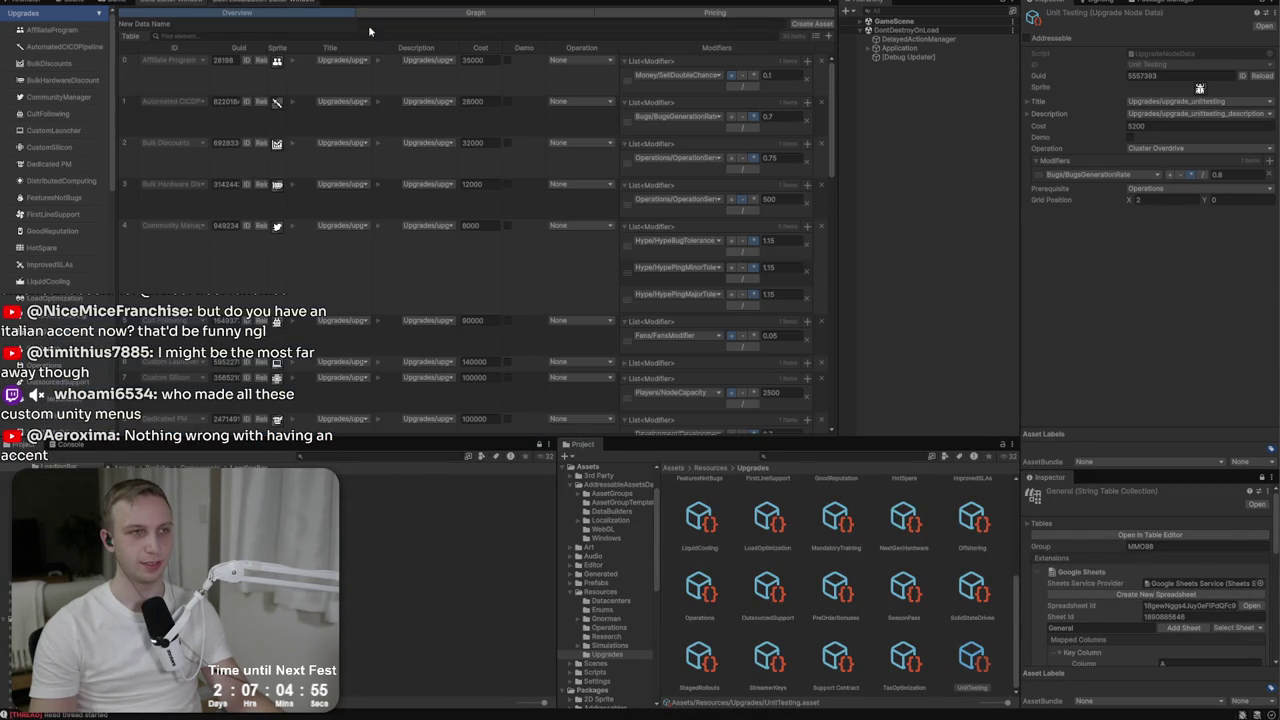
click(693, 12)
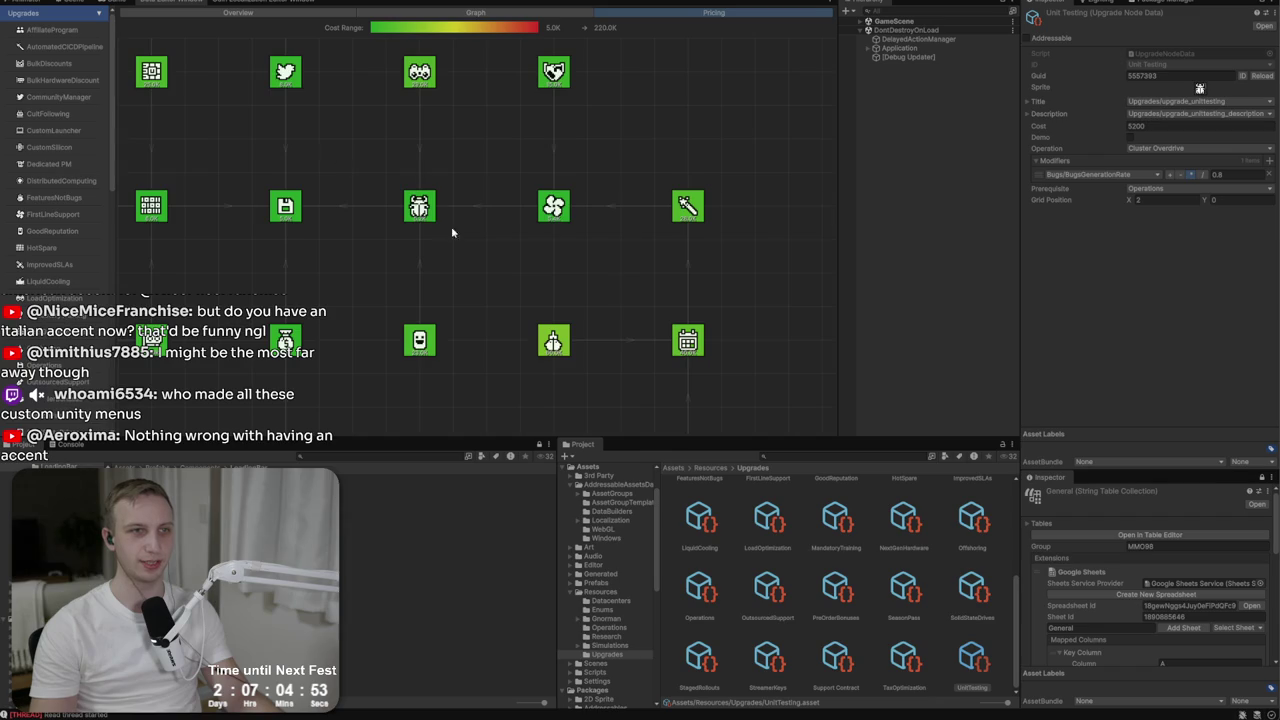
scroll(451, 232, up, 5)
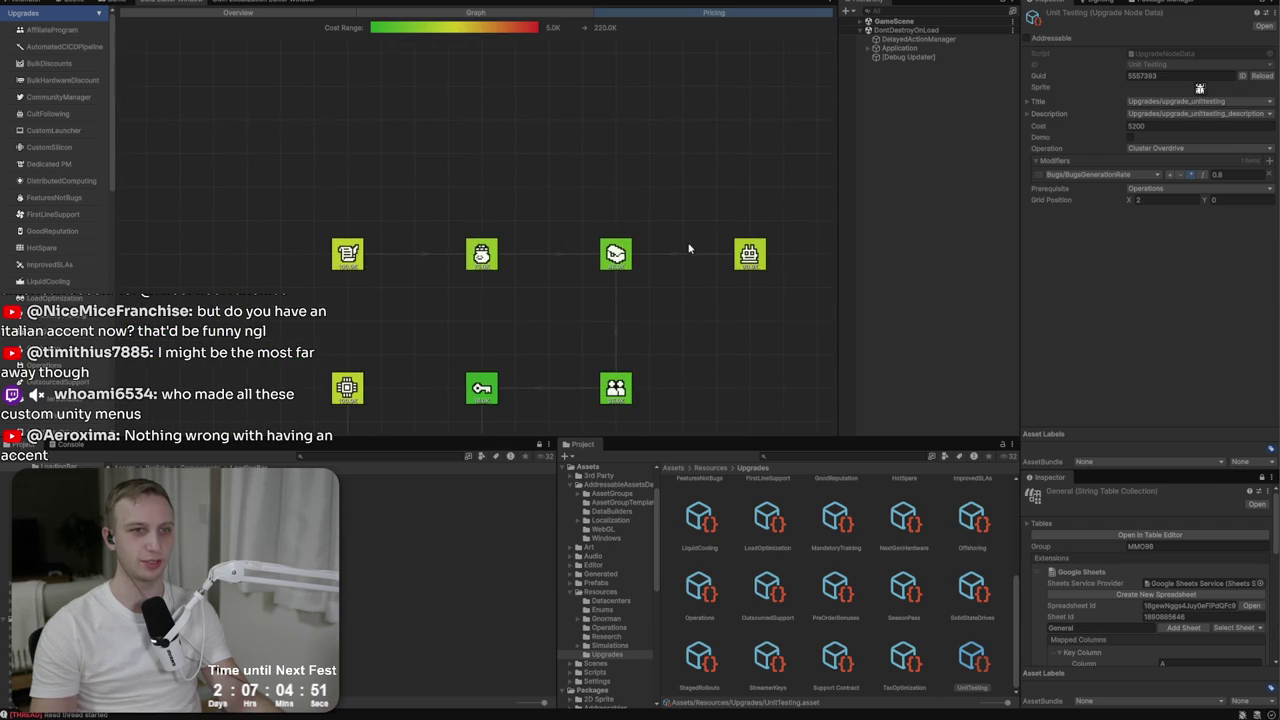
scroll(530, 34, down, 3)
scroll(441, 340, down, 2)
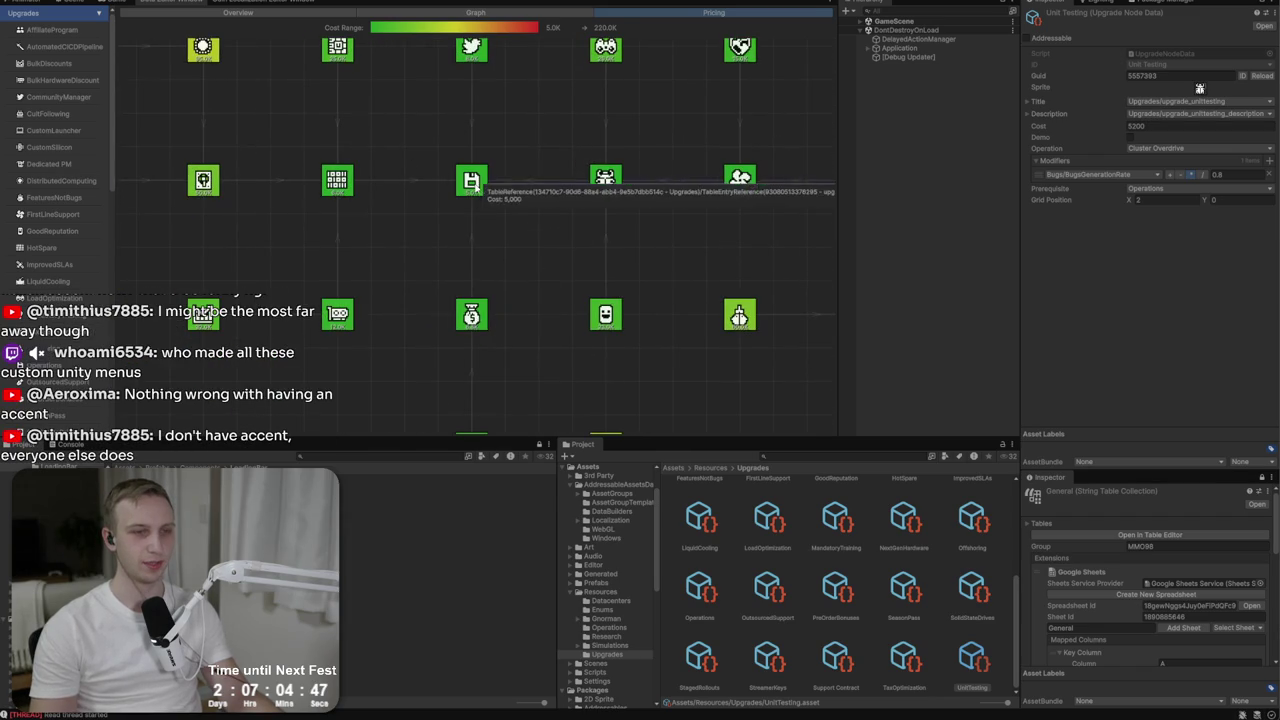
scroll(503, 271, down, 3)
scroll(349, 277, down, 1)
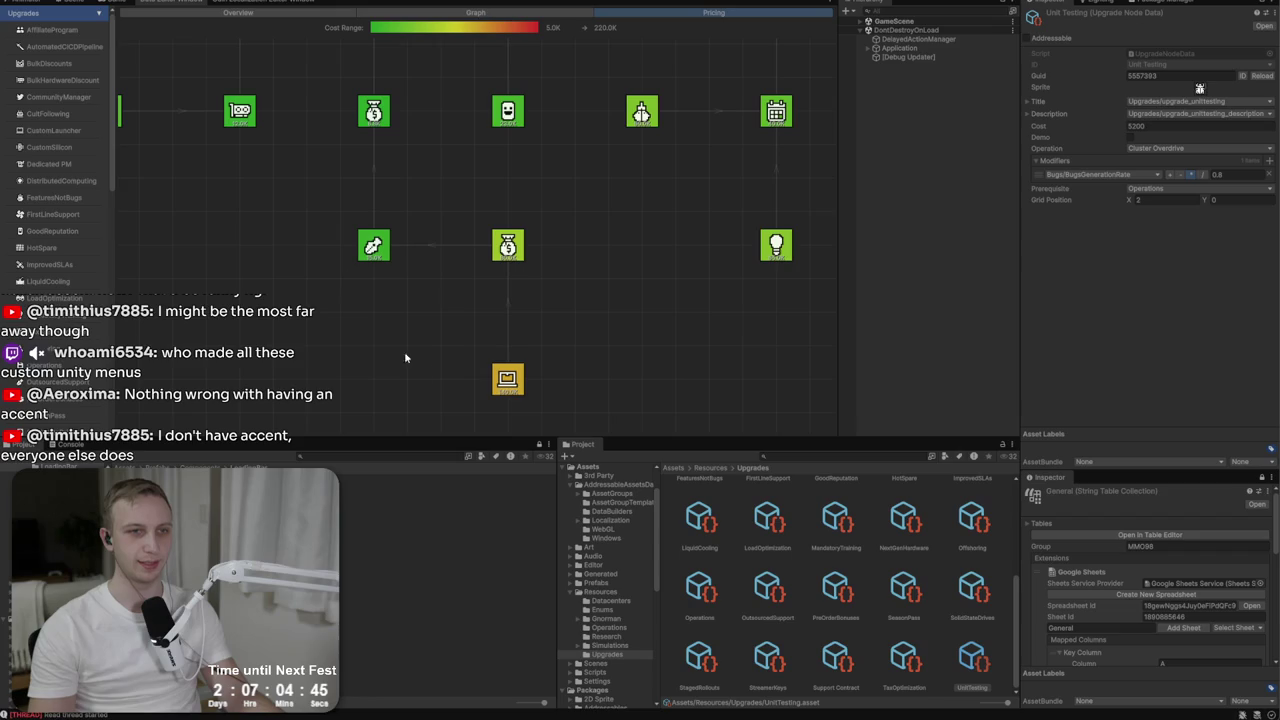
scroll(266, 297, down, 3)
scroll(388, 323, down, 3)
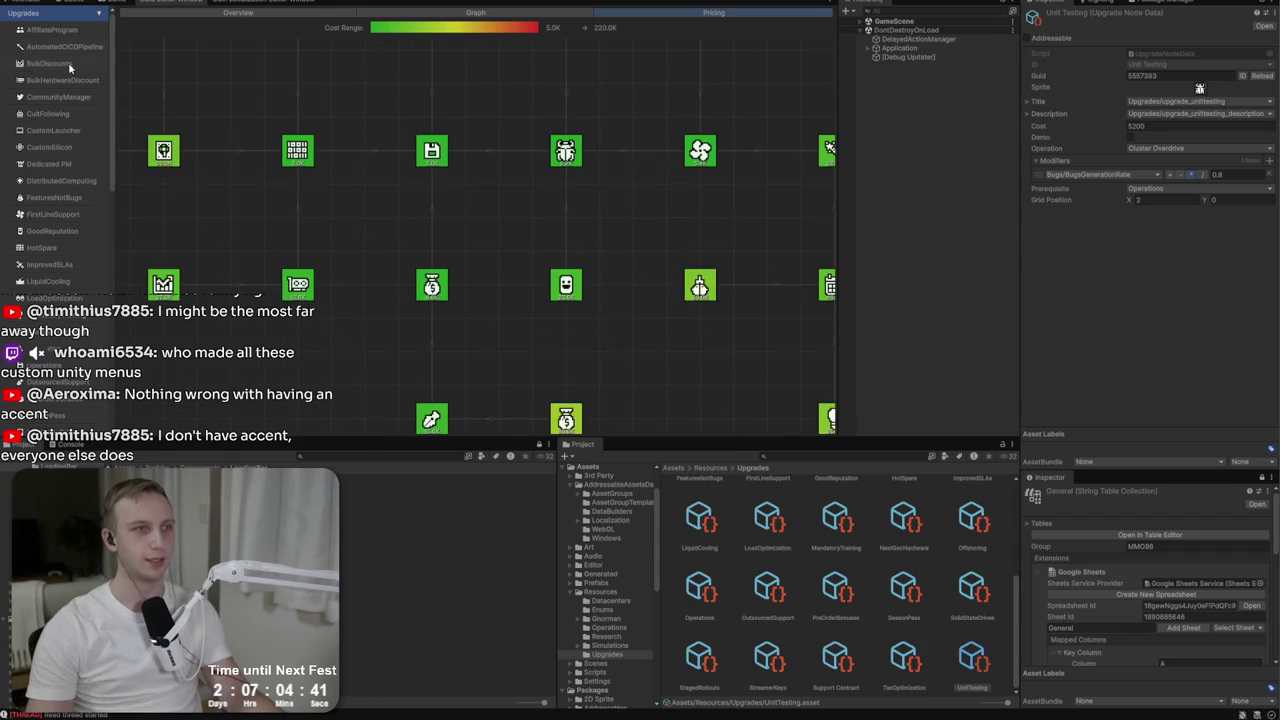
click(106, 5)
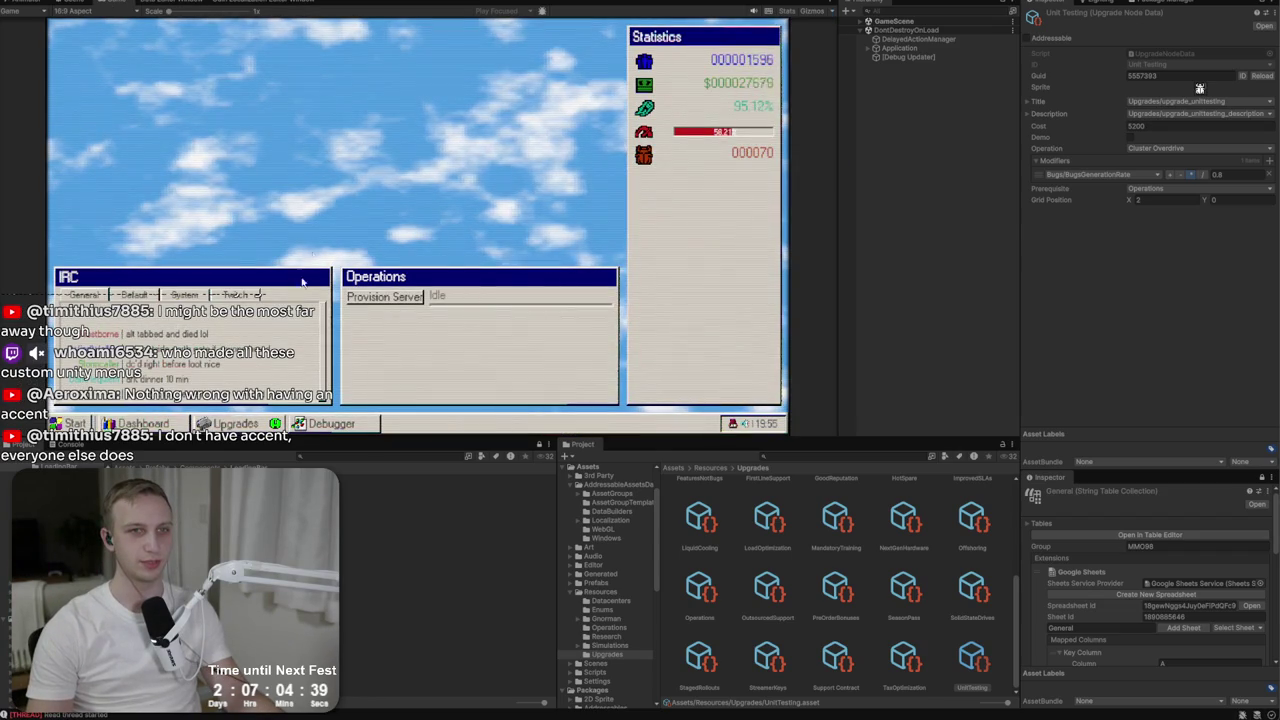
Buy the central upgrade and Unit Testing in the in-game Upgrades window.
click(217, 423)
click(414, 152)
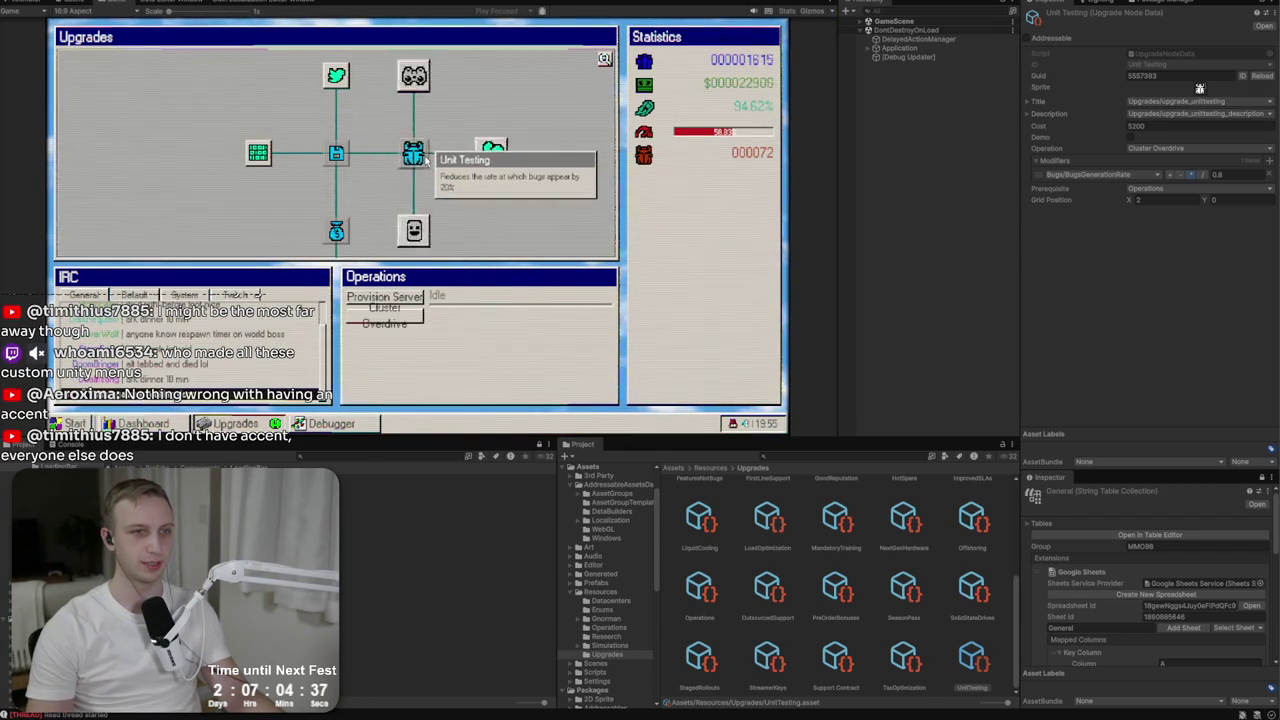
click(336, 75)
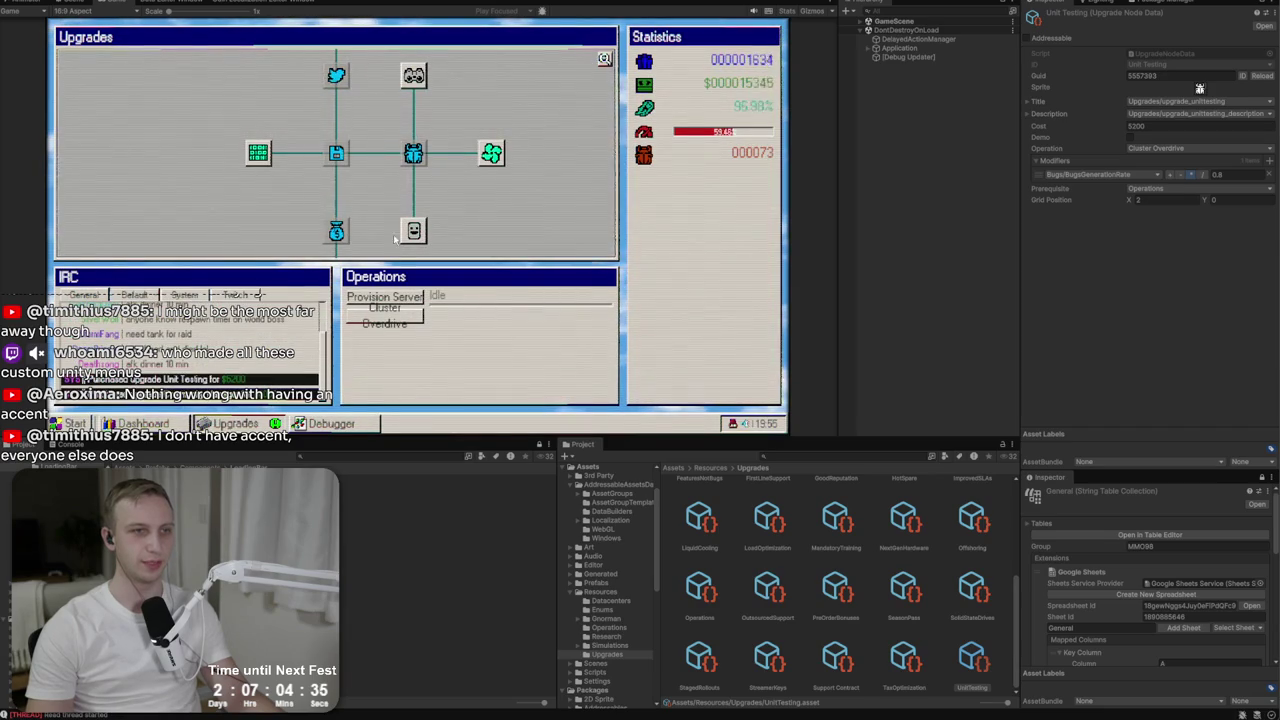
drag(392, 136, 404, 246)
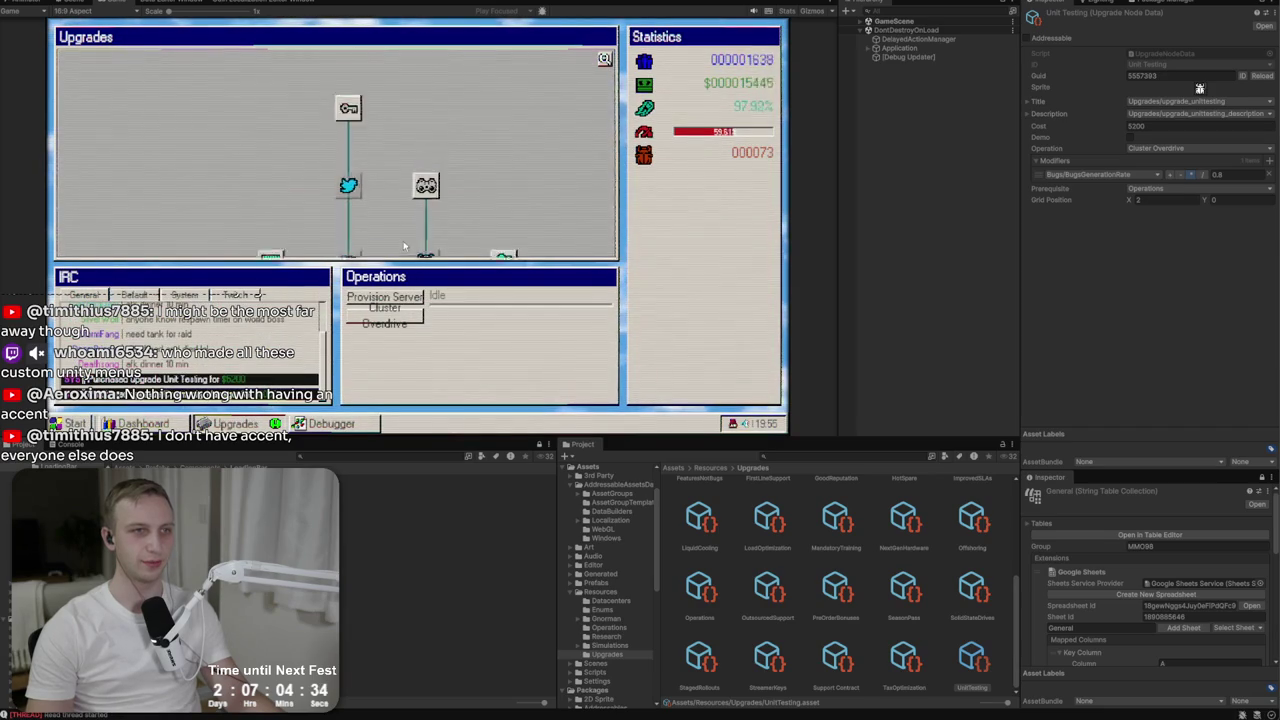
Select the Game object and invoke Give Money with 10000.
click(861, 21)
click(890, 30)
click(1176, 160)
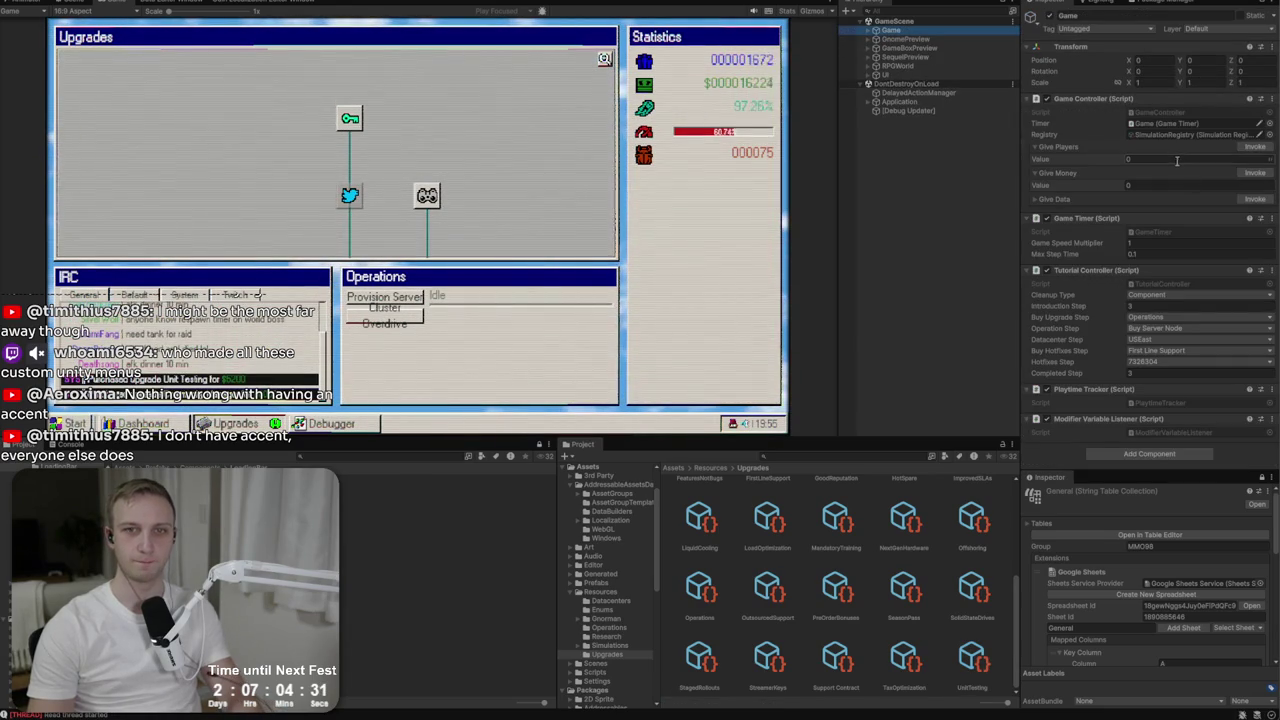
text(10000)
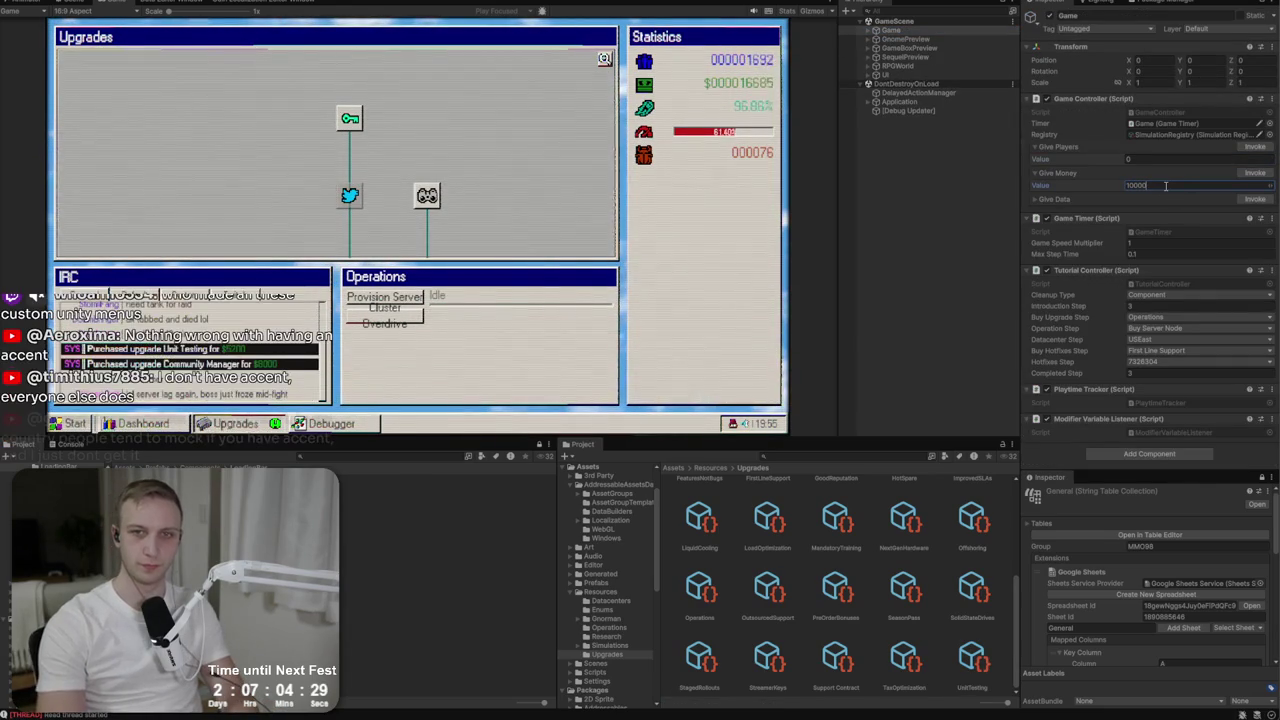
click(1254, 175)
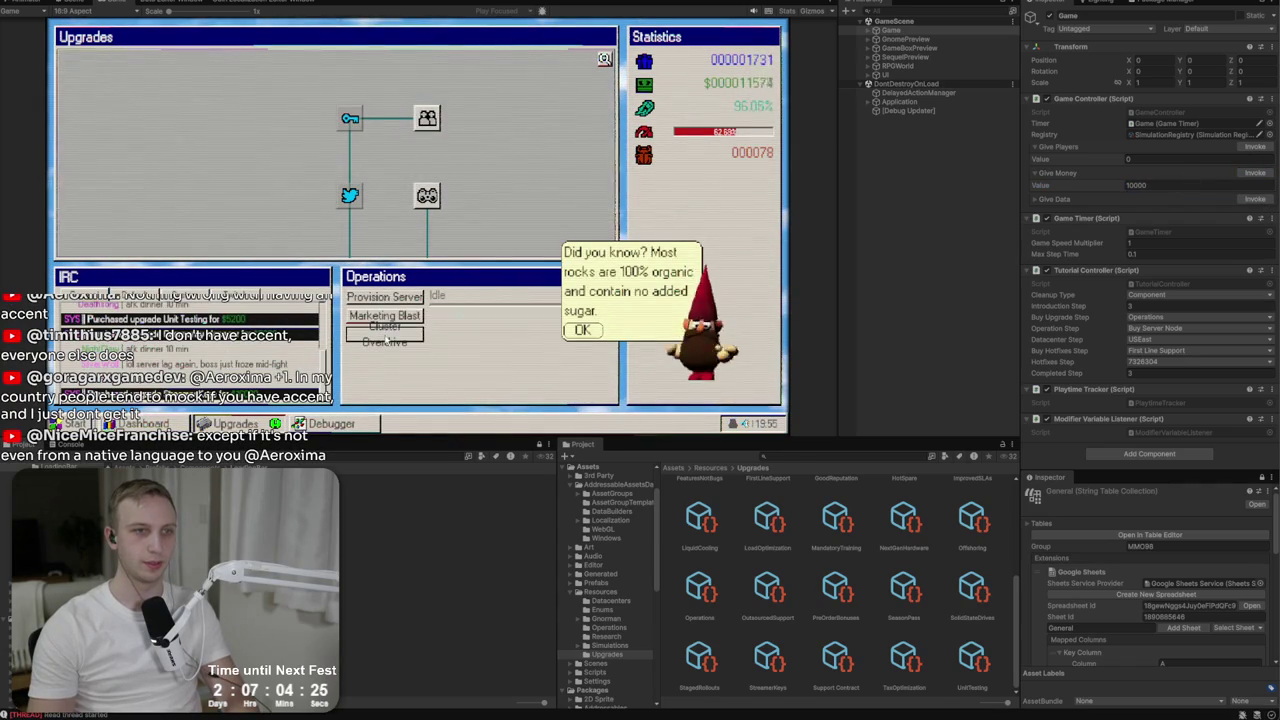
mouse_move(388, 340)
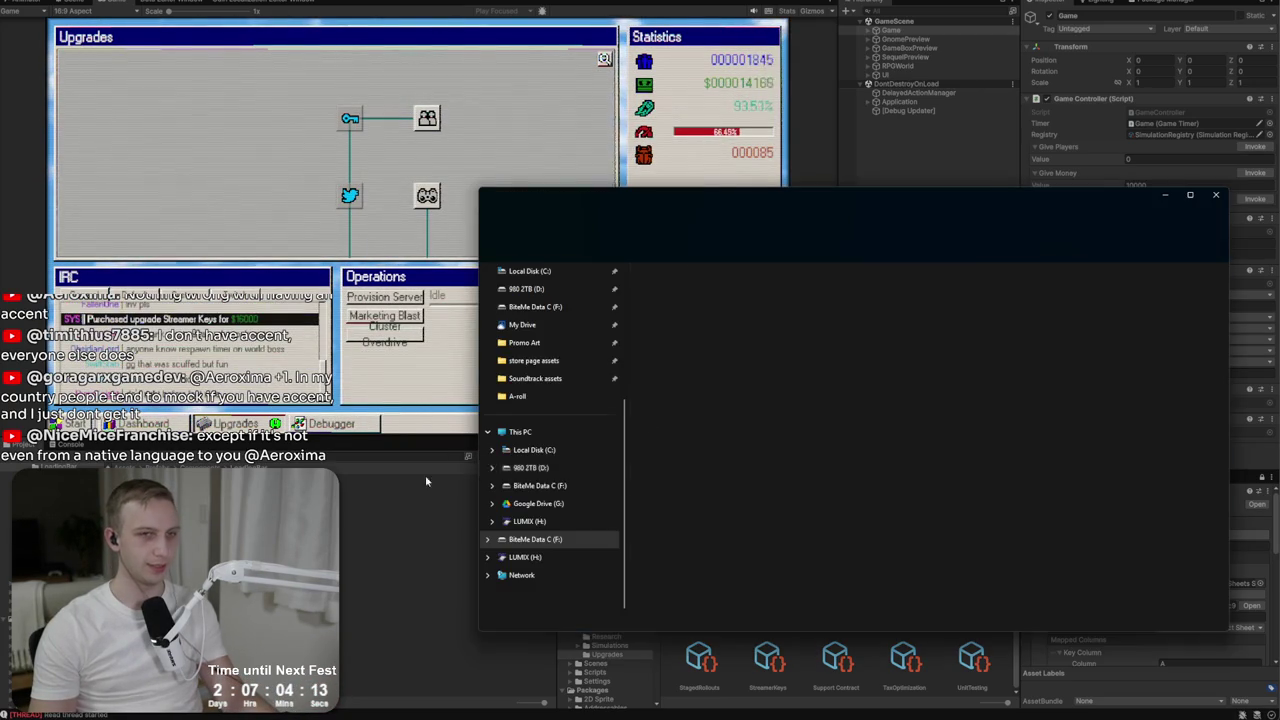
Browse the 980 2TB (D:) drive into the BiteMe\mmo-98 project folder.
click(710, 201)
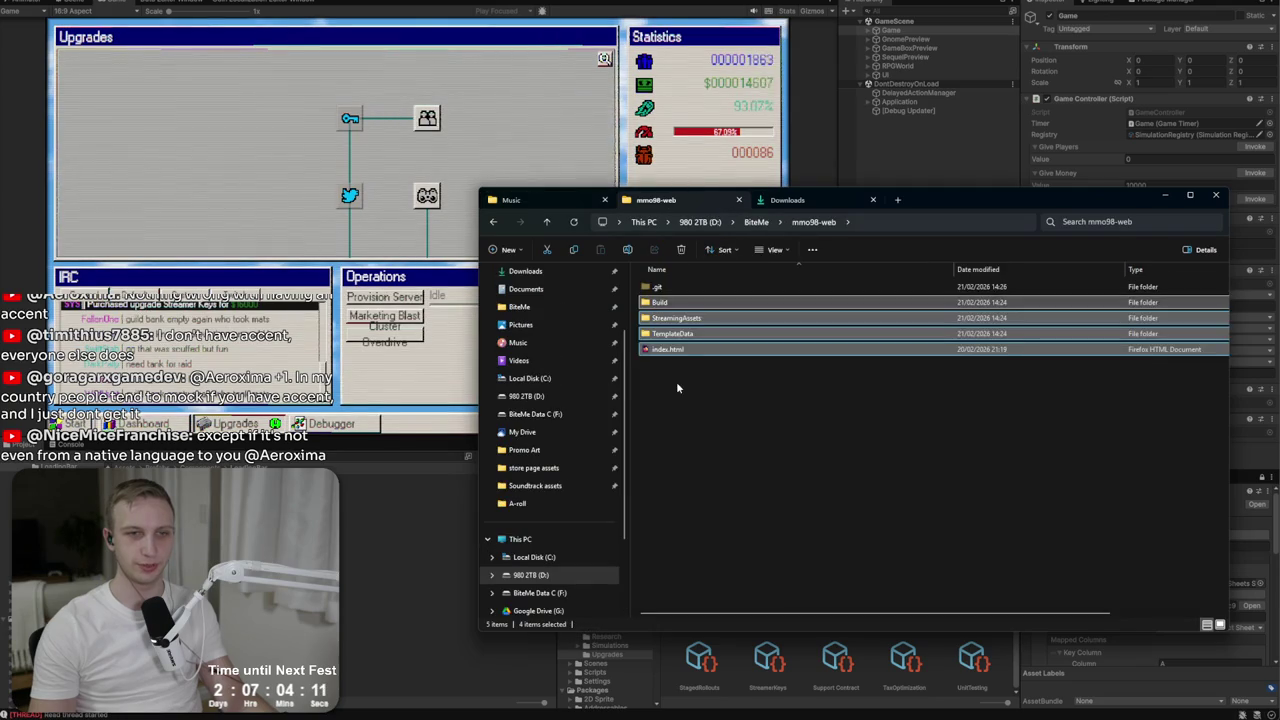
click(677, 388)
click(540, 576)
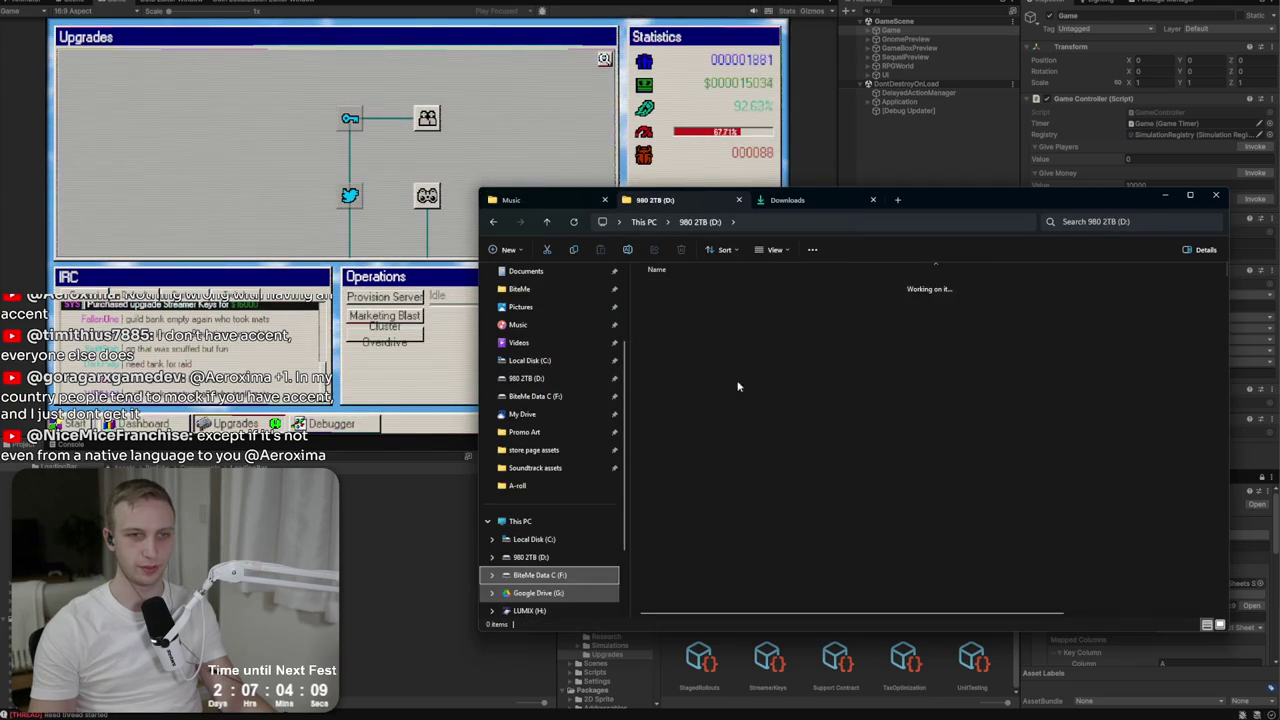
click(530, 557)
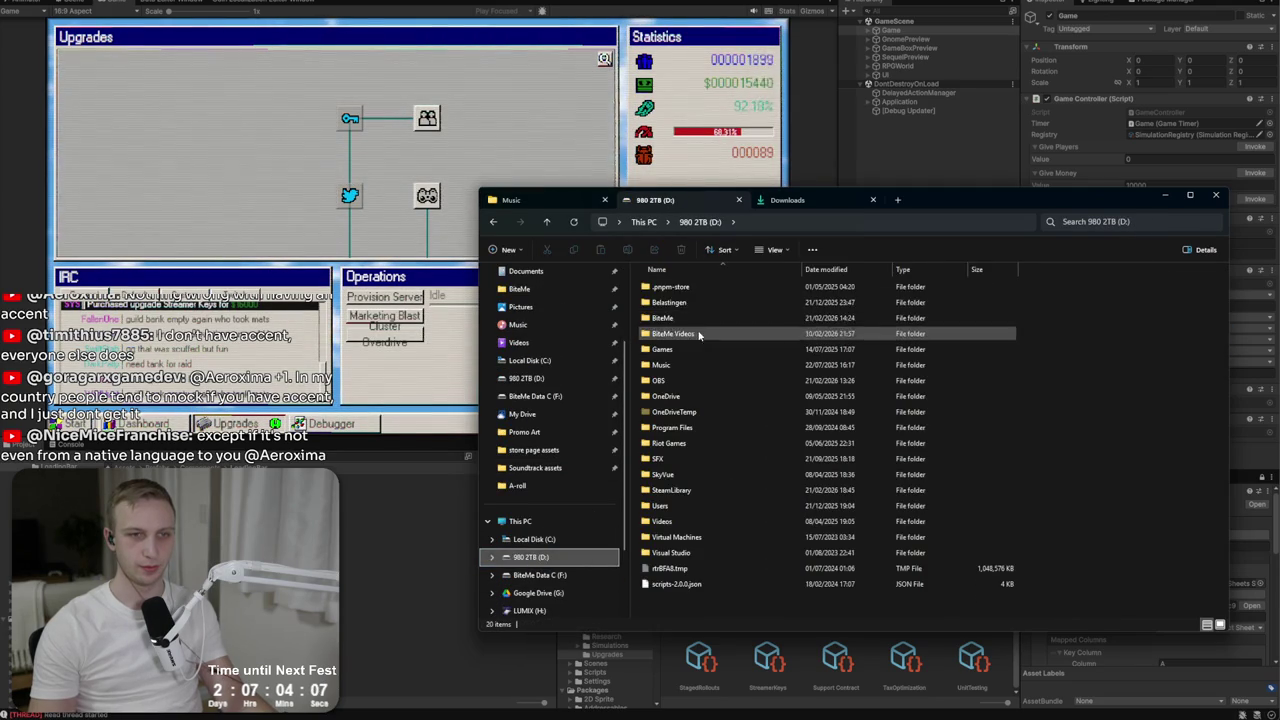
double_click(698, 320)
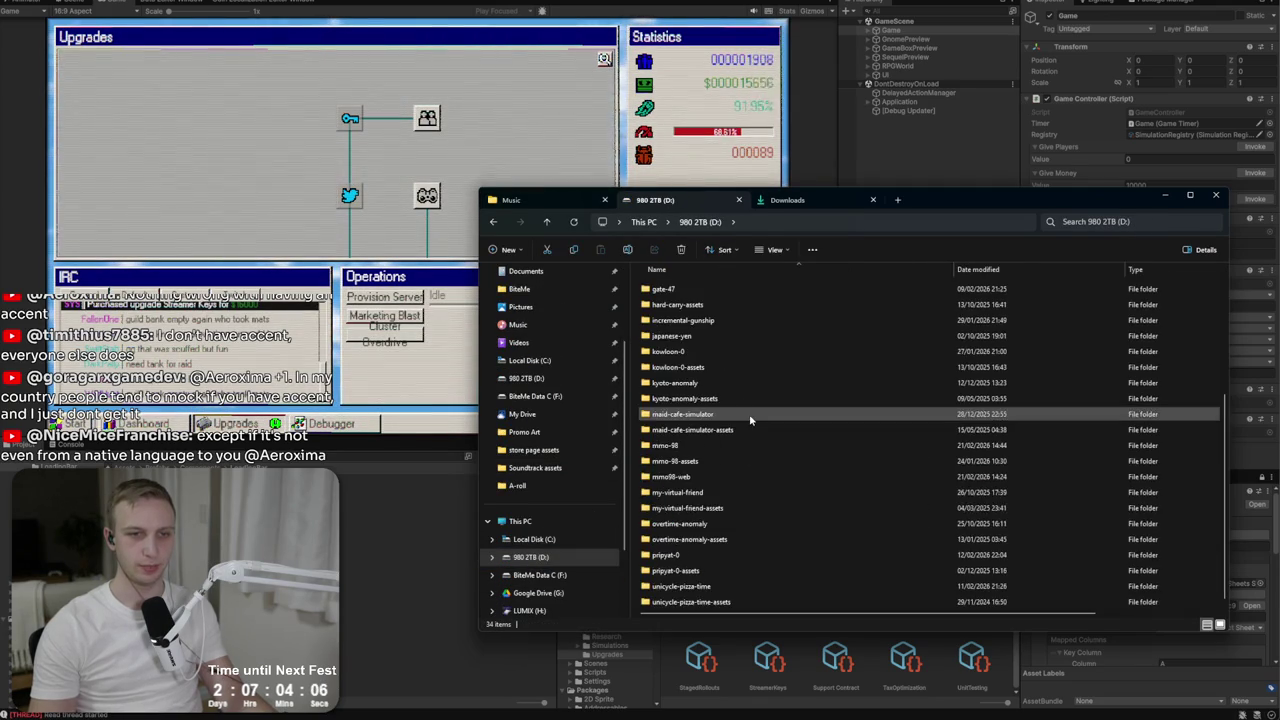
double_click(668, 445)
Open Builds\MMO98 (Windows), launch MMO98.exe, and move the Explorer window aside.
click(702, 351)
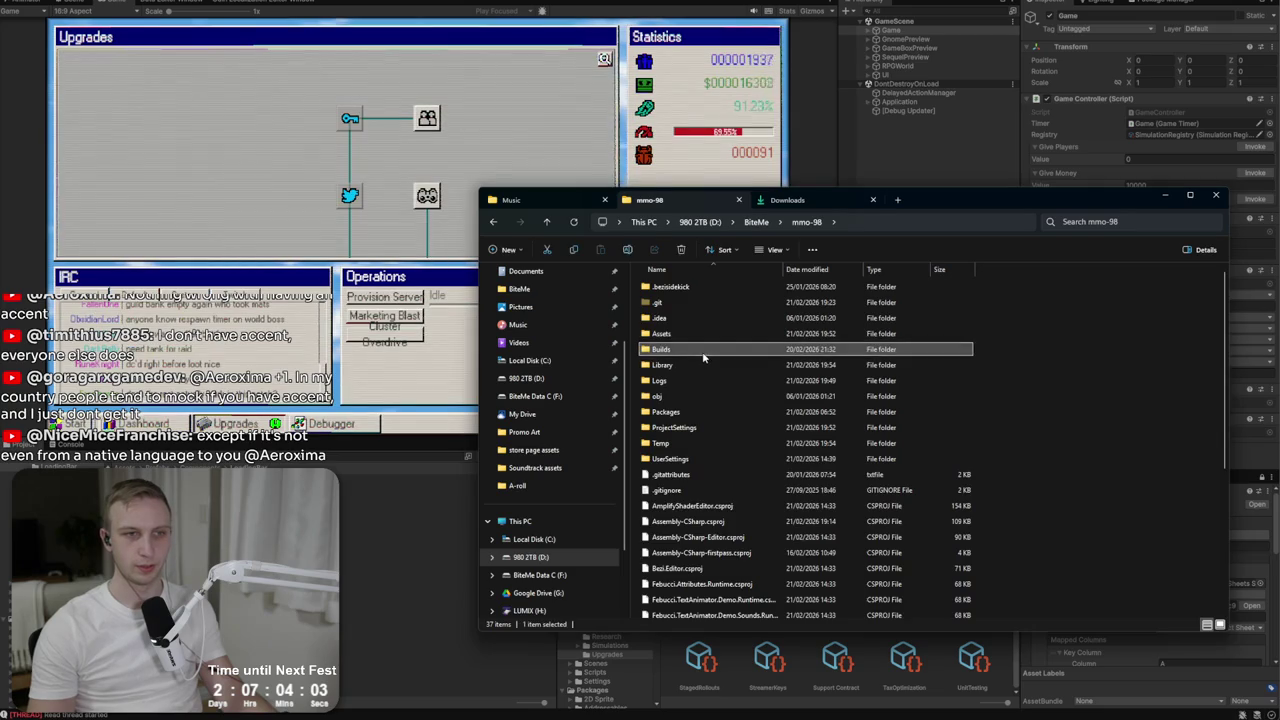
double_click(703, 355)
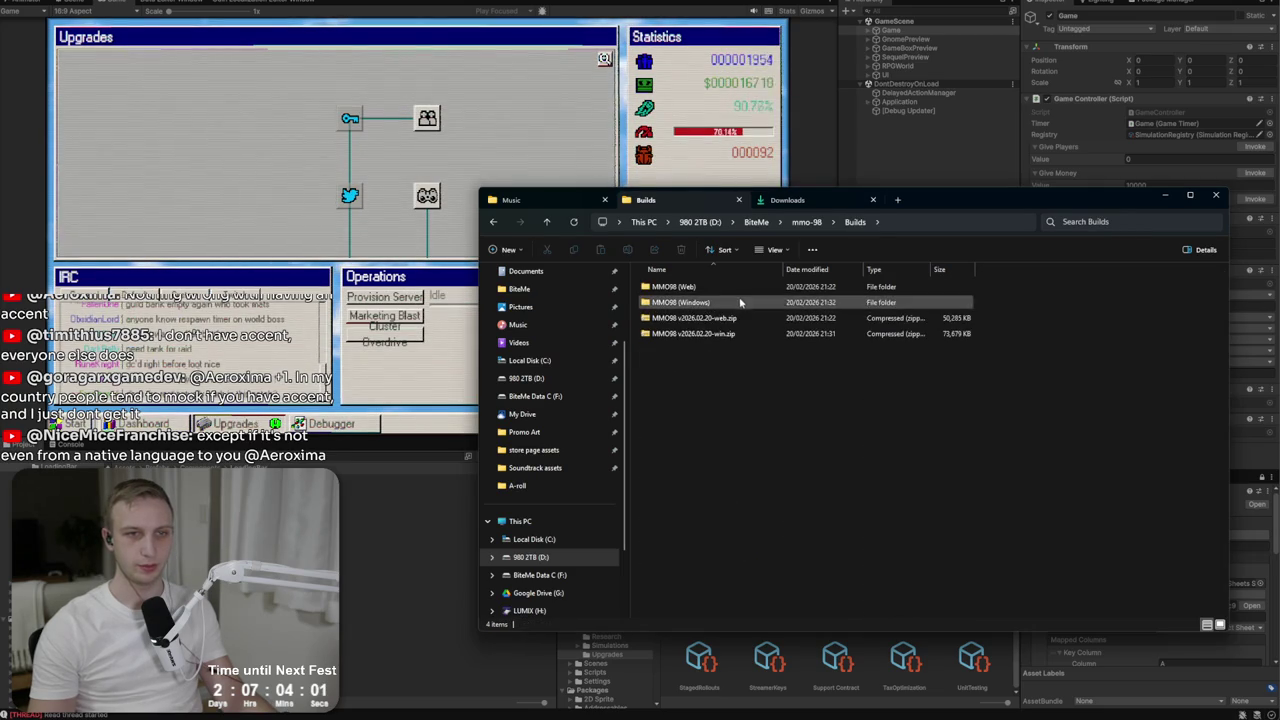
double_click(739, 302)
double_click(723, 334)
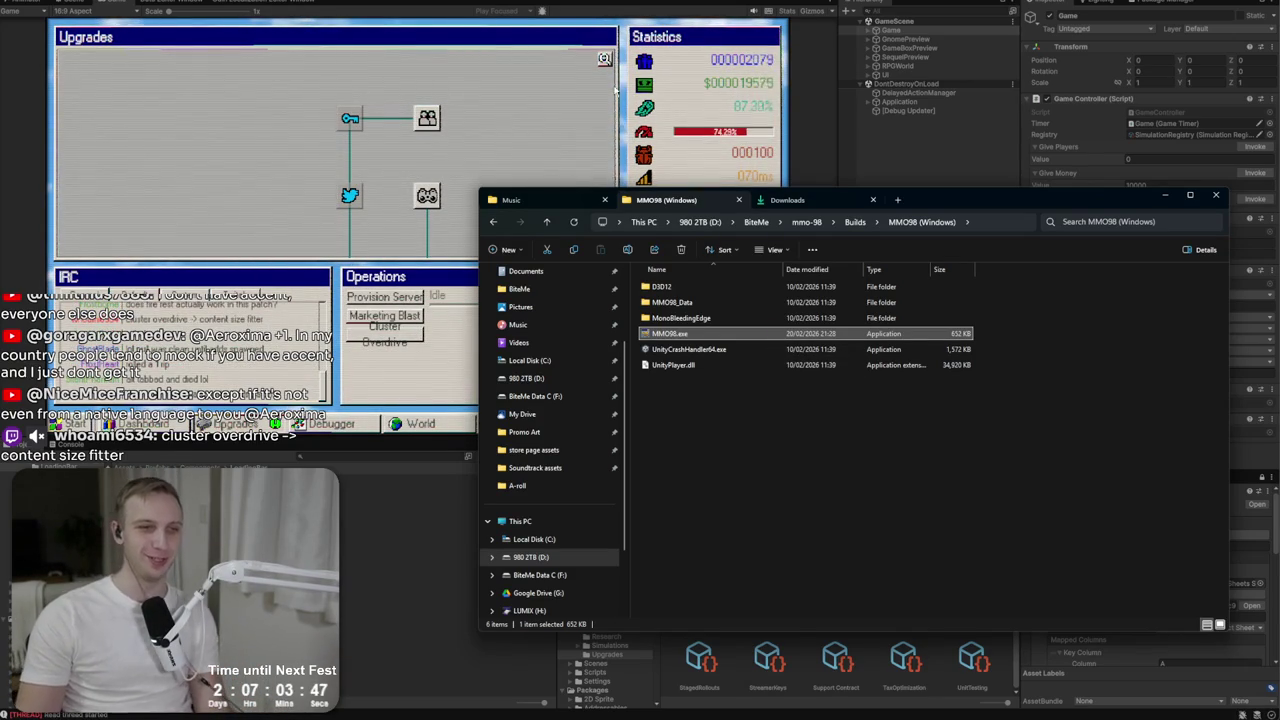
mouse_move(973, 197)
mouse_down()
mouse_move(952, 173)
mouse_move(907, 161)
mouse_up()
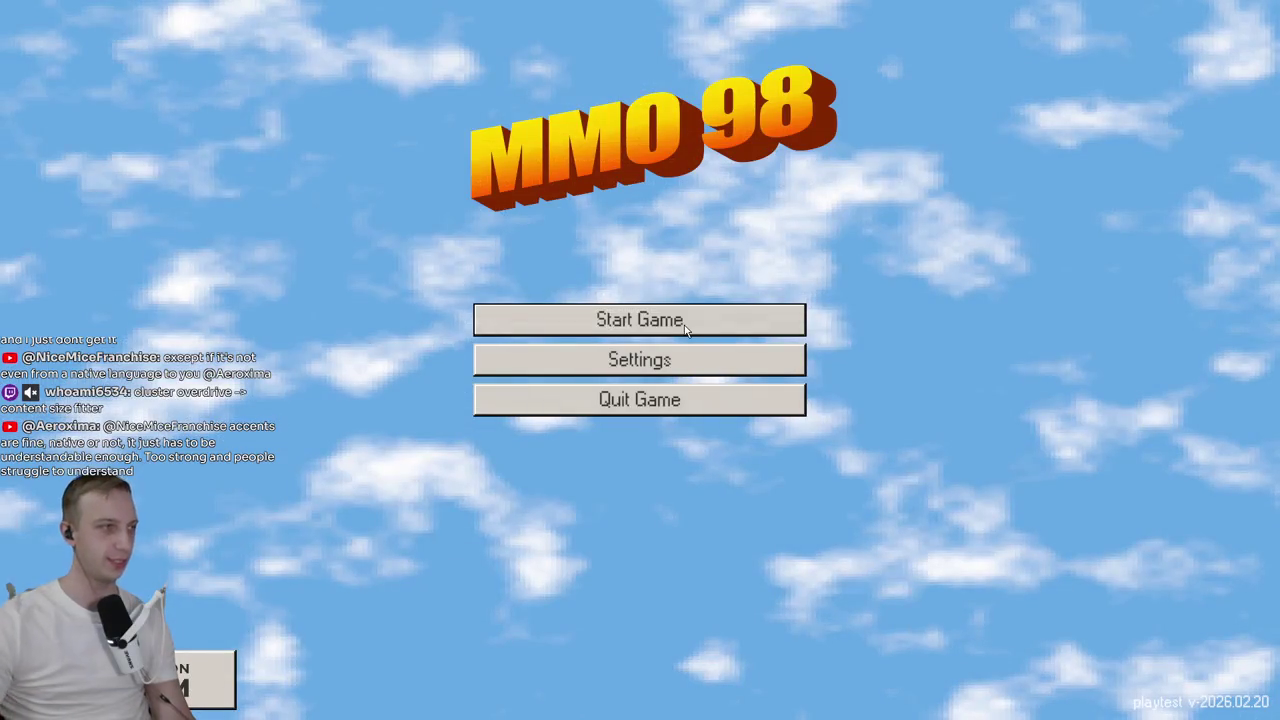
Toggle the CRT effect on and back off in the game settings.
click(680, 325)
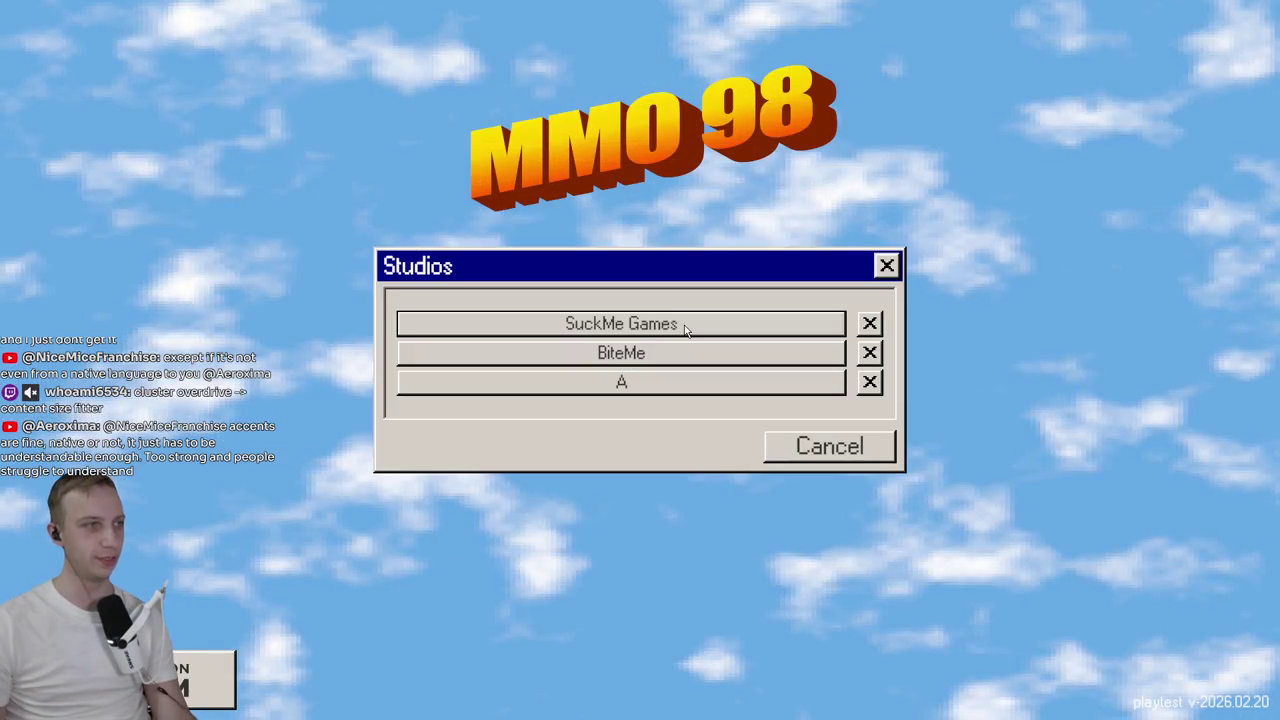
click(848, 454)
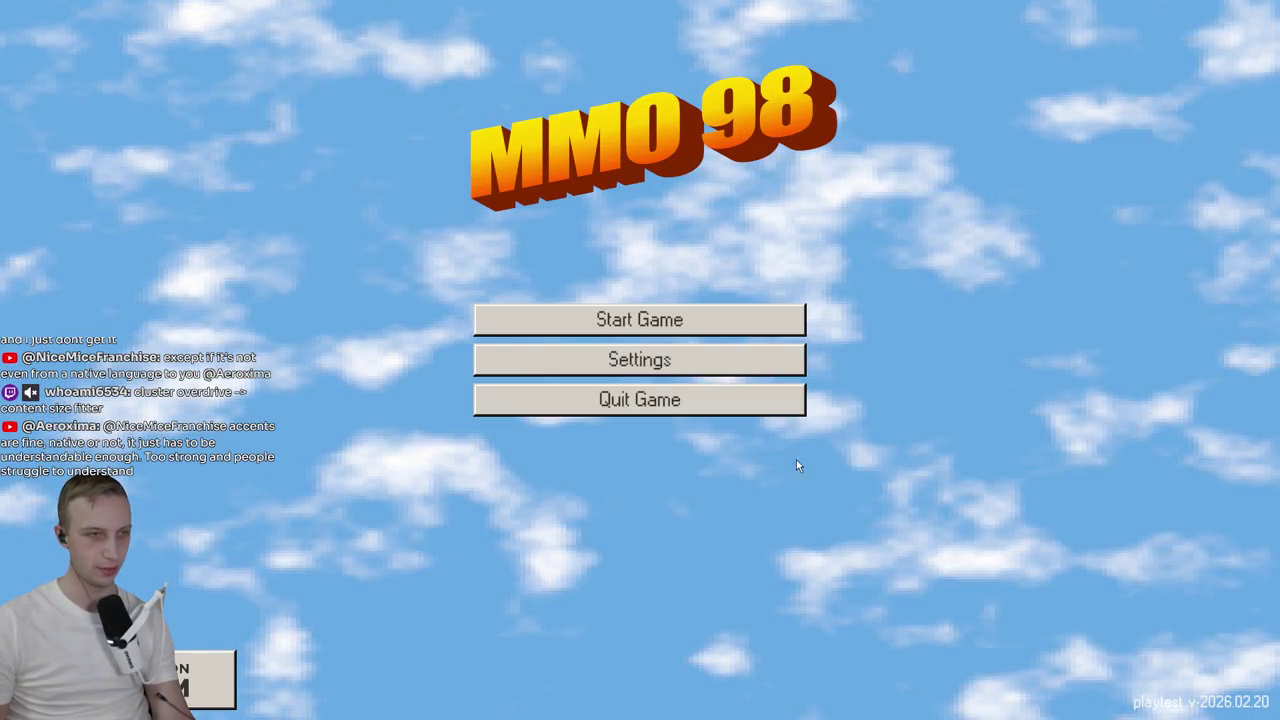
click(597, 368)
click(808, 380)
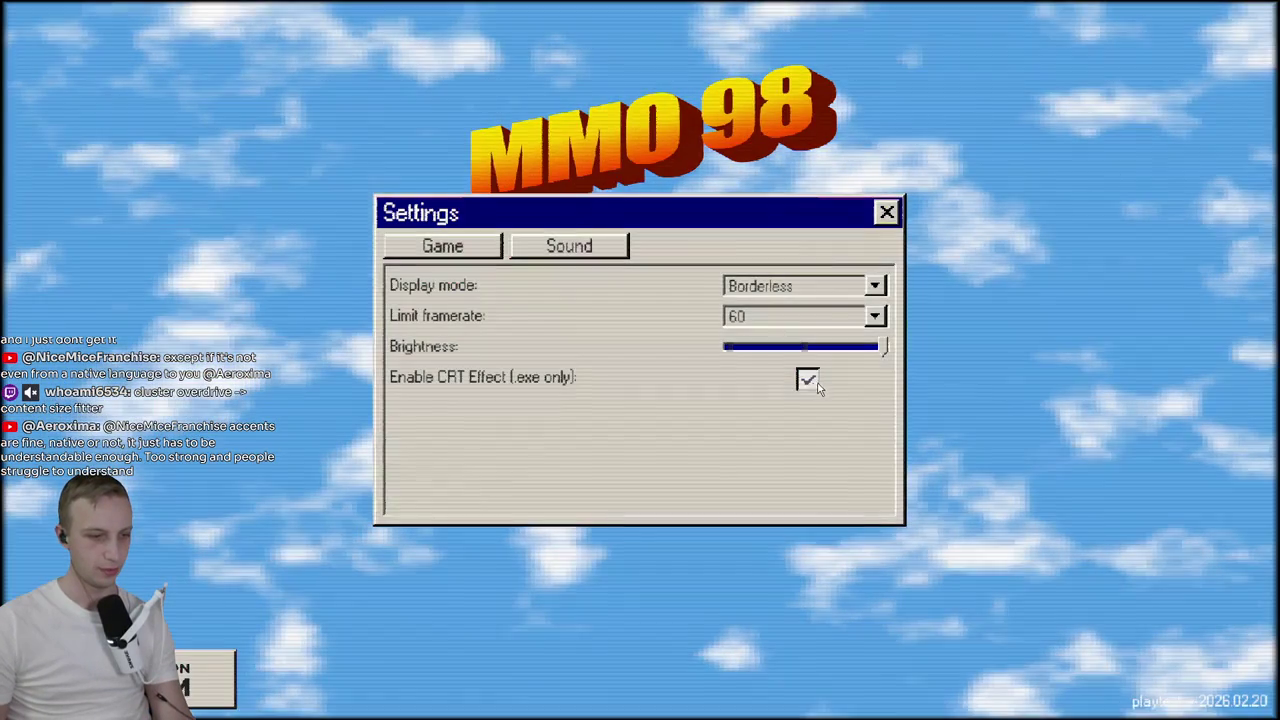
click(886, 212)
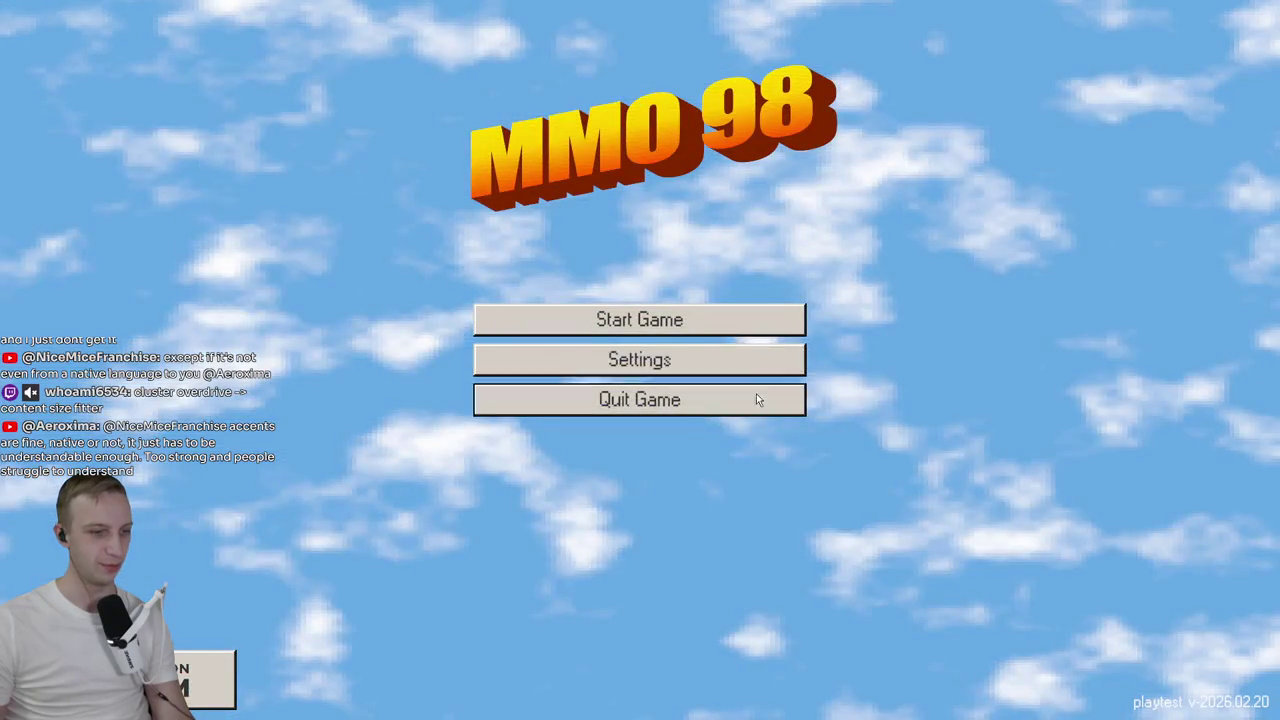
click(720, 378)
click(808, 376)
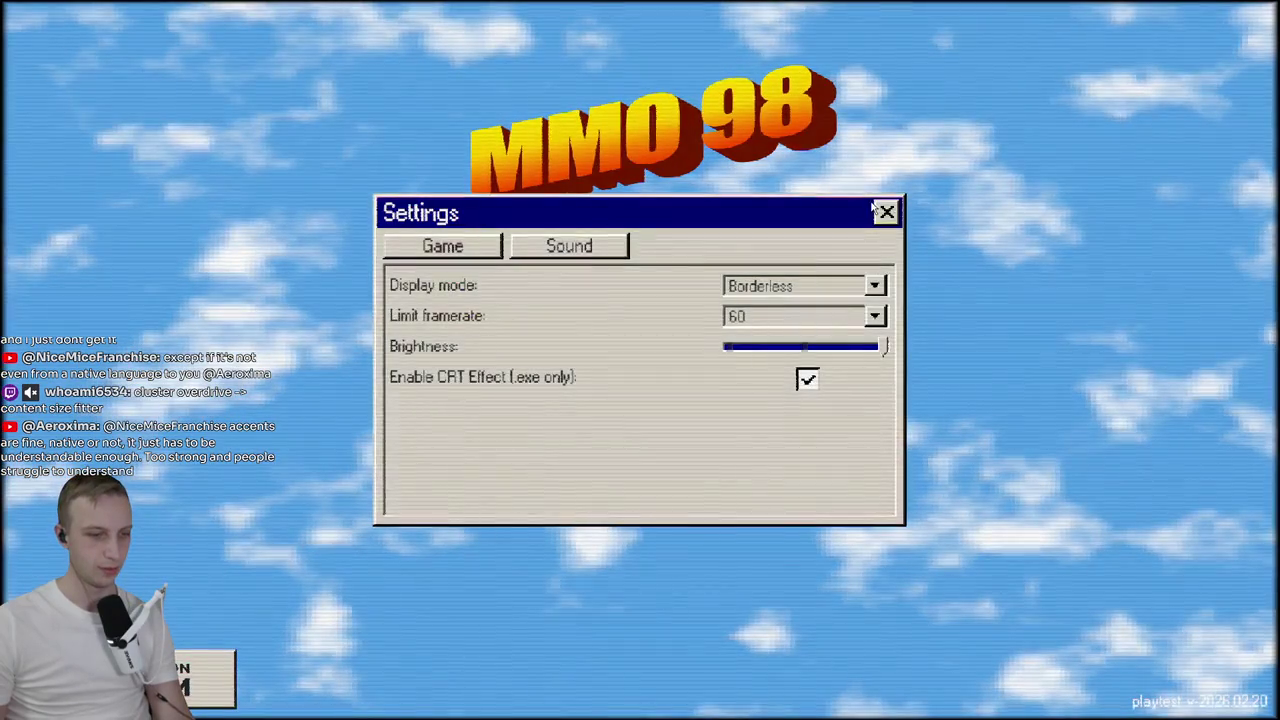
click(888, 212)
Start the game with the SuckMe Games studio and provision a server.
click(633, 333)
click(706, 328)
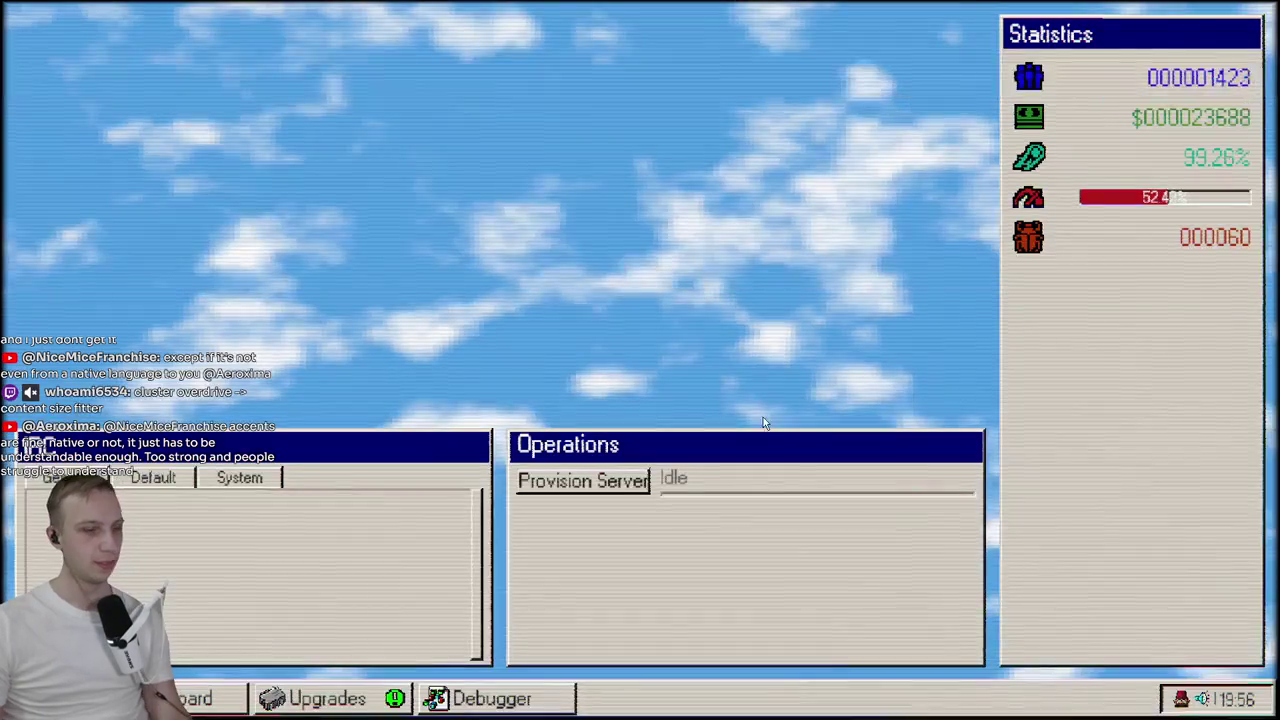
click(582, 480)
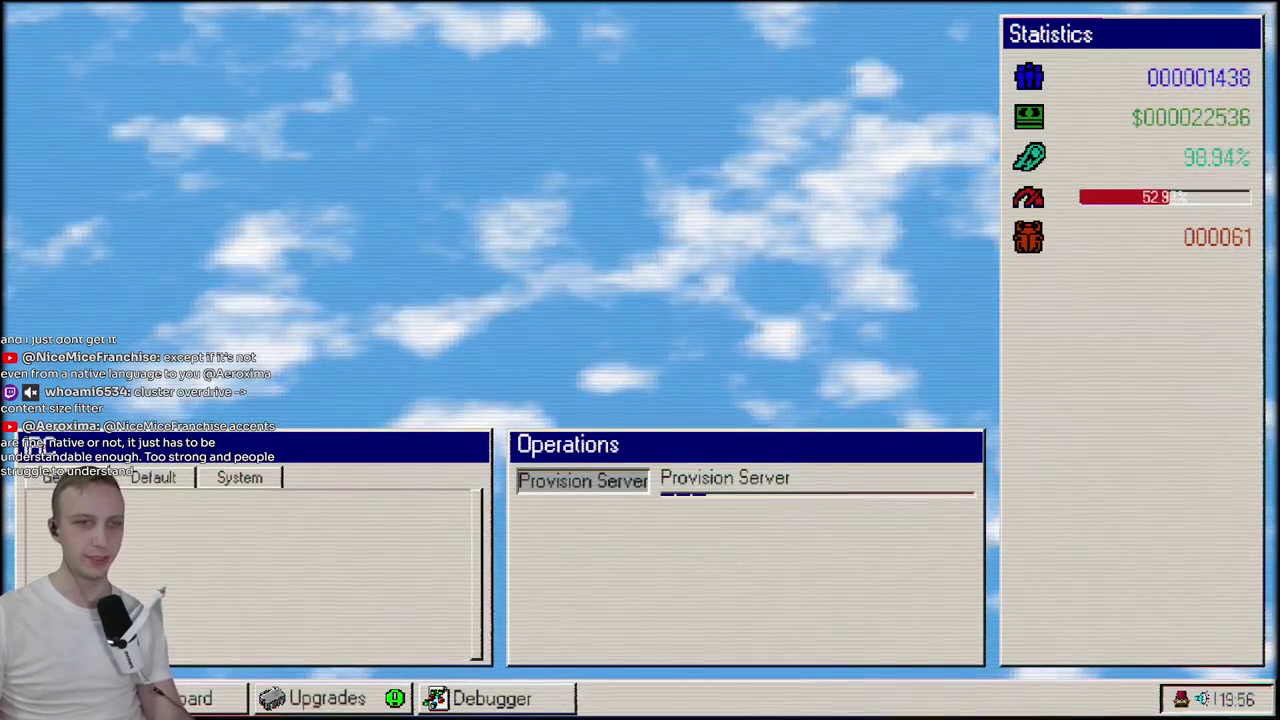
click(30, 698)
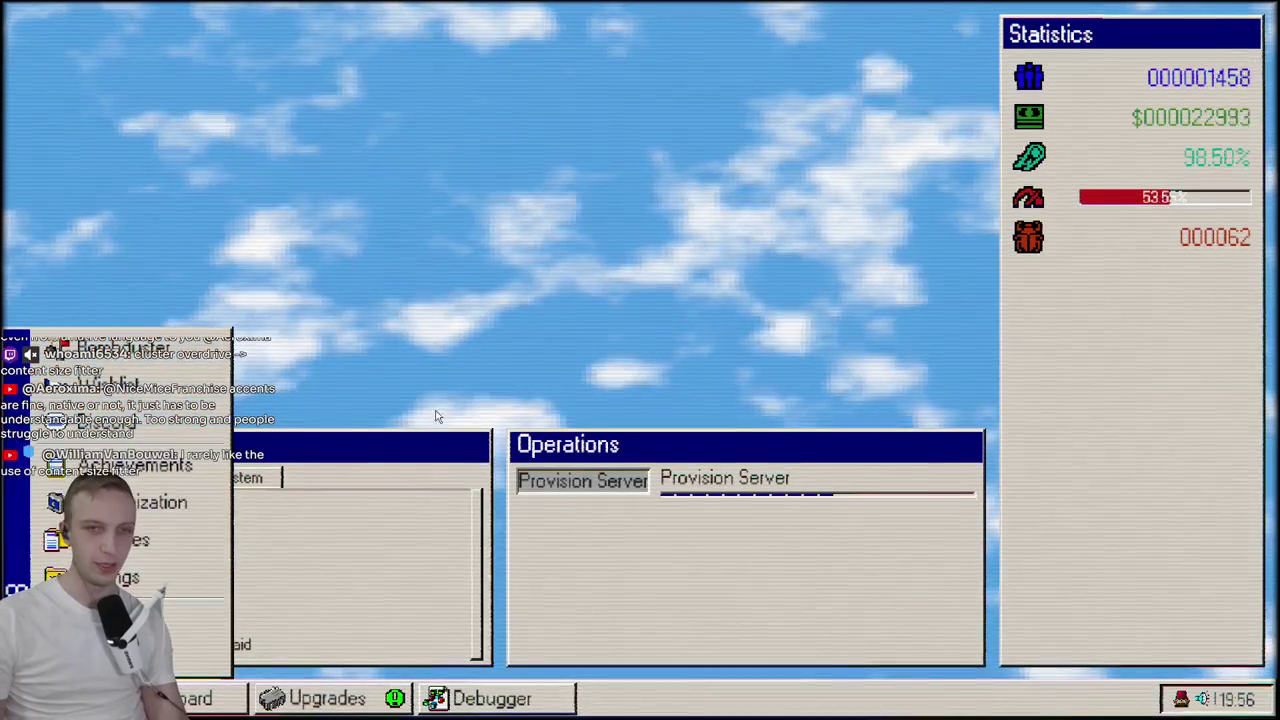
key(Escape)
click(822, 466)
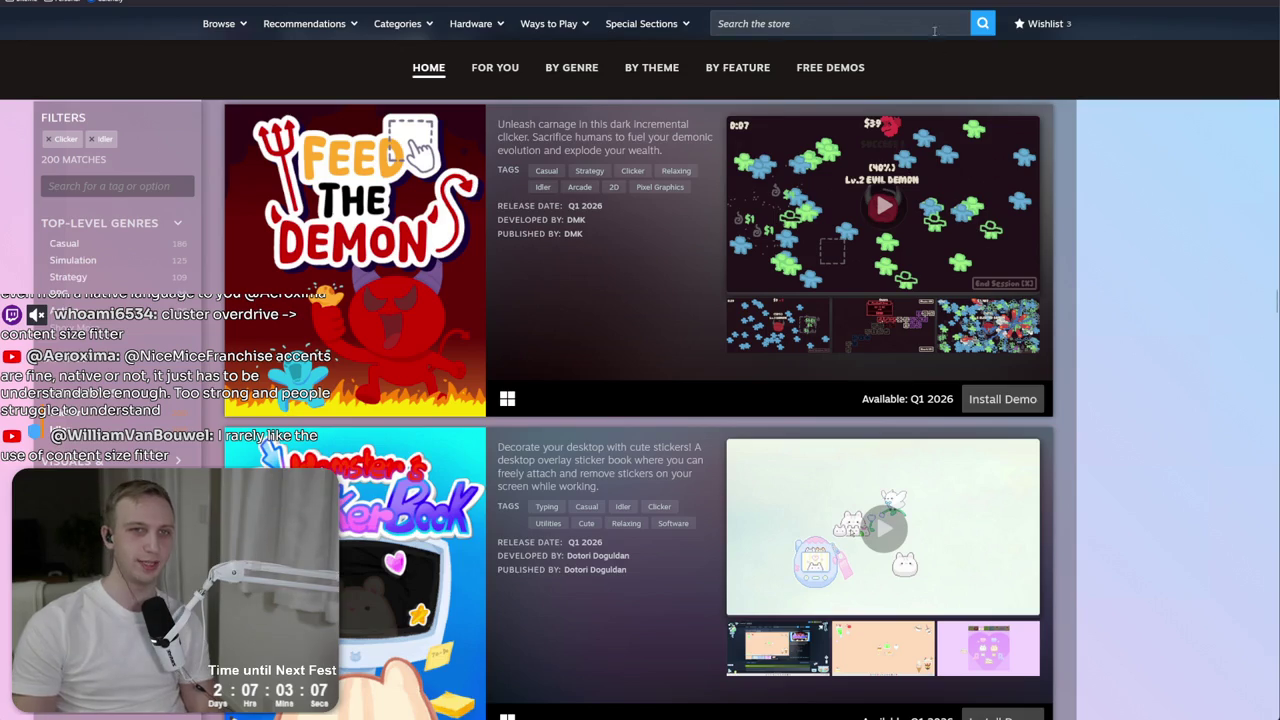
Search the Steam store for mmo98 and enlarge the MMO 98 dashboard screenshot.
click(932, 20)
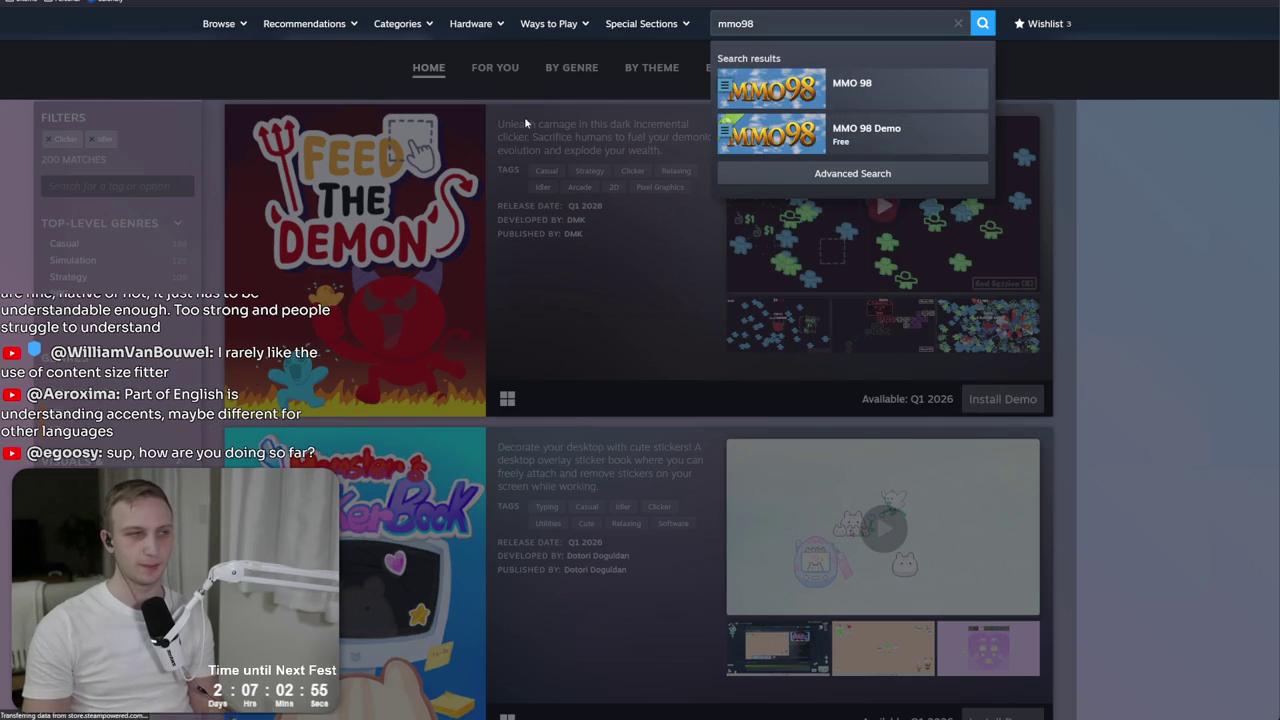
key(Return)
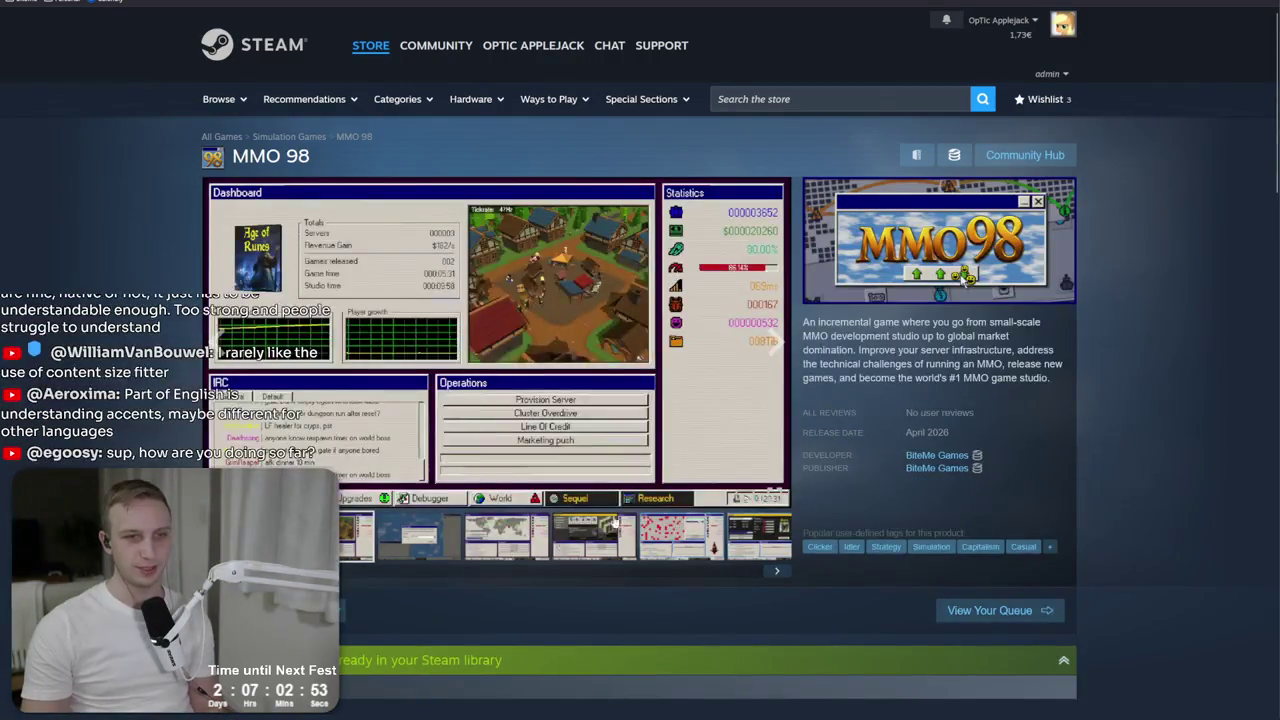
click(626, 438)
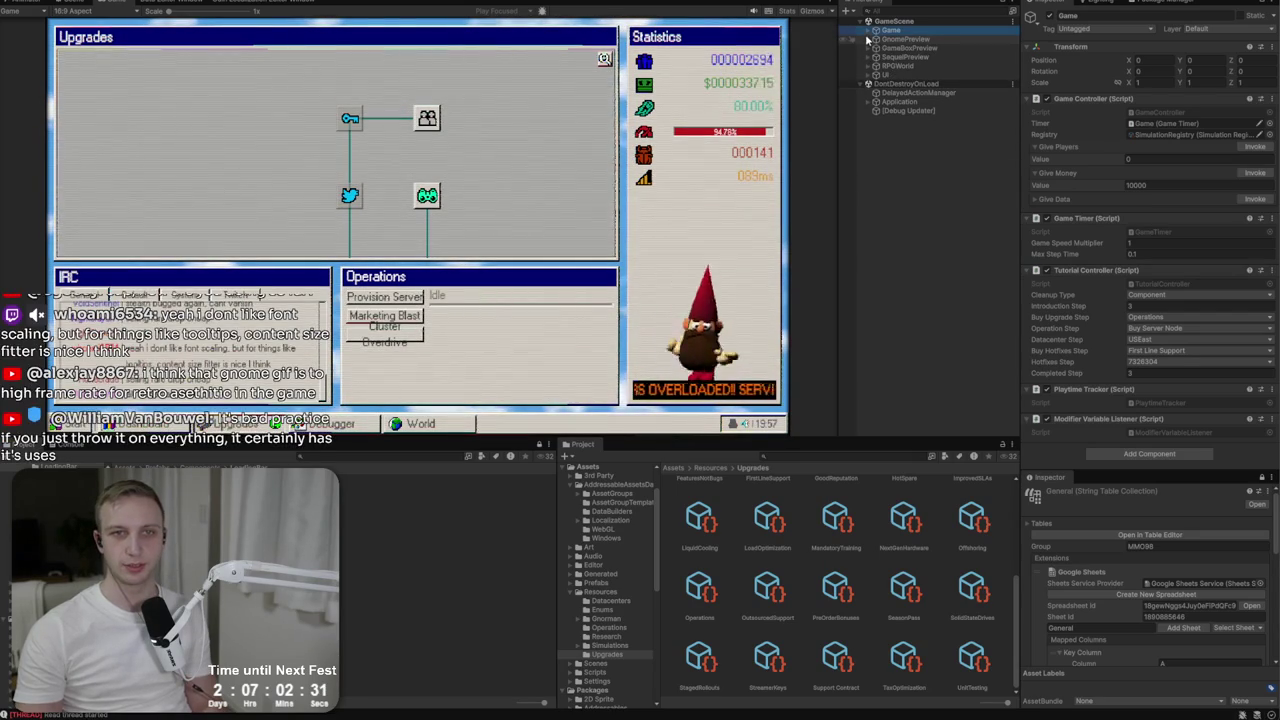
Expand UI > Footer > Operations > Content and inspect one of the Progress bars.
click(878, 74)
click(869, 74)
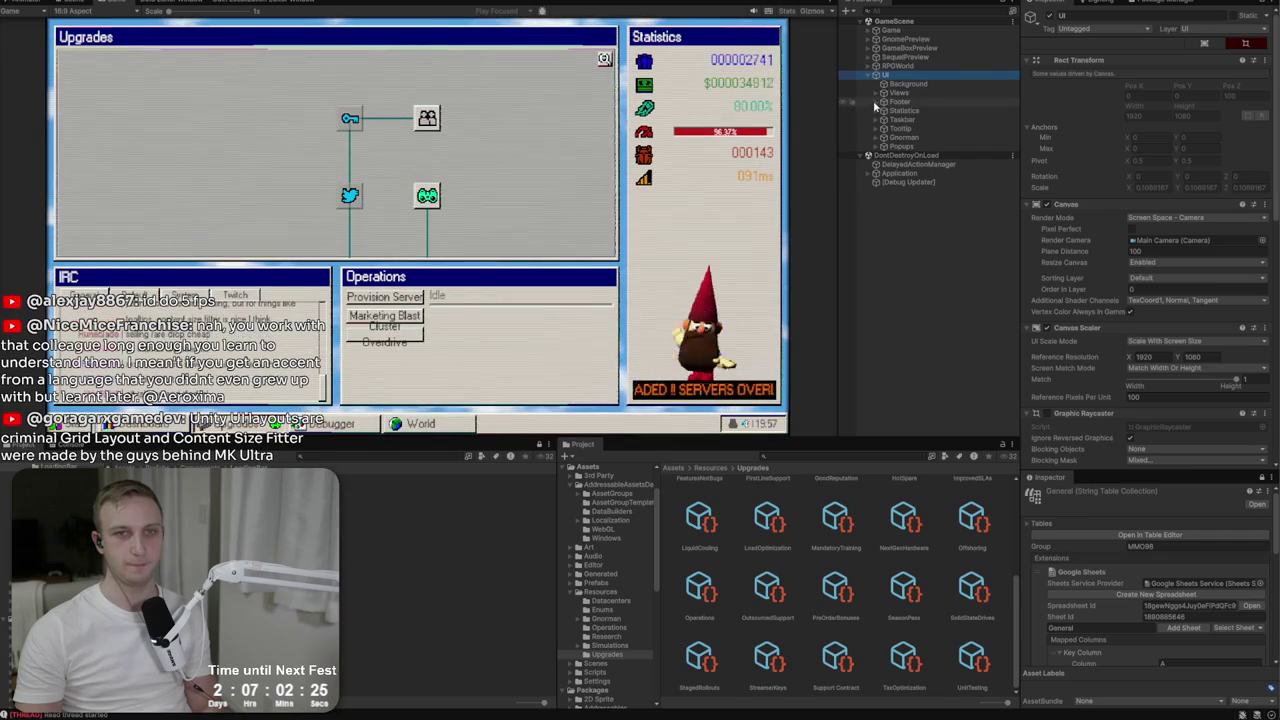
click(877, 101)
click(890, 119)
click(898, 129)
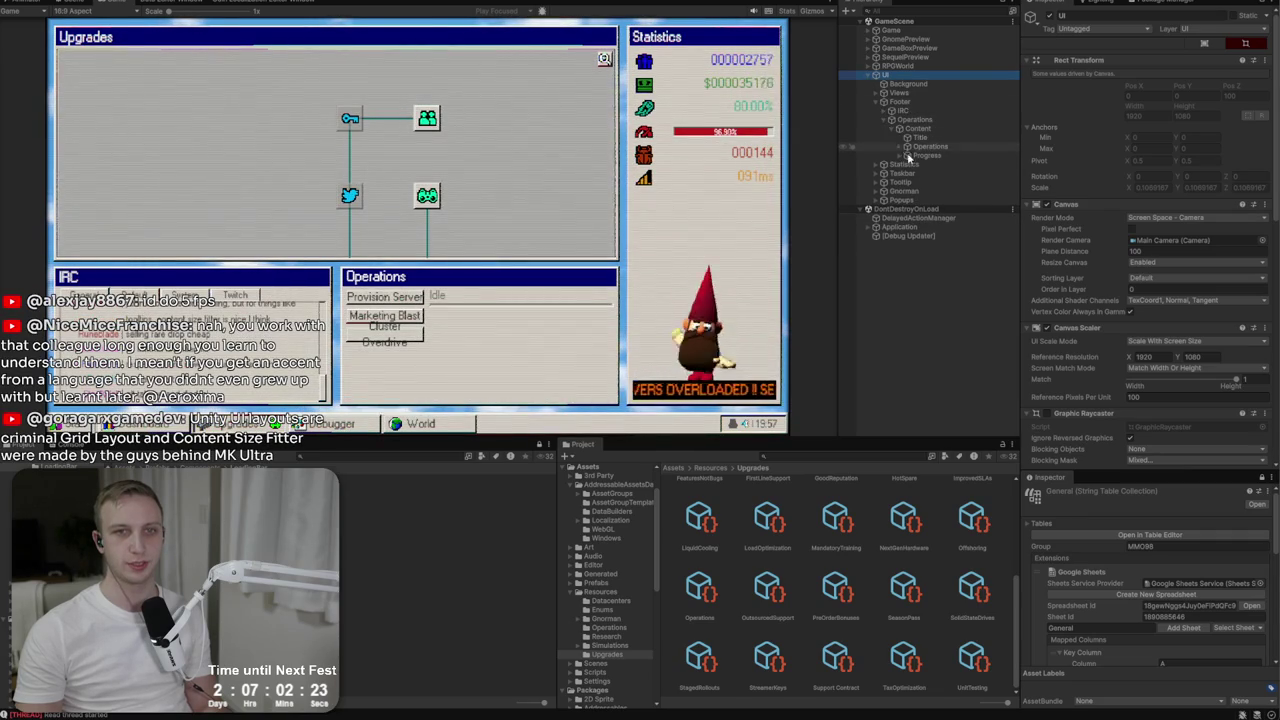
click(899, 156)
click(960, 164)
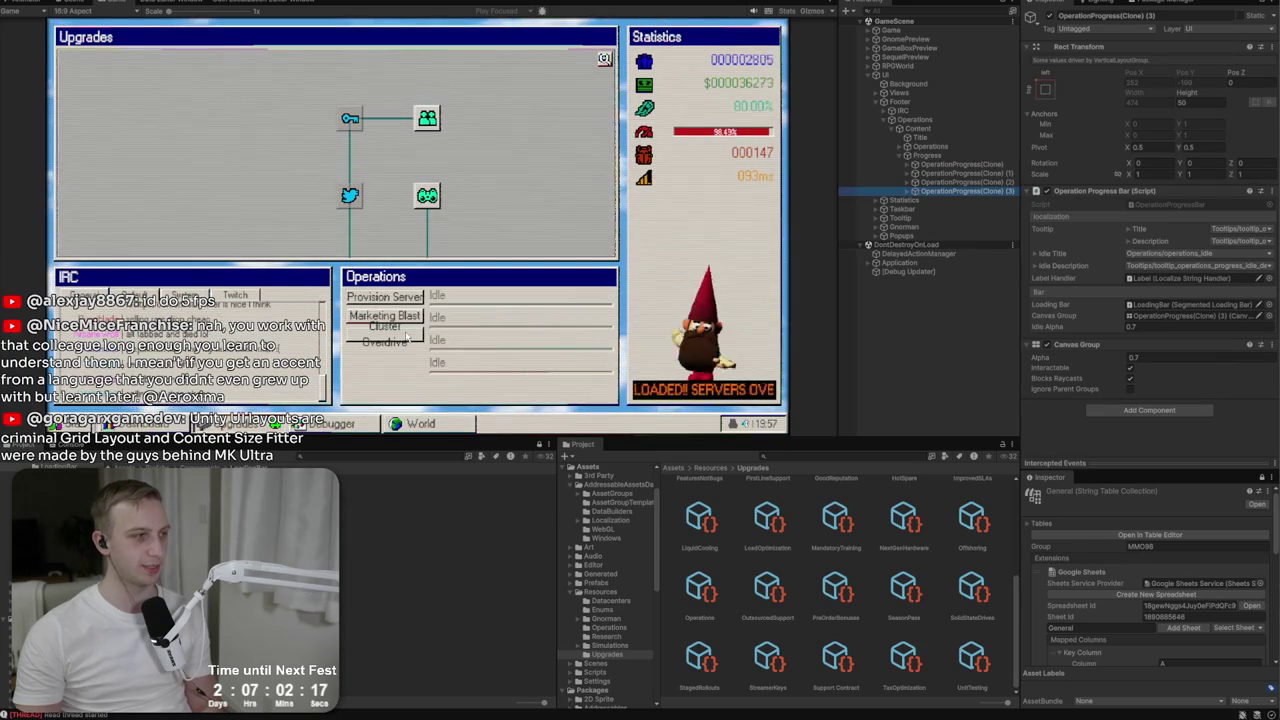
Inspect the operation entries and select the container holding the operation buttons.
click(899, 146)
click(945, 156)
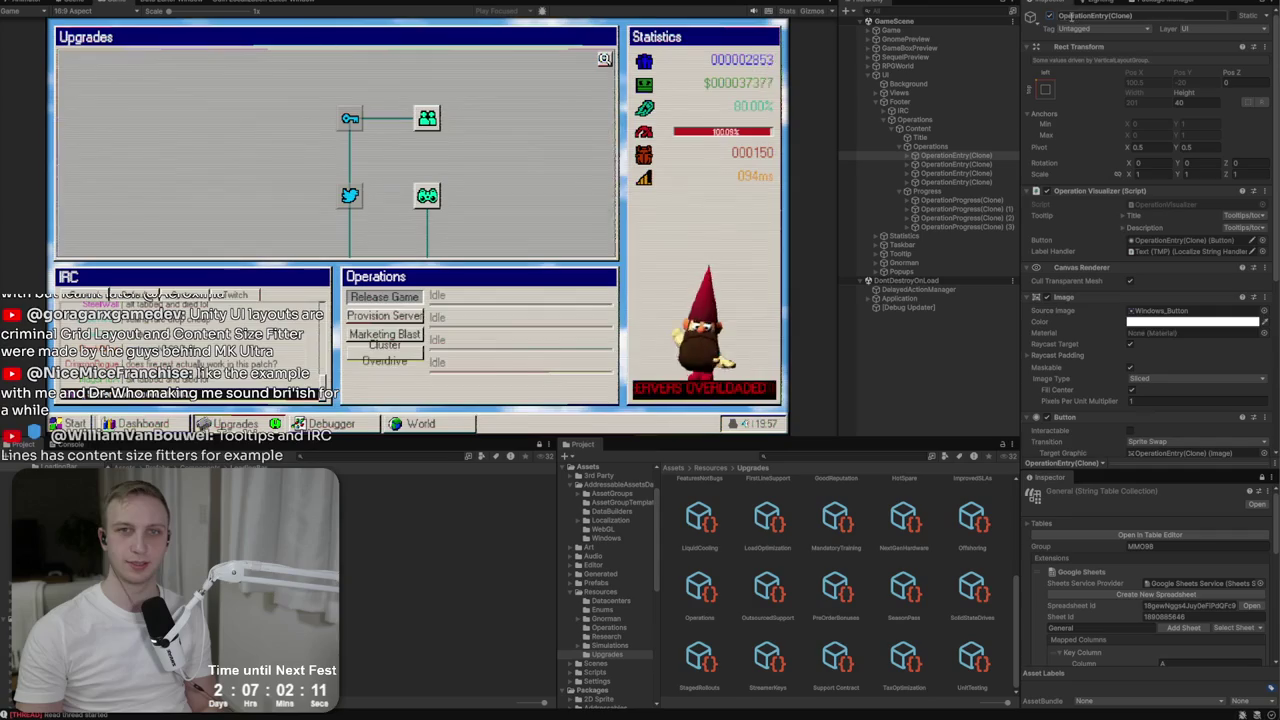
click(934, 175)
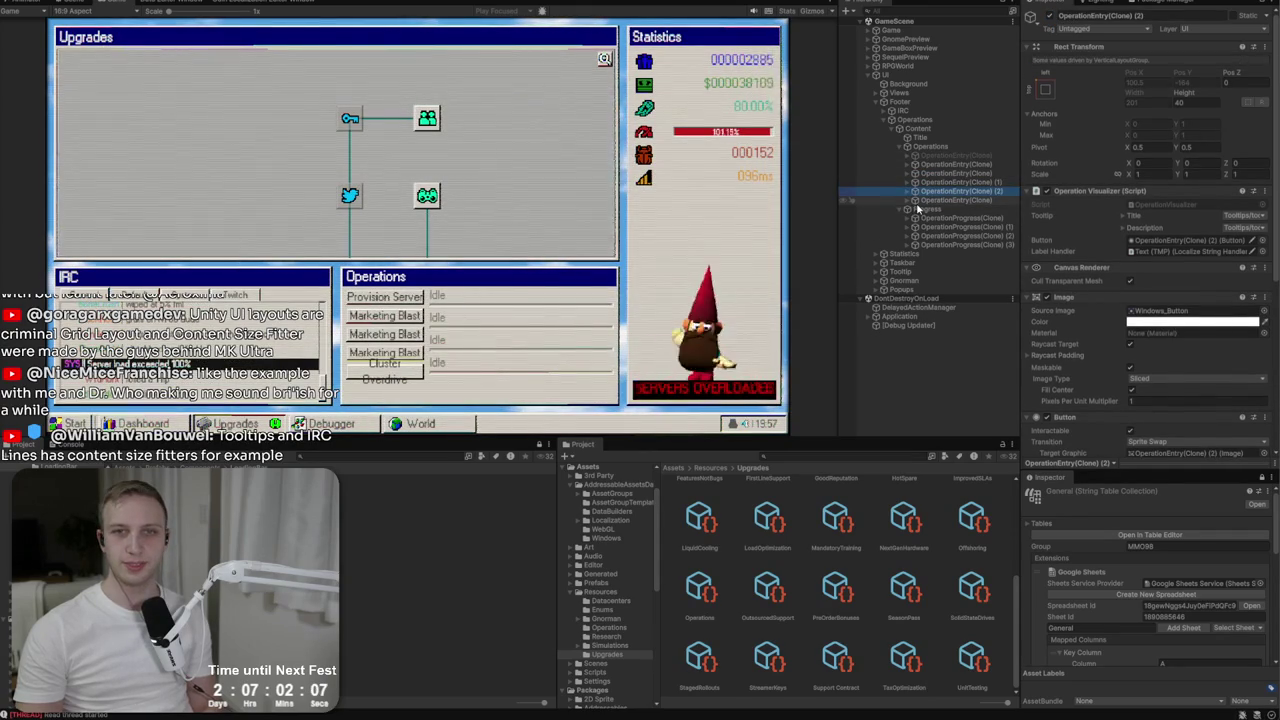
click(971, 139)
click(972, 147)
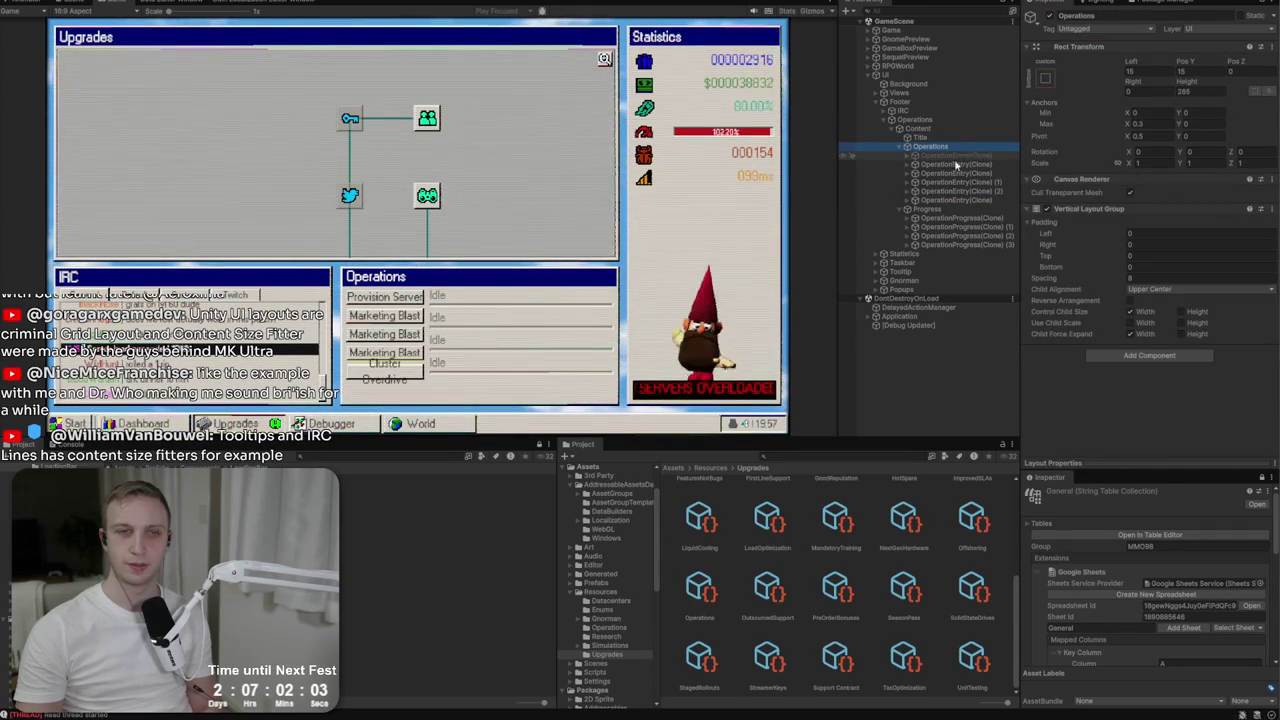
In Scene view, widen the Operations button column and shift Progress right beside it.
key(ctrl+1)
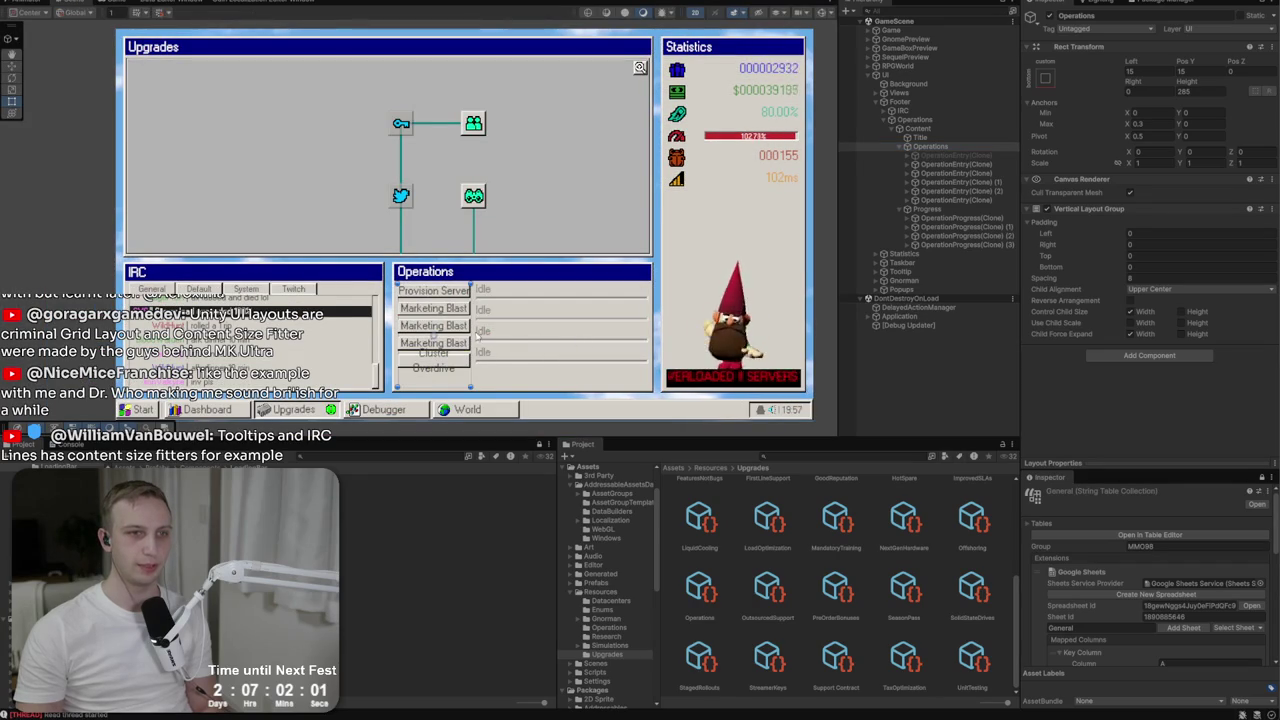
drag(470, 320, 517, 316)
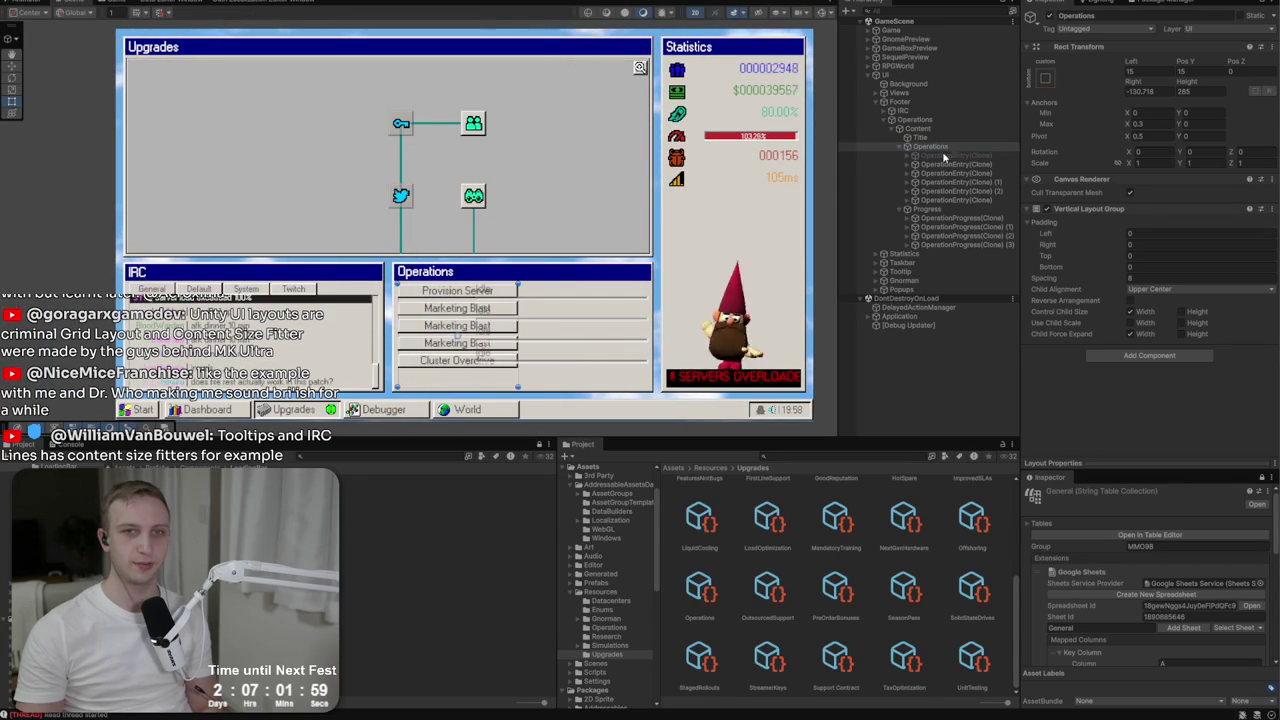
click(950, 209)
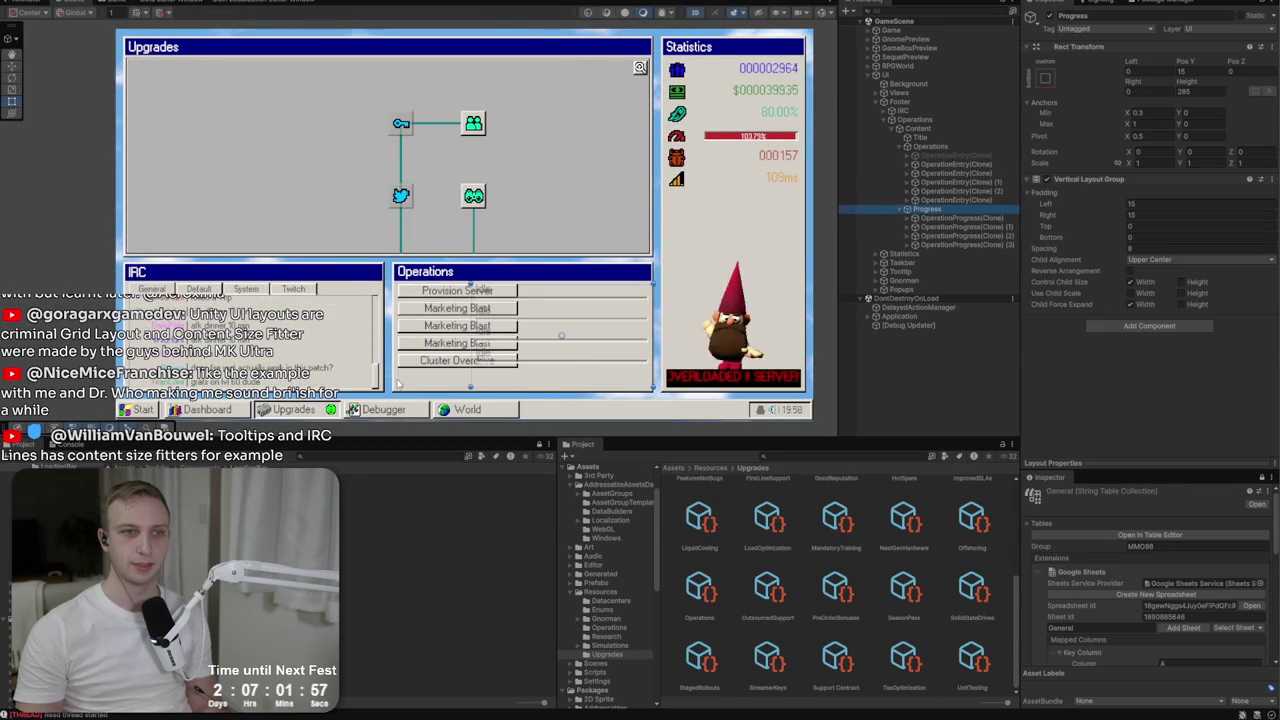
drag(470, 335, 517, 335)
click(623, 234)
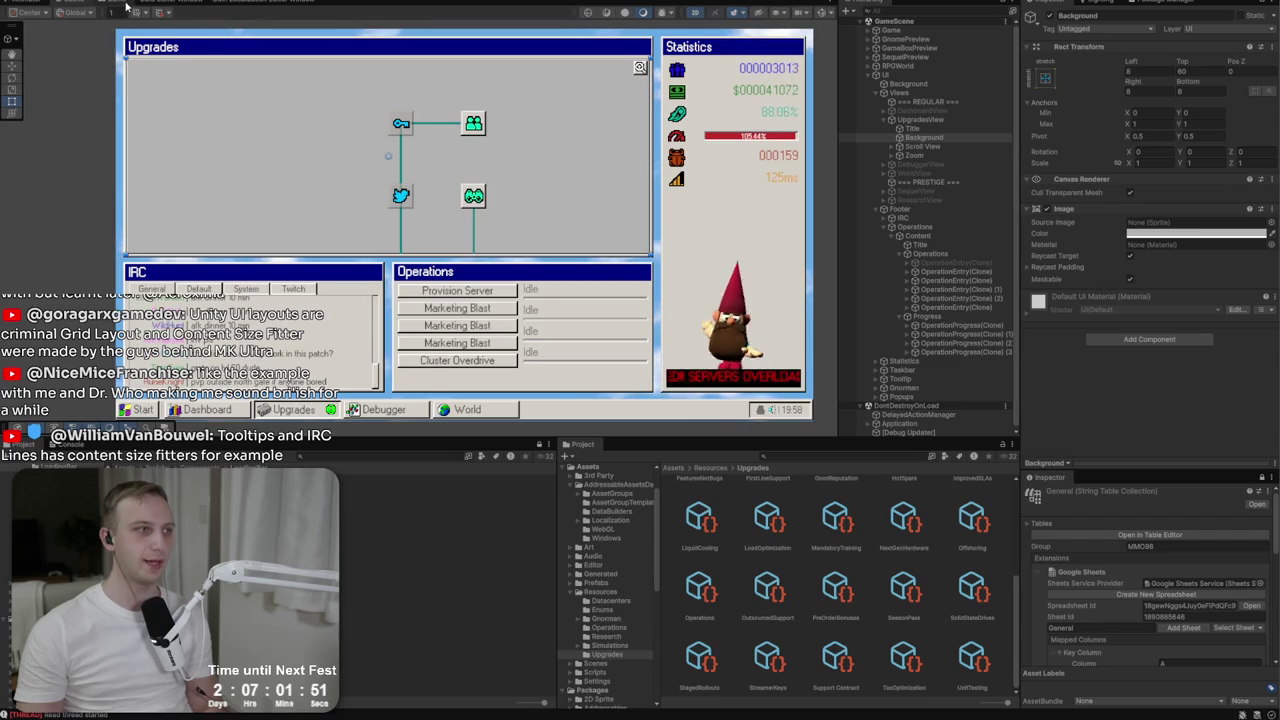
scroll(498, 302, up, 3)
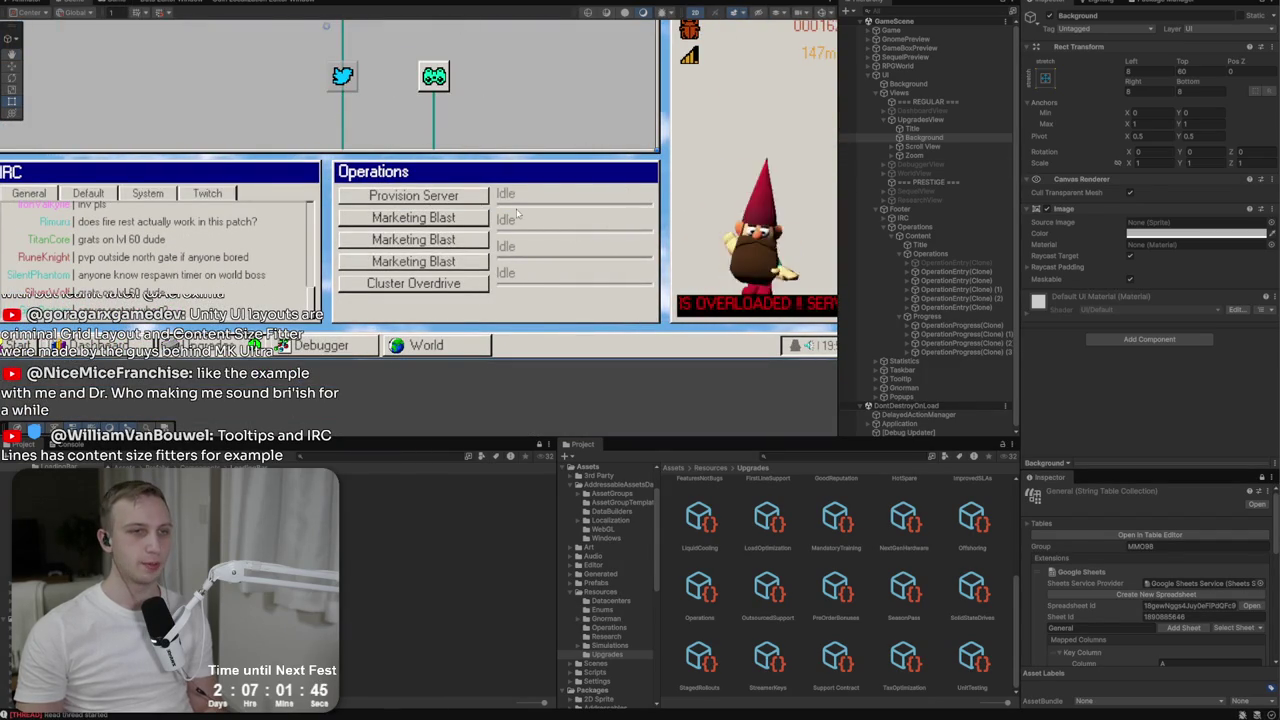
click(464, 245)
key(ctrl+2)
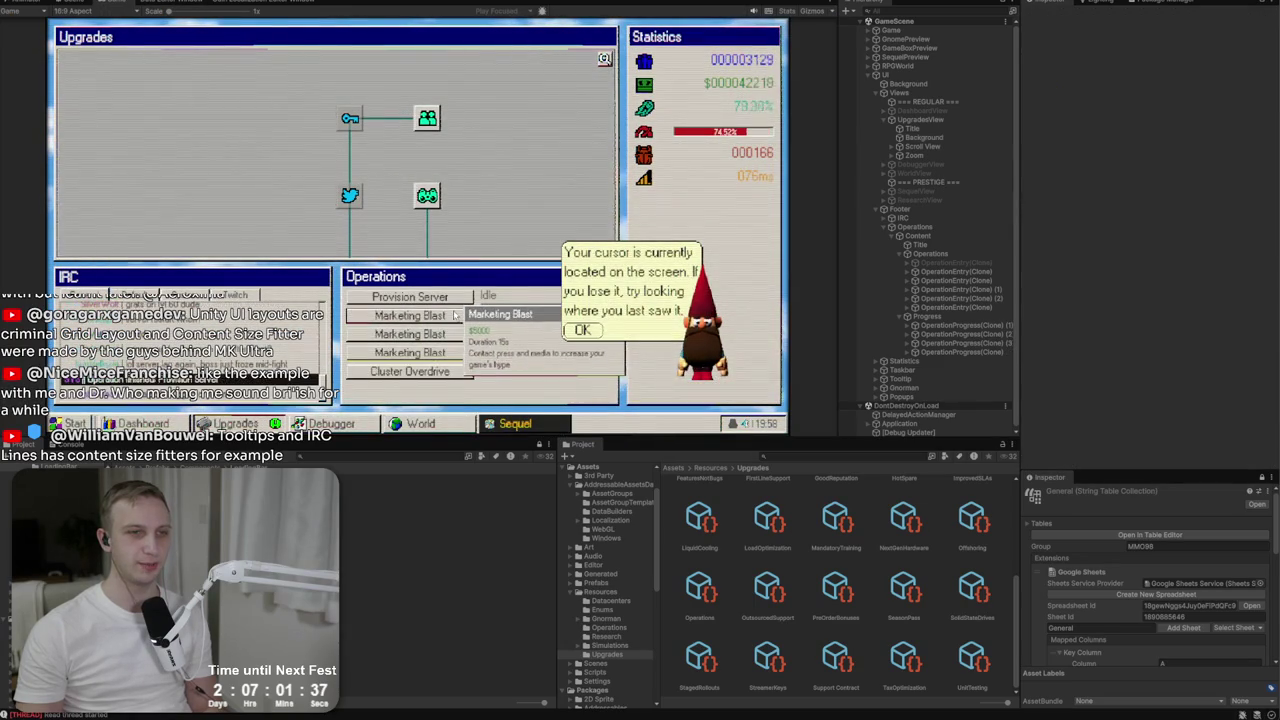
Start two Marketing Blast operations and dismiss the gnome's cursor message.
mouse_move(458, 373)
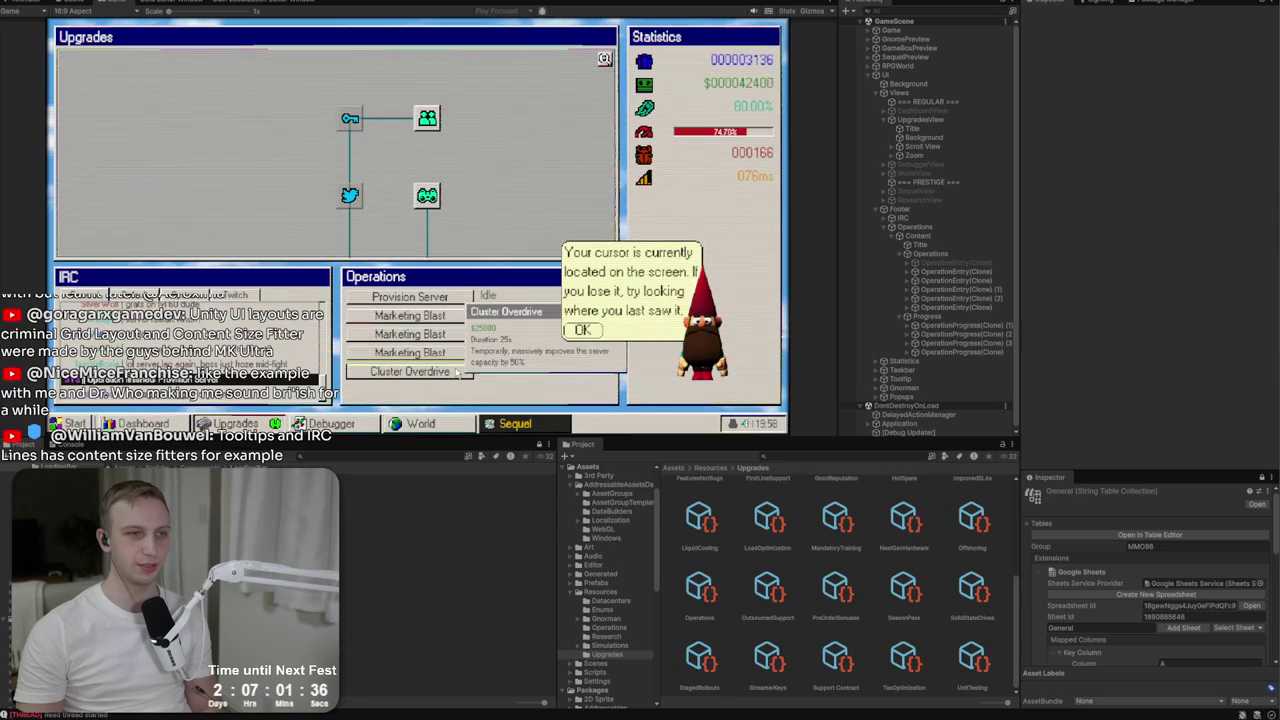
click(451, 317)
click(451, 335)
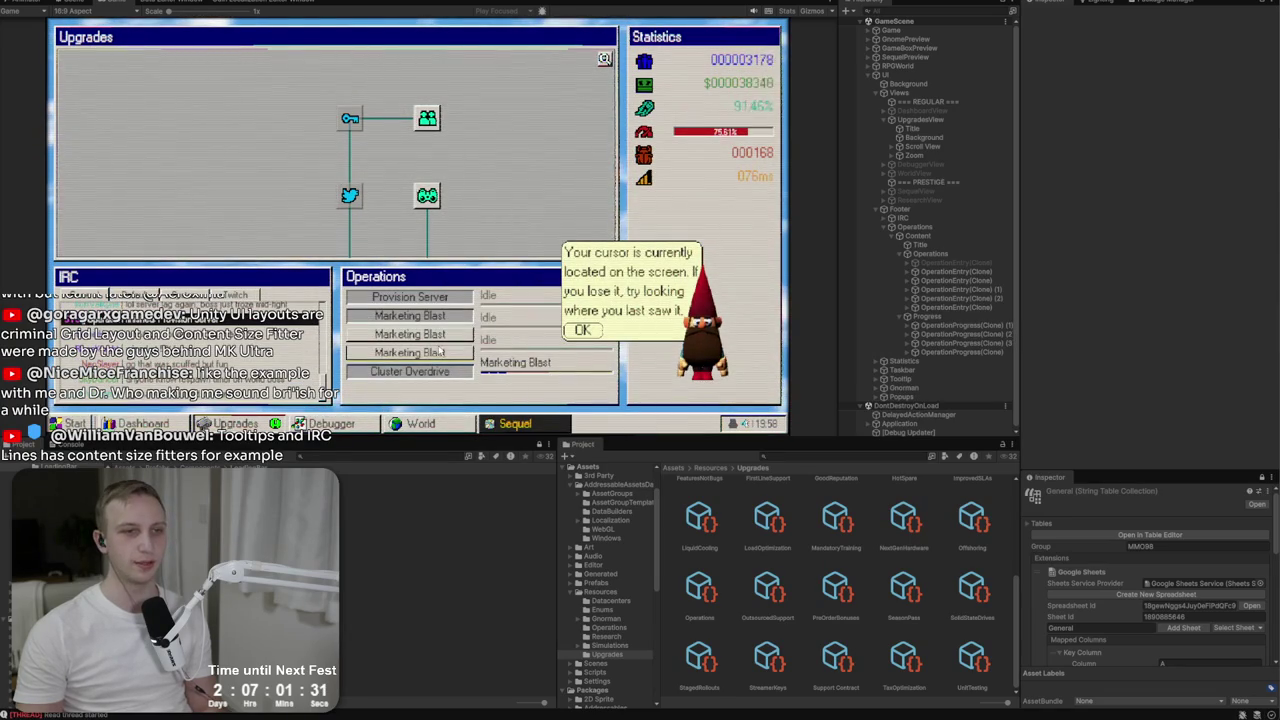
mouse_move(446, 354)
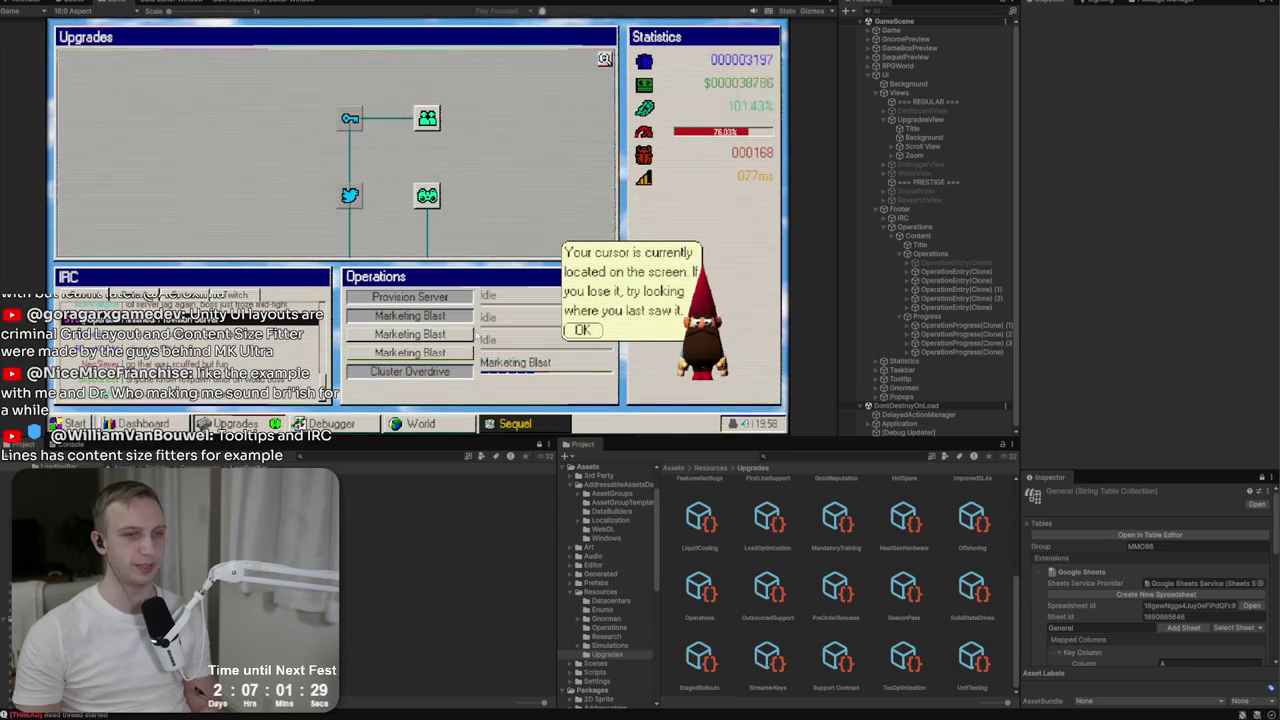
click(583, 330)
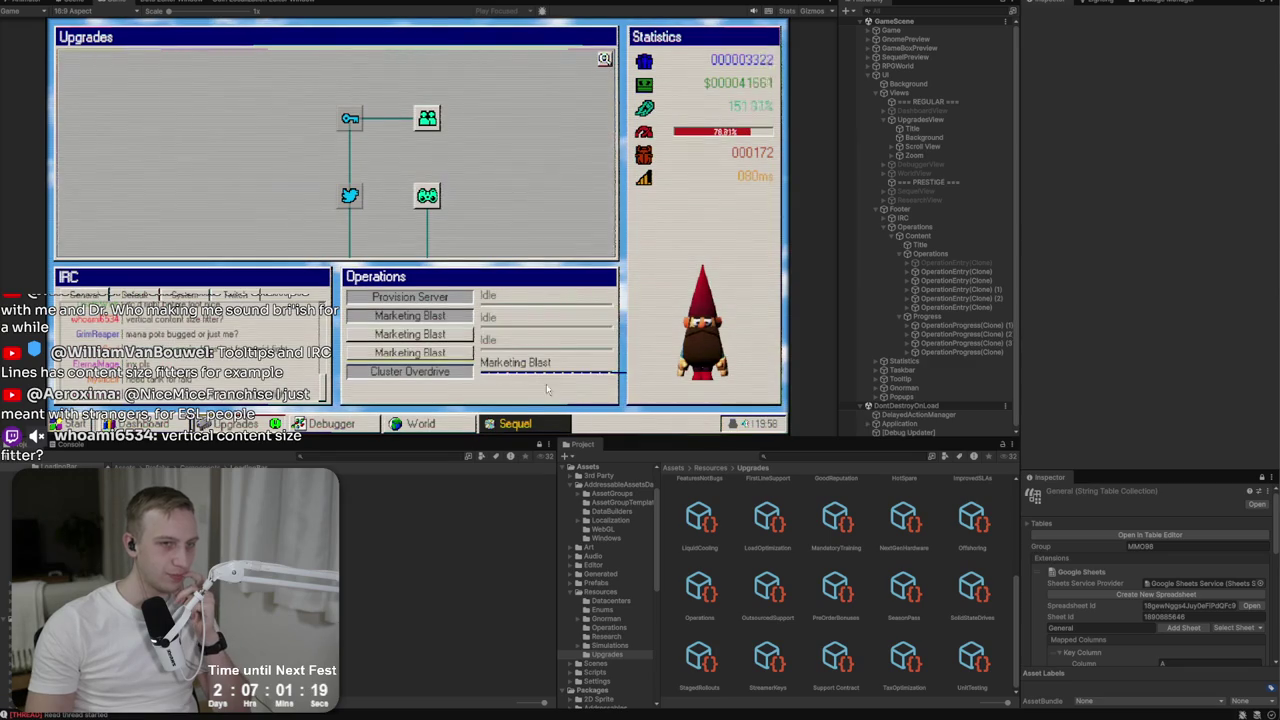
Check the tooltips on the operation buttons and progress bars, then stop the game.
mouse_move(607, 373)
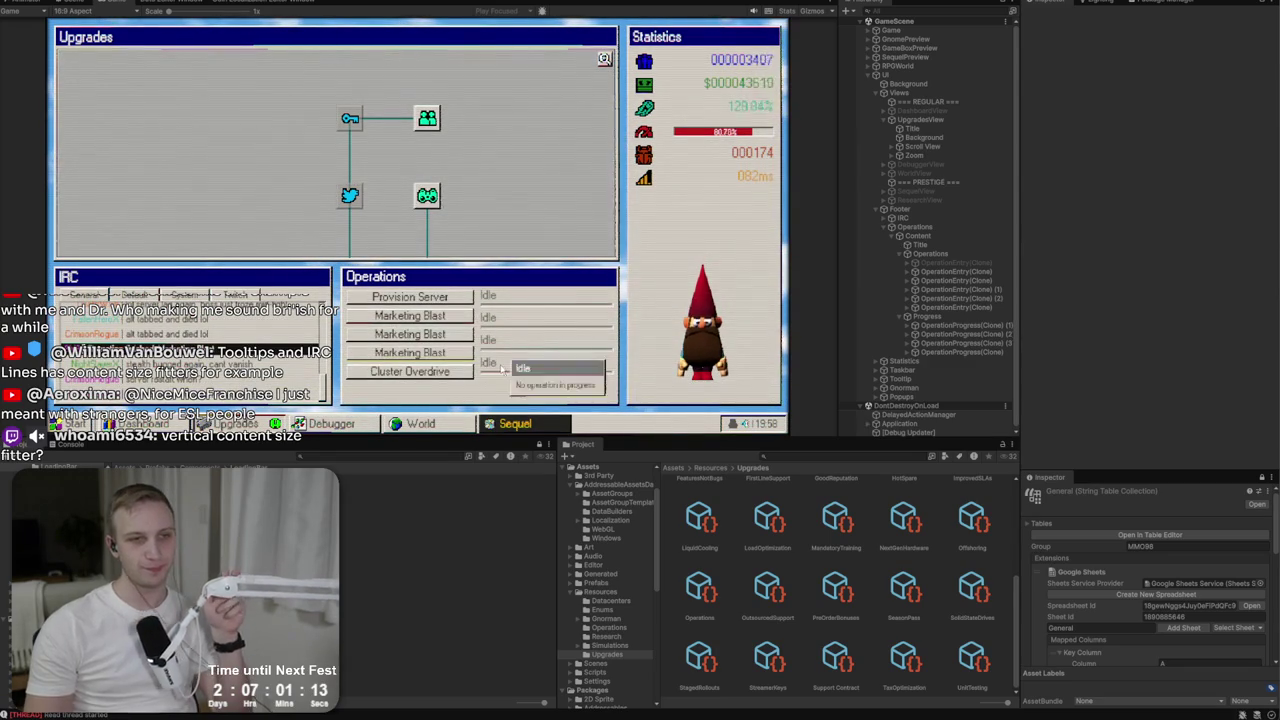
mouse_move(408, 299)
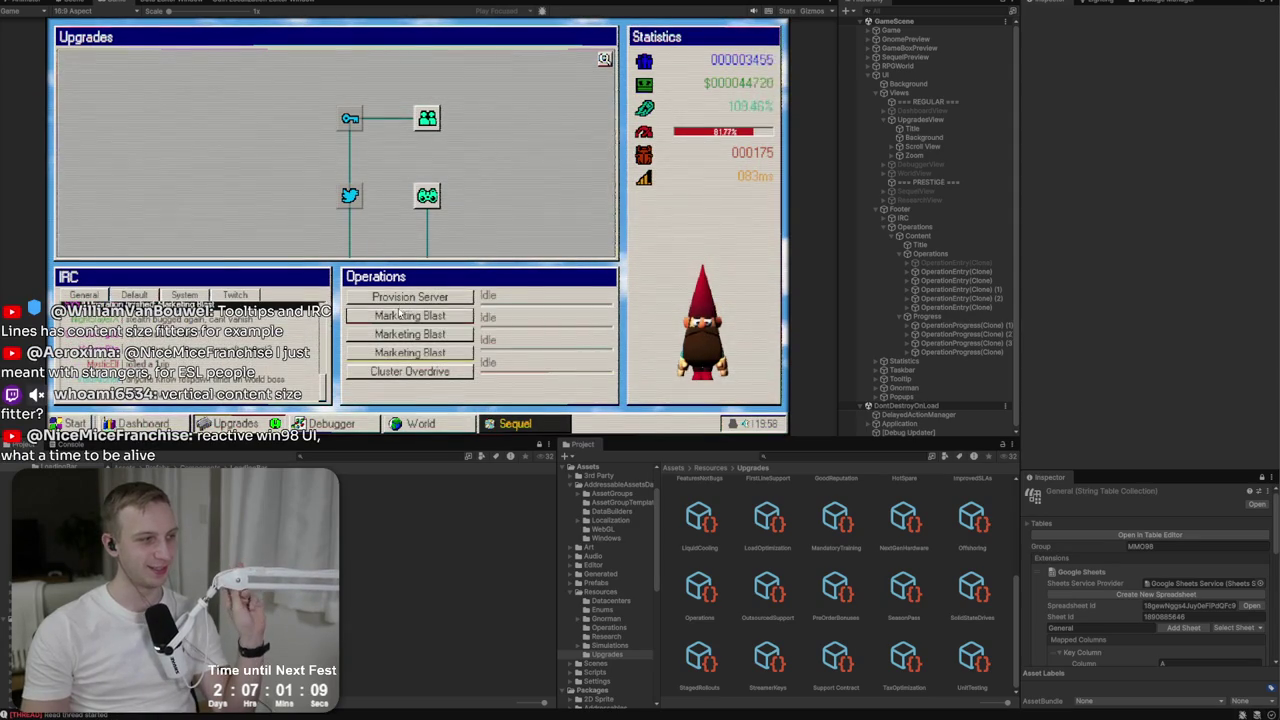
mouse_move(502, 365)
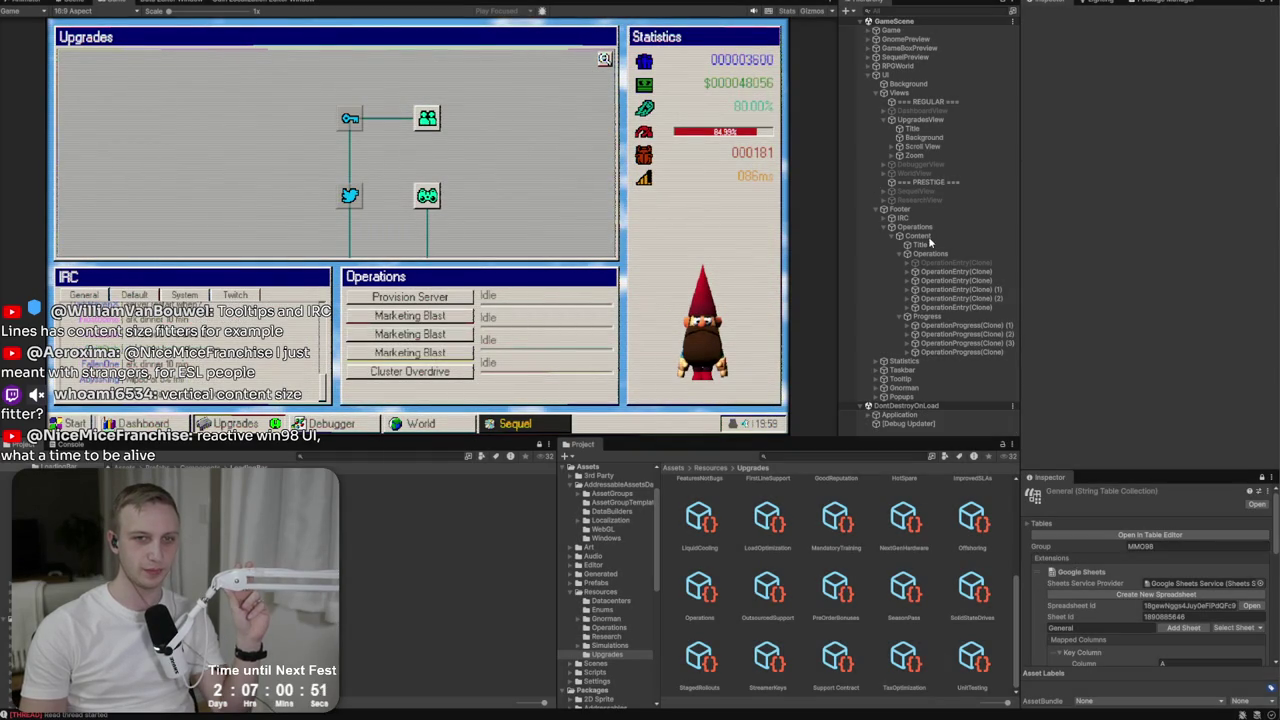
key(ctrl+p)
Find the OperationProgress prefab in the project assets and inspect its LoadingBar.
click(795, 455)
text(rogress)
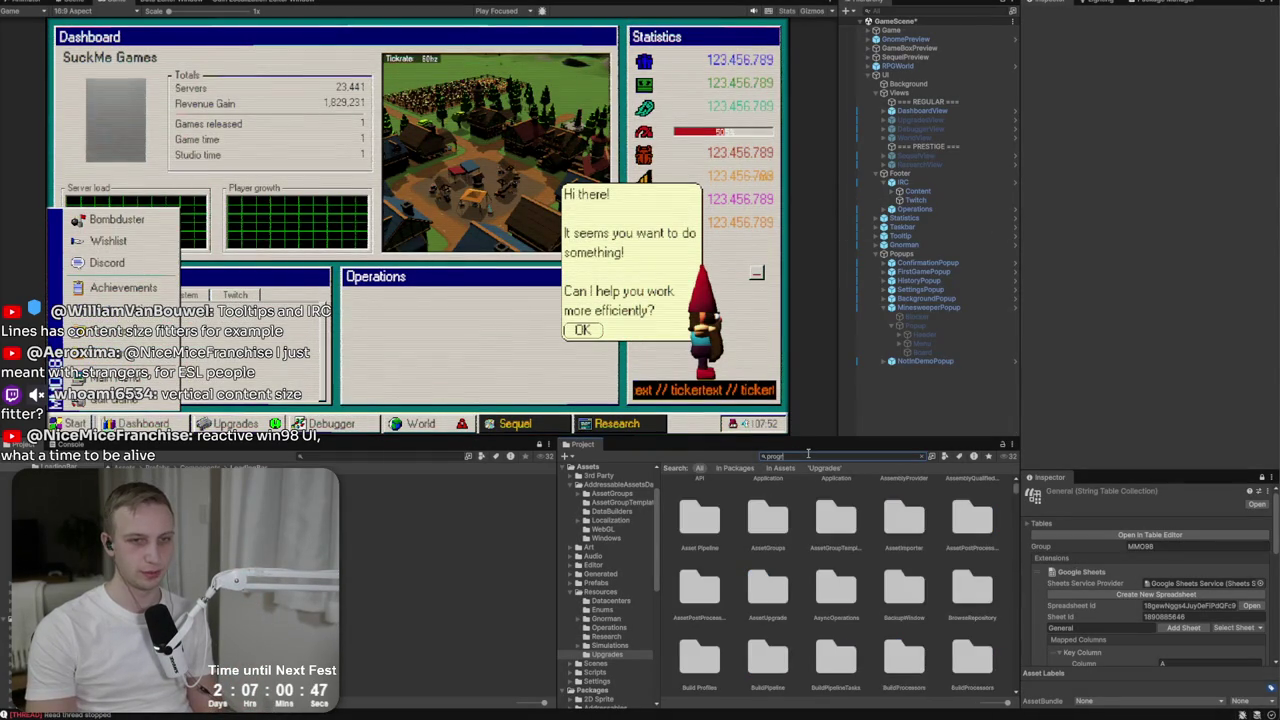
double_click(903, 515)
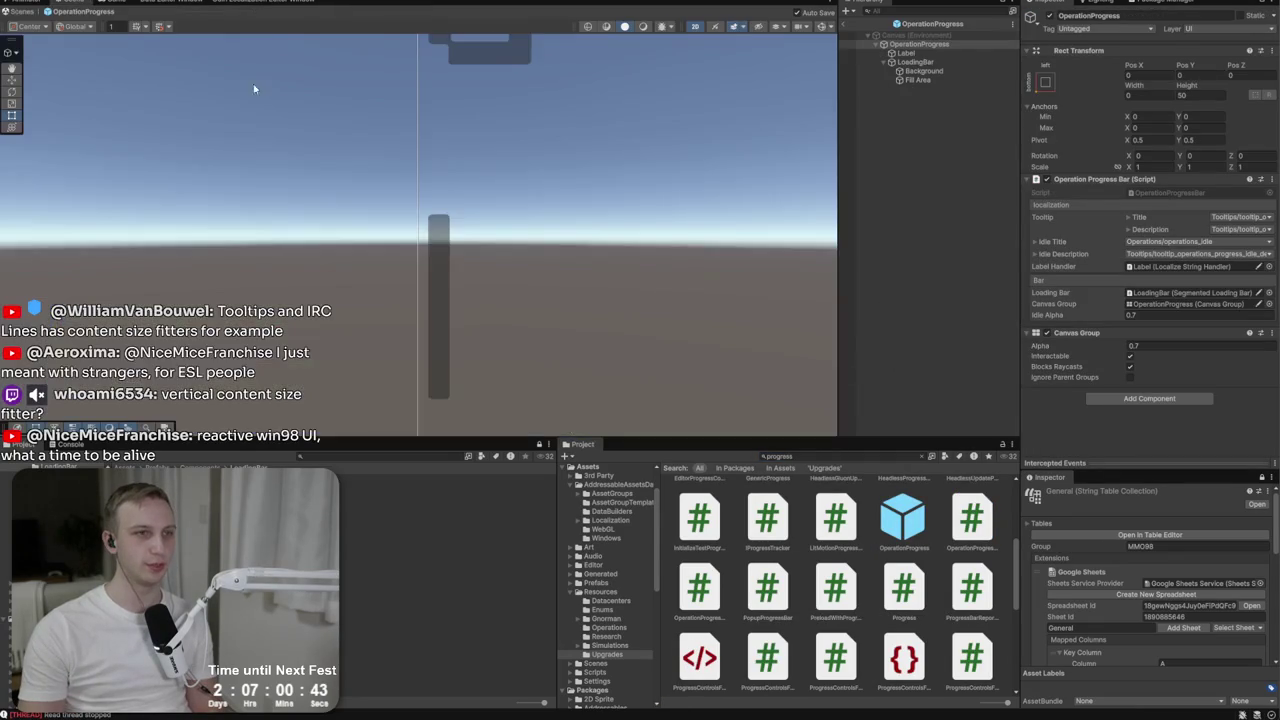
scroll(260, 170, down, 5)
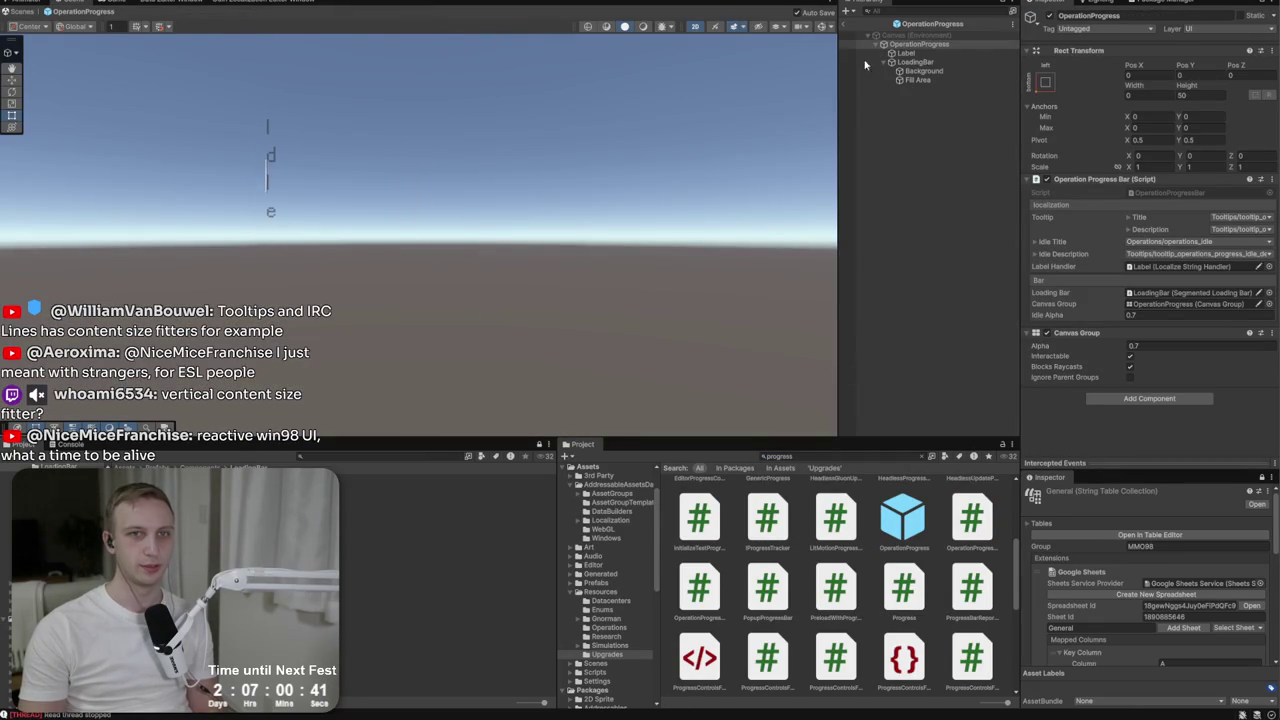
click(915, 62)
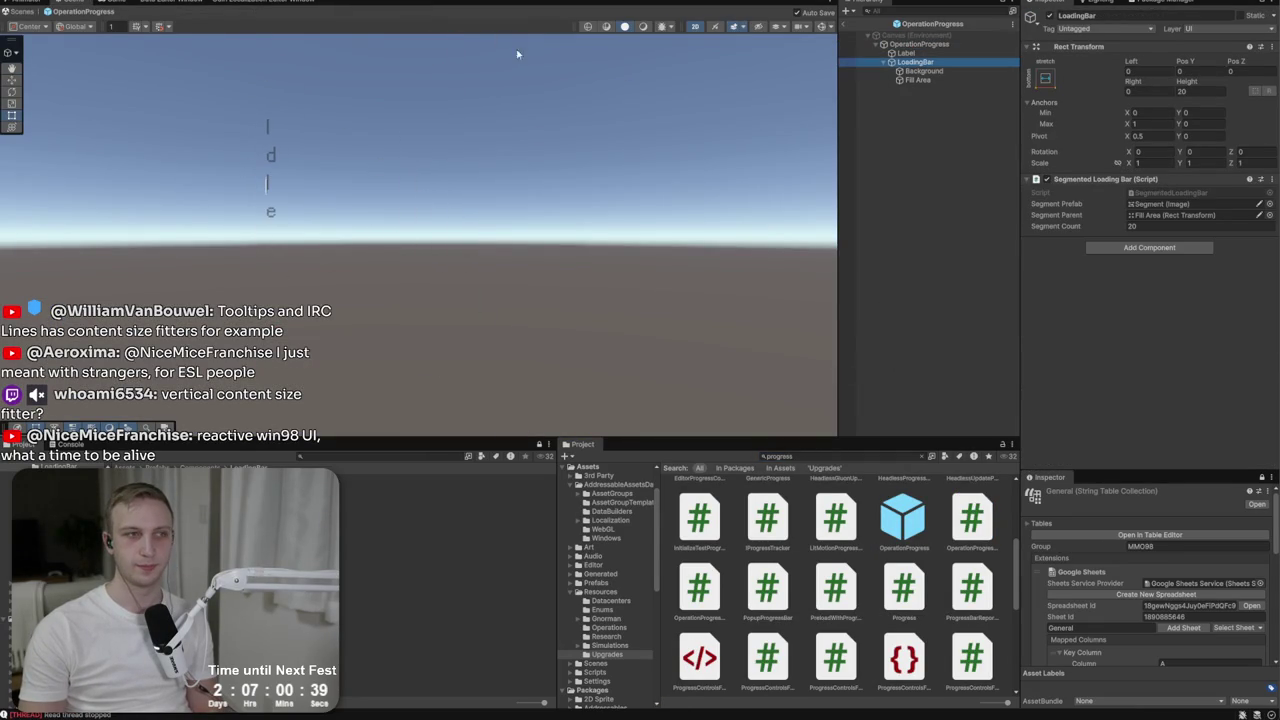
click(845, 33)
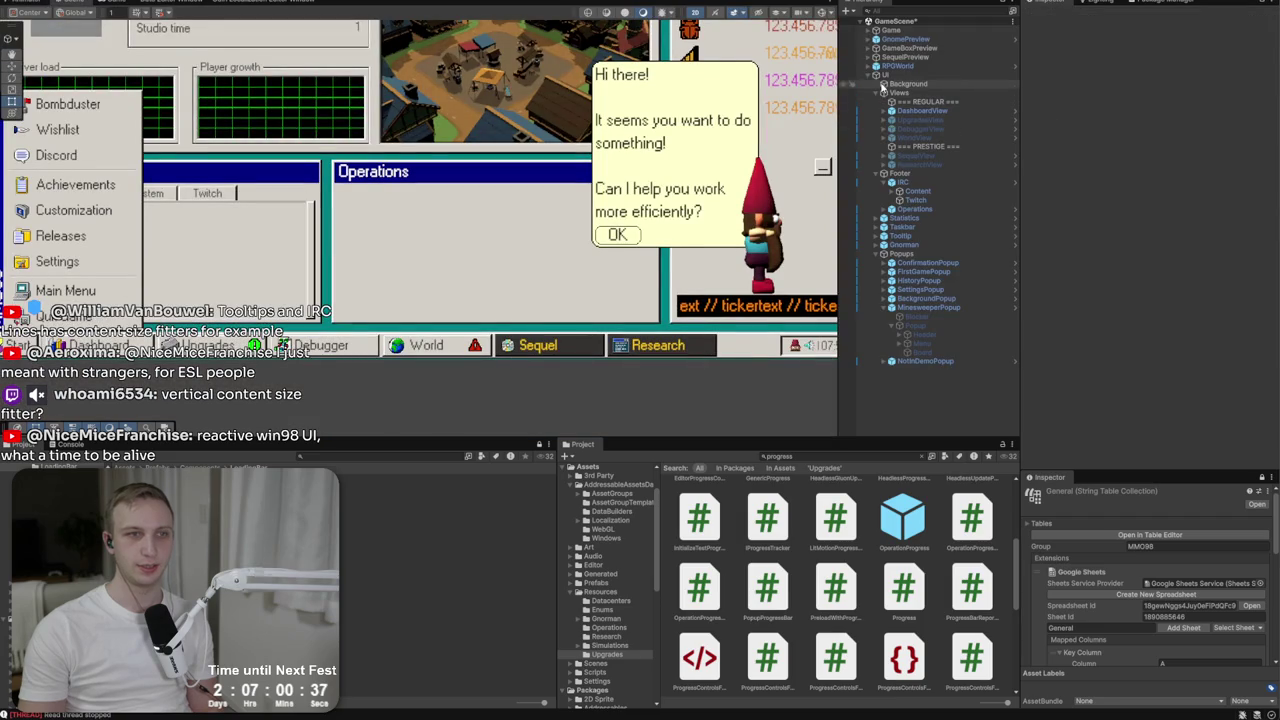
In the Operations panel hierarchy, frame OperationProgress and select its LoadingBar.
click(885, 209)
click(891, 218)
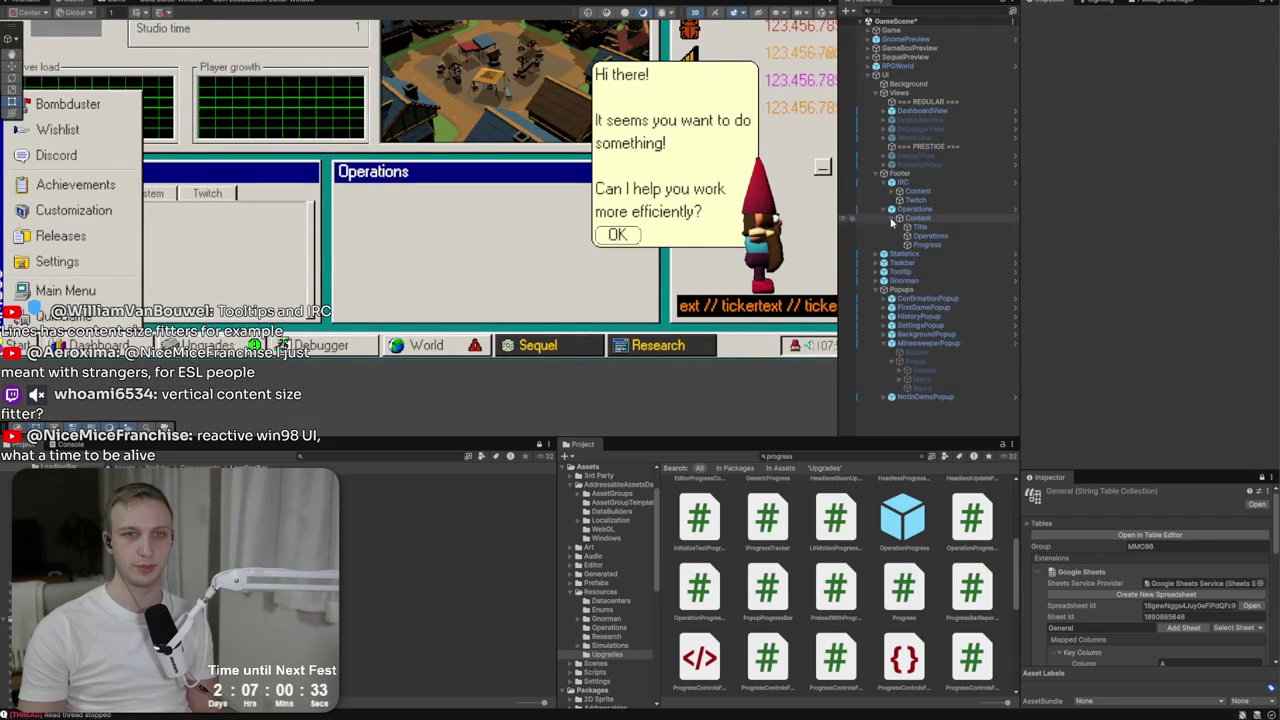
click(926, 245)
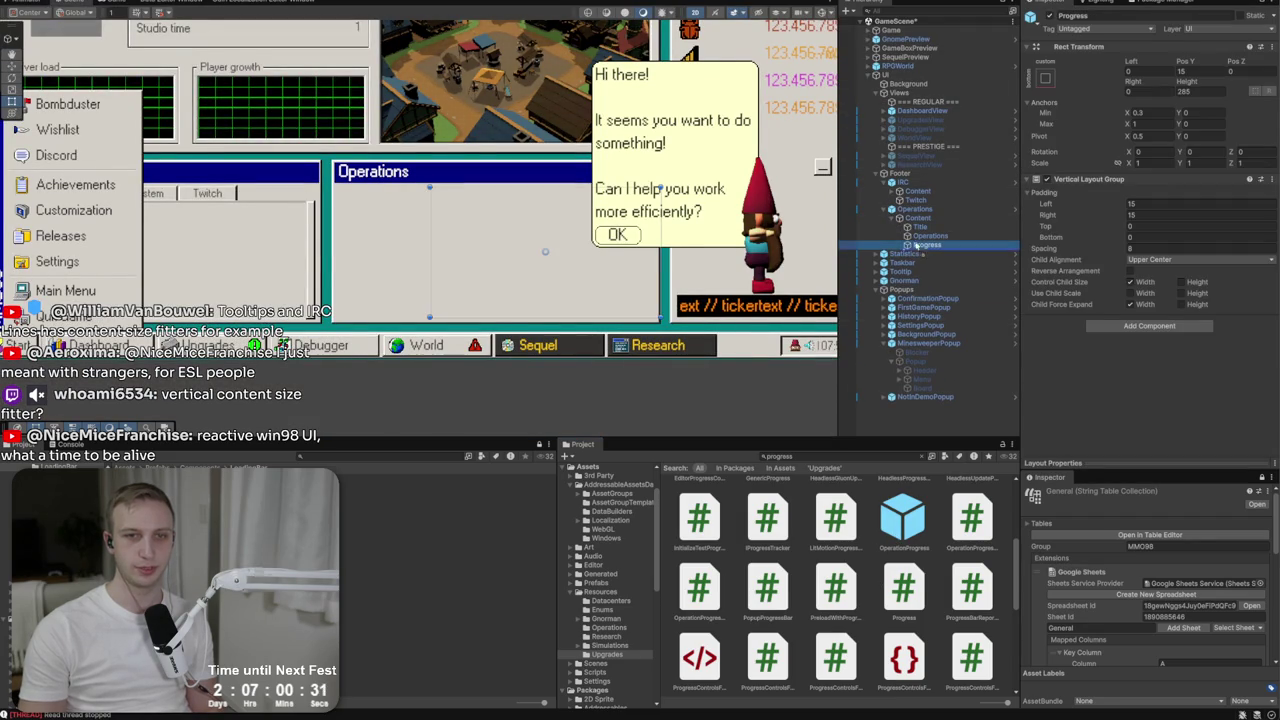
click(906, 245)
double_click(950, 254)
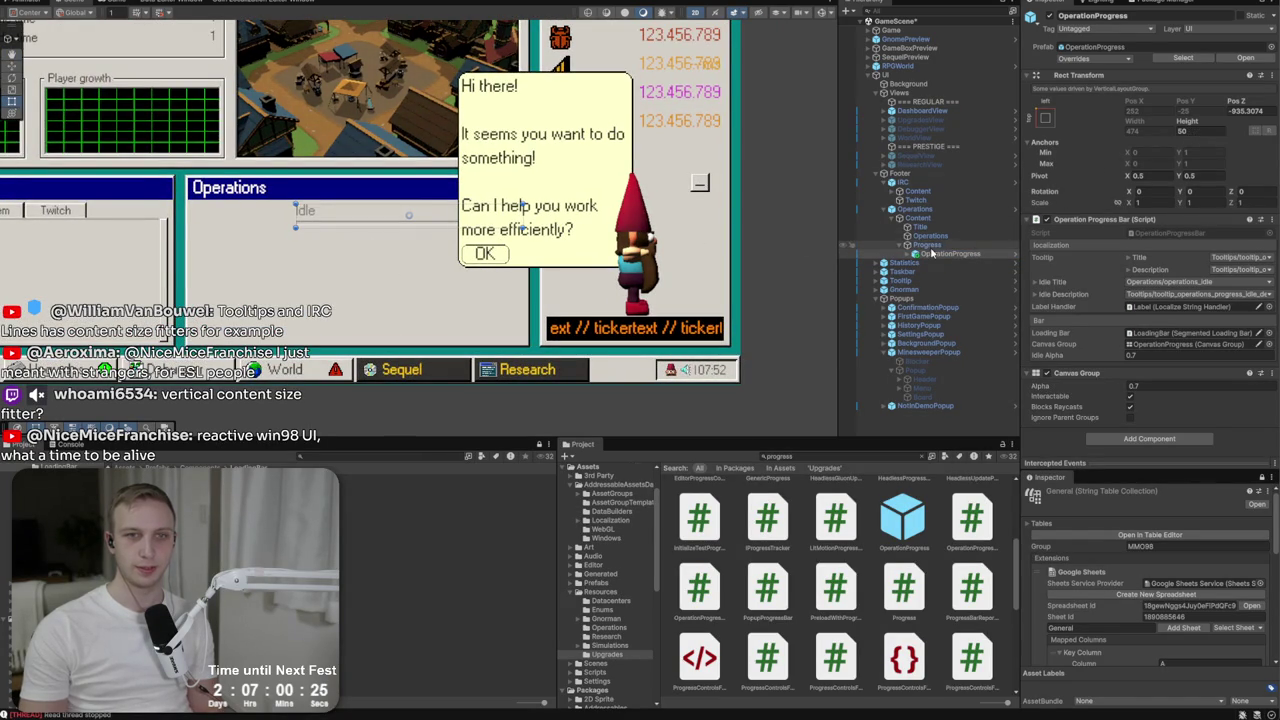
click(915, 254)
click(945, 272)
Set the LoadingBar's Rect Transform Height to 40.
click(1200, 91)
text(30)
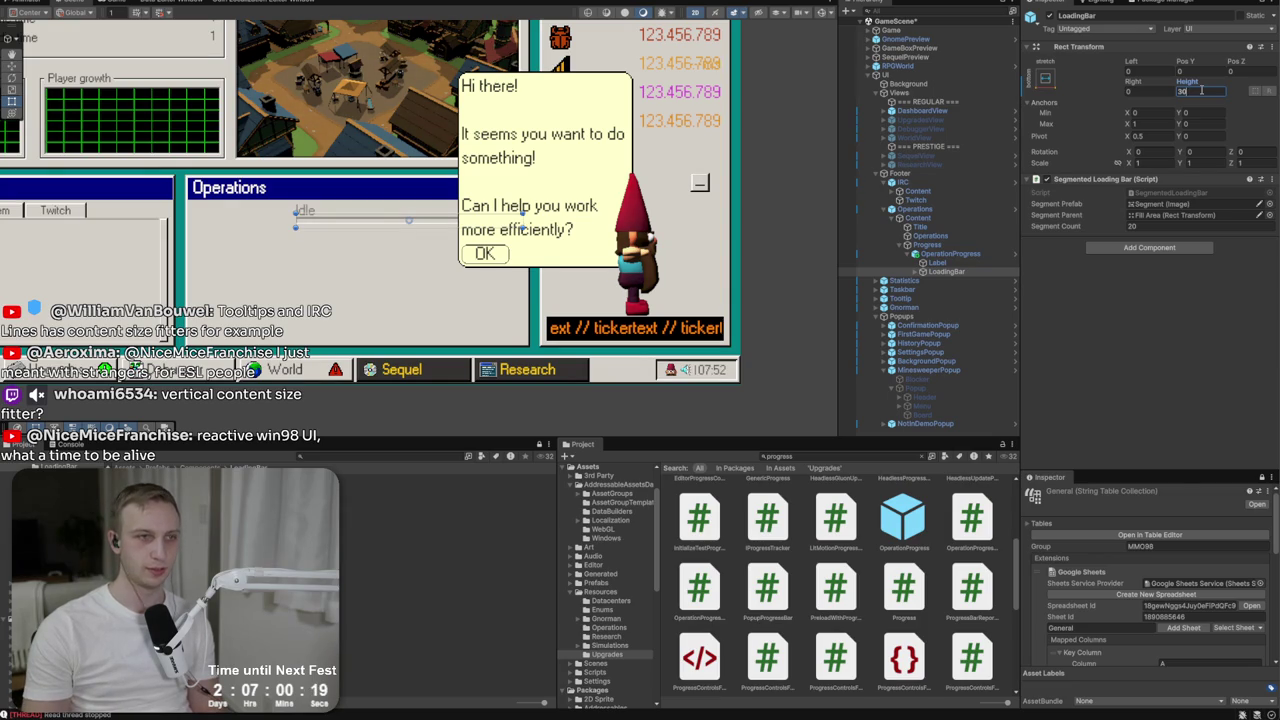
key(BackSpace)
key(BackSpace)
text(40)
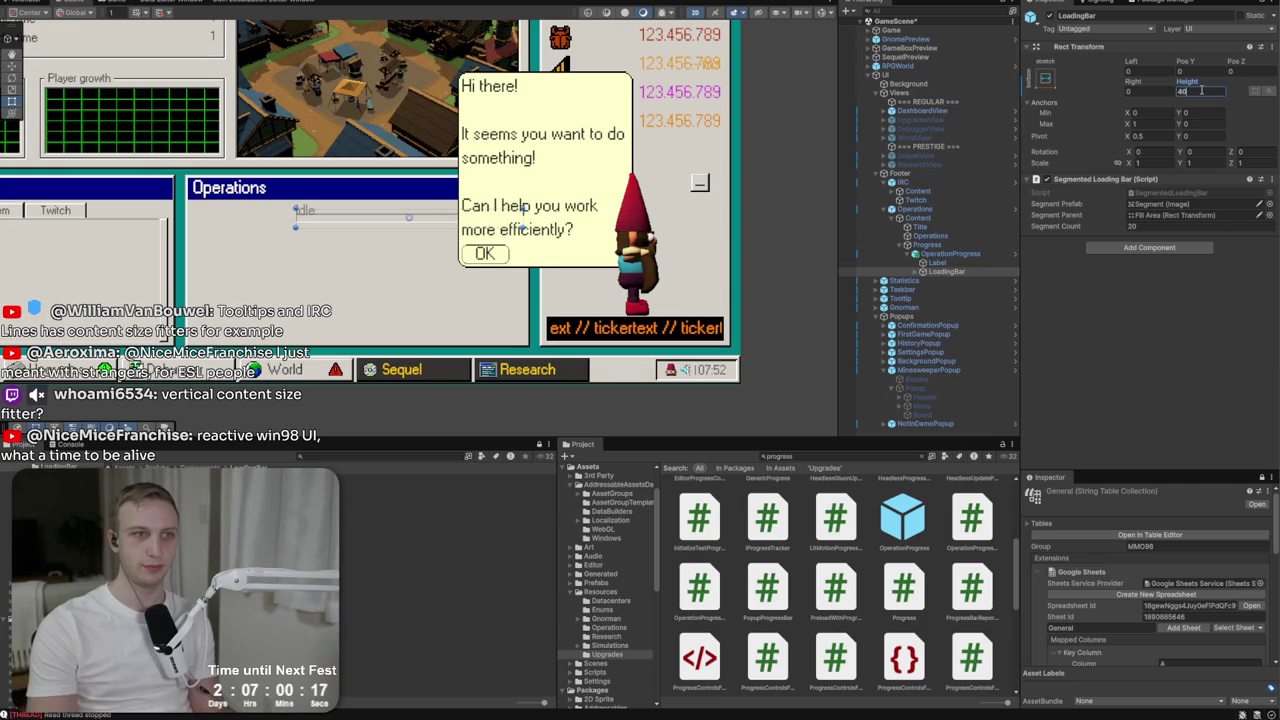
text(-10)
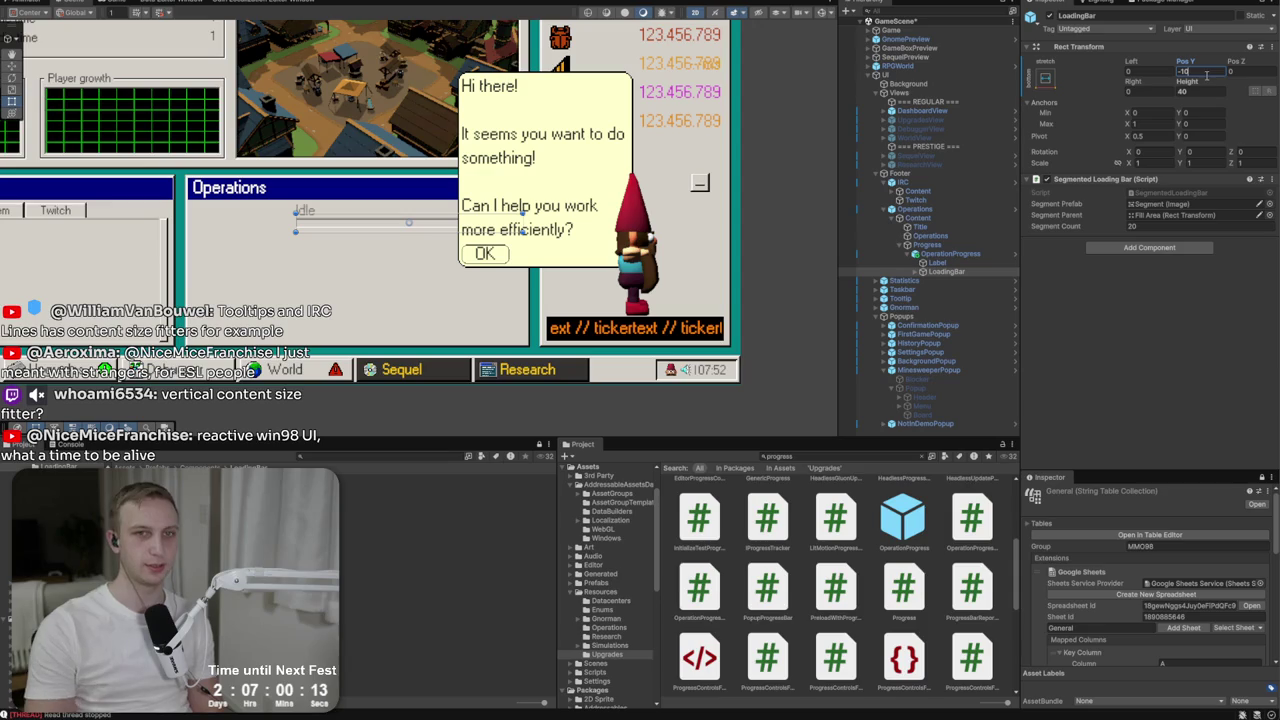
Set the OperationProgress entry's Height to 60.
click(978, 254)
click(1209, 132)
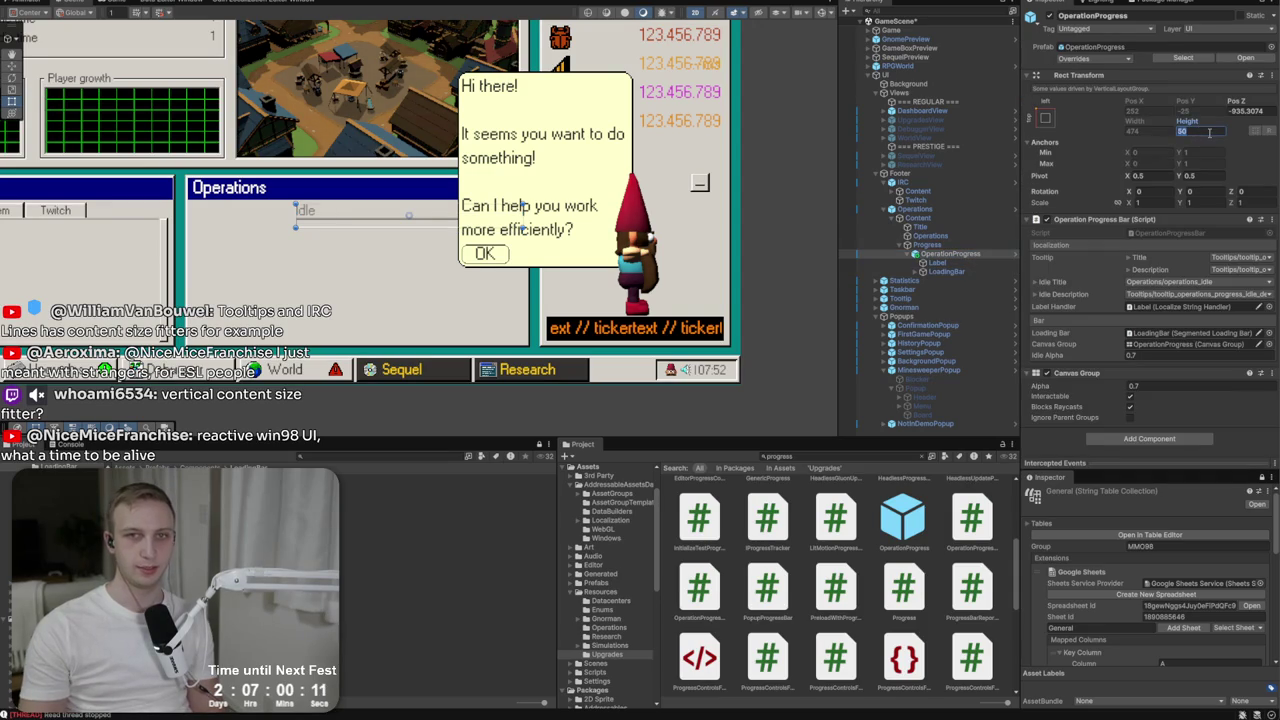
text(10)
key(BackSpace)
key(BackSpace)
text(60)
Shift the LoadingBar down by setting its Pos Y to -5.
click(946, 271)
click(1201, 73)
text(0)
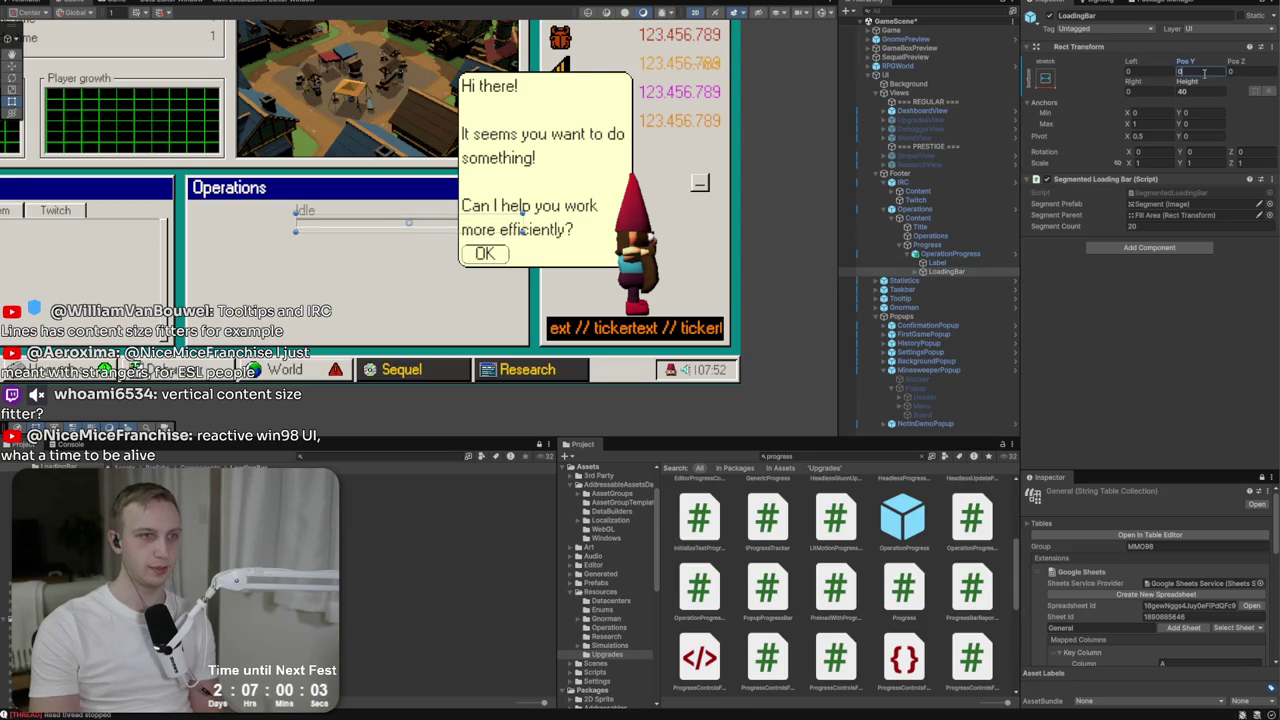
text(.5)
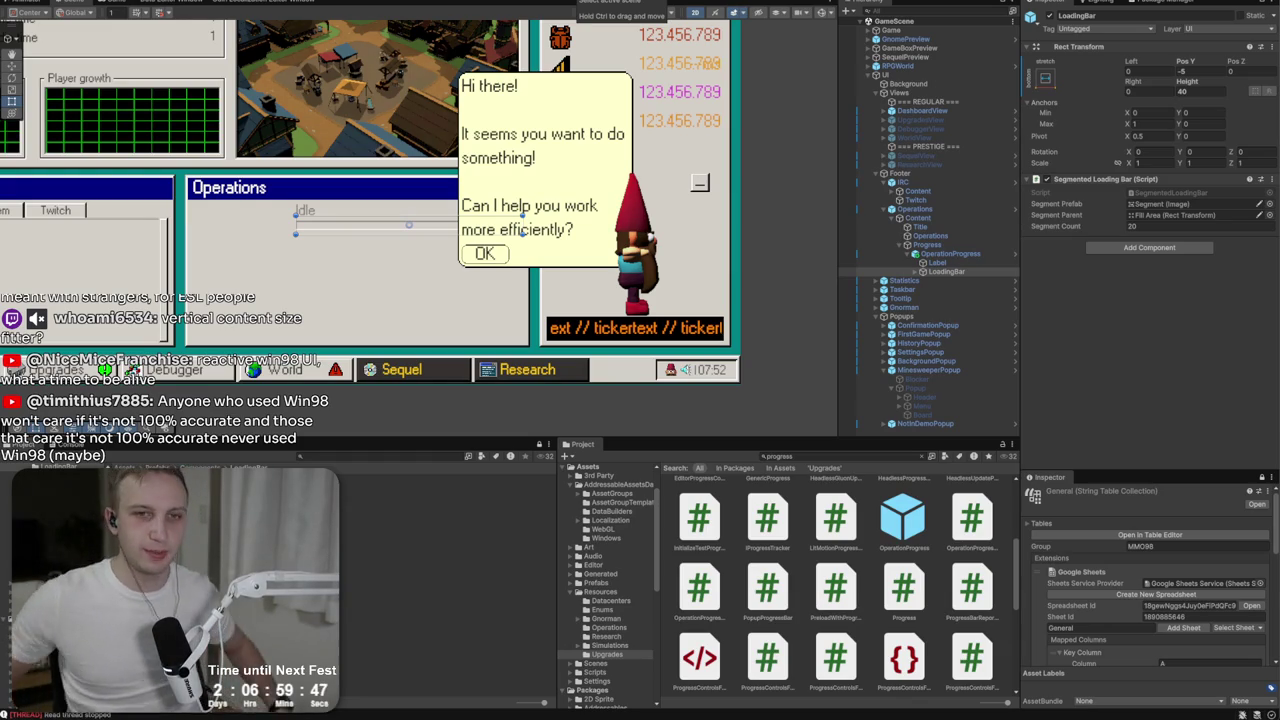
click(918, 244)
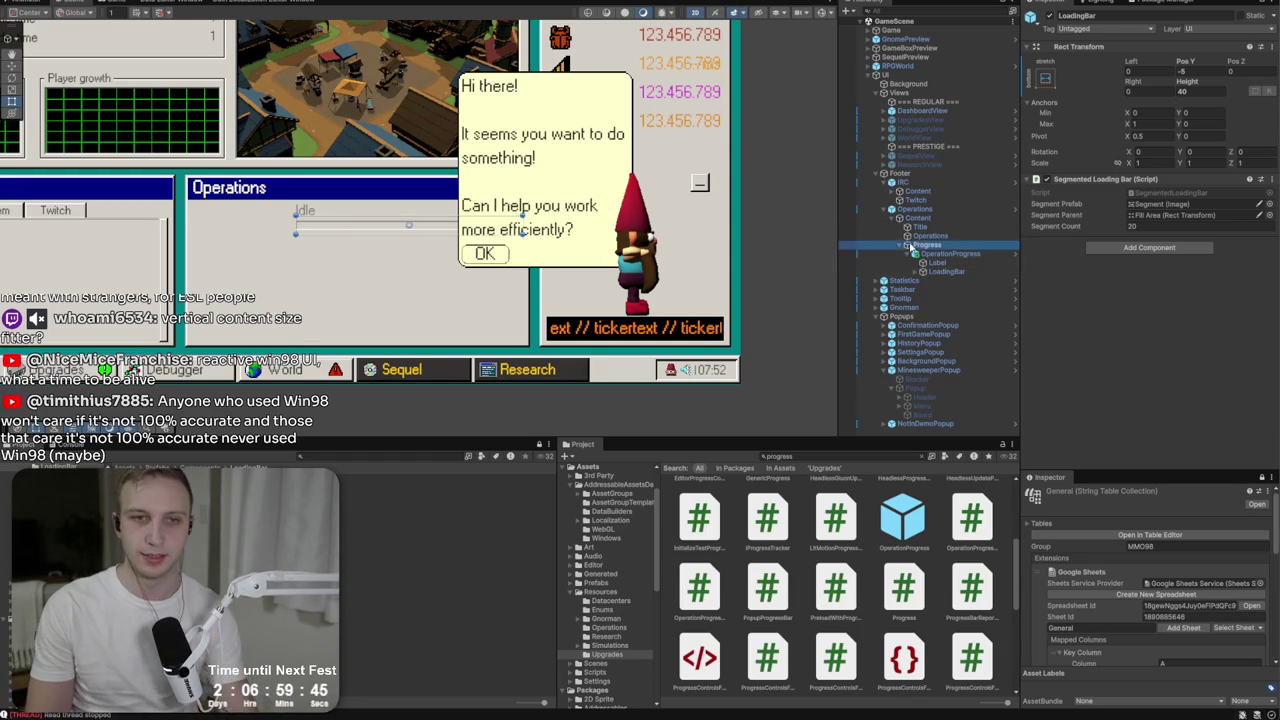
Adjust the Progress column's Anchors Min X and the Operations list's Anchors Max X.
click(919, 237)
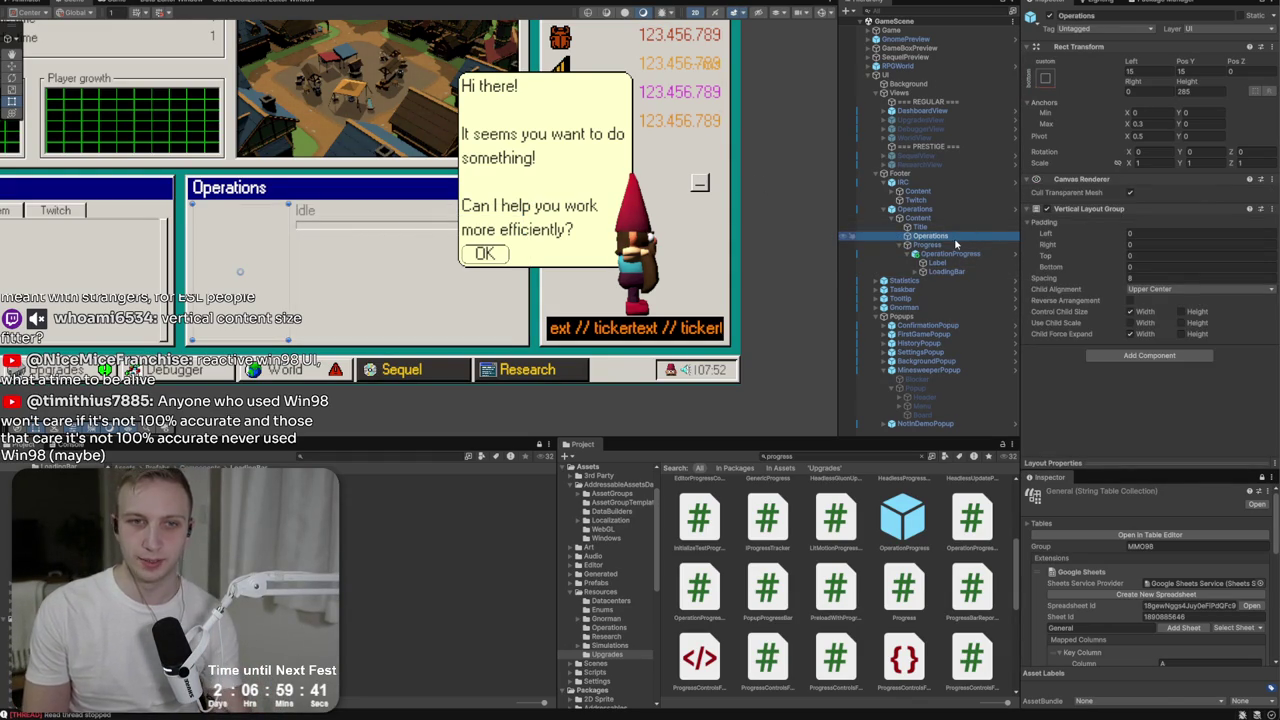
click(954, 244)
click(1137, 113)
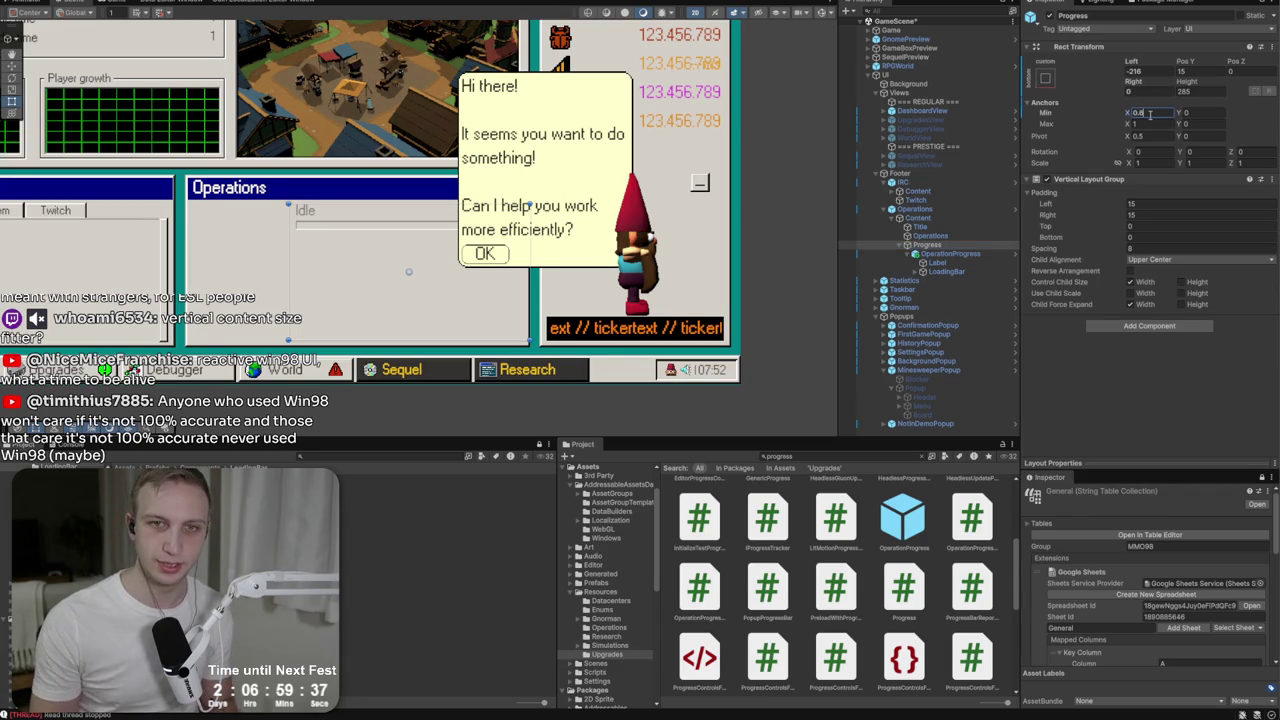
click(930, 236)
click(1172, 124)
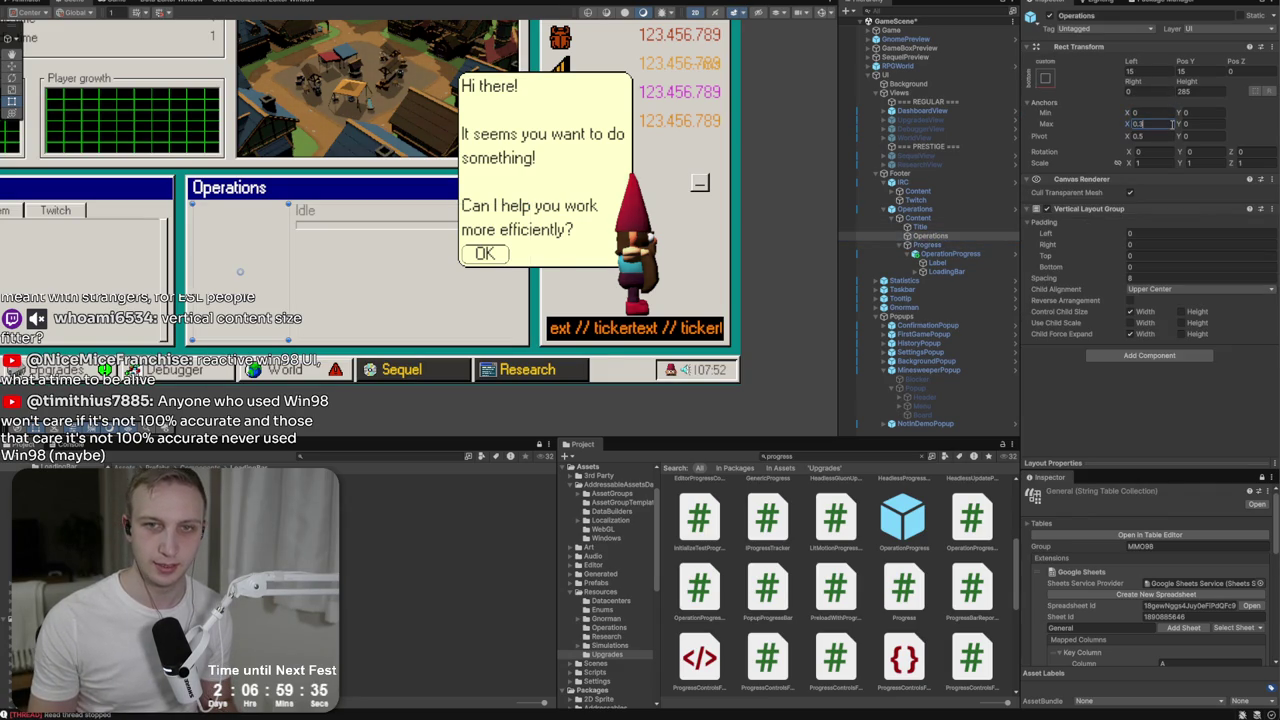
Apply all overrides to the OperationProgress and Operations prefabs.
click(950, 254)
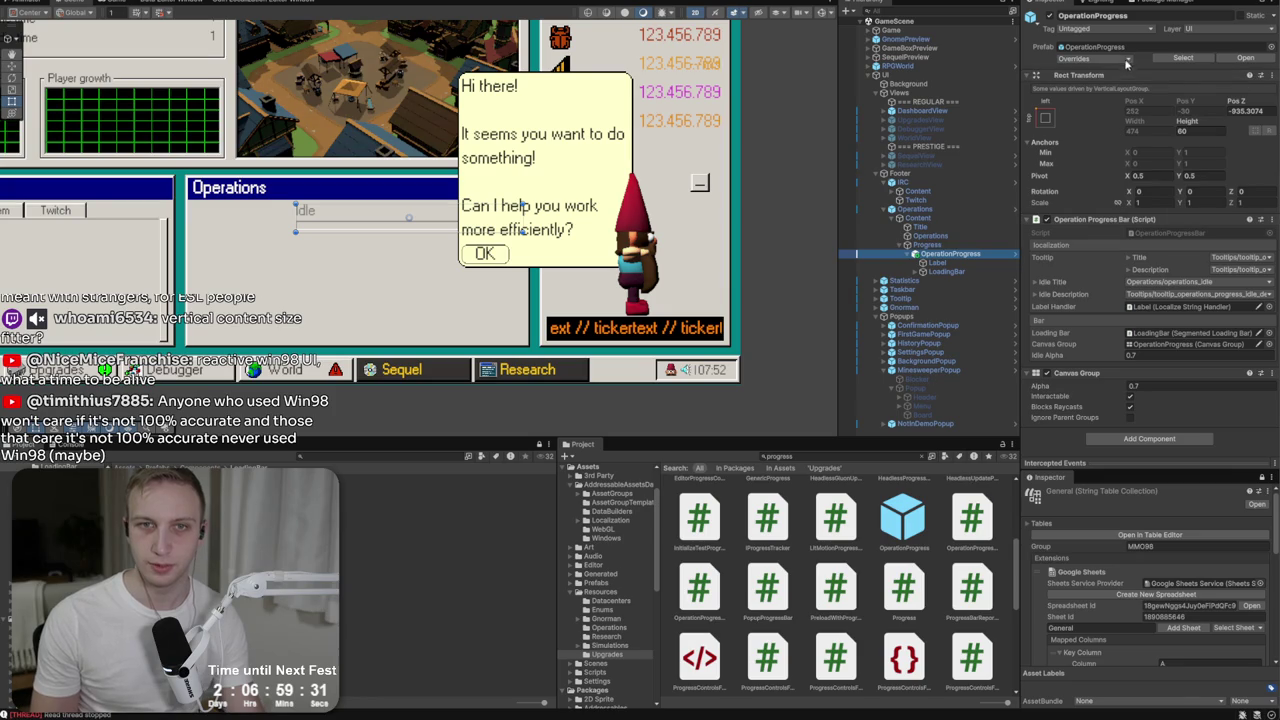
click(1075, 58)
click(1183, 158)
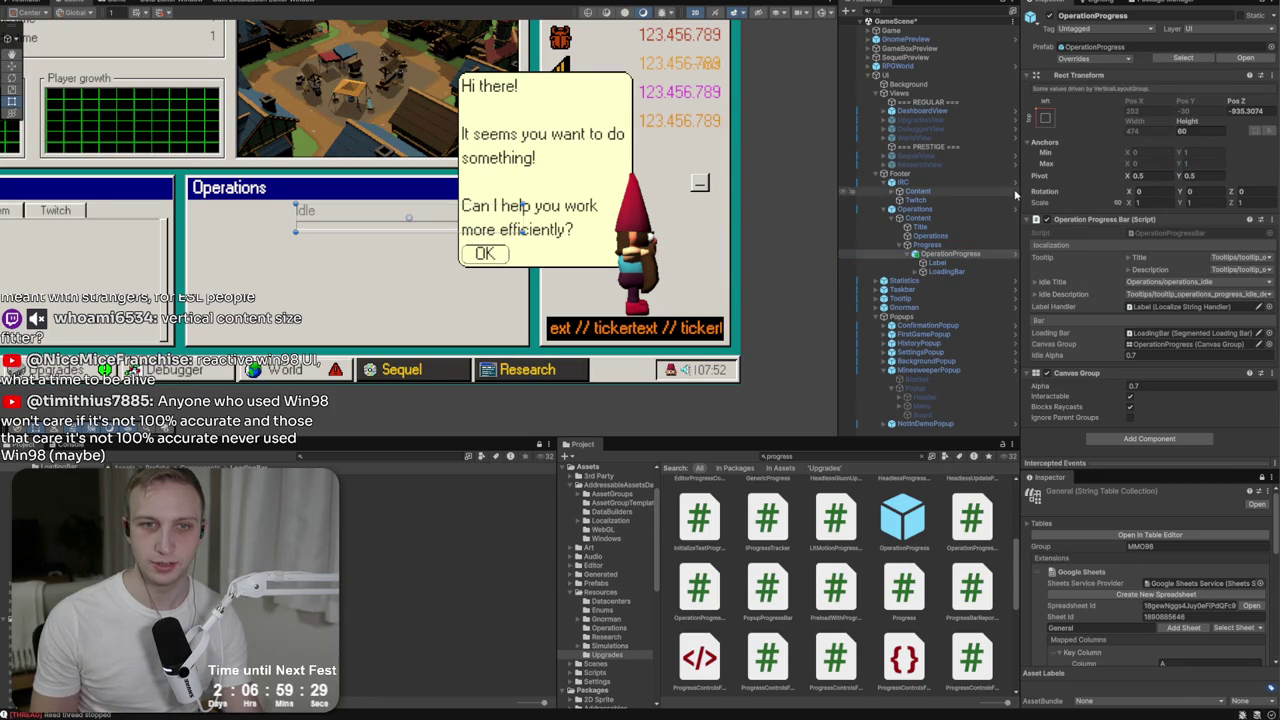
click(918, 218)
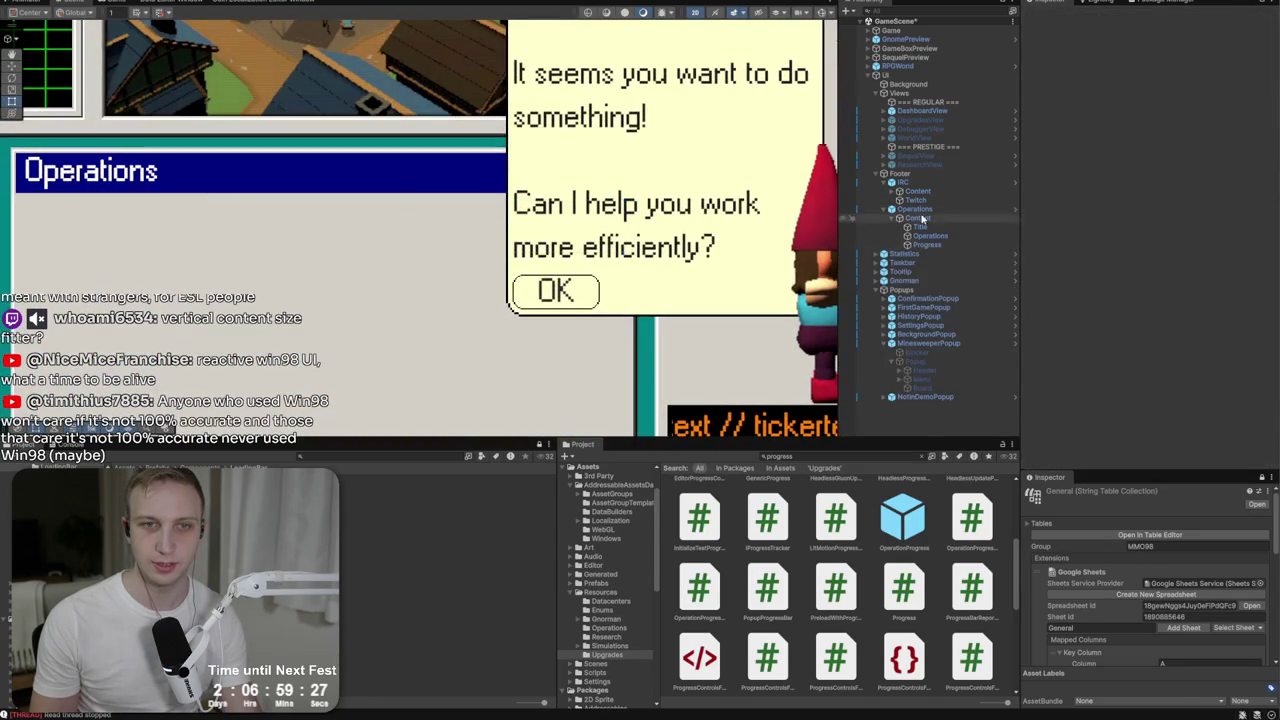
click(914, 209)
click(1075, 58)
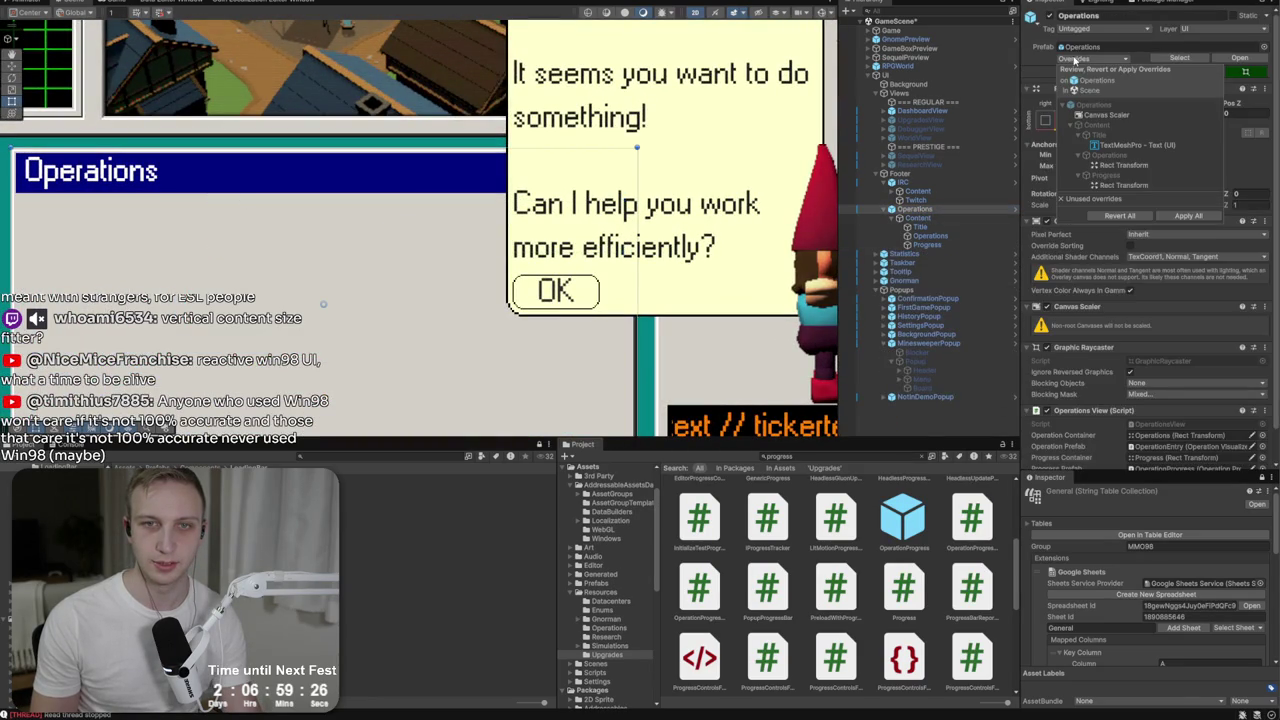
click(1186, 215)
key(alt+Tab)
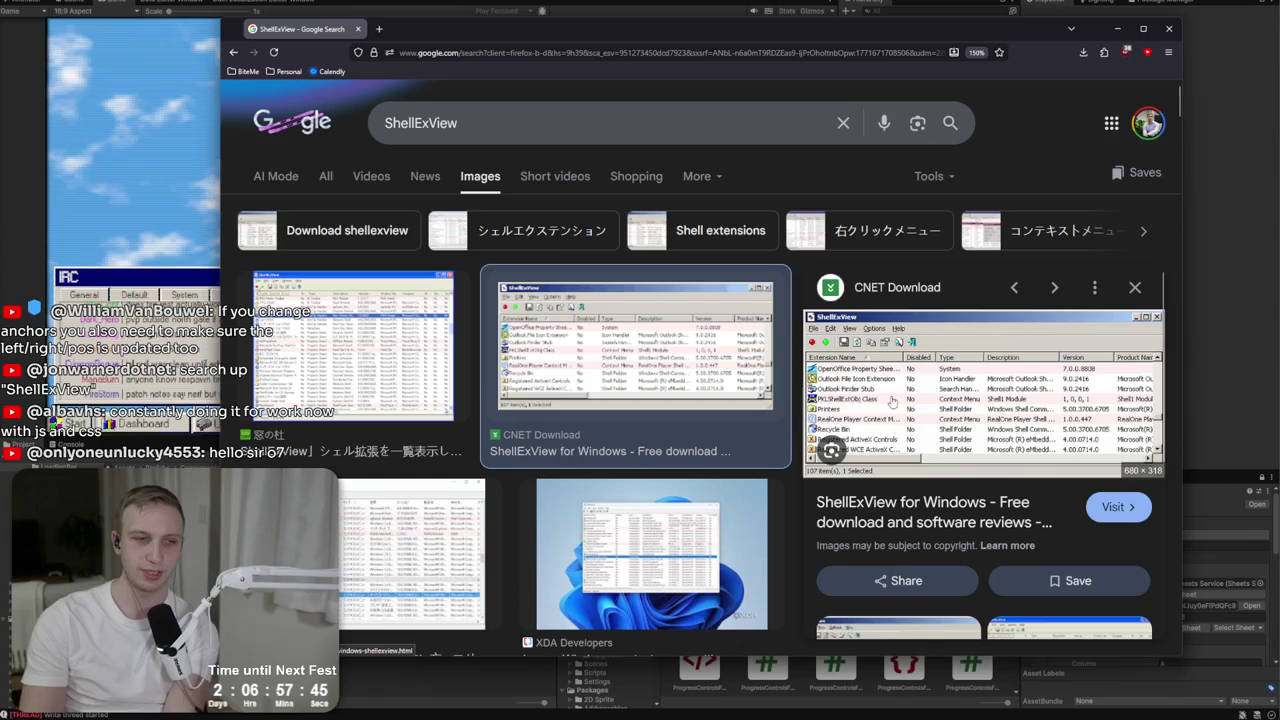
Preview several ShellExView screenshot results, including the Japanese one.
click(434, 555)
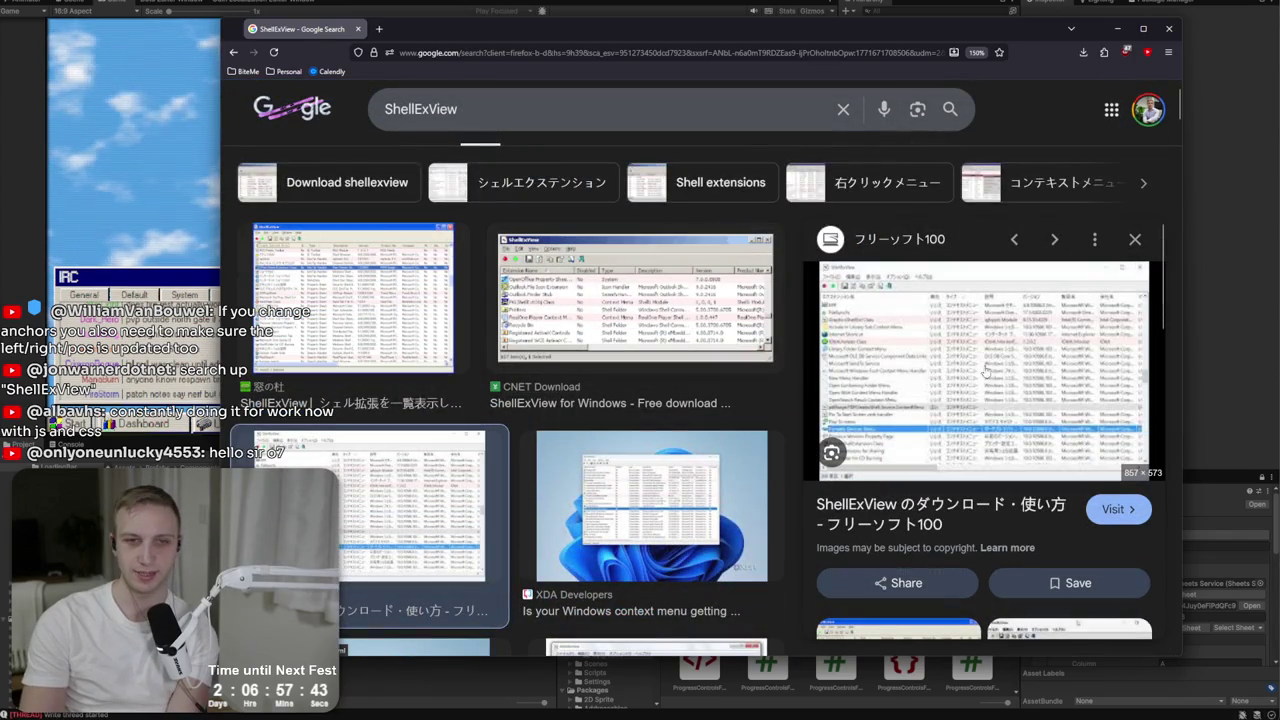
click(360, 350)
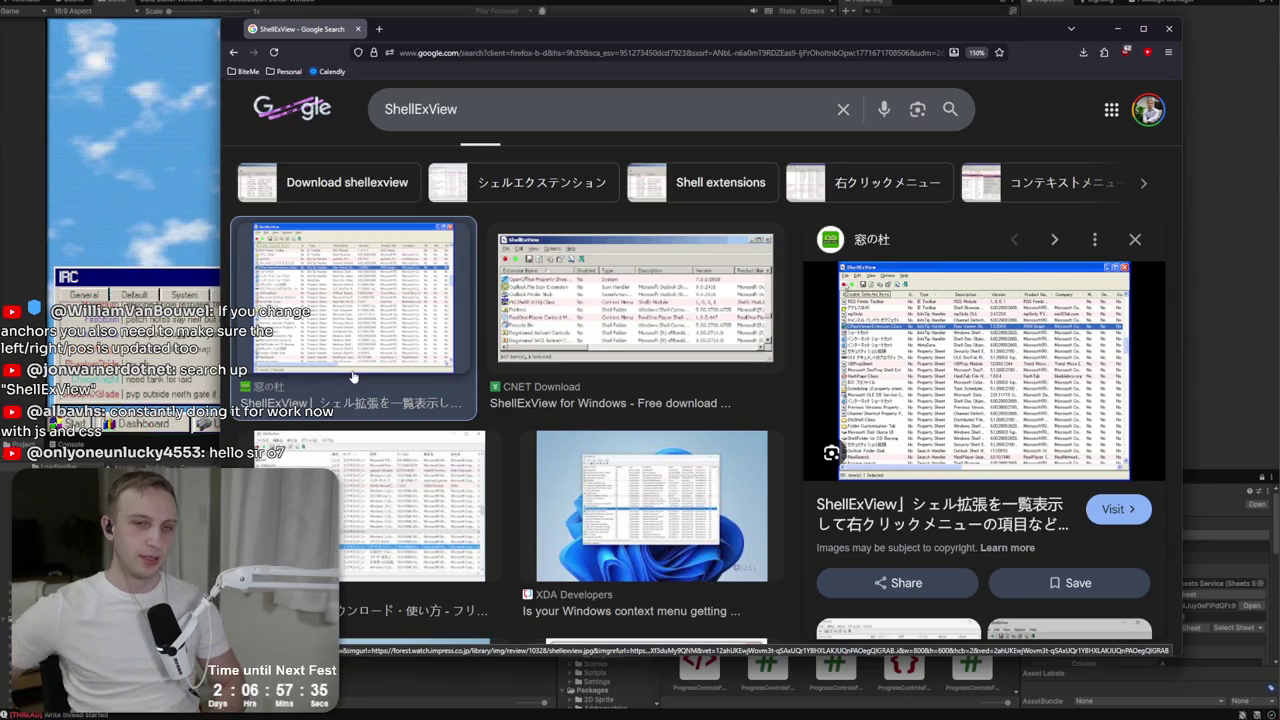
scroll(420, 341, down, 2)
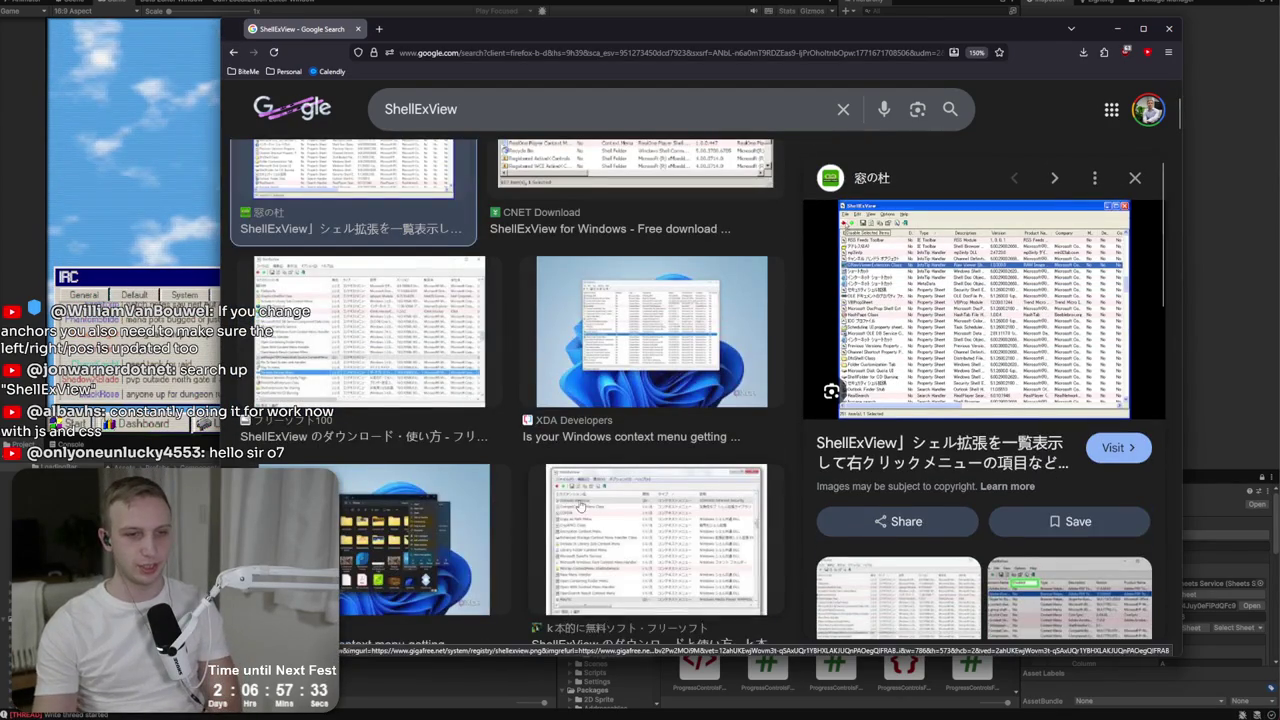
click(582, 507)
Clear the ShellExView query from the search box.
click(544, 104)
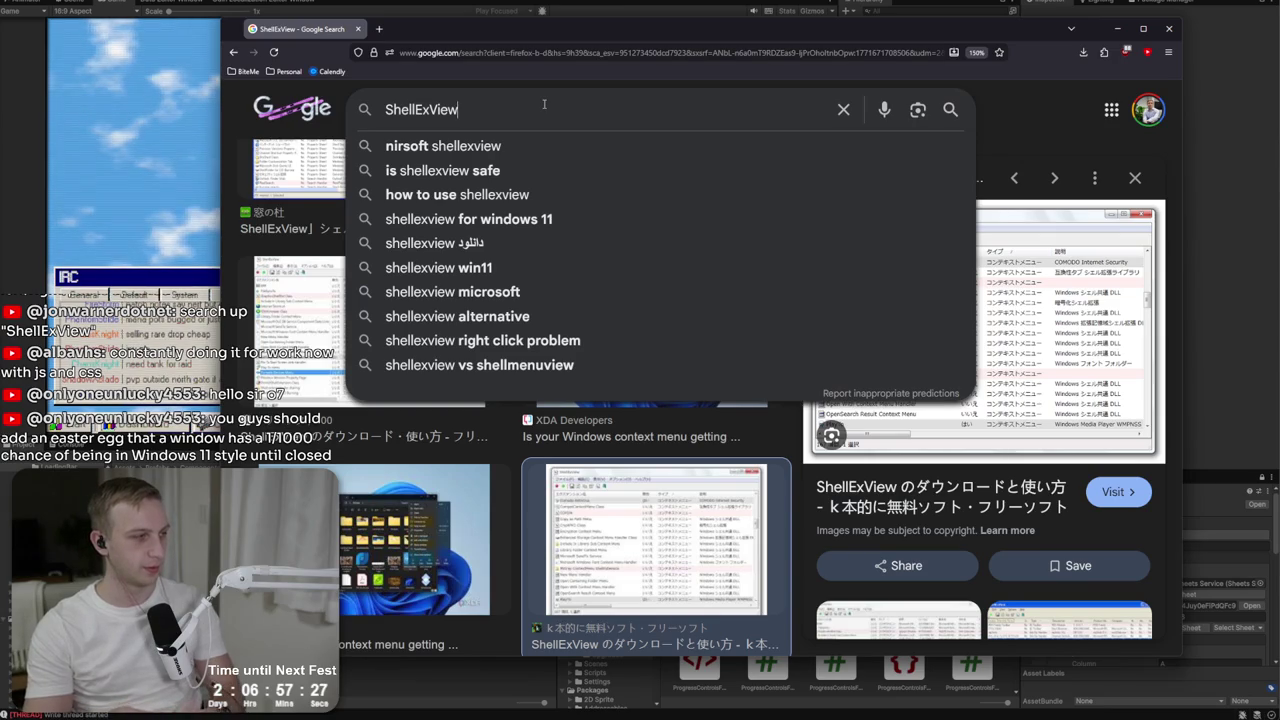
key(ctrl+a)
key(BackSpace)
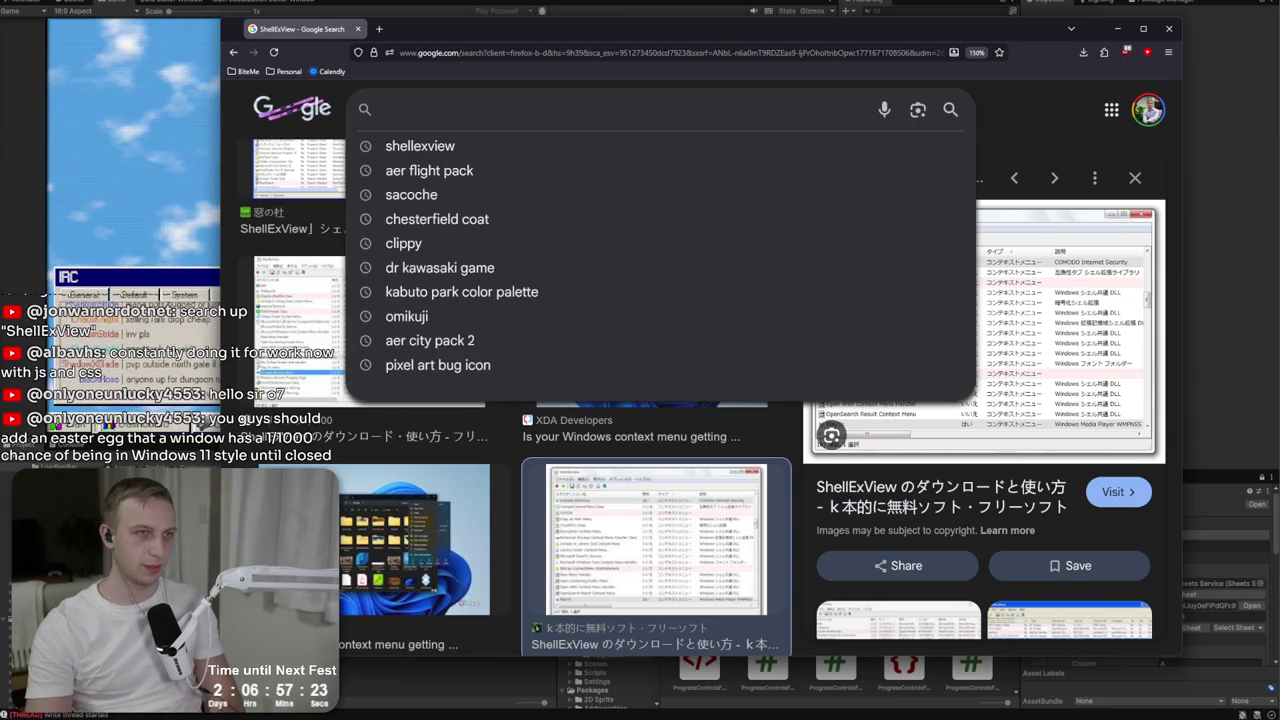
Search images for 'hp openview' and preview the ASAP, ResearchGate, Operations and Network Node Manager shots.
text(H)
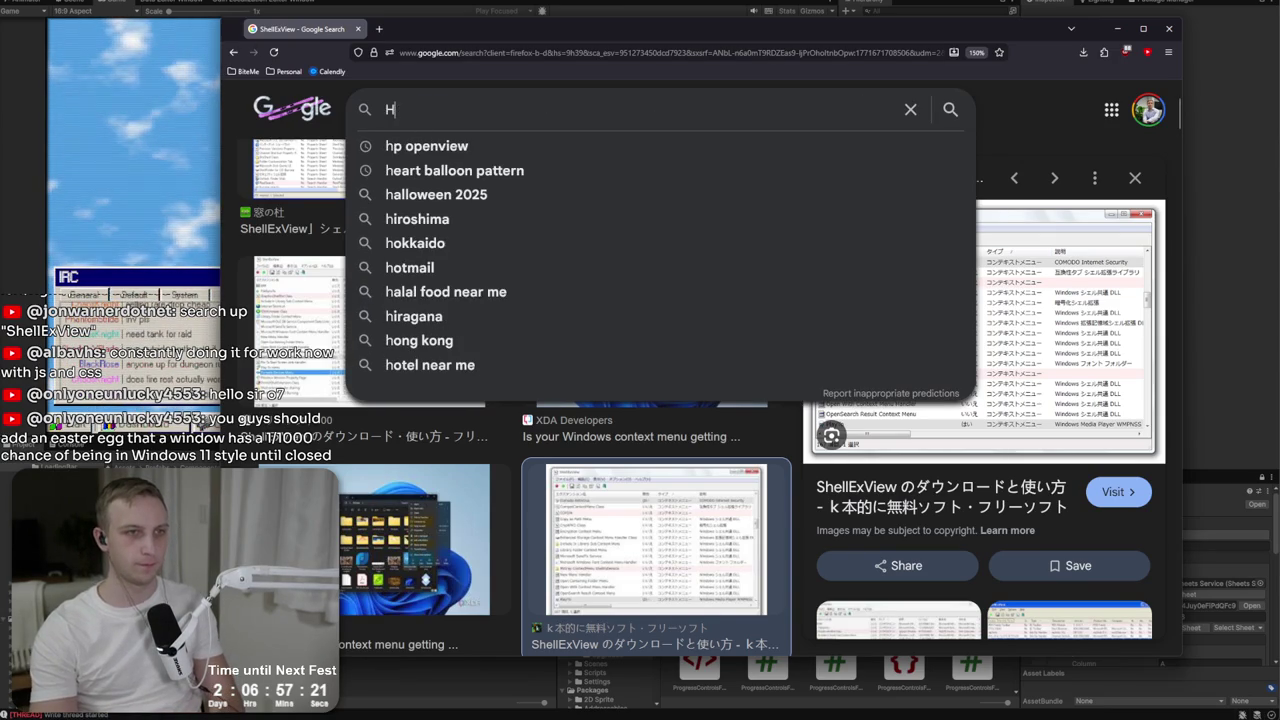
key(Down)
key(Return)
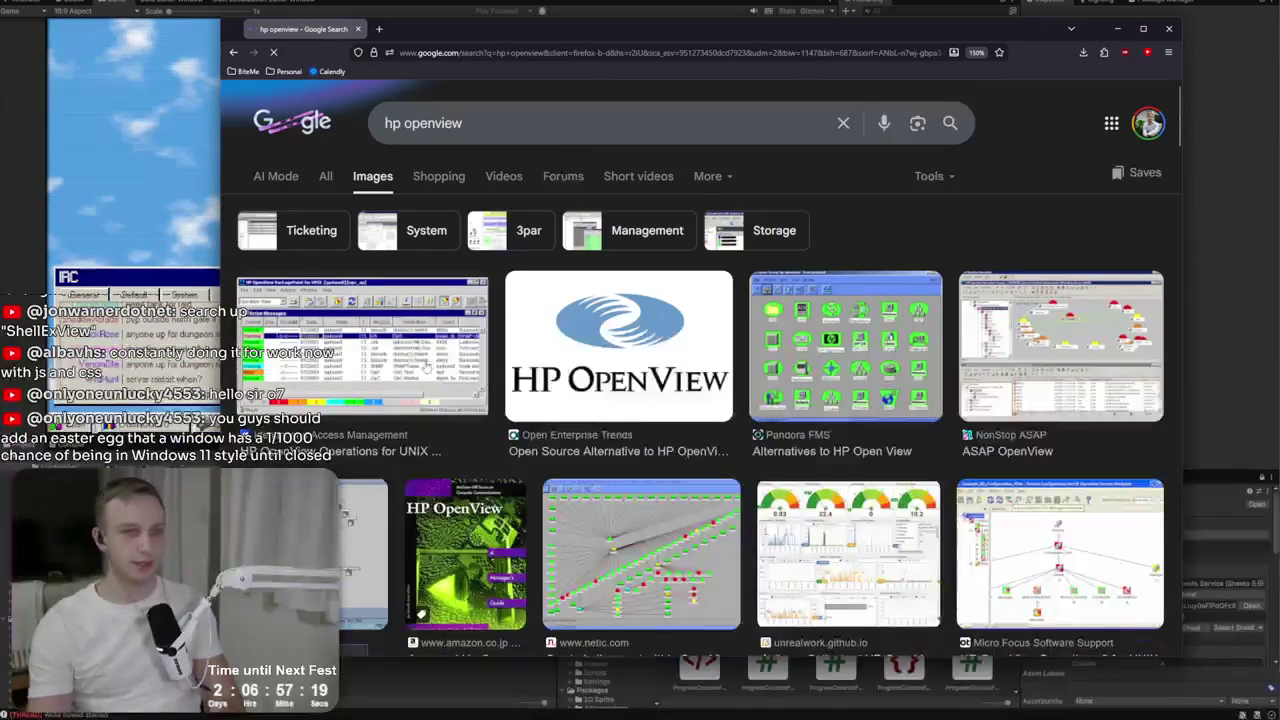
click(1064, 357)
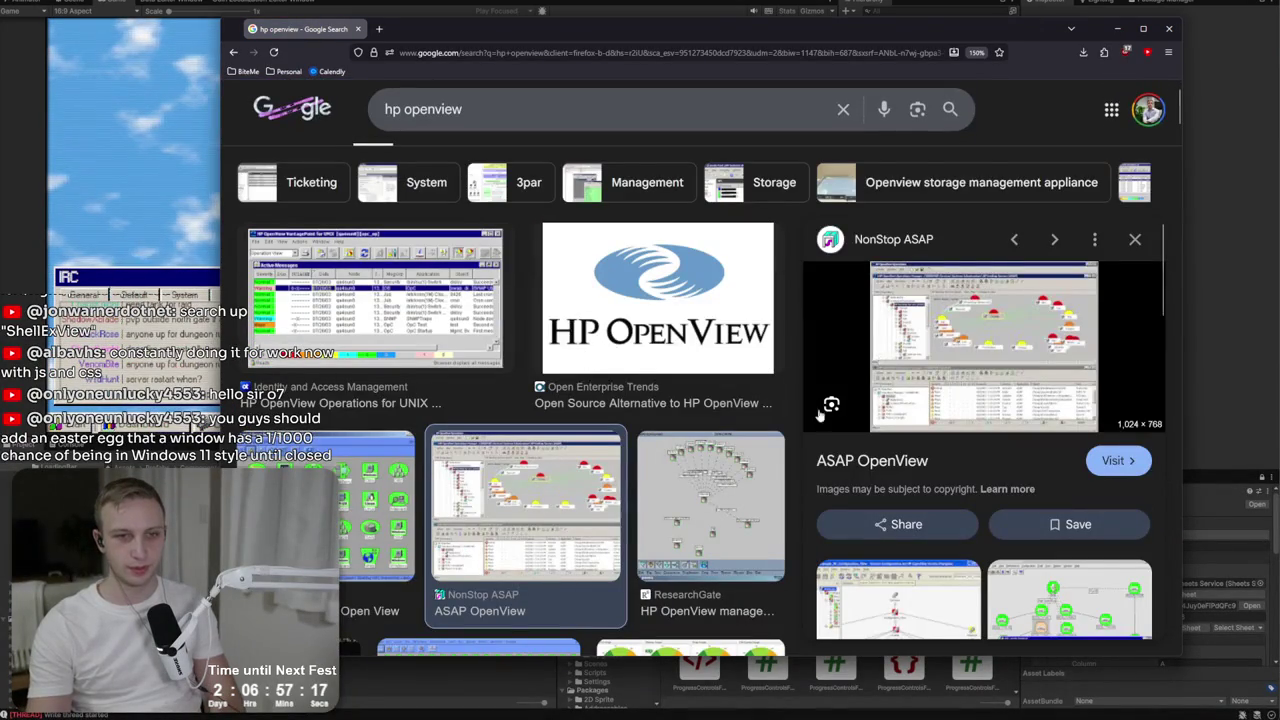
click(696, 527)
click(418, 262)
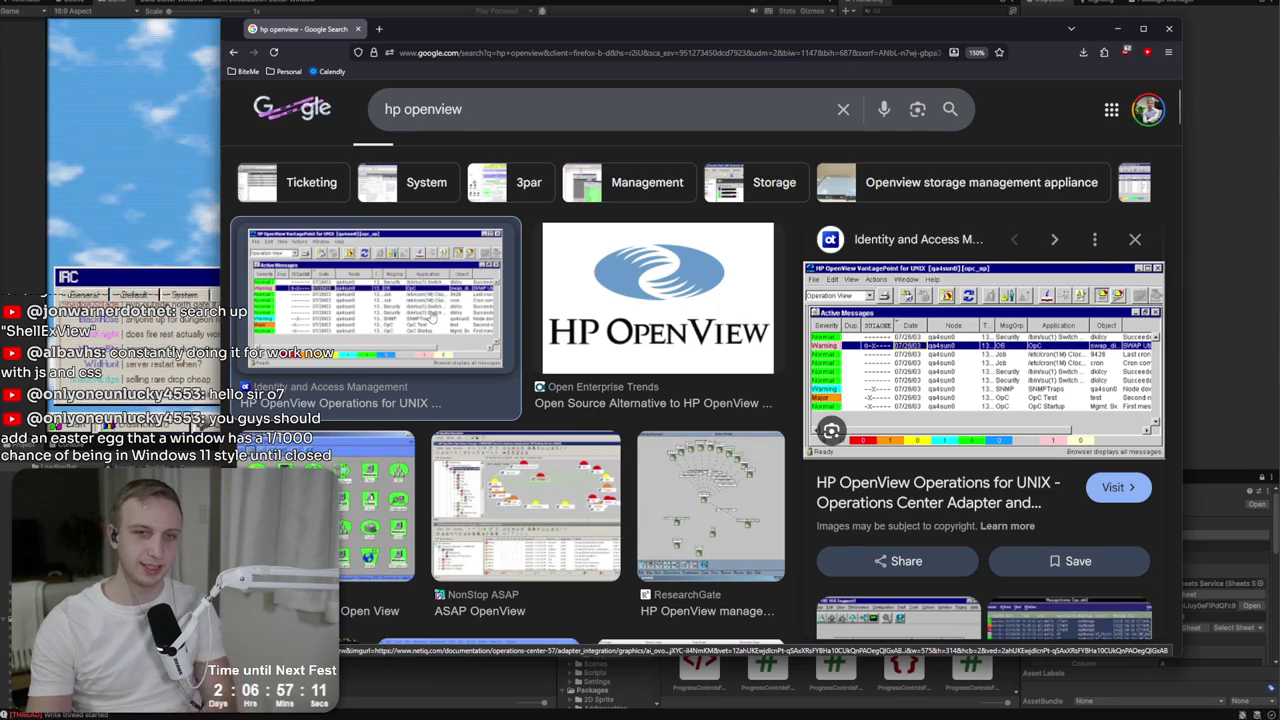
scroll(565, 376, down, 3)
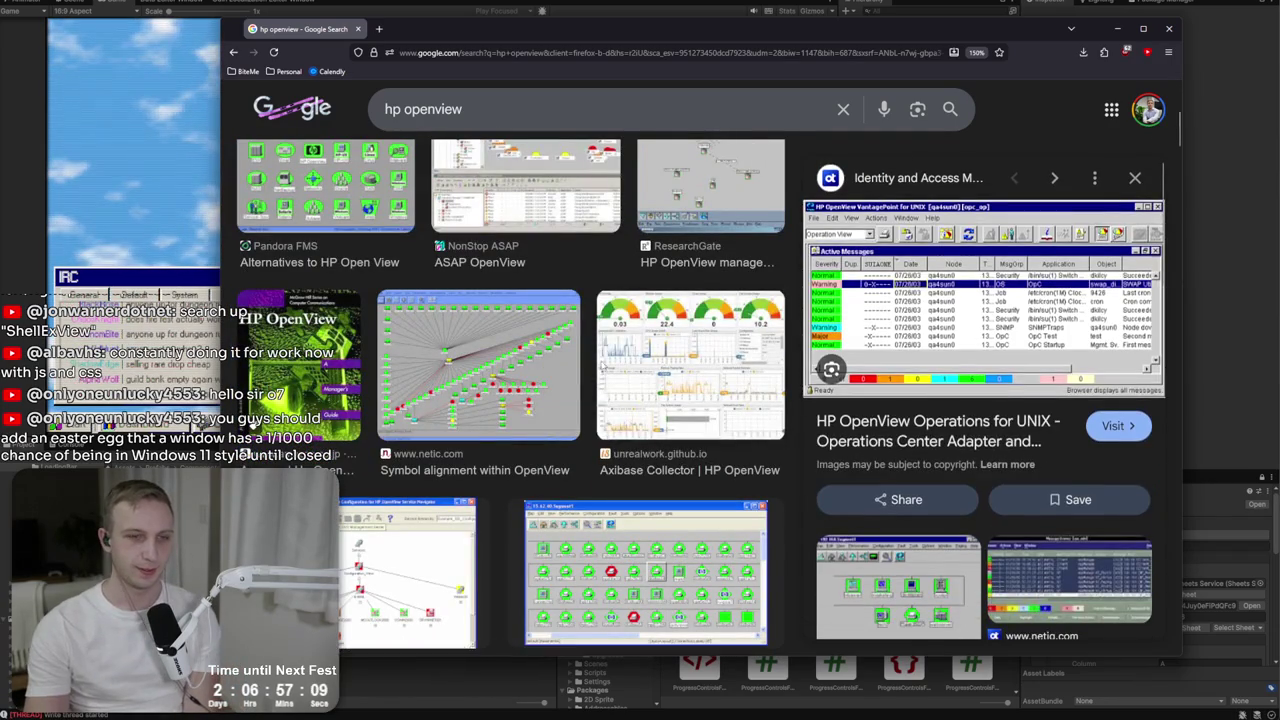
click(633, 365)
click(420, 560)
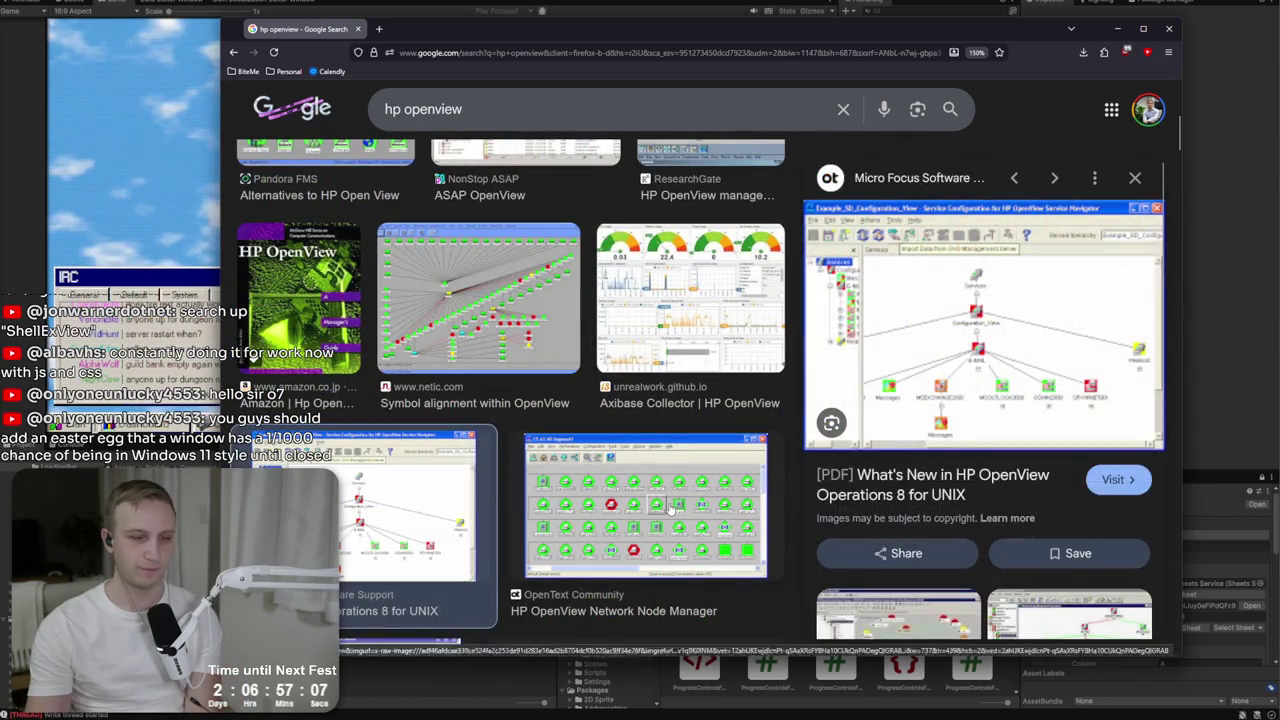
click(670, 510)
Preview the NetIQ AppManager, HP OpenView Operations for UNIX and System Data screenshots.
scroll(438, 472, down, 2)
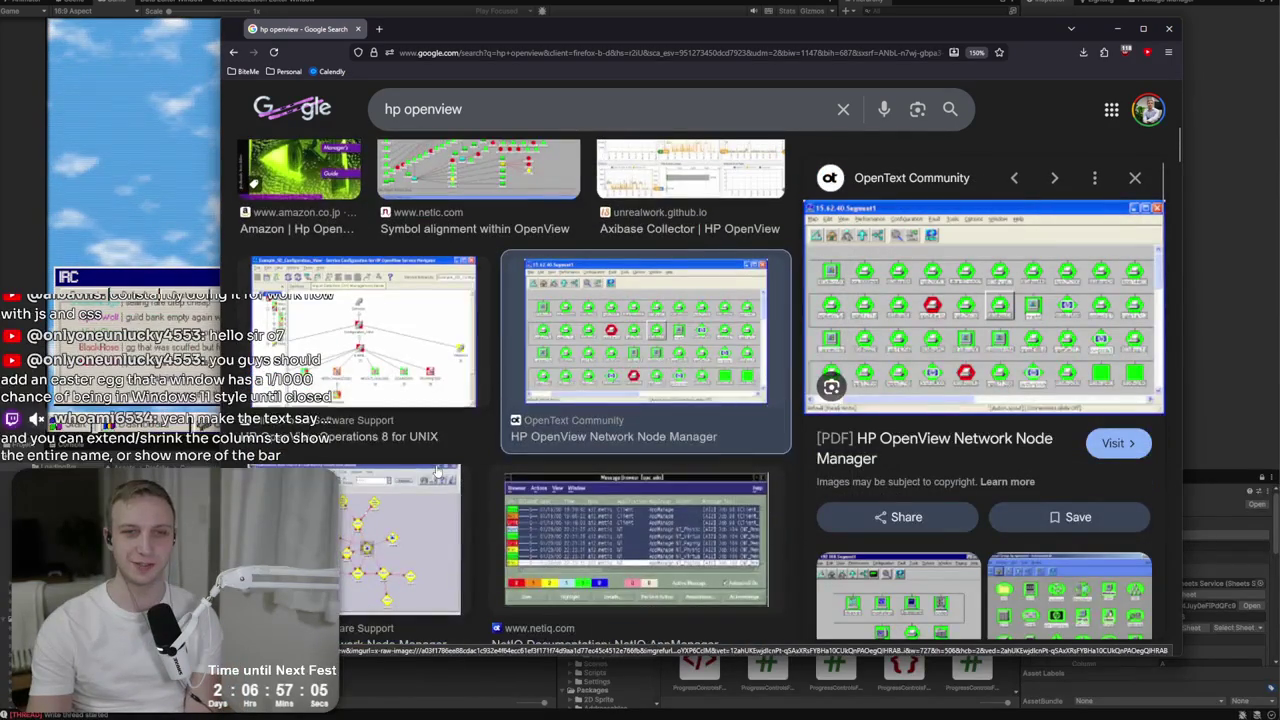
click(610, 530)
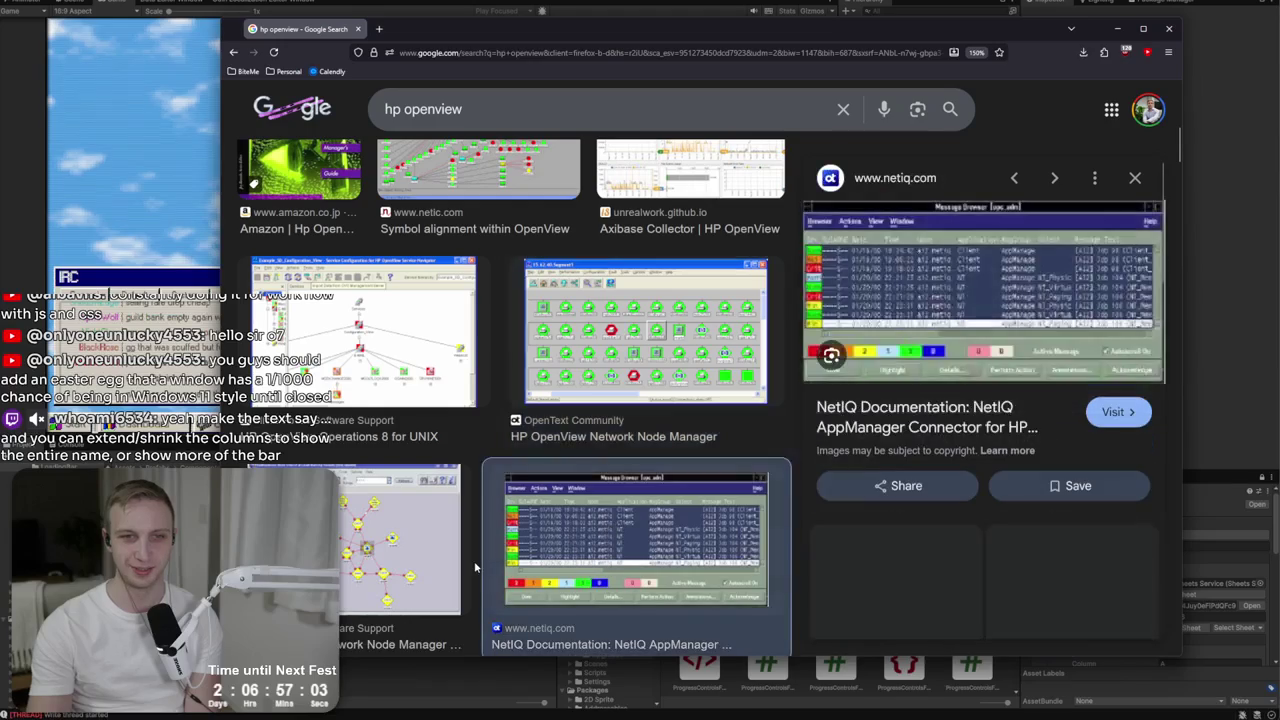
click(894, 562)
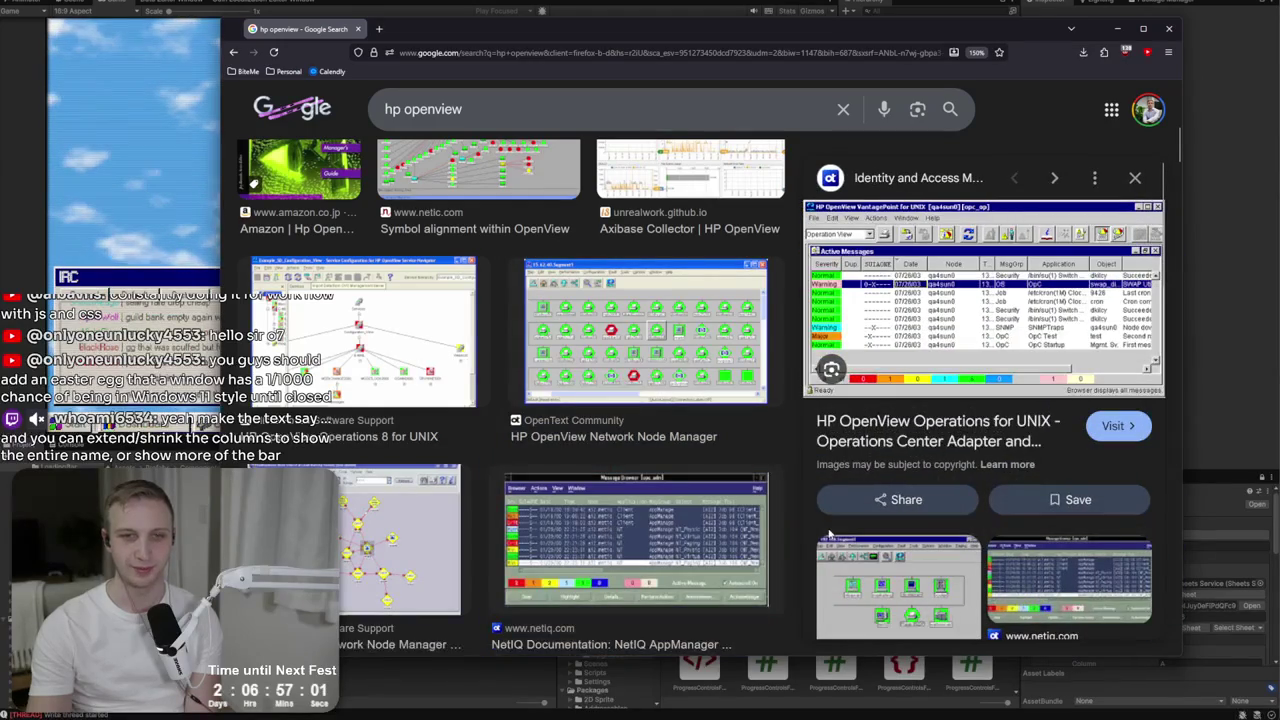
scroll(574, 479, down, 5)
scroll(574, 479, down, 2)
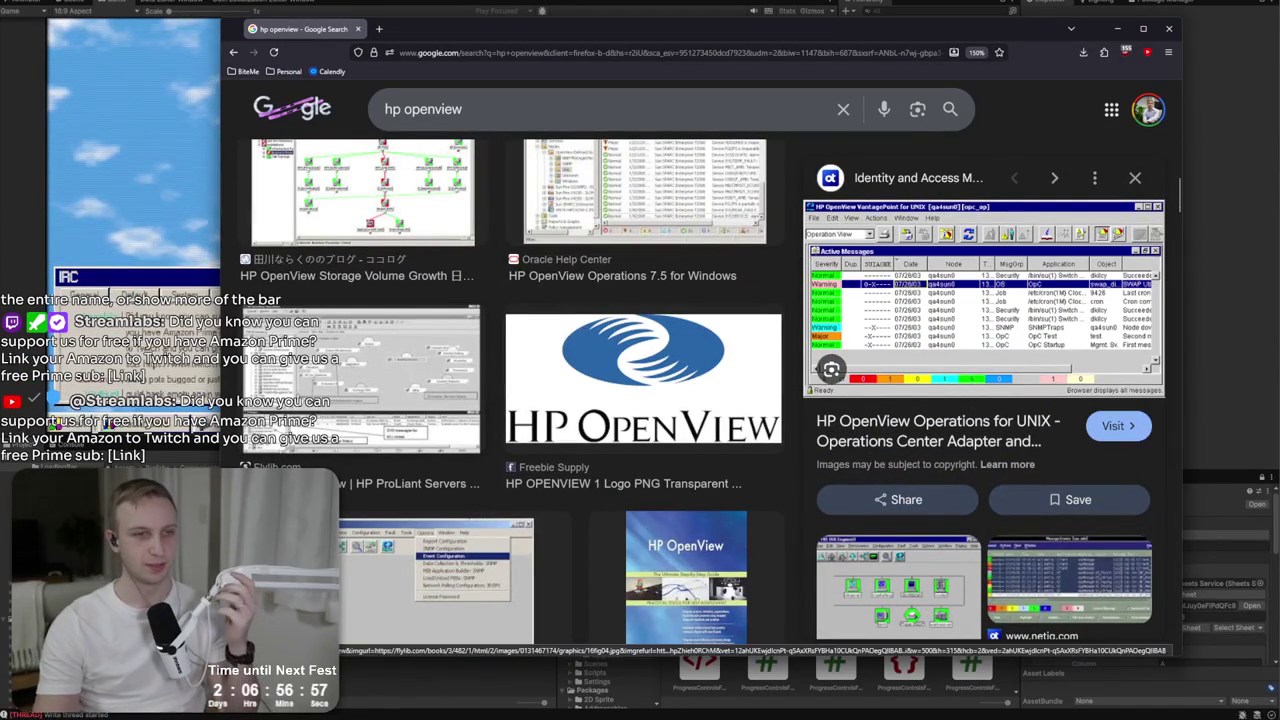
scroll(574, 479, down, 2)
scroll(574, 400, down, 2)
click(347, 481)
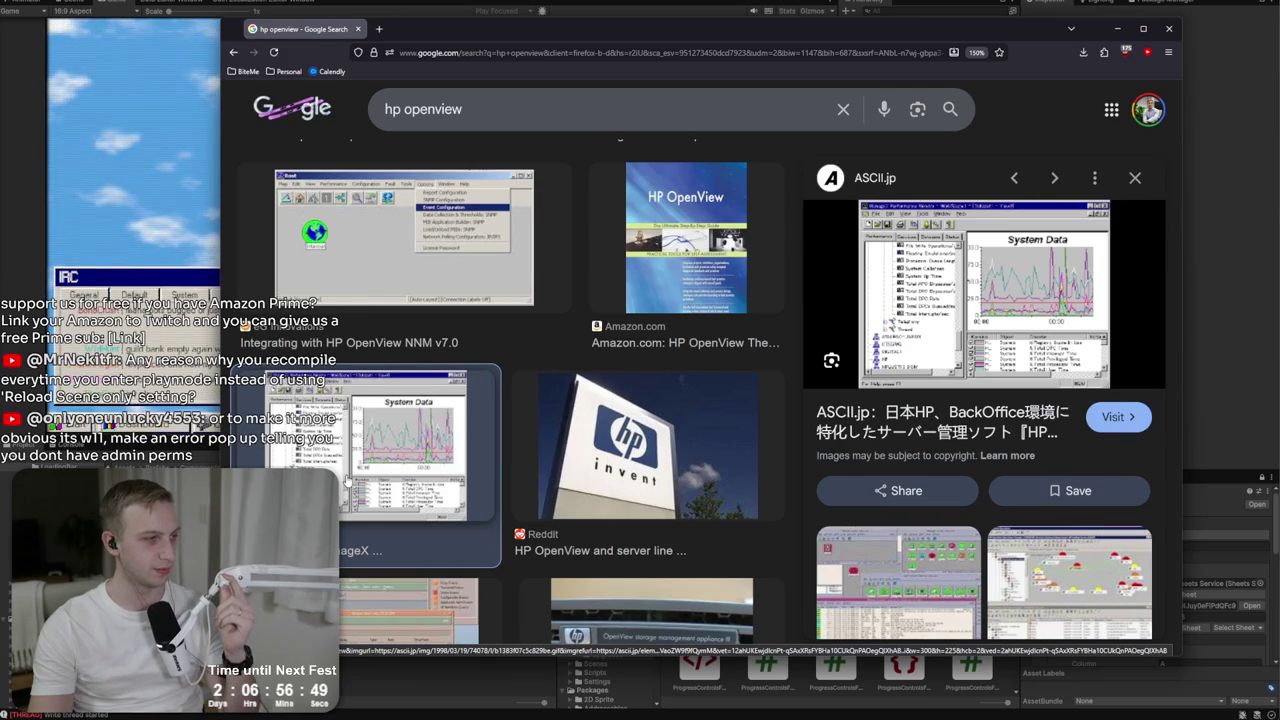
scroll(347, 481, down, 5)
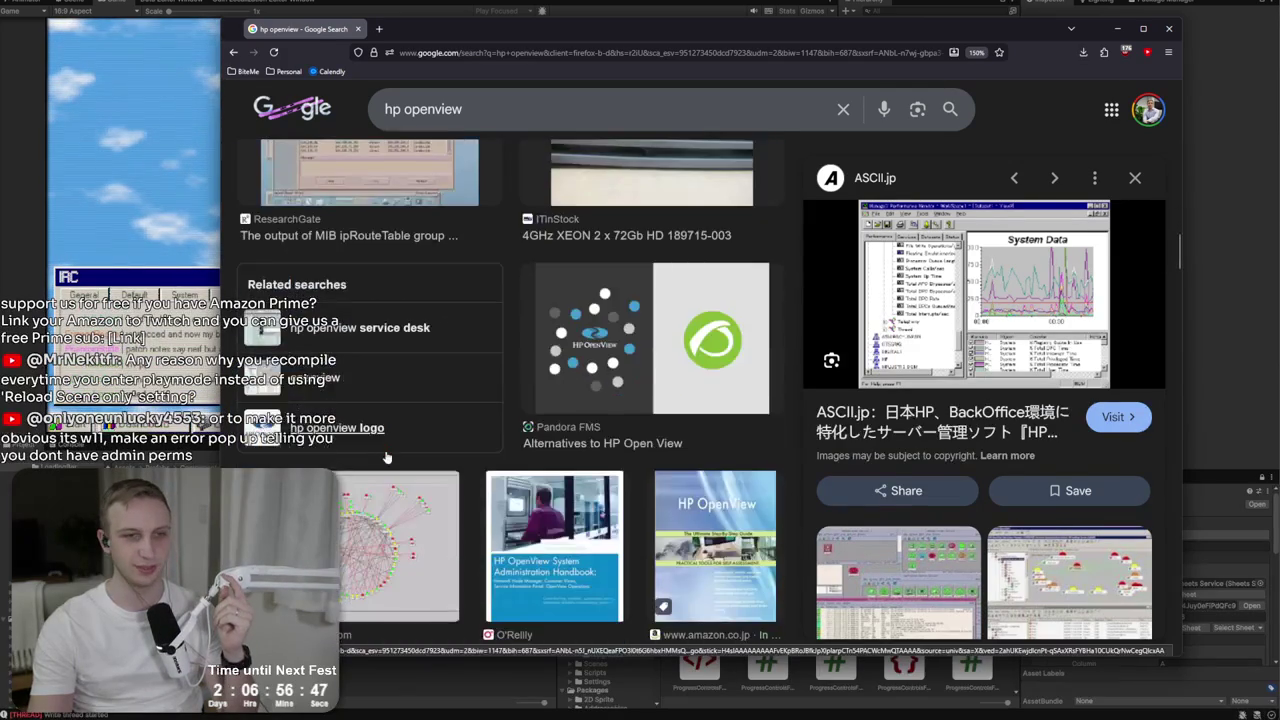
scroll(387, 458, up, 2)
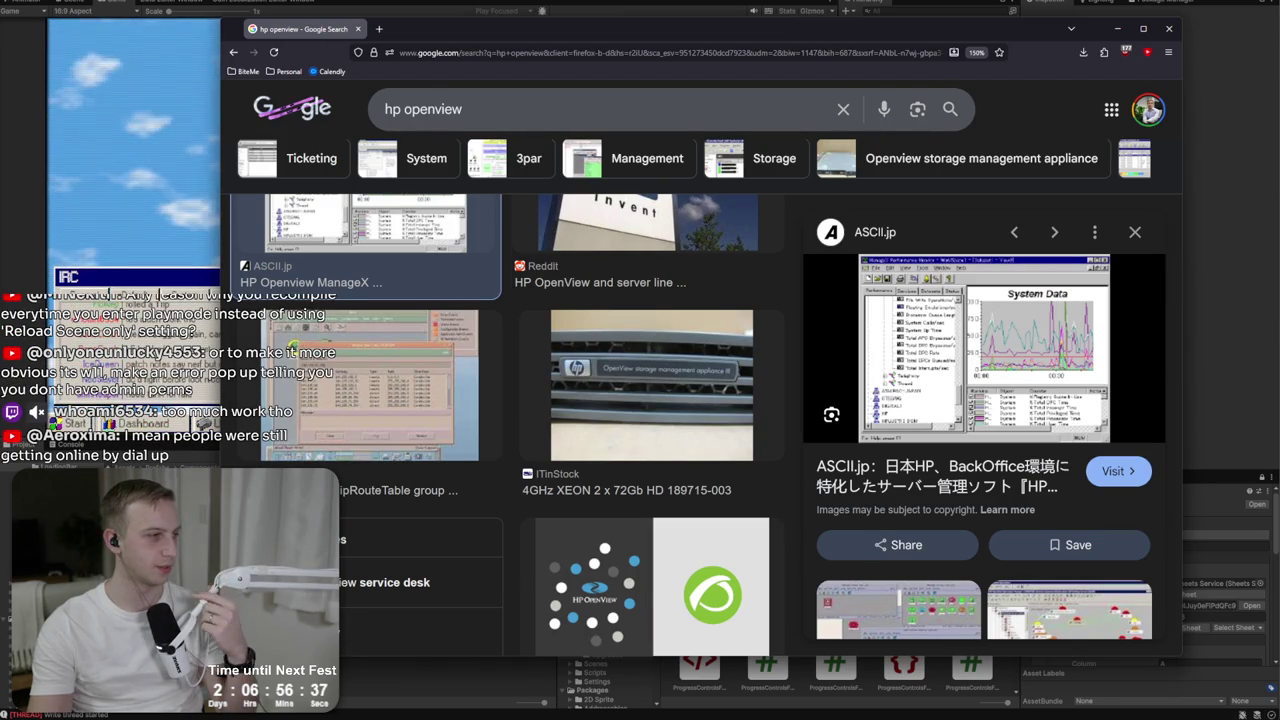
scroll(654, 512, down, 5)
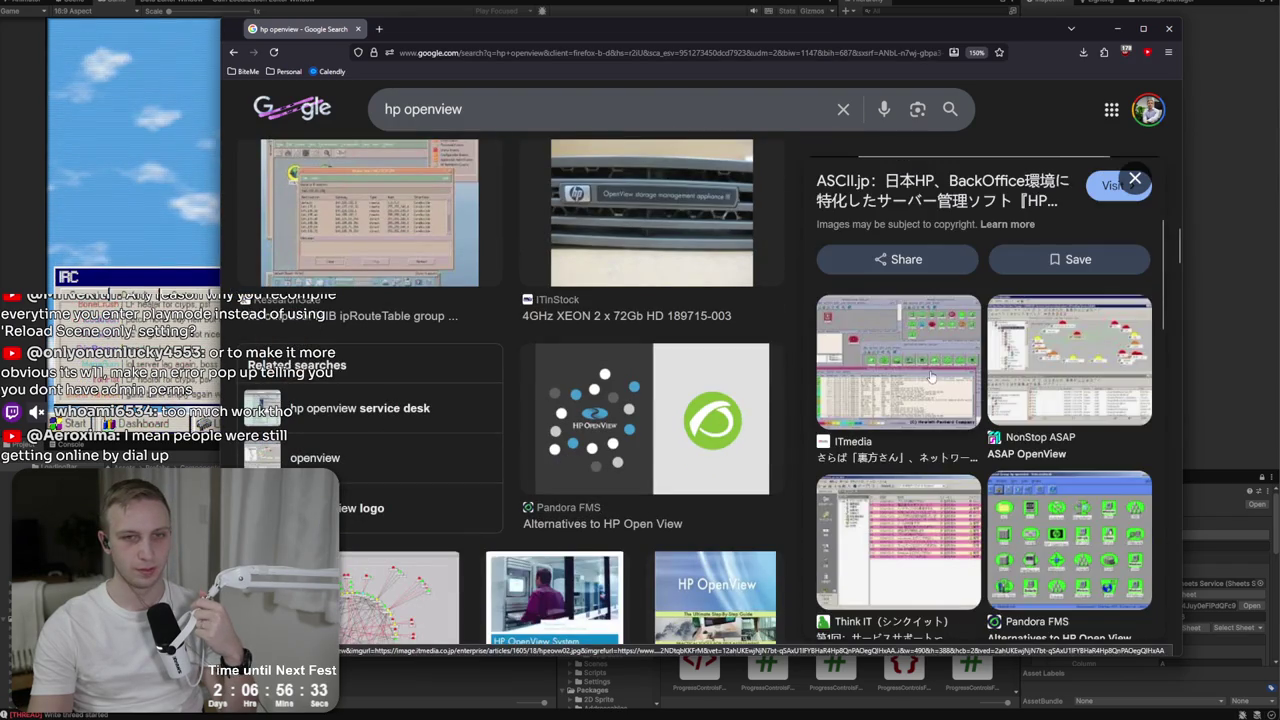
Preview the ITmedia, workingtitleband and LogoDix HP OpenView network maps, then select the query.
click(897, 360)
scroll(701, 400, down, 1)
scroll(701, 400, down, 3)
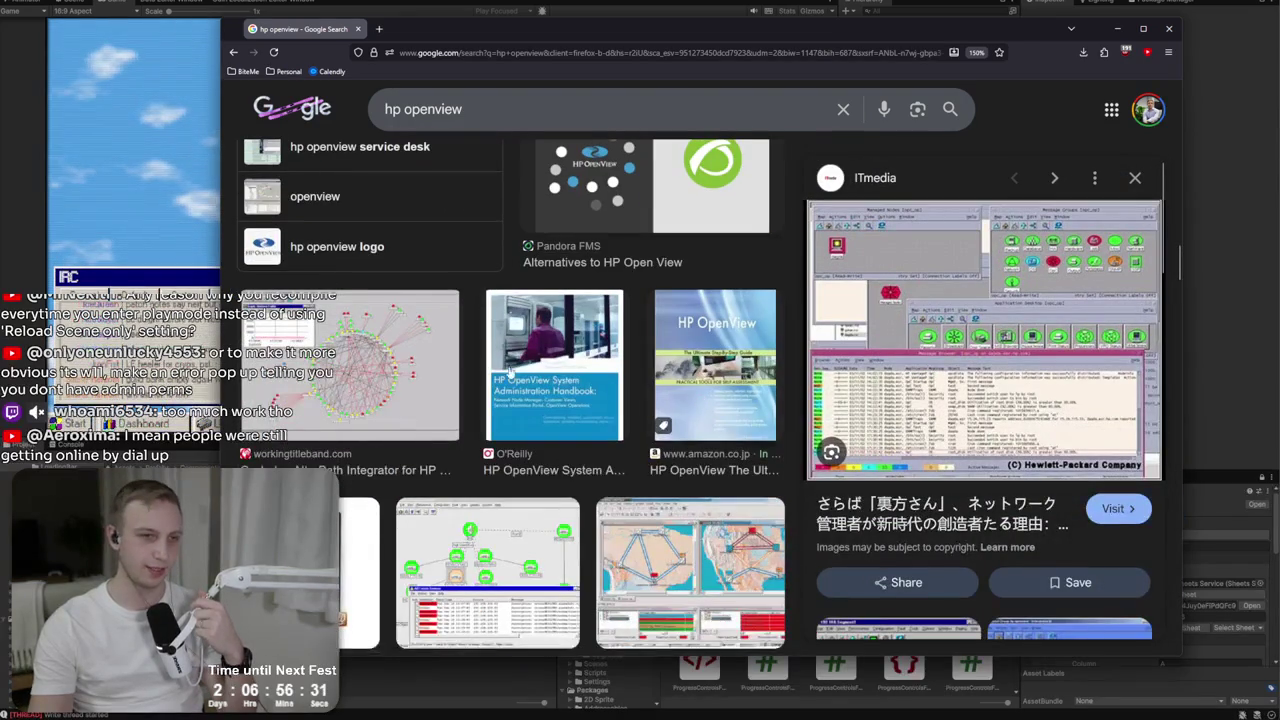
click(381, 368)
scroll(430, 380, down, 2)
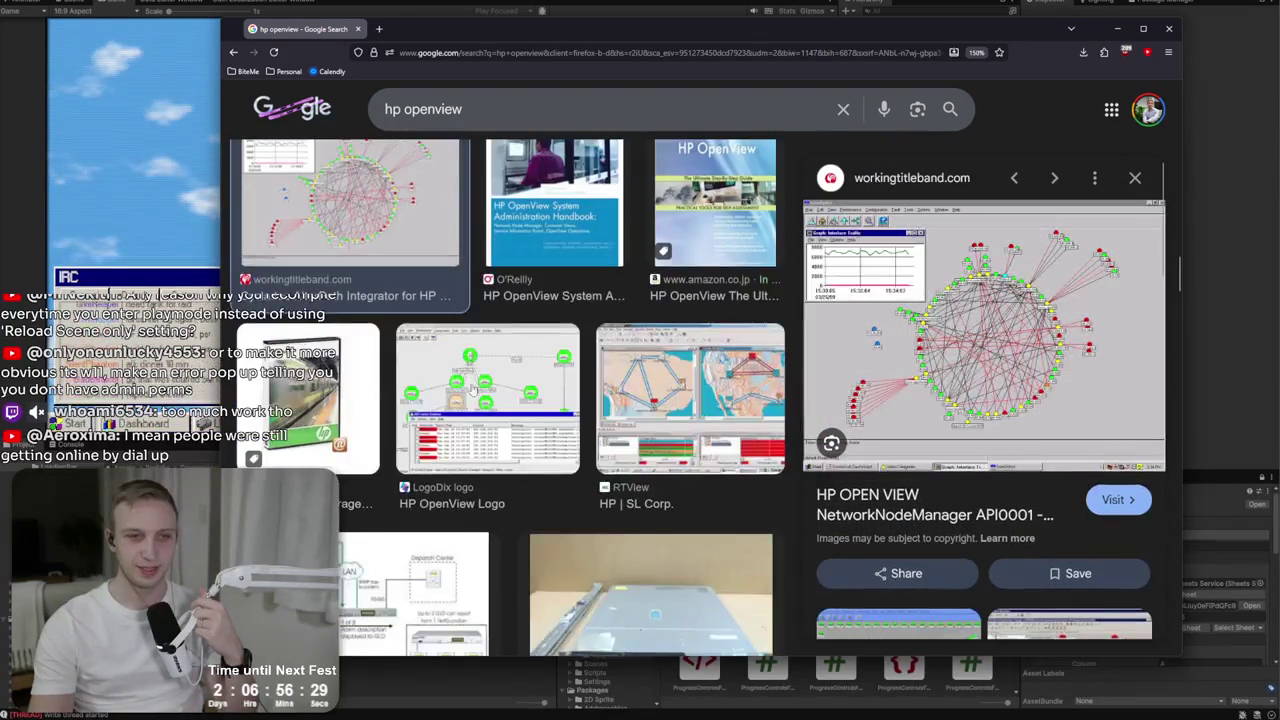
click(487, 390)
scroll(470, 430, down, 2)
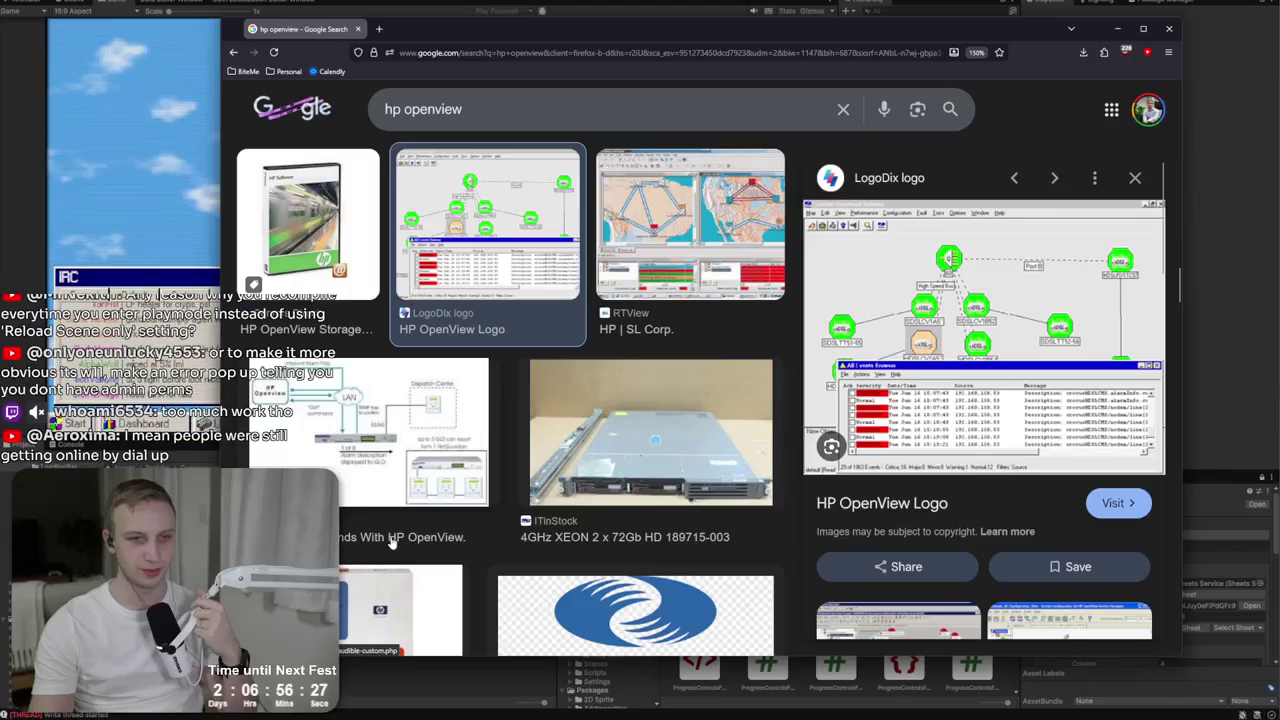
scroll(455, 448, up, 1)
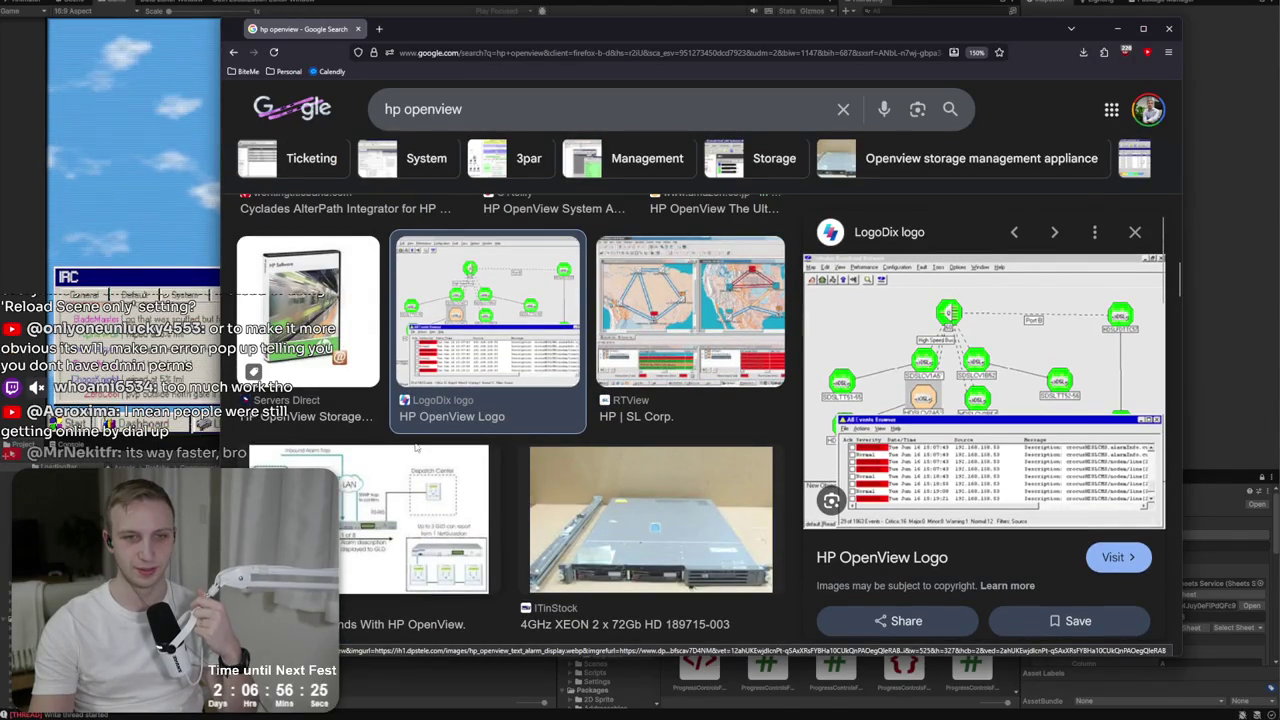
drag(463, 109, 269, 134)
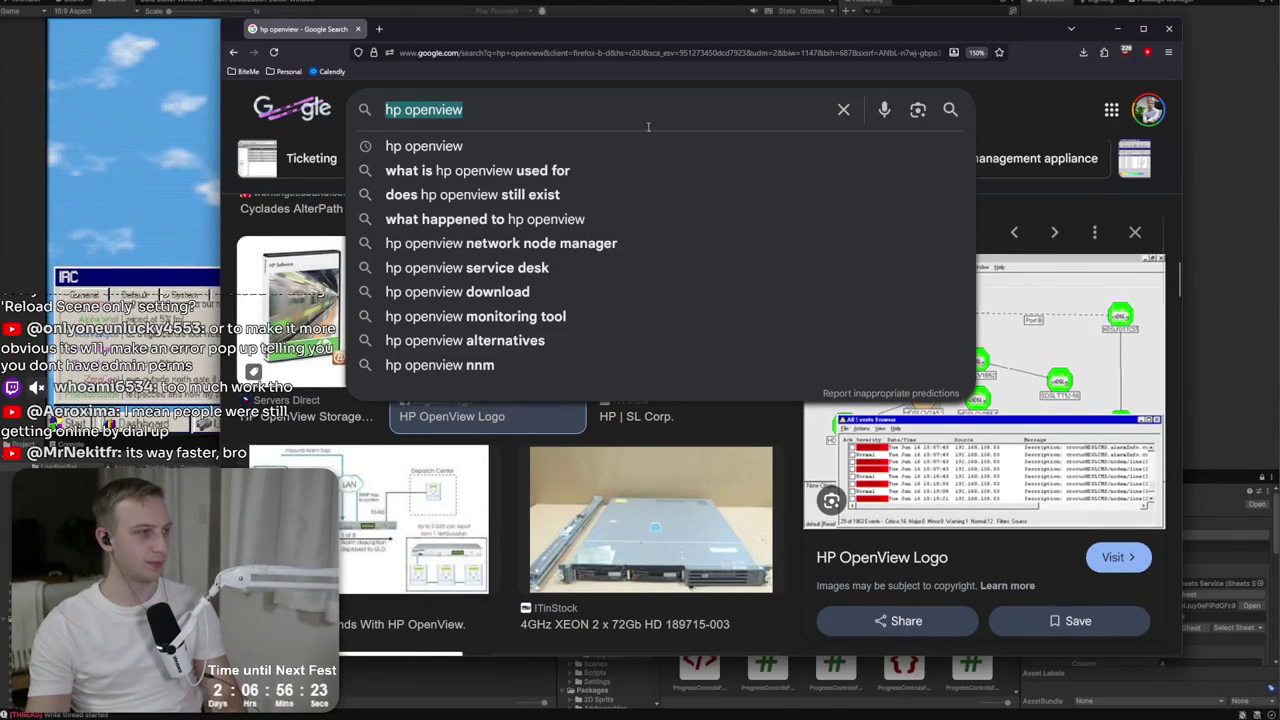
Search images for 'win98 ui' and preview the Toasty Tech Windows 98 screenshot.
text(win98 ui)
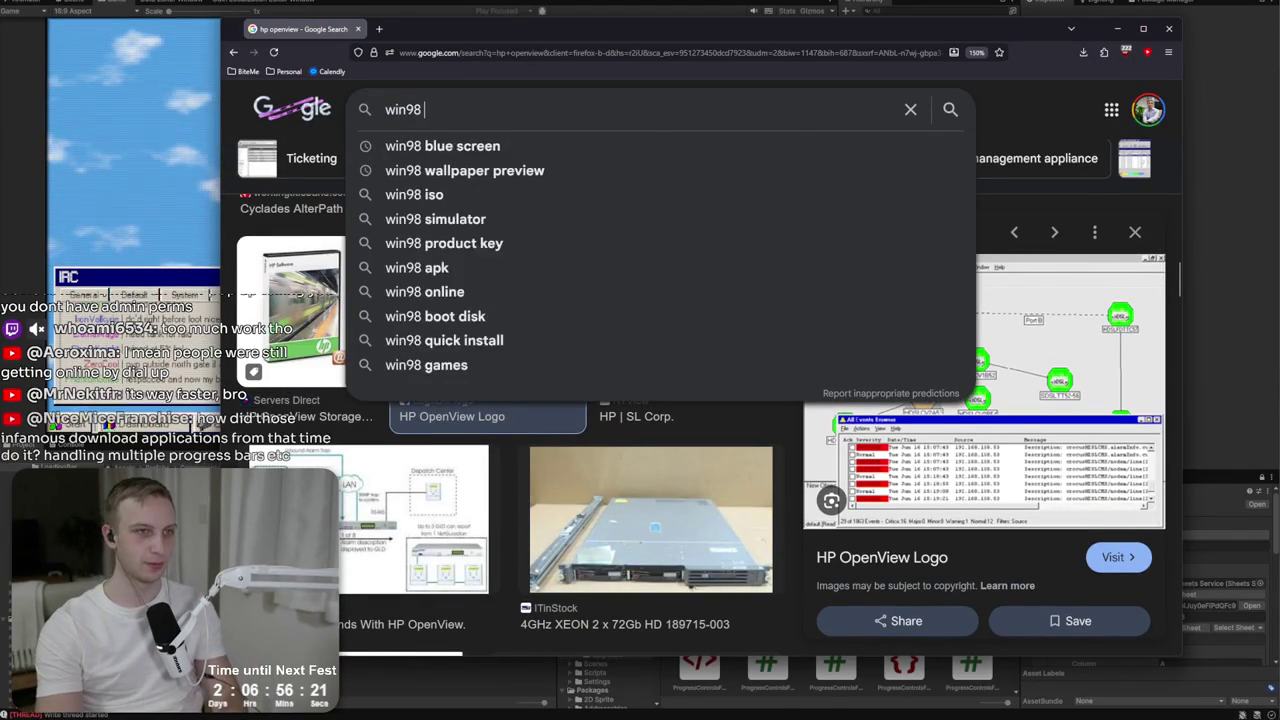
key(Return)
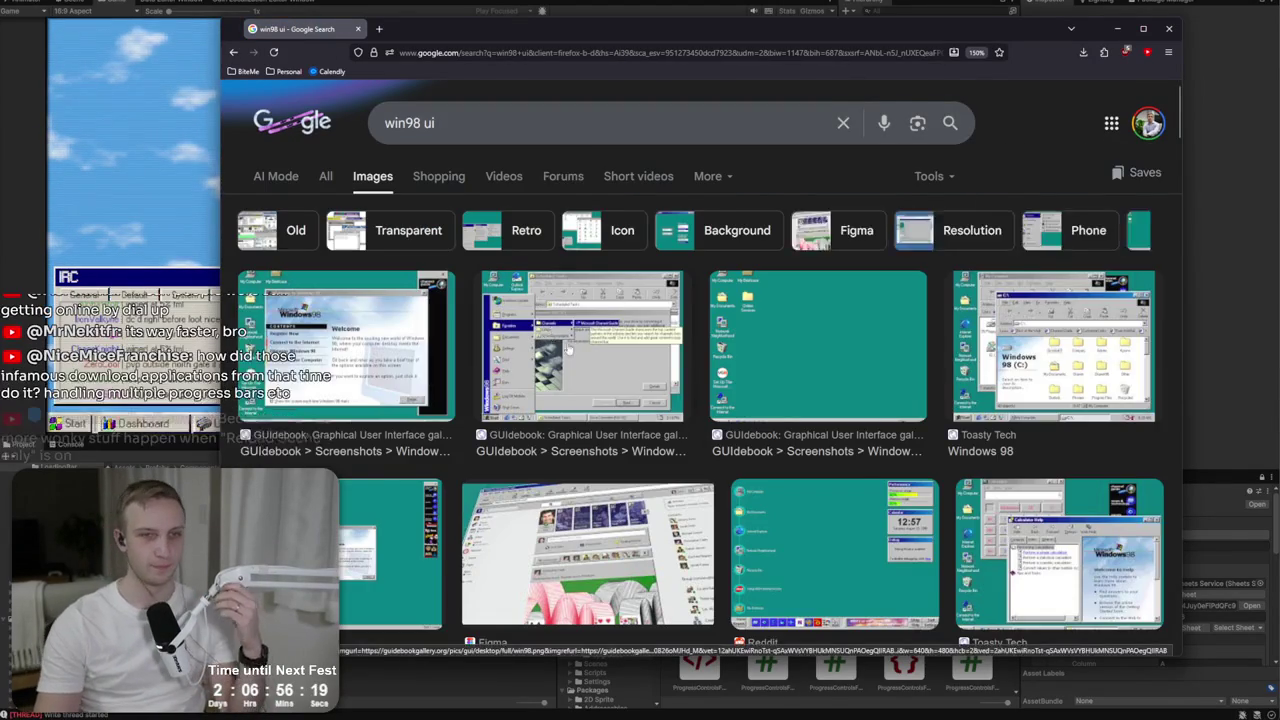
scroll(570, 349, down, 5)
click(350, 432)
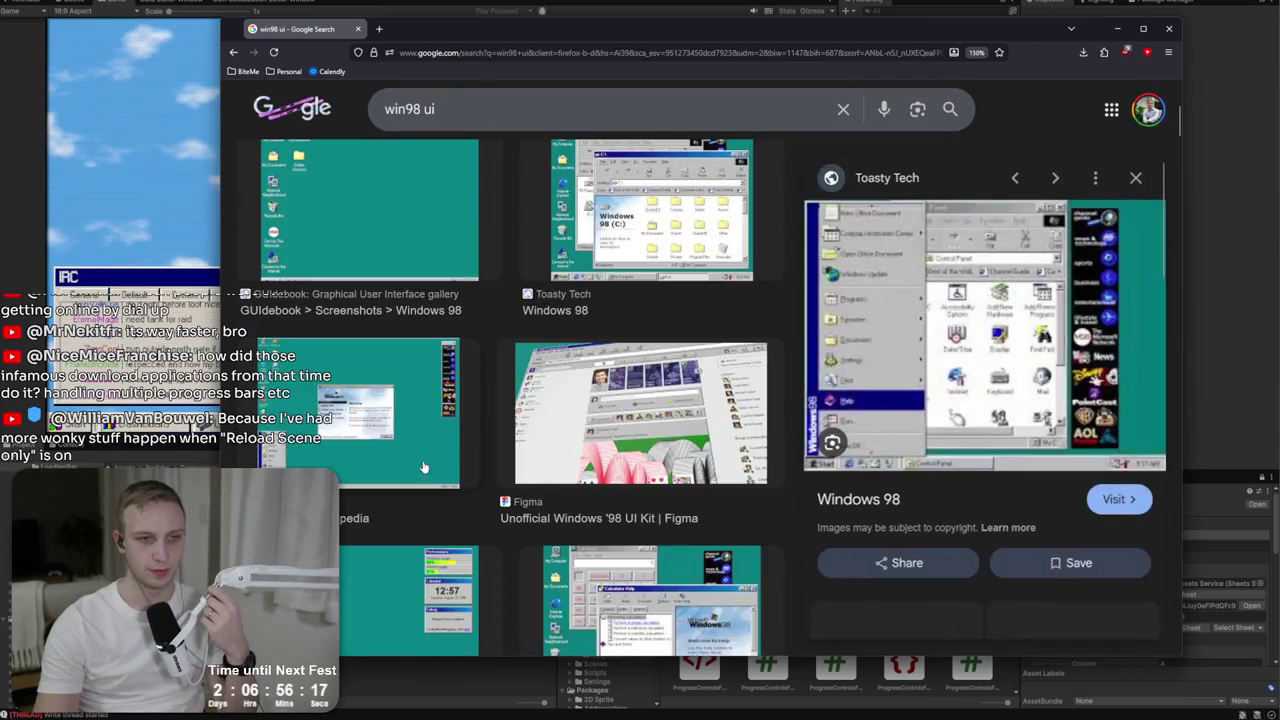
click(379, 28)
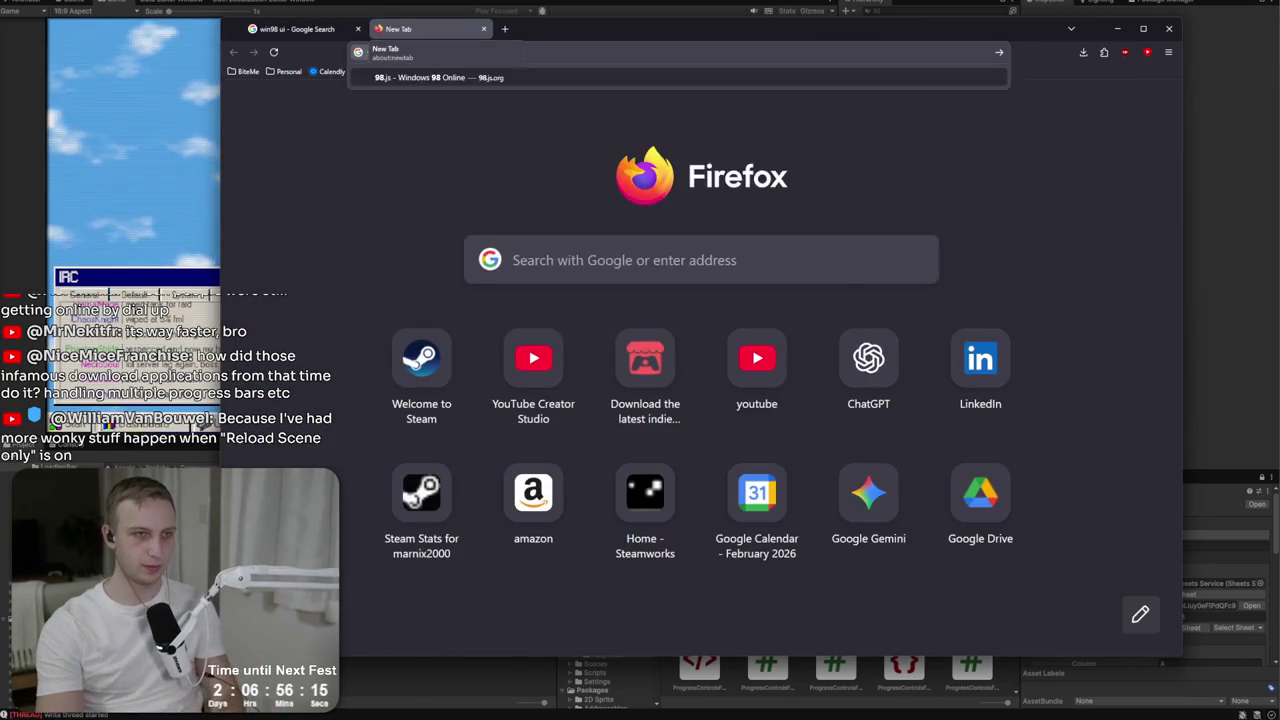
Load 98.js Windows 98 Online in one tab and the 98.css site in another.
text(98.js.org)
key(Return)
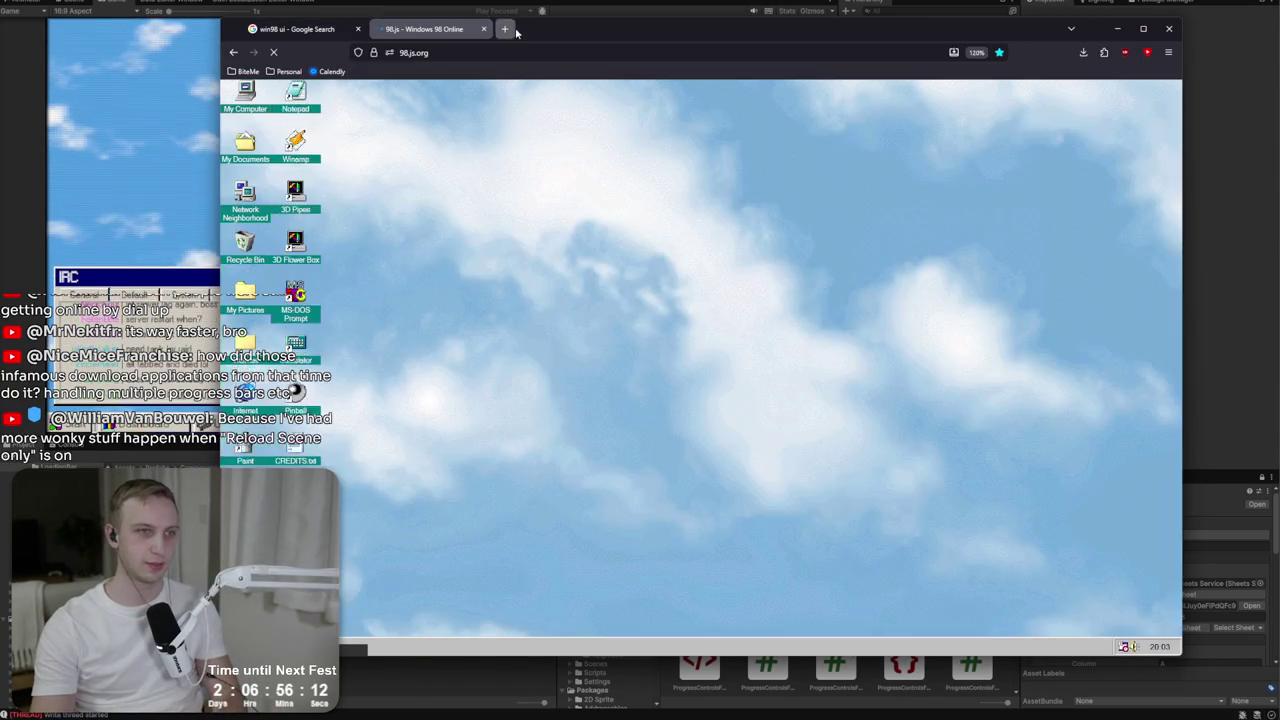
click(512, 30)
text(98 css)
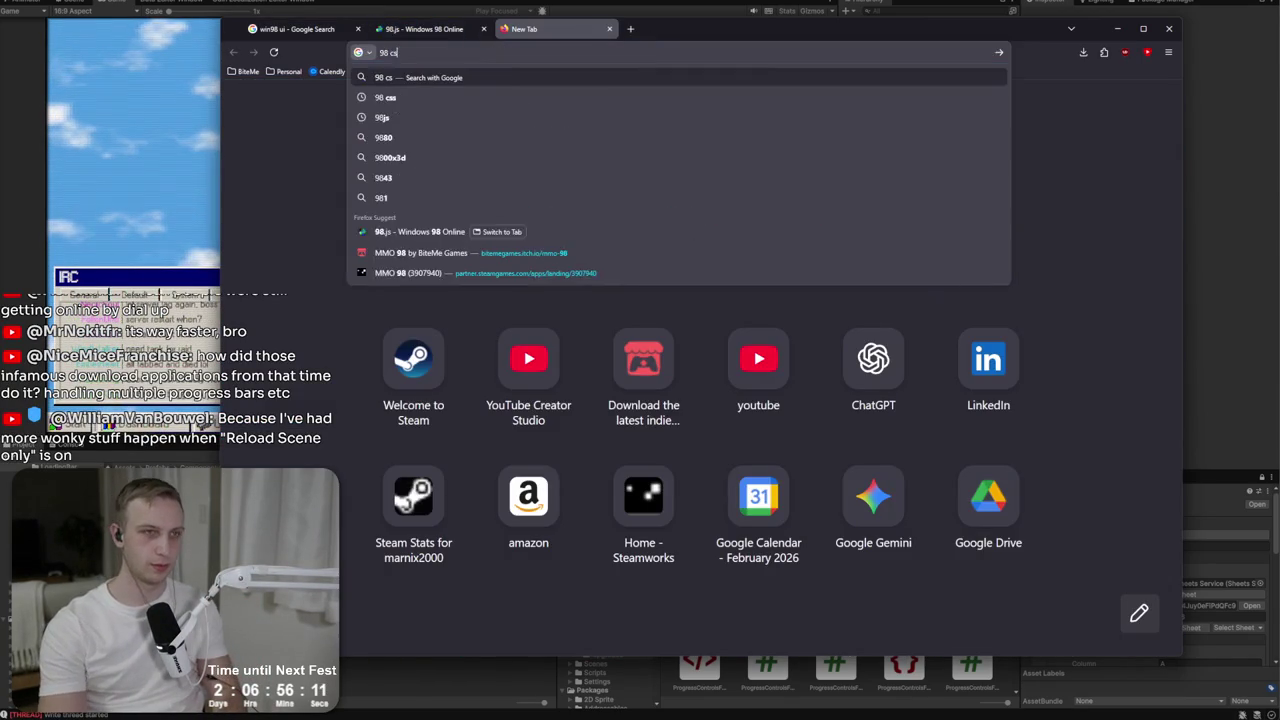
key(Return)
click(360, 265)
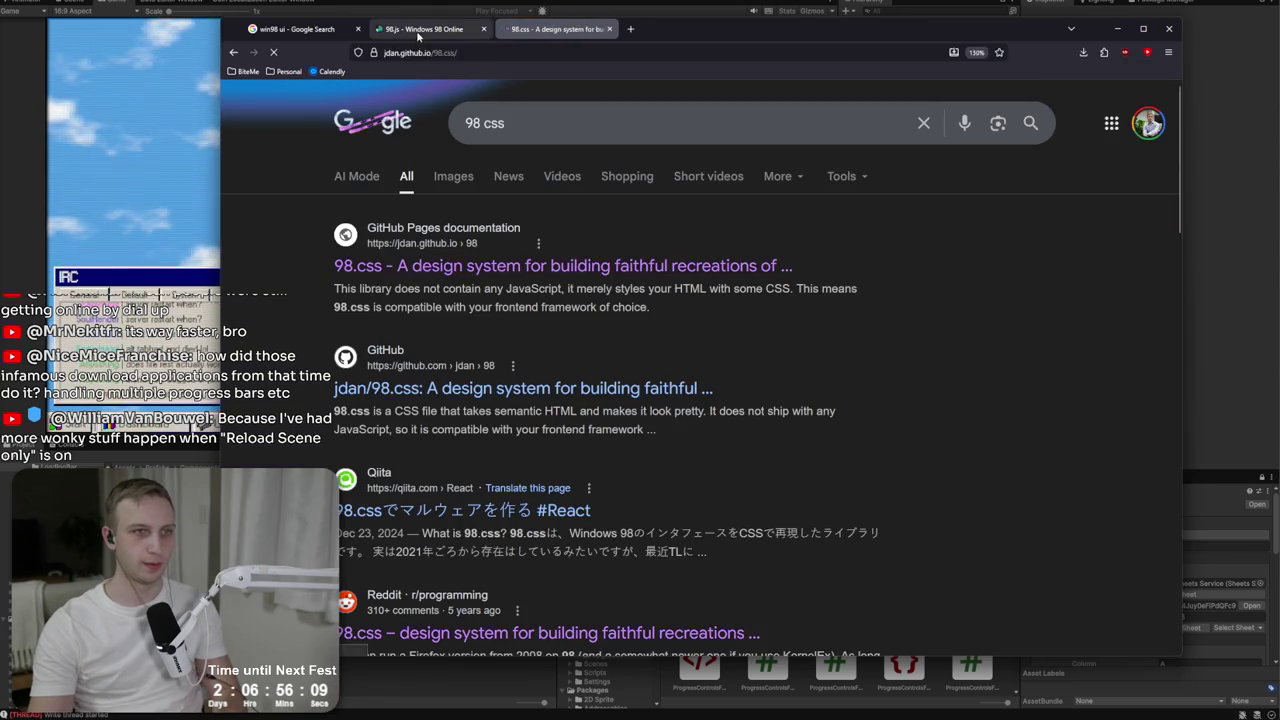
Back on the 98.js desktop, move the Winamp window slightly higher.
key(ctrl+shift+Tab)
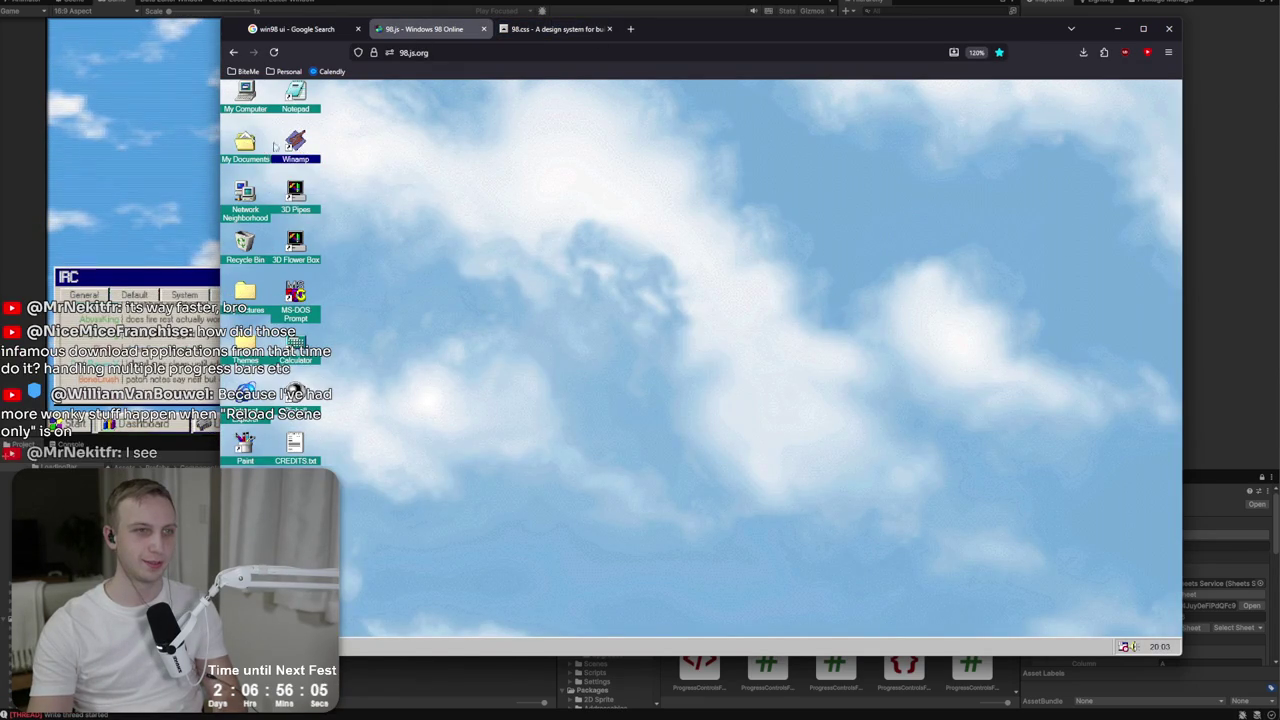
mouse_move(550, 232)
mouse_down()
mouse_move(543, 223)
mouse_move(646, 223)
mouse_move(551, 166)
mouse_move(556, 142)
mouse_up()
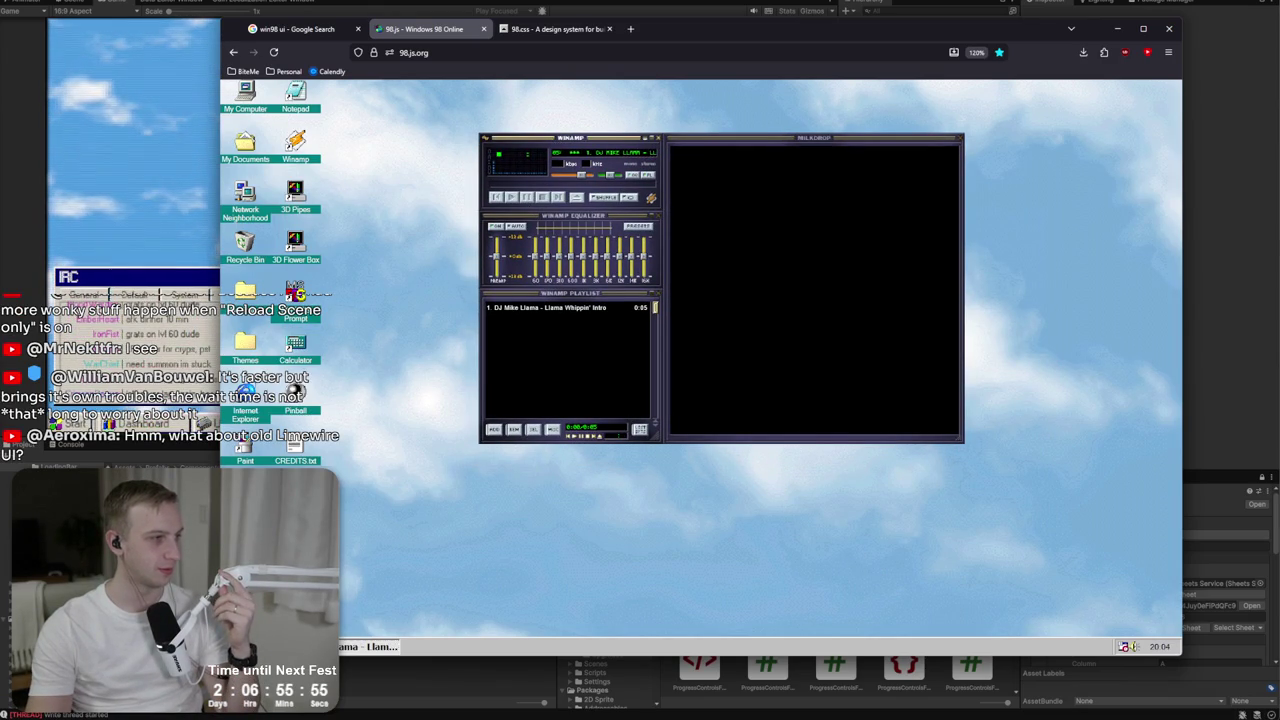
click(630, 28)
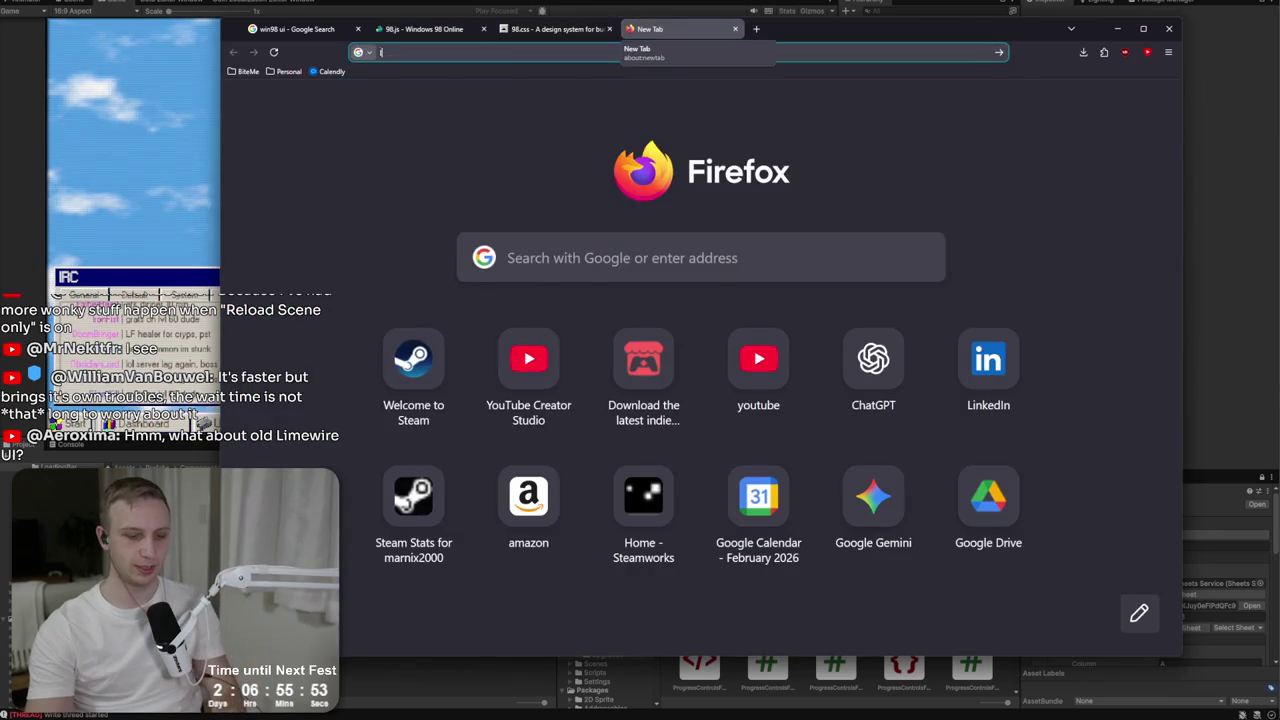
Search 'limewire UI' and preview the Wikipedia and r/nostalgia LimeWire screenshots.
text(limewire UI)
key(Return)
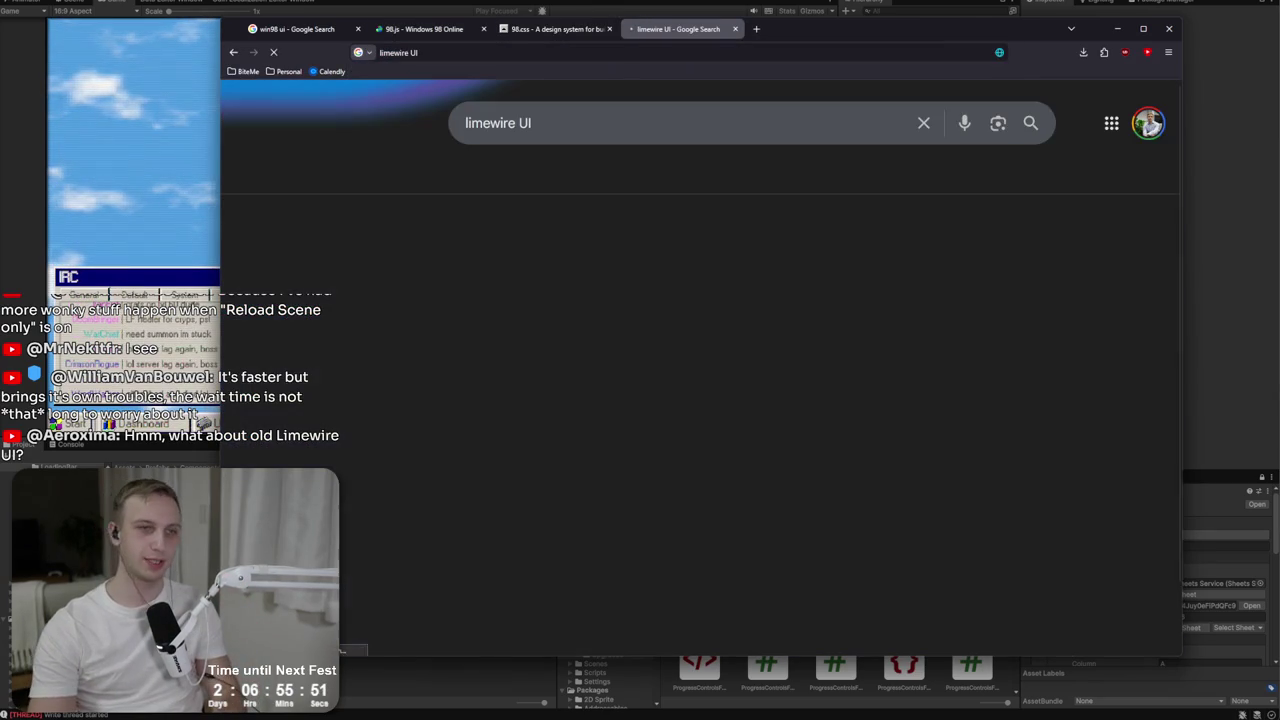
click(420, 340)
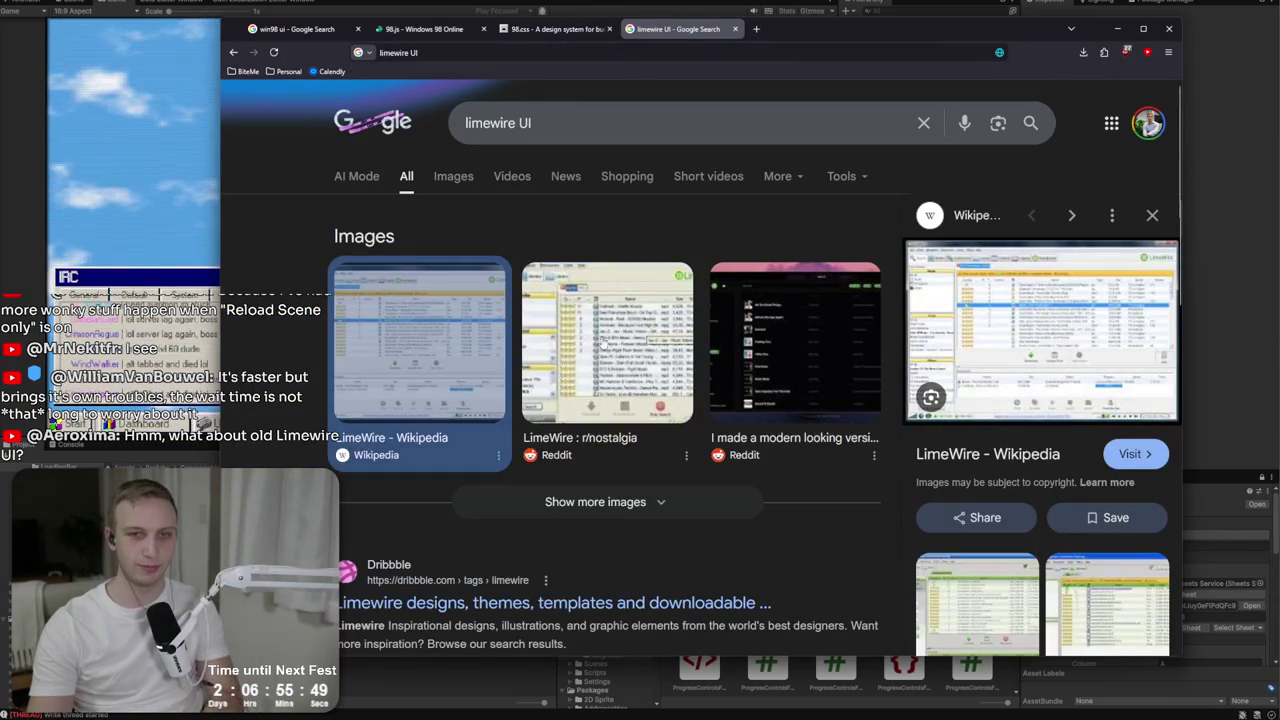
click(612, 345)
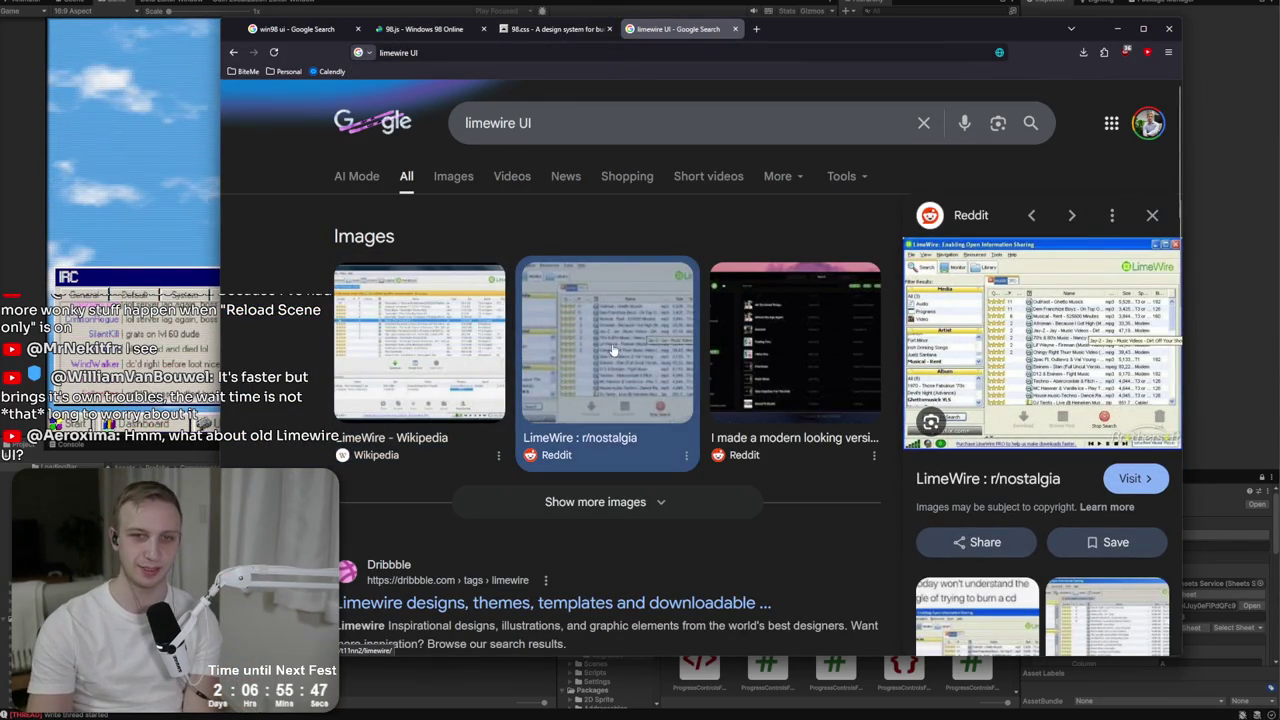
click(566, 30)
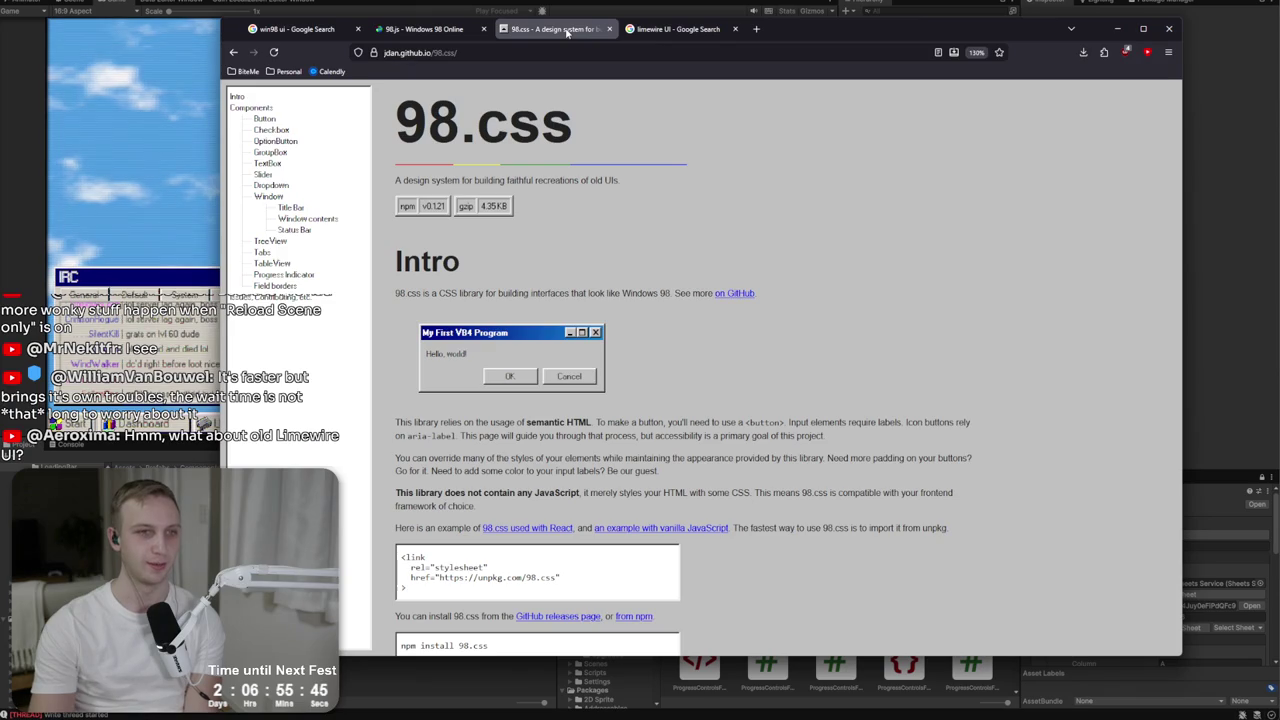
Jump to the Window contents and TreeView sections and try selecting items in the tree demo.
scroll(430, 130, down, 5)
click(298, 219)
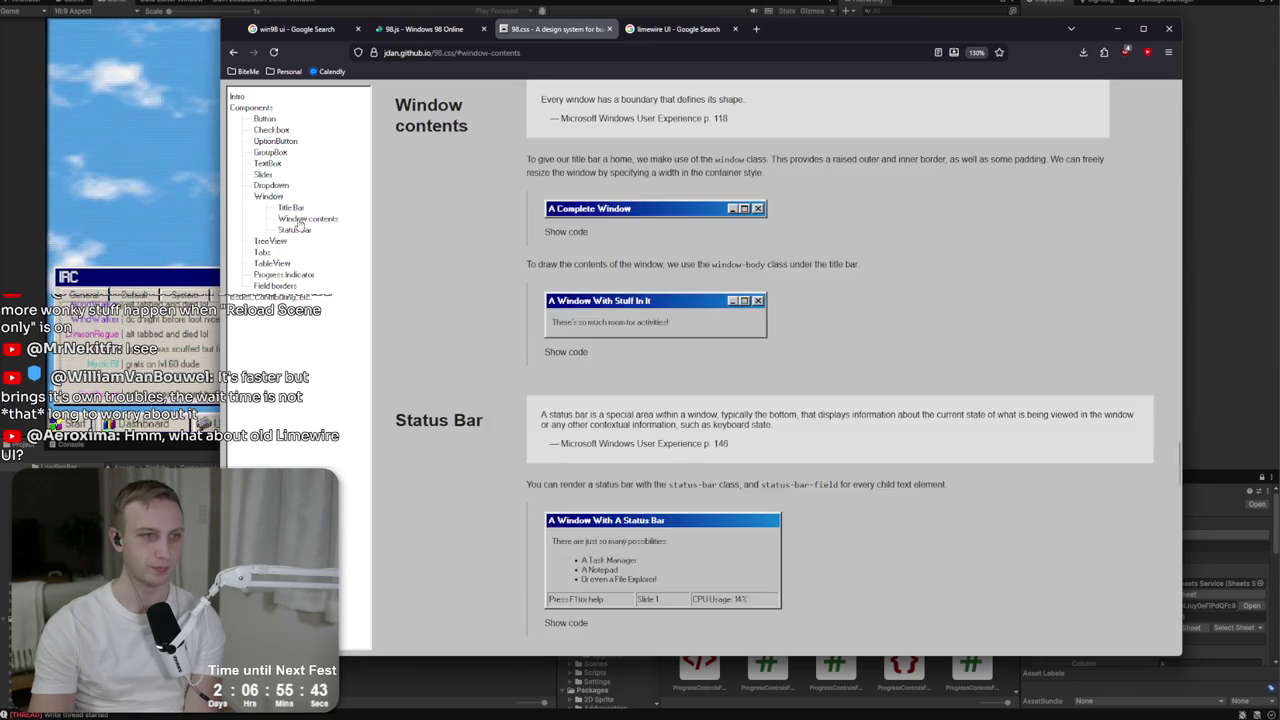
click(270, 241)
scroll(659, 259, down, 3)
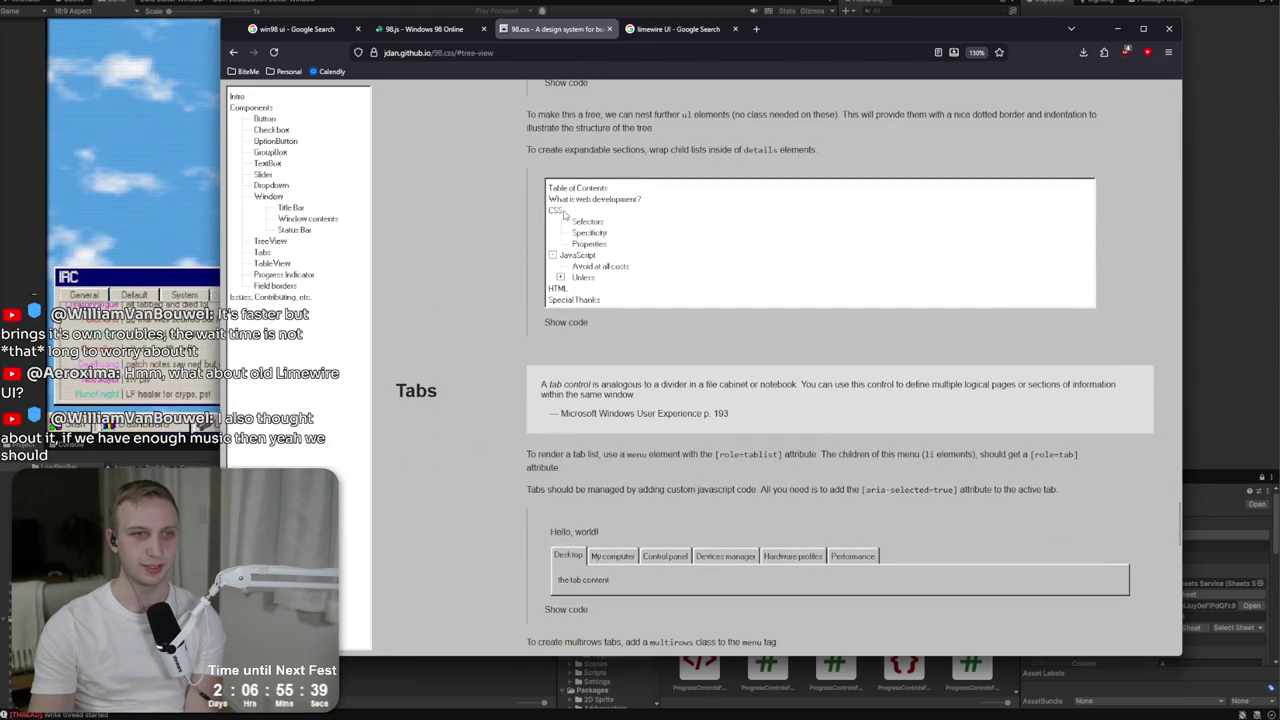
click(549, 215)
drag(619, 239, 620, 244)
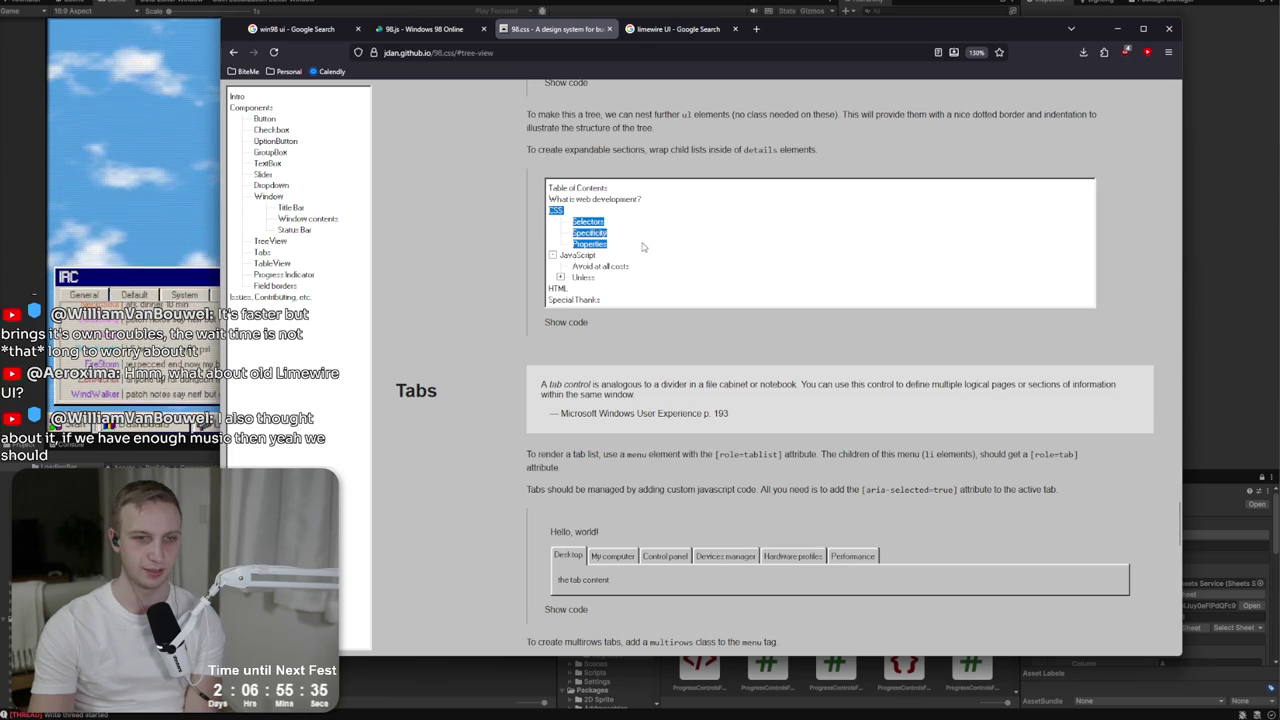
click(632, 211)
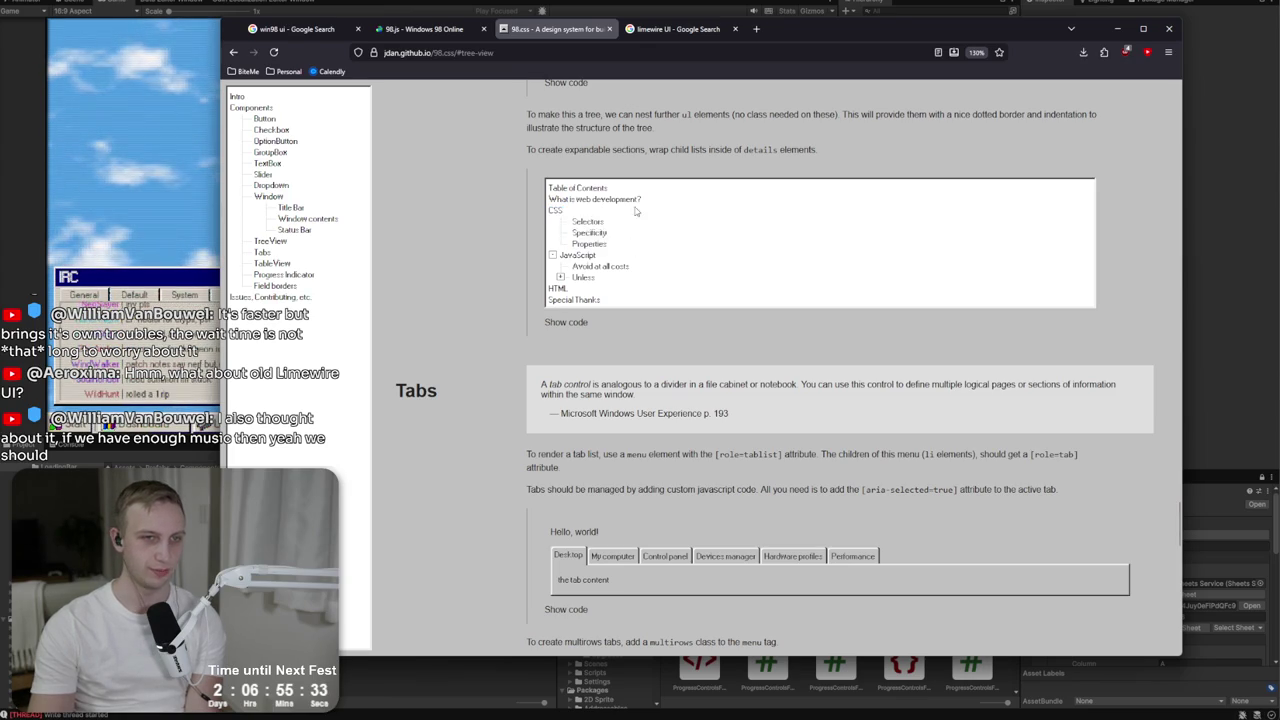
click(556, 210)
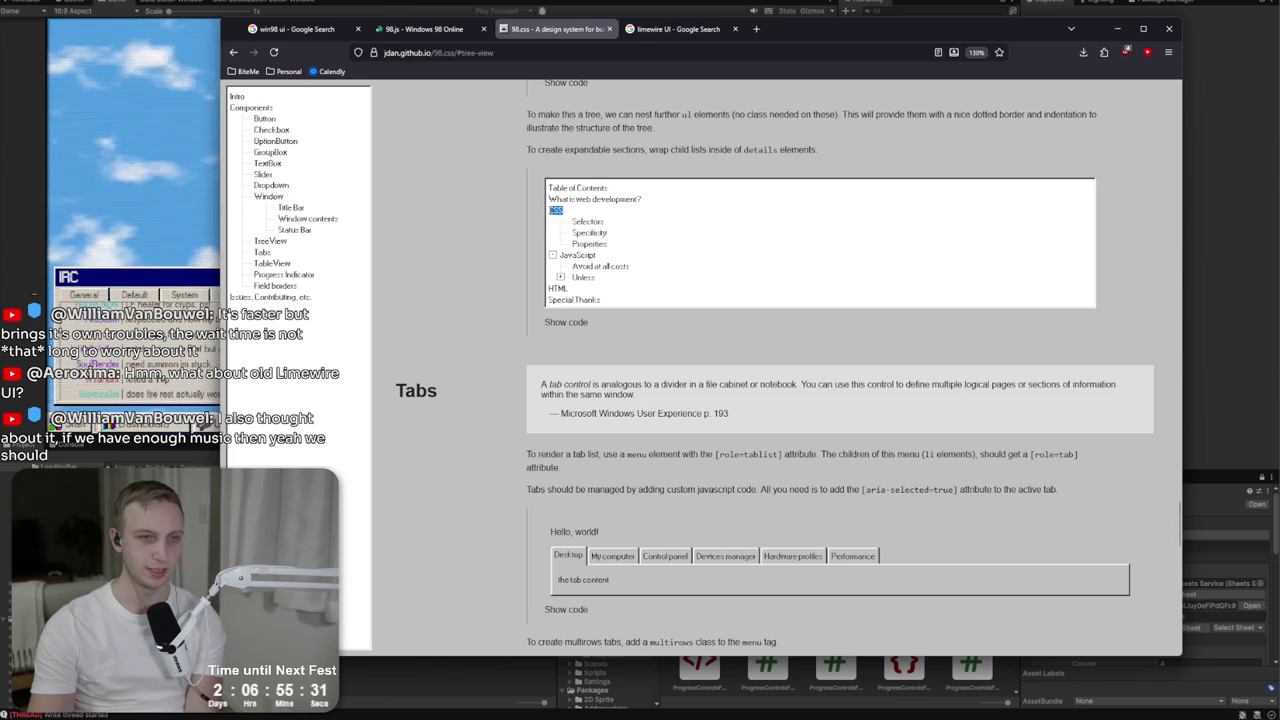
drag(817, 214, 789, 224)
click(886, 214)
drag(886, 214, 877, 300)
click(877, 300)
Scroll through Tabs, TableView and Progress Indicator, toggling the segmented bar's code, down to Field borders.
scroll(537, 457, down, 1)
scroll(534, 452, down, 3)
scroll(588, 392, up, 1)
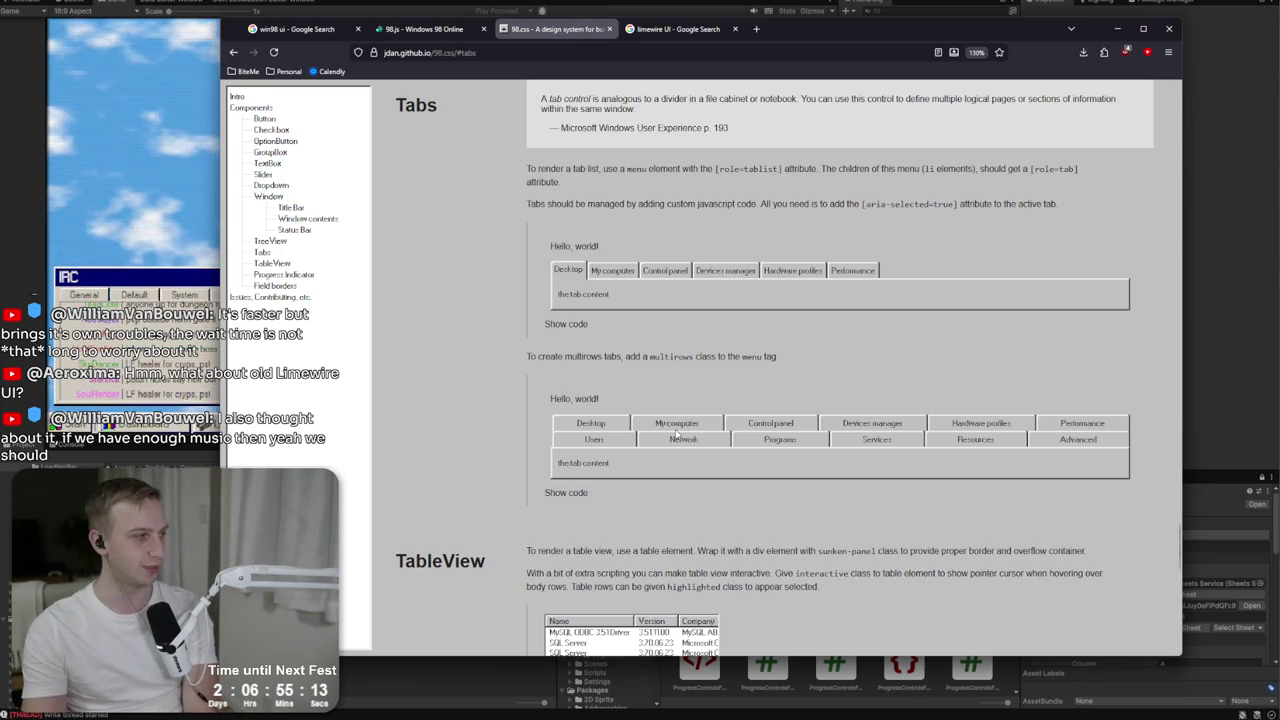
scroll(673, 437, down, 3)
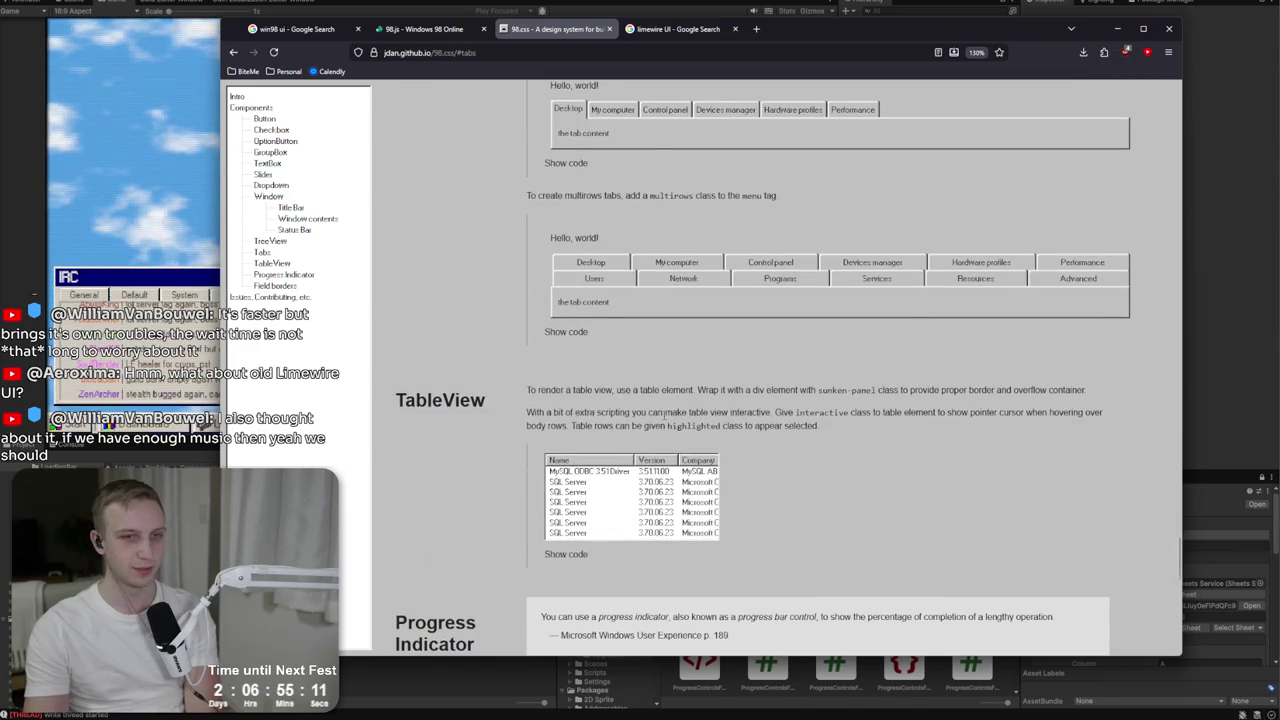
scroll(802, 271, down, 3)
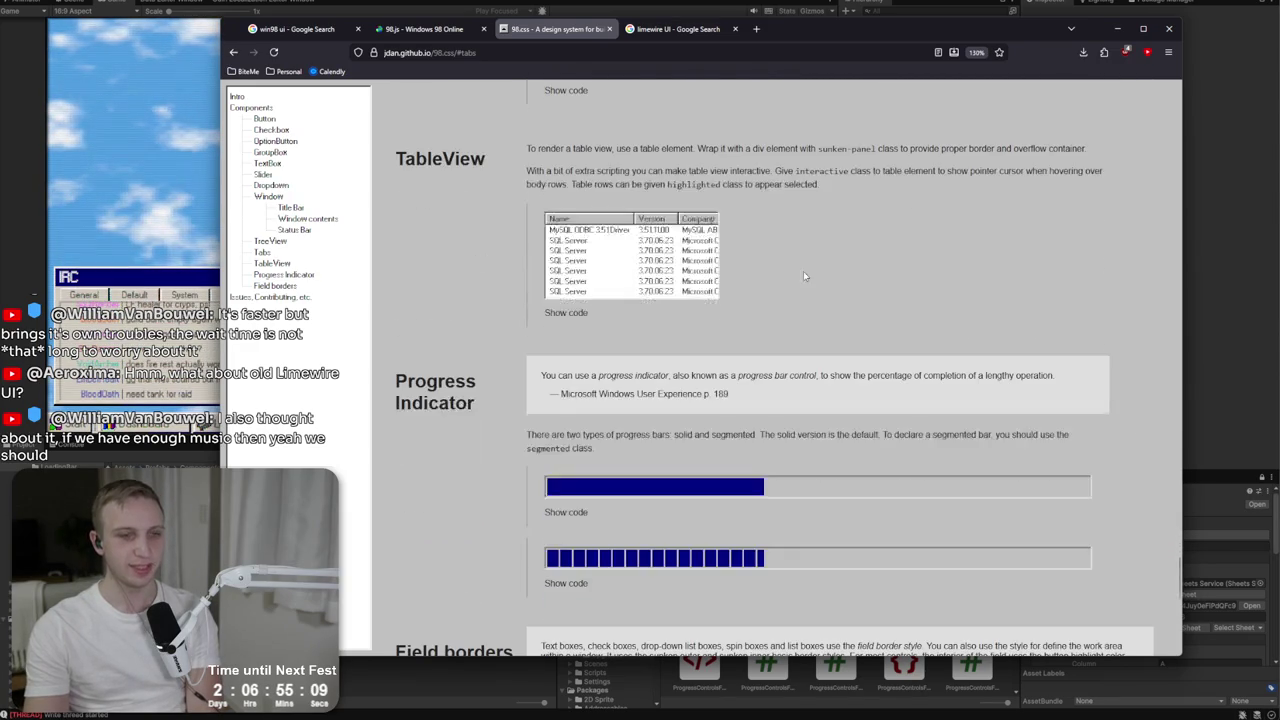
scroll(783, 272, down, 10)
scroll(732, 268, up, 1)
scroll(590, 280, up, 3)
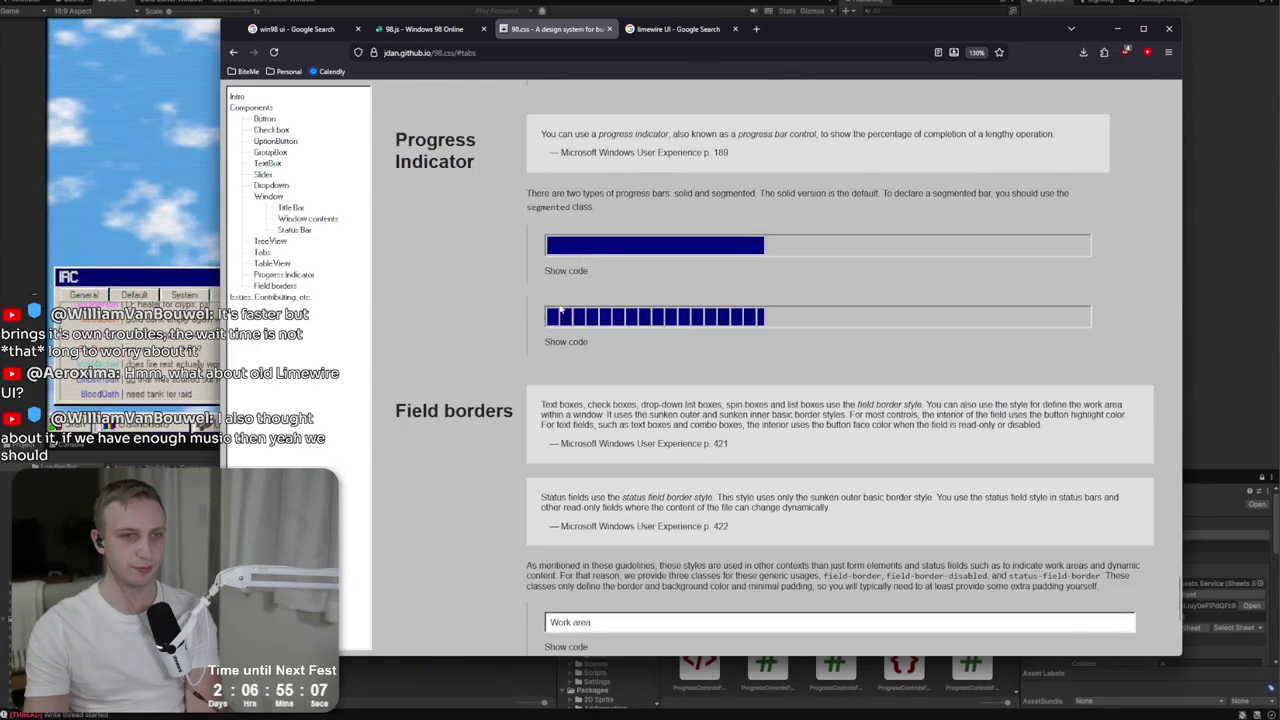
click(560, 342)
click(560, 342)
double_click(560, 342)
scroll(557, 345, down, 3)
scroll(557, 345, down, 3)
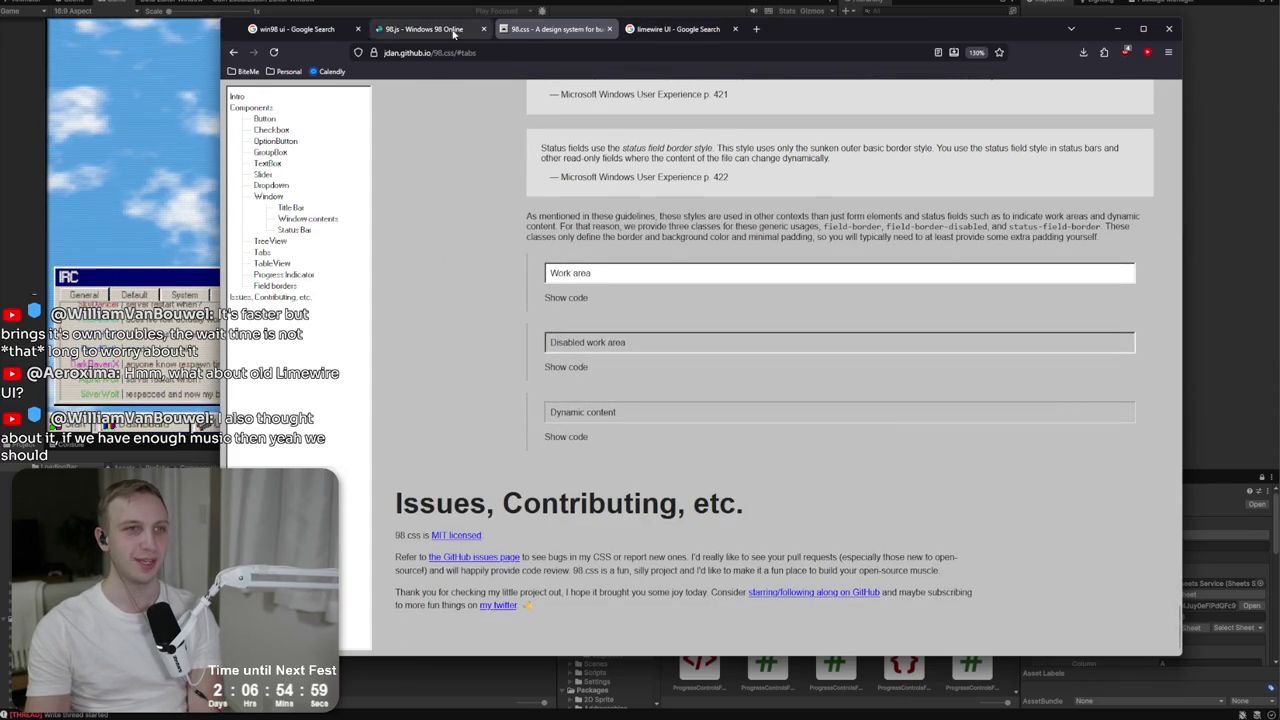
On 98.js, play Llama Whippin' Intro in Winamp at 44% volume with the playlist detached.
click(425, 28)
mouse_move(690, 145)
mouse_down()
mouse_move(729, 218)
mouse_move(711, 166)
mouse_move(741, 155)
mouse_up()
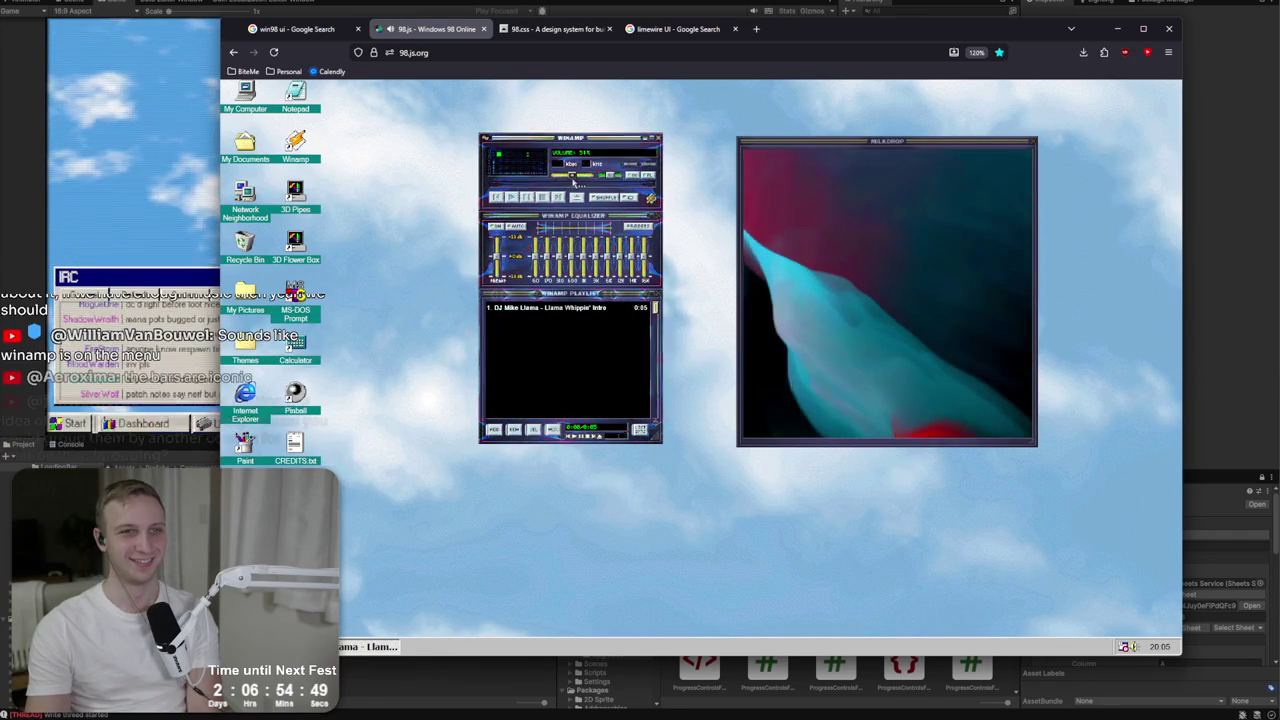
click(578, 179)
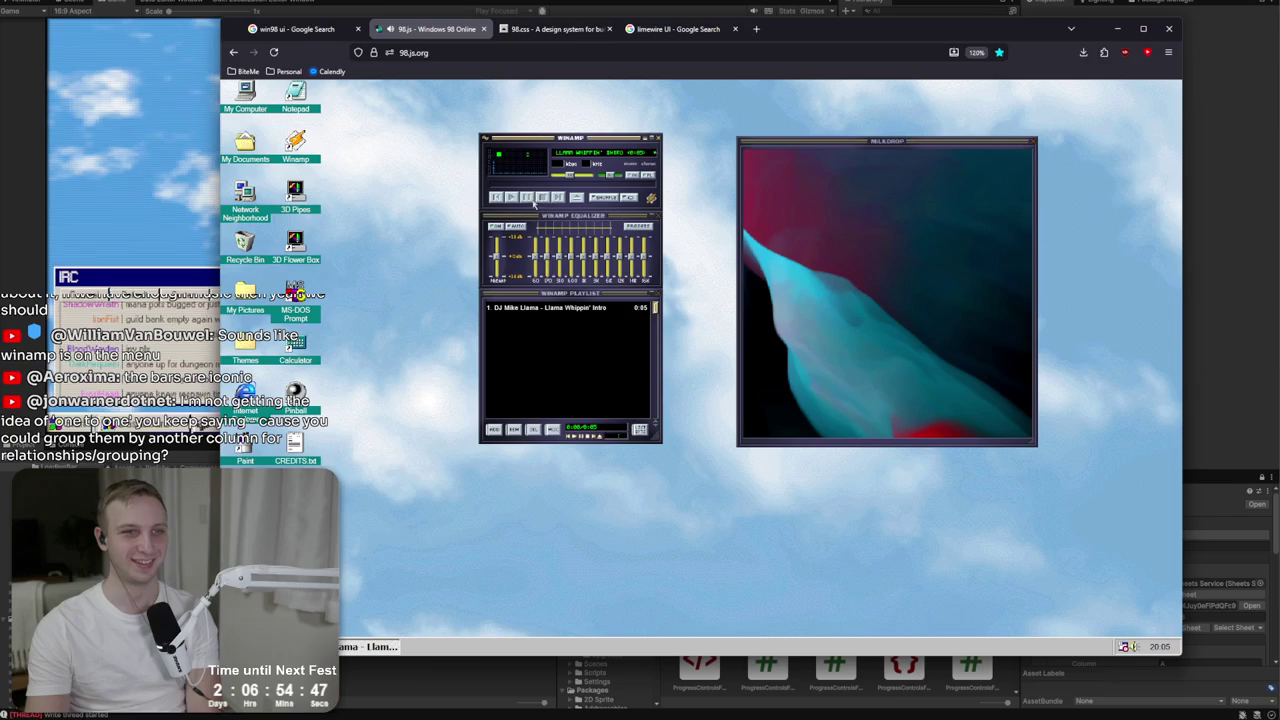
click(558, 197)
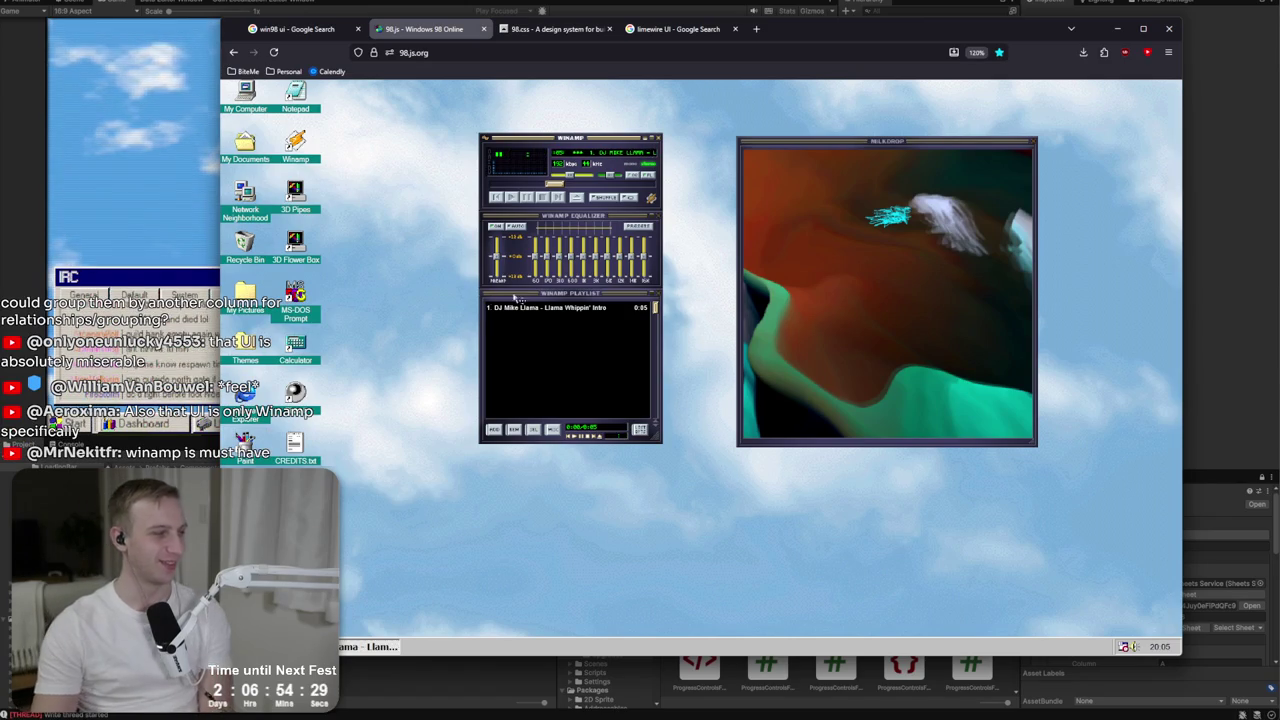
drag(622, 296, 599, 330)
click(545, 342)
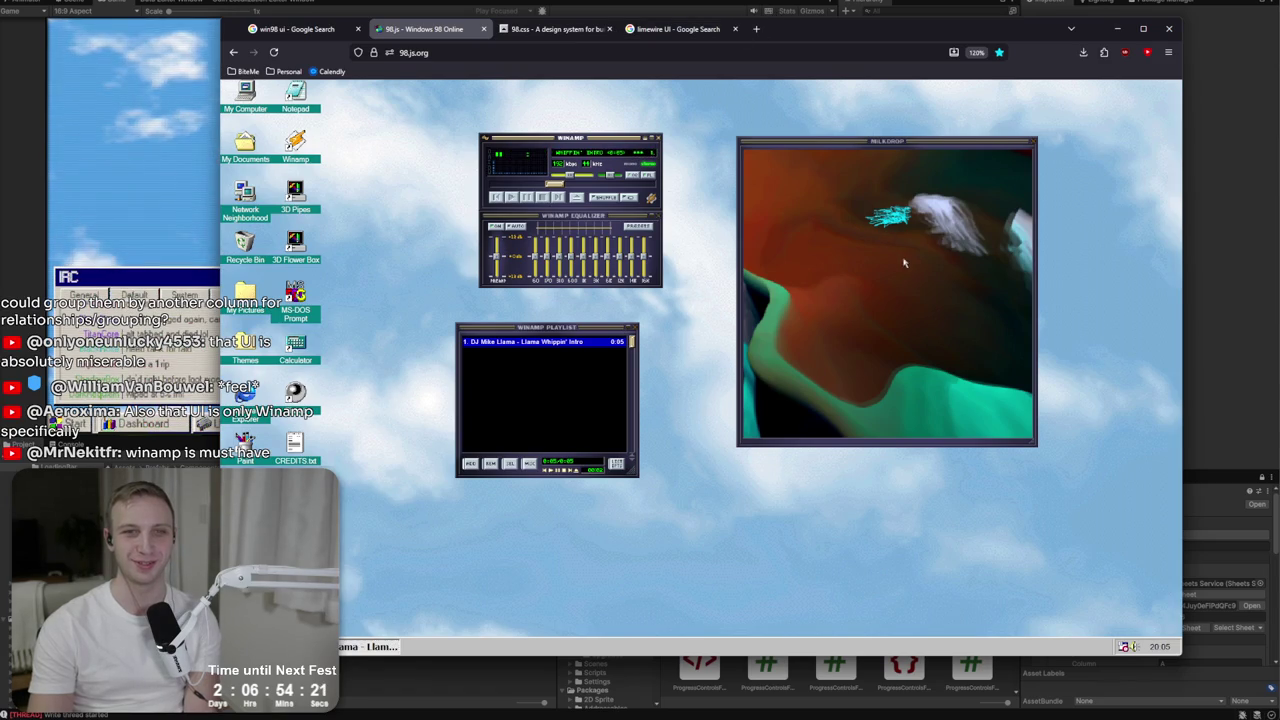
Flip through the limewire UI and 98.css tabs back to the win98 ui image results.
click(657, 31)
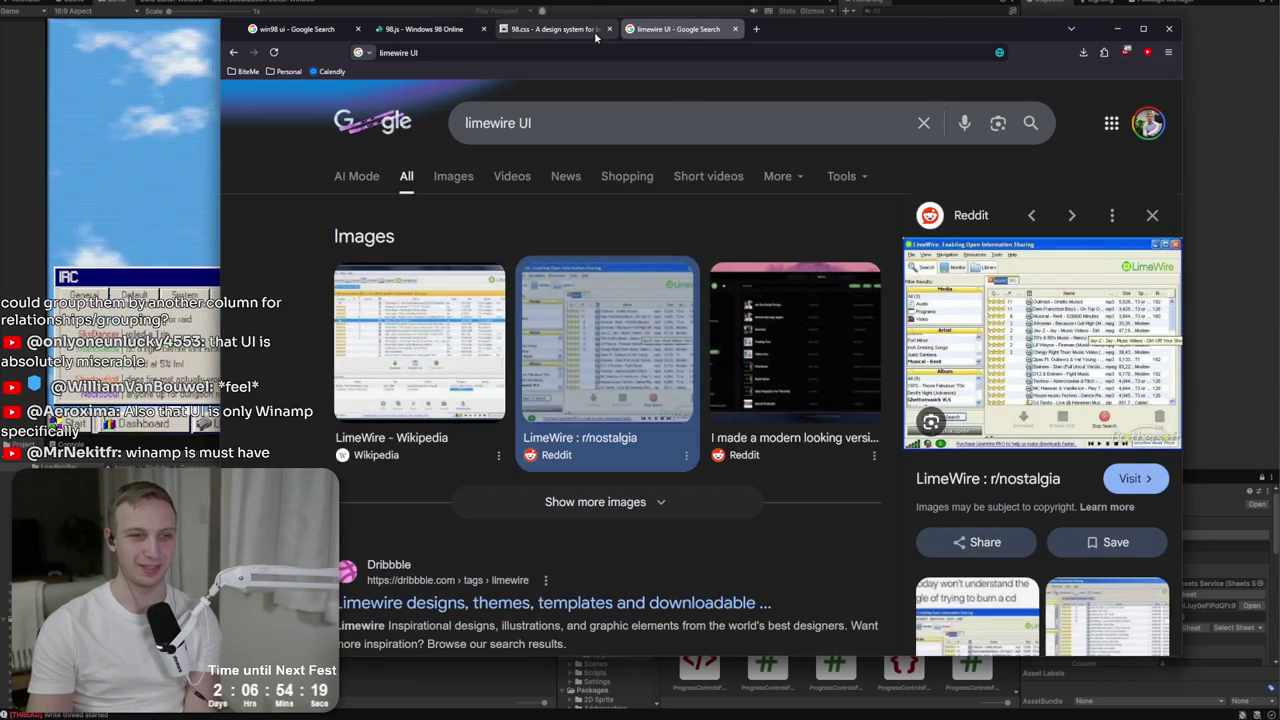
click(560, 30)
scroll(563, 327, up, 5)
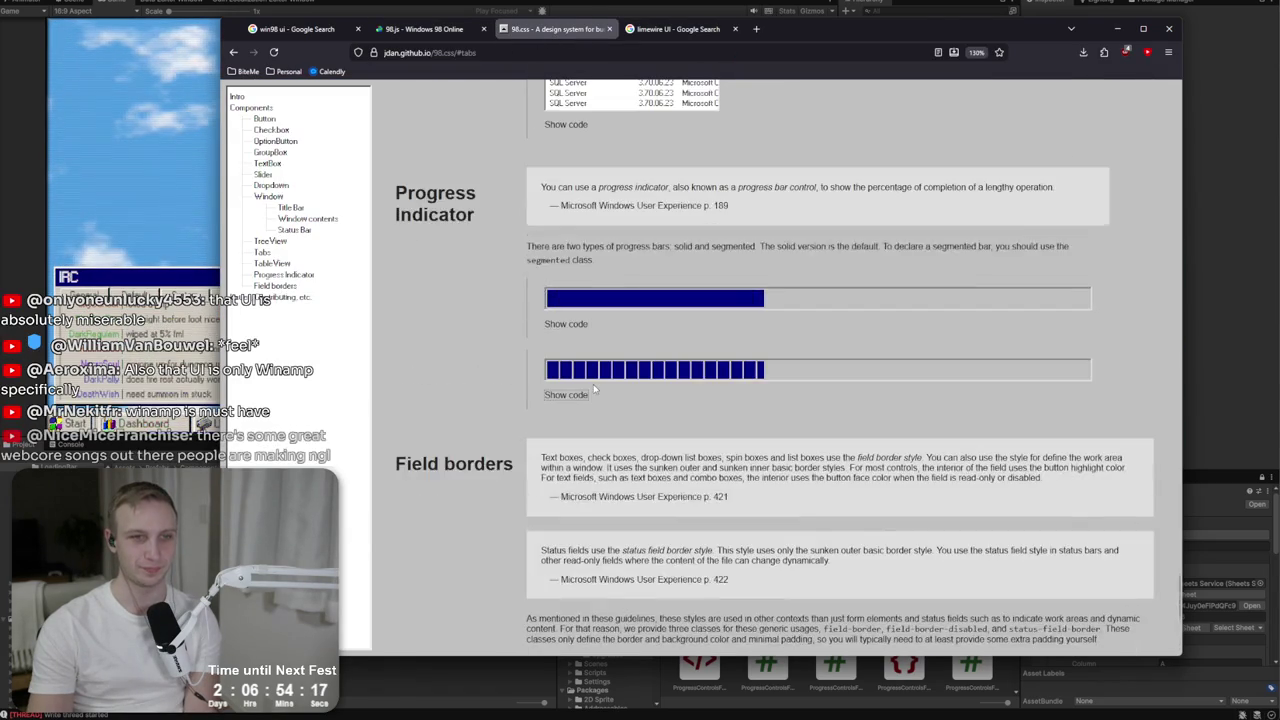
click(298, 30)
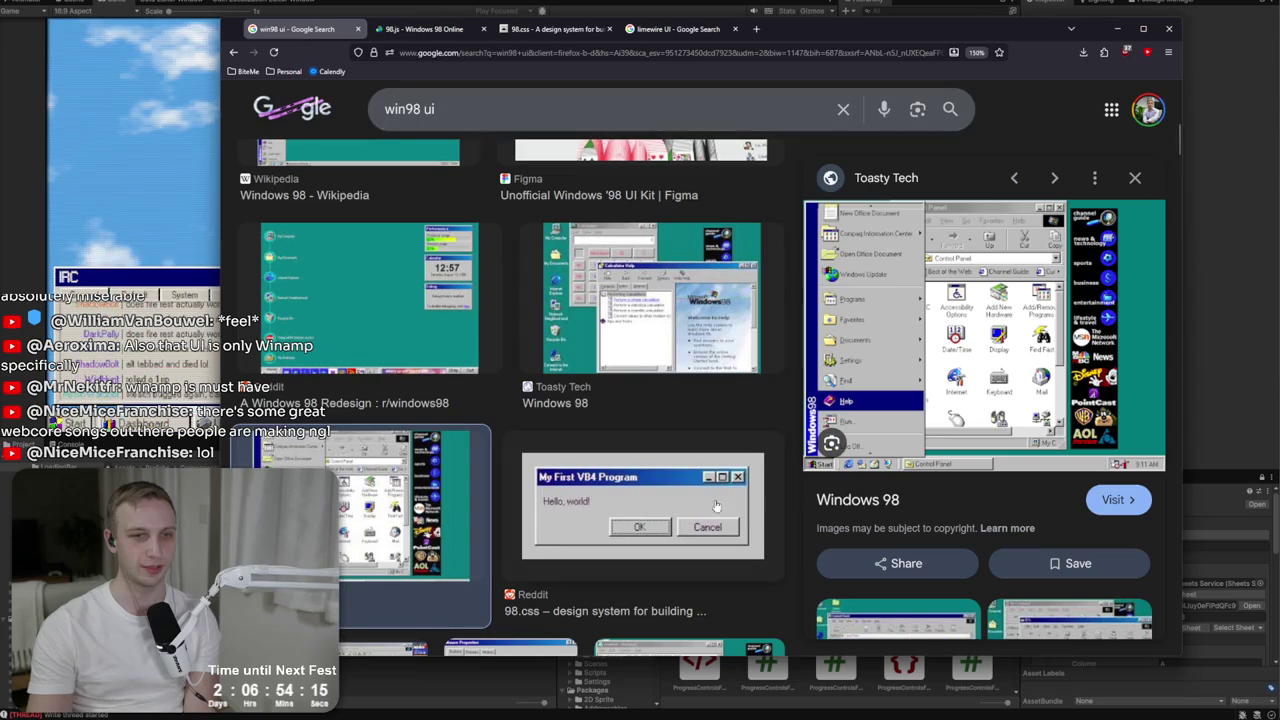
Preview the GUIdebook Mouse Properties, Toasty Tech Notepad and Reddit Minesweeper images.
scroll(470, 390, down, 3)
click(472, 390)
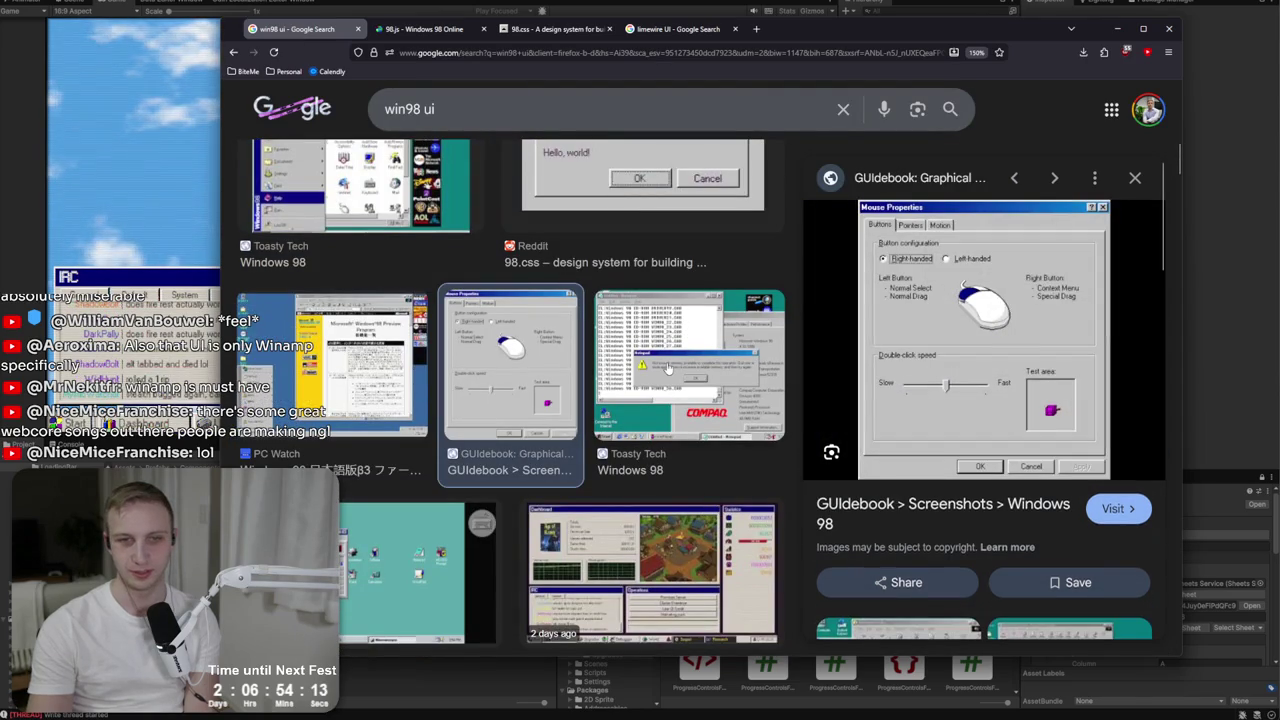
scroll(690, 300, down, 3)
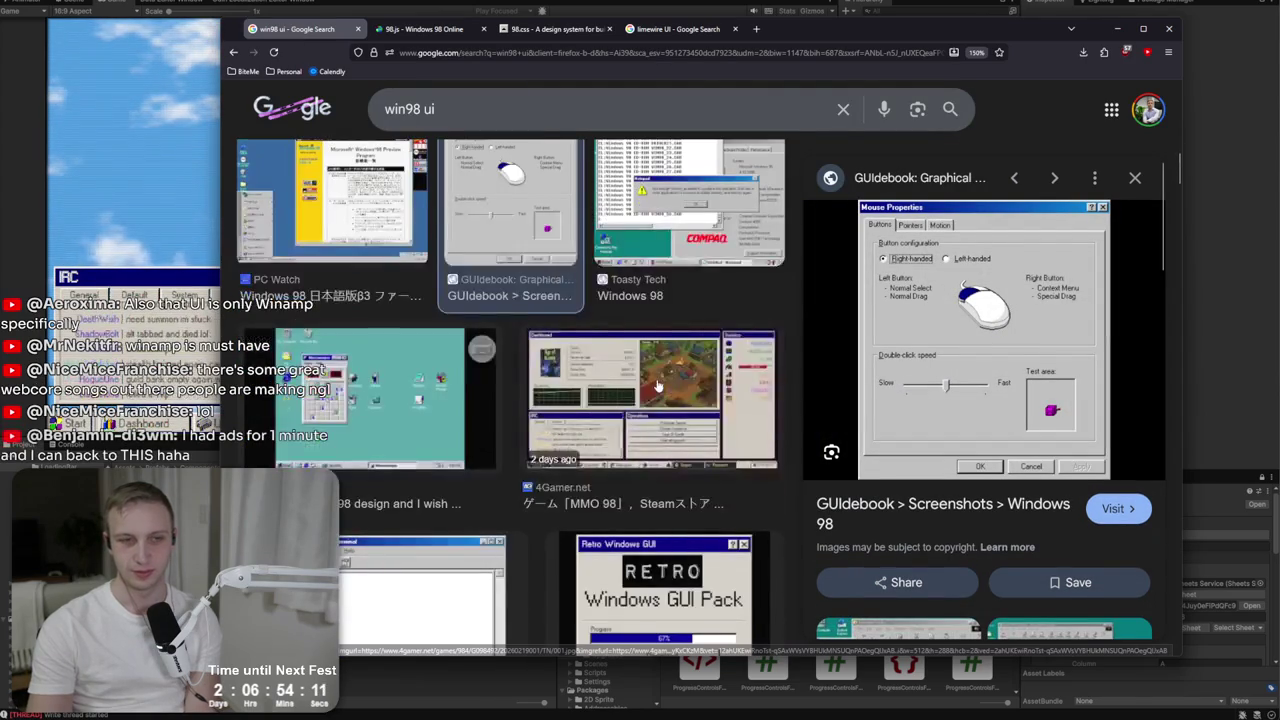
click(718, 237)
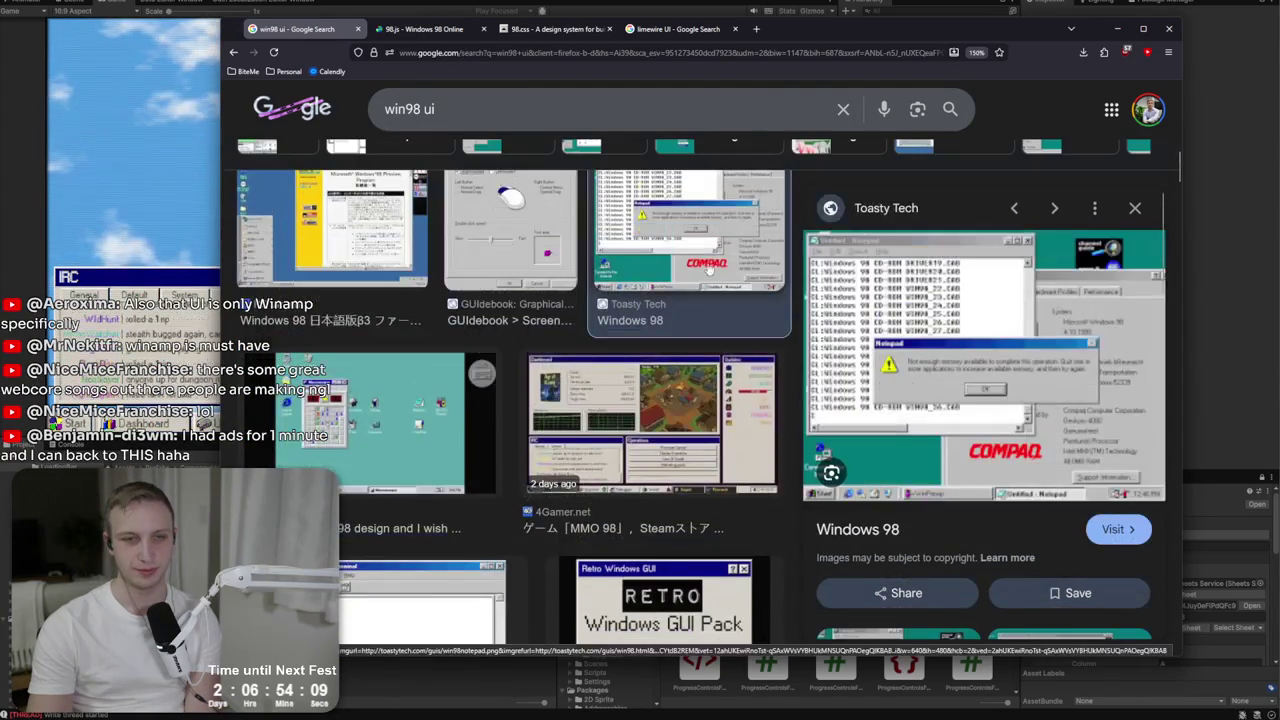
scroll(423, 432, down, 5)
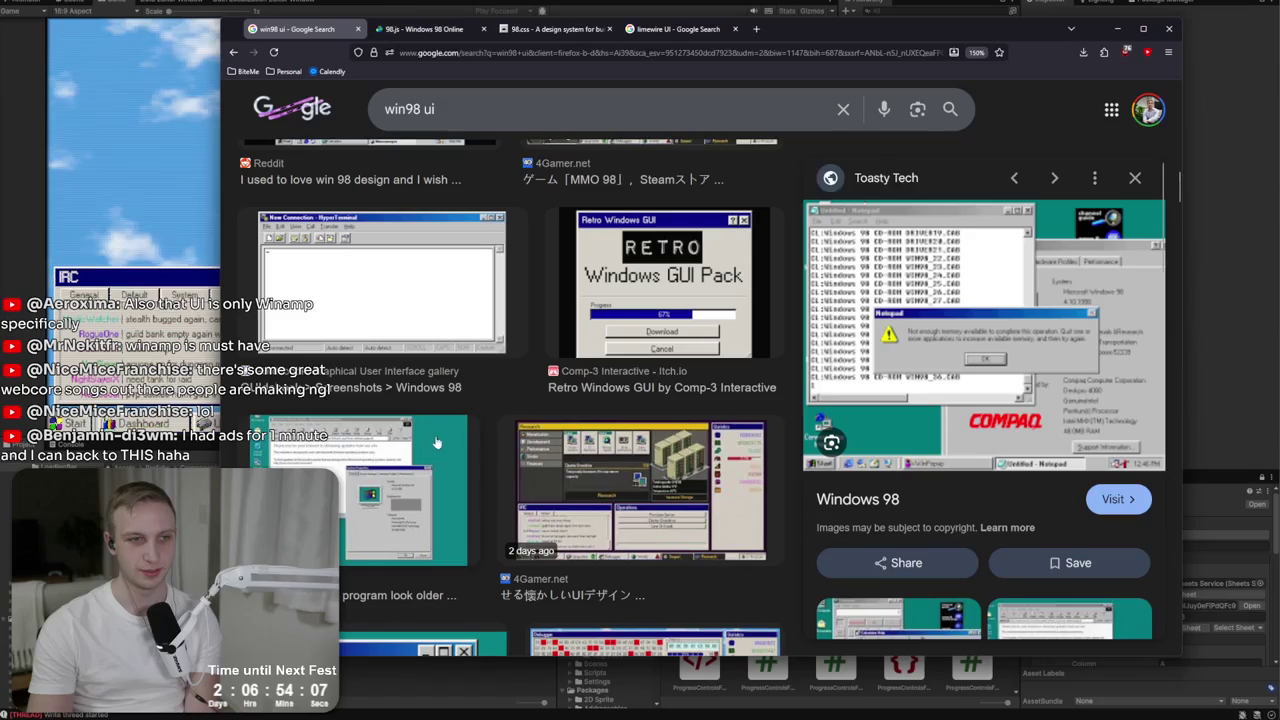
scroll(505, 430, up, 4)
click(505, 430)
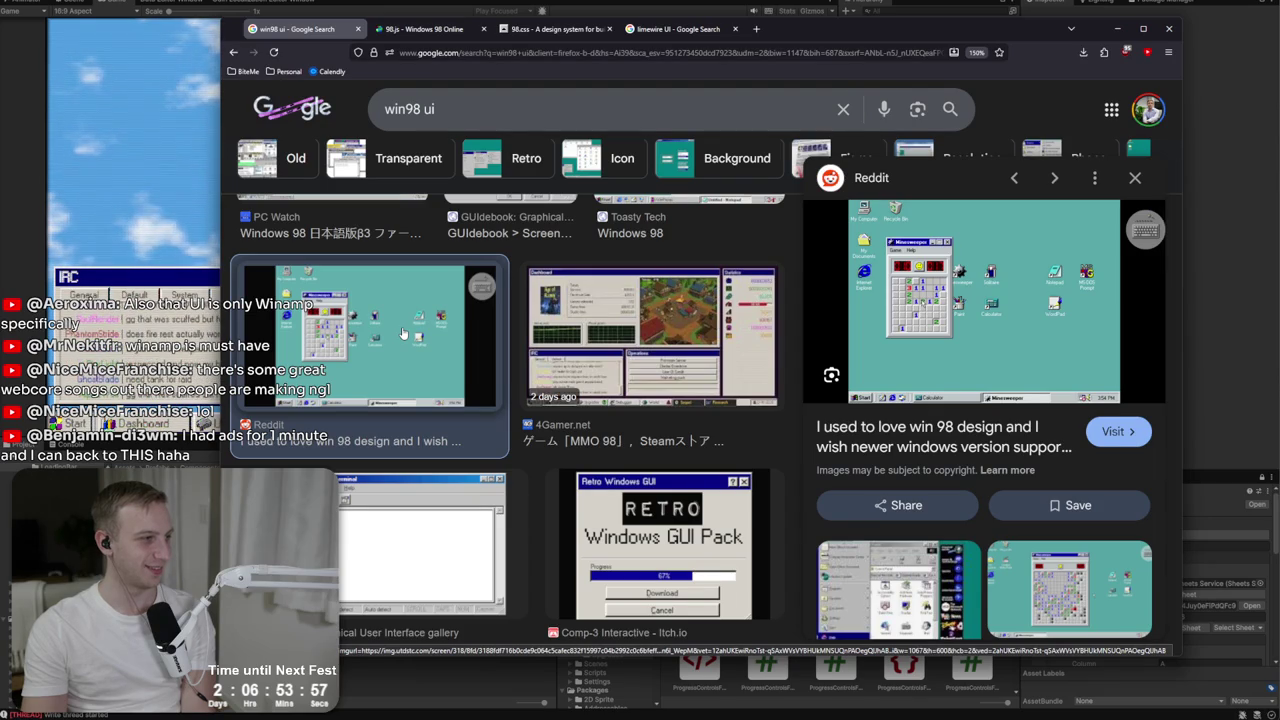
Preview the Retro Windows GUI Pack, GIGAZINE Windows 98 setup and both 4Gamer MMO 98 screenshots.
scroll(403, 332, down, 3)
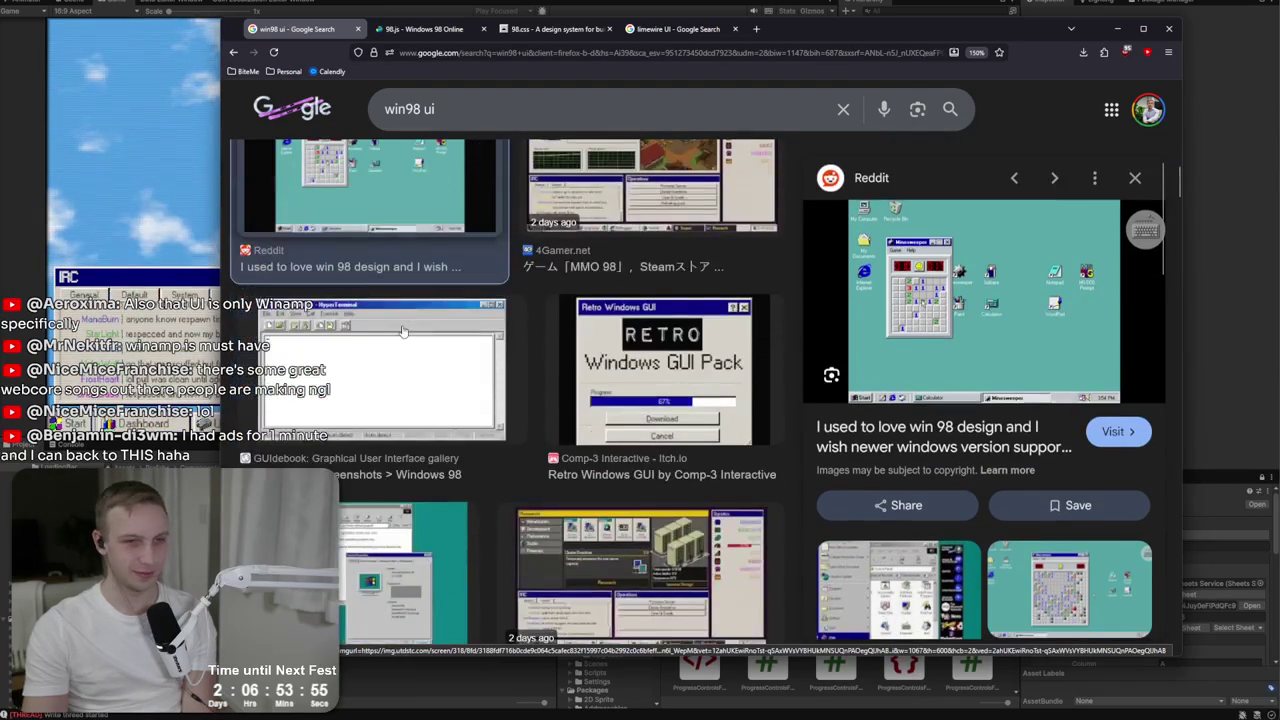
click(657, 398)
scroll(742, 489, down, 3)
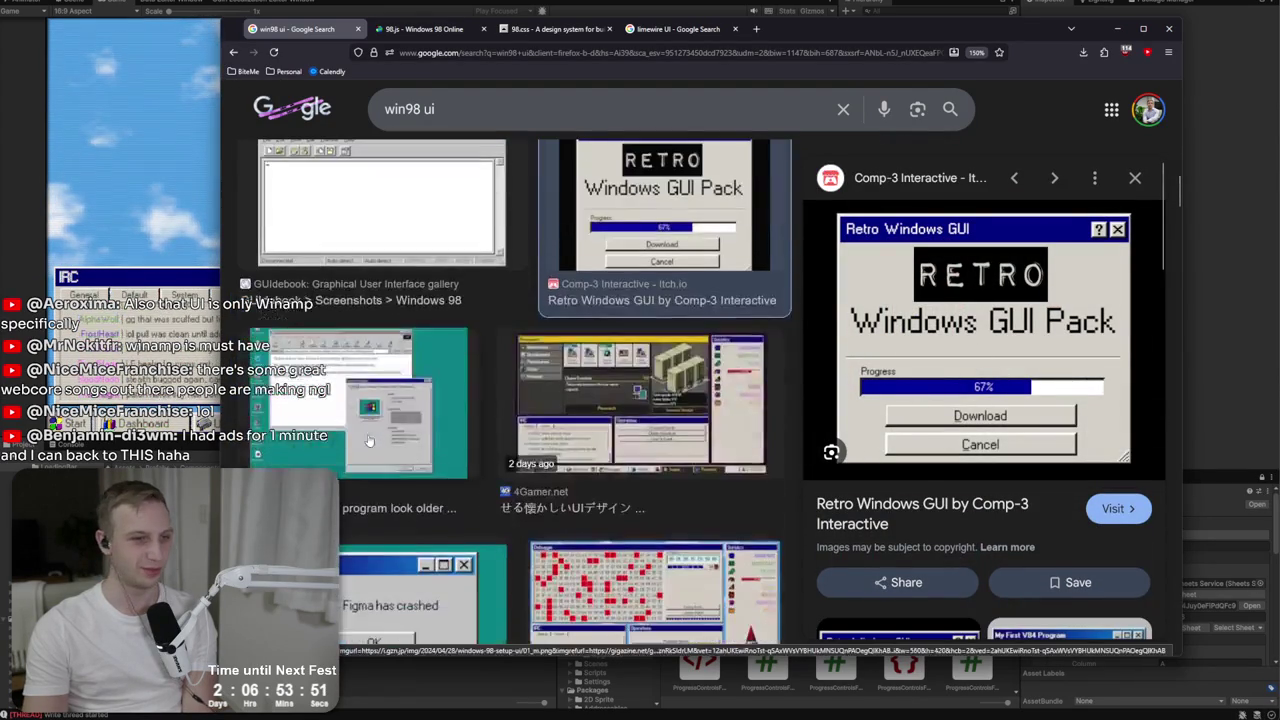
click(485, 392)
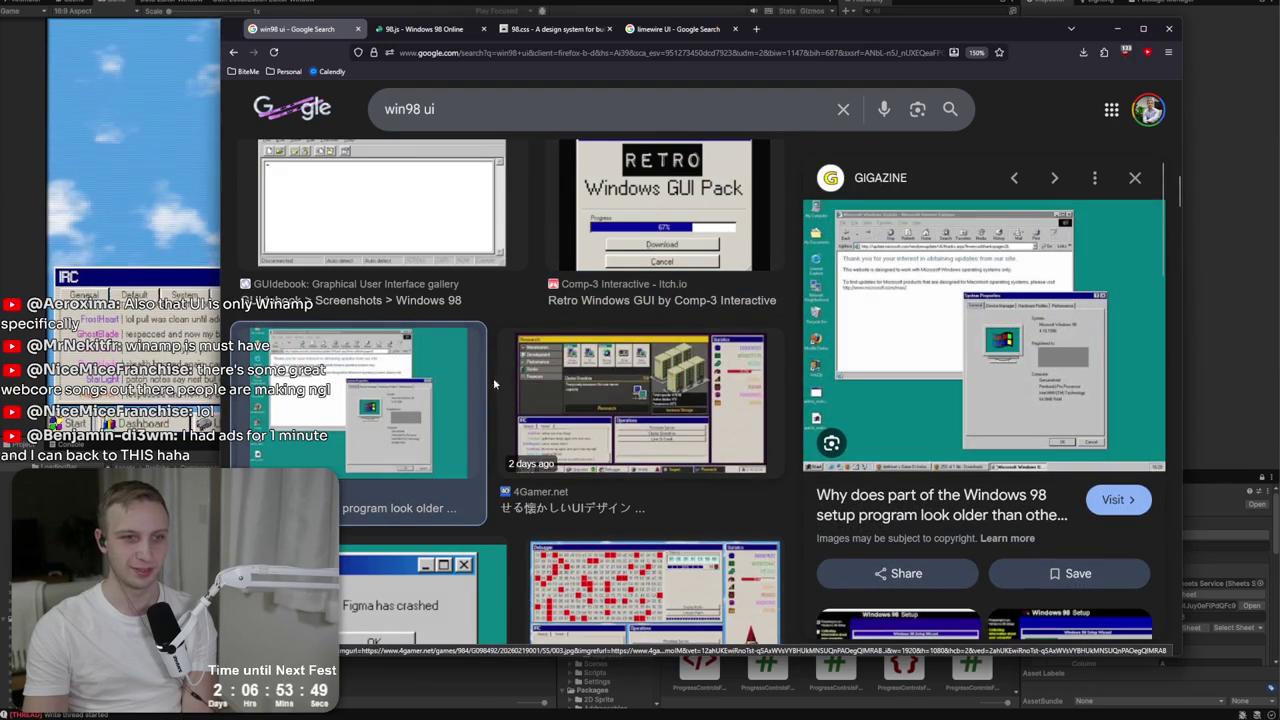
scroll(498, 383, down, 3)
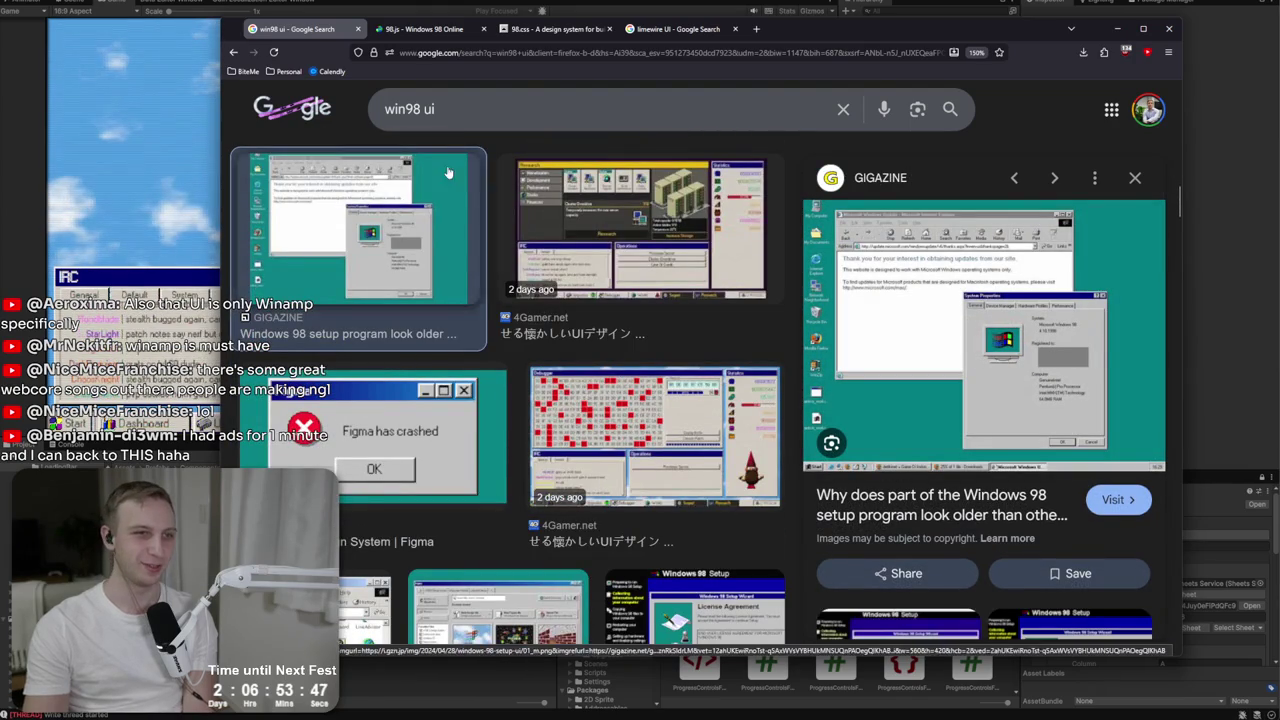
click(640, 240)
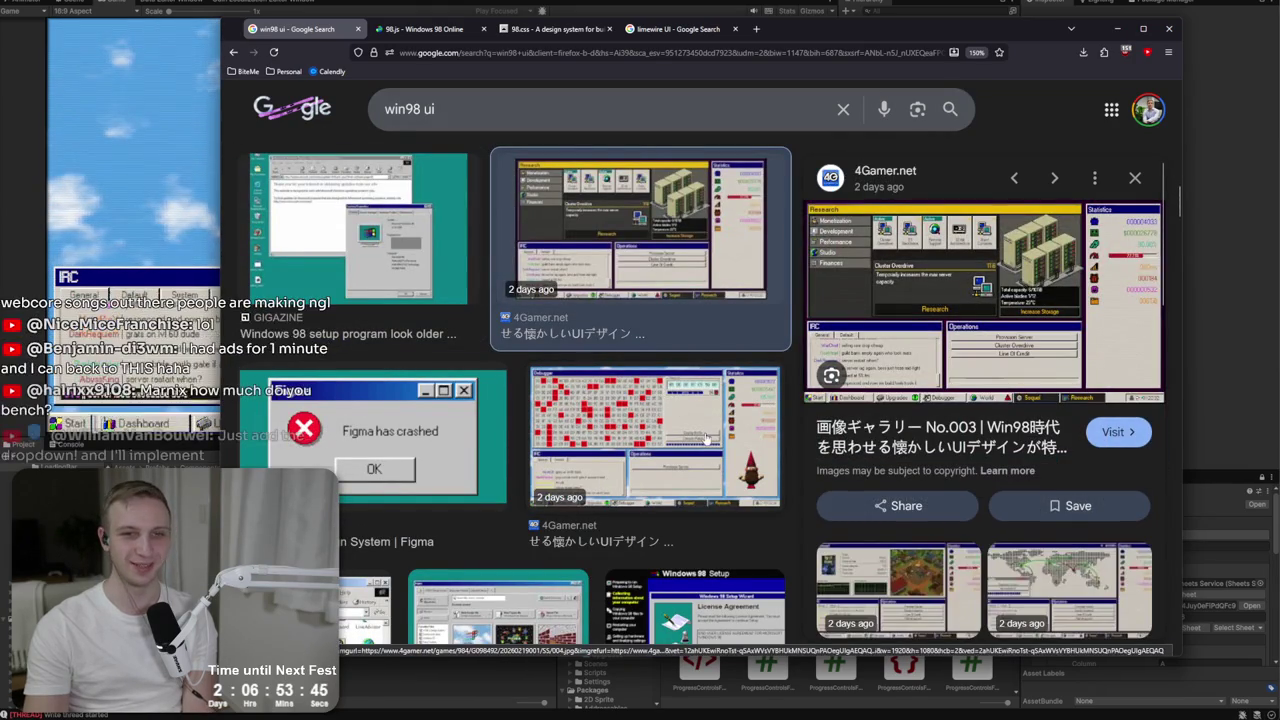
click(706, 438)
key(Left)
Preview the Setup license agreement, Figma Win98, TweakUI, 98Lite 1.3 and GIGAZINE Program Manager images.
scroll(587, 400, down, 2)
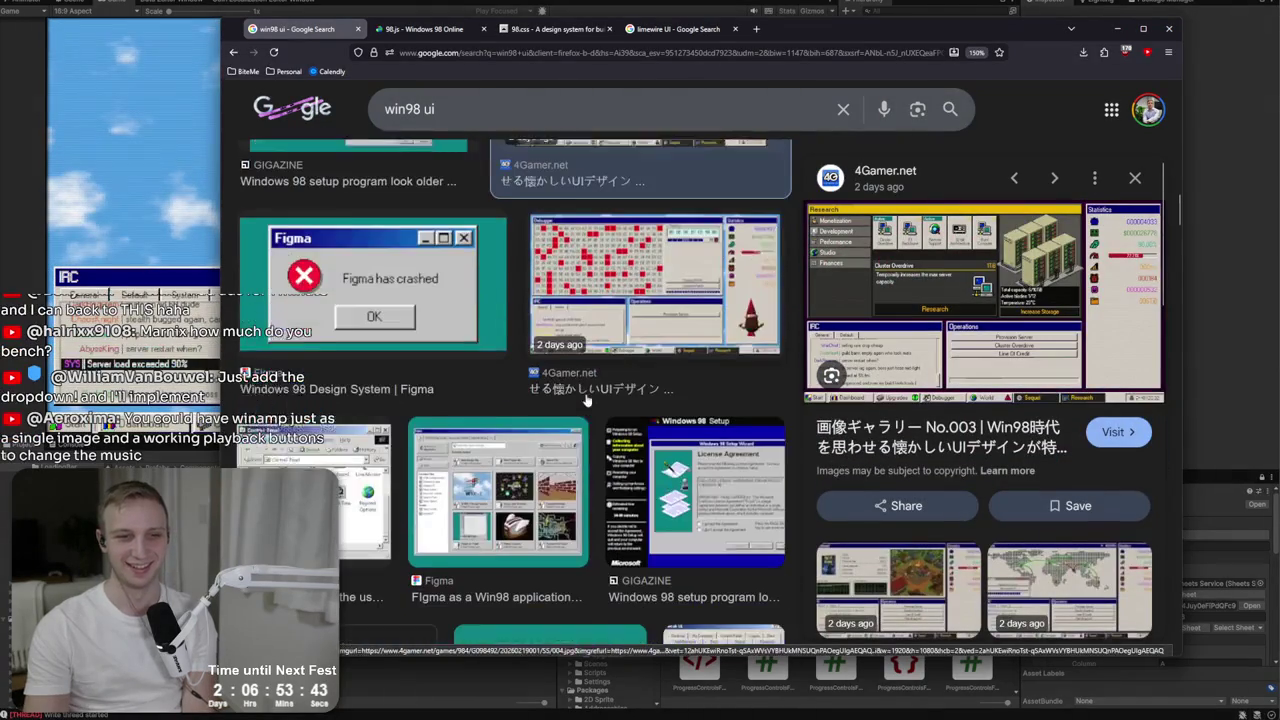
click(695, 470)
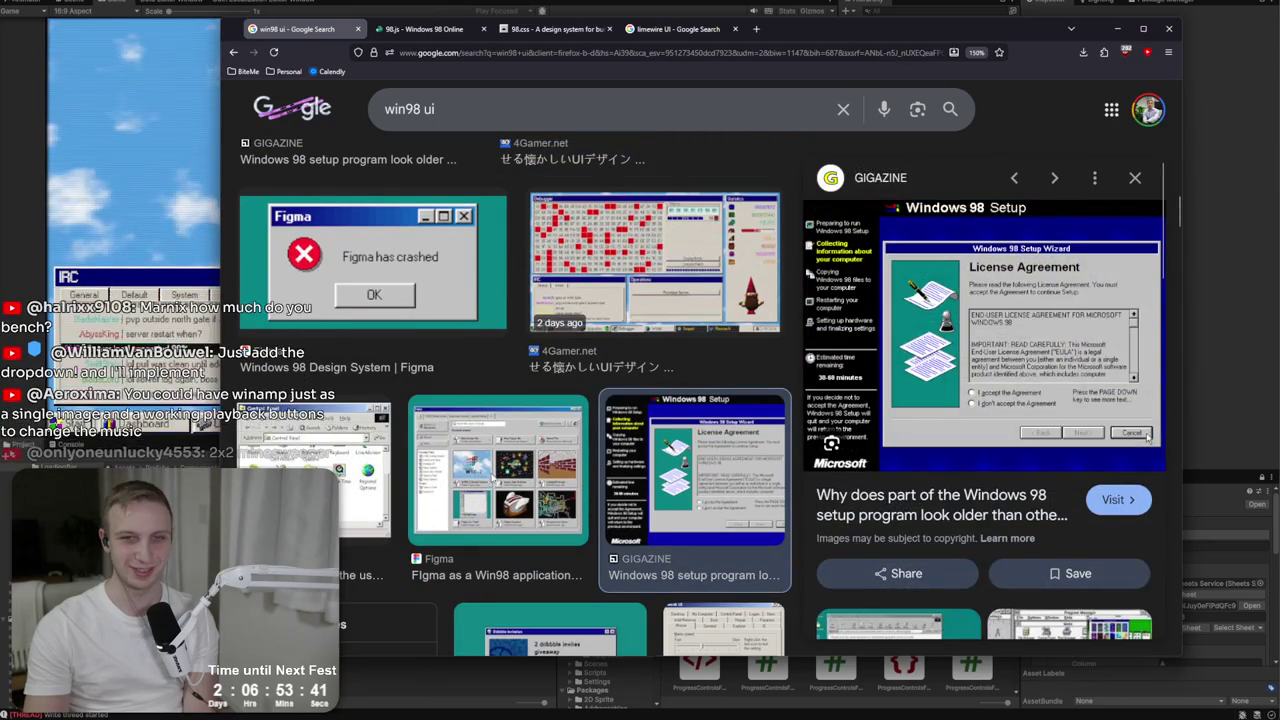
key(Left)
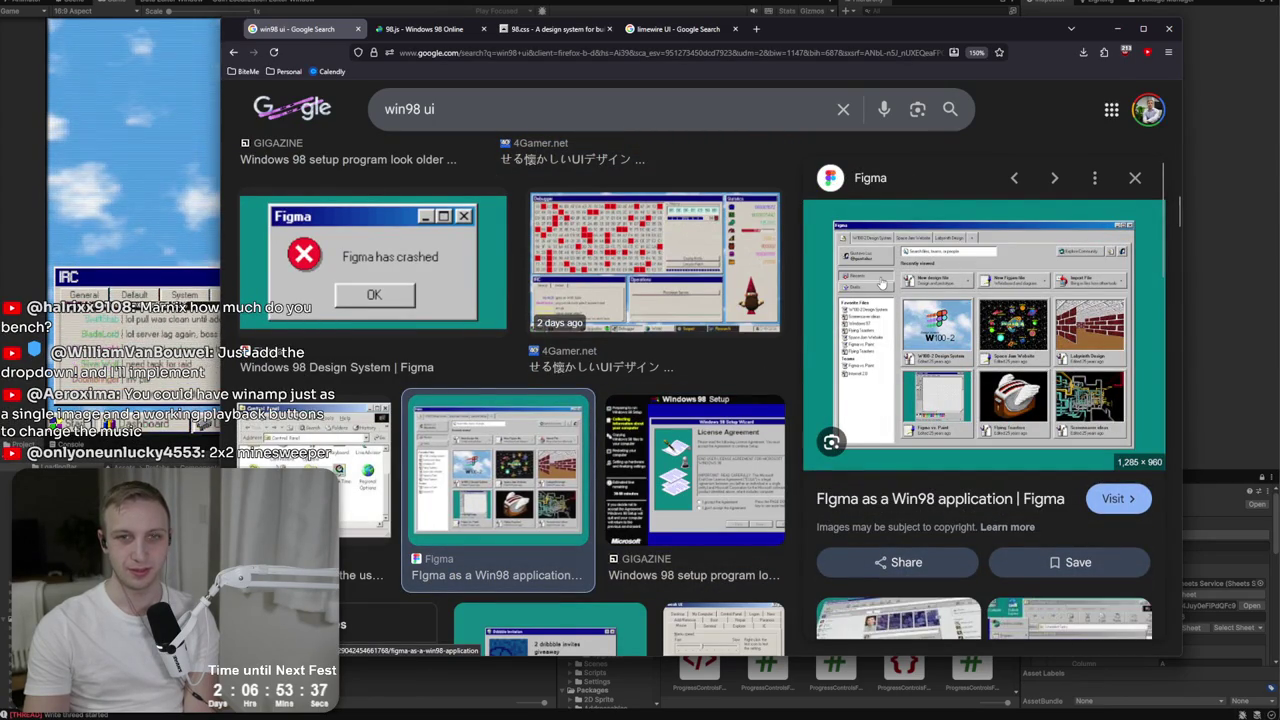
click(284, 458)
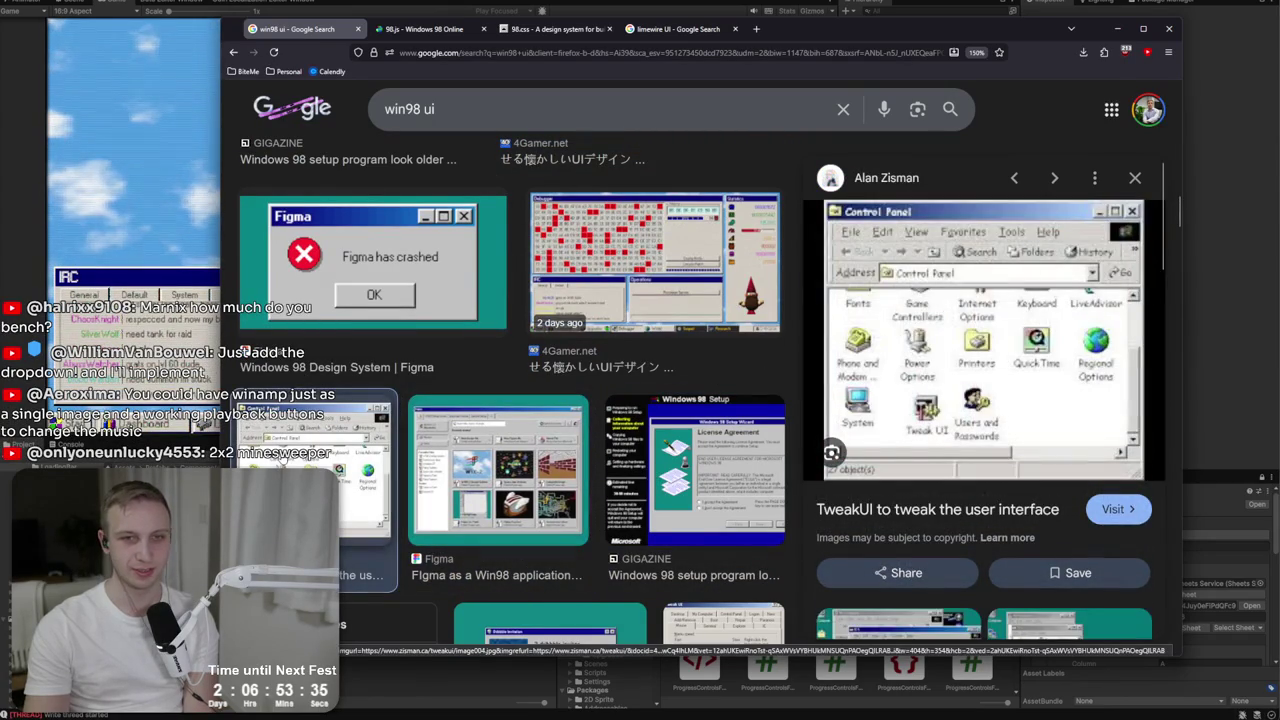
scroll(353, 447, down, 3)
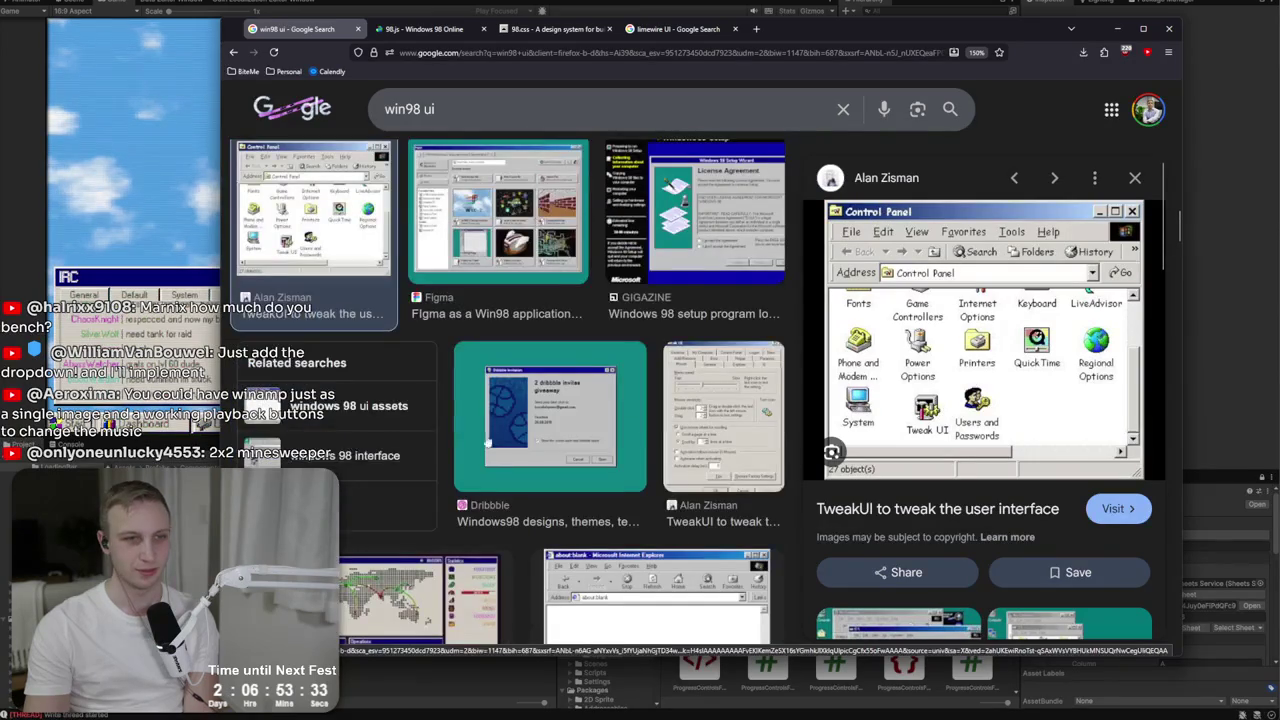
scroll(451, 441, down, 2)
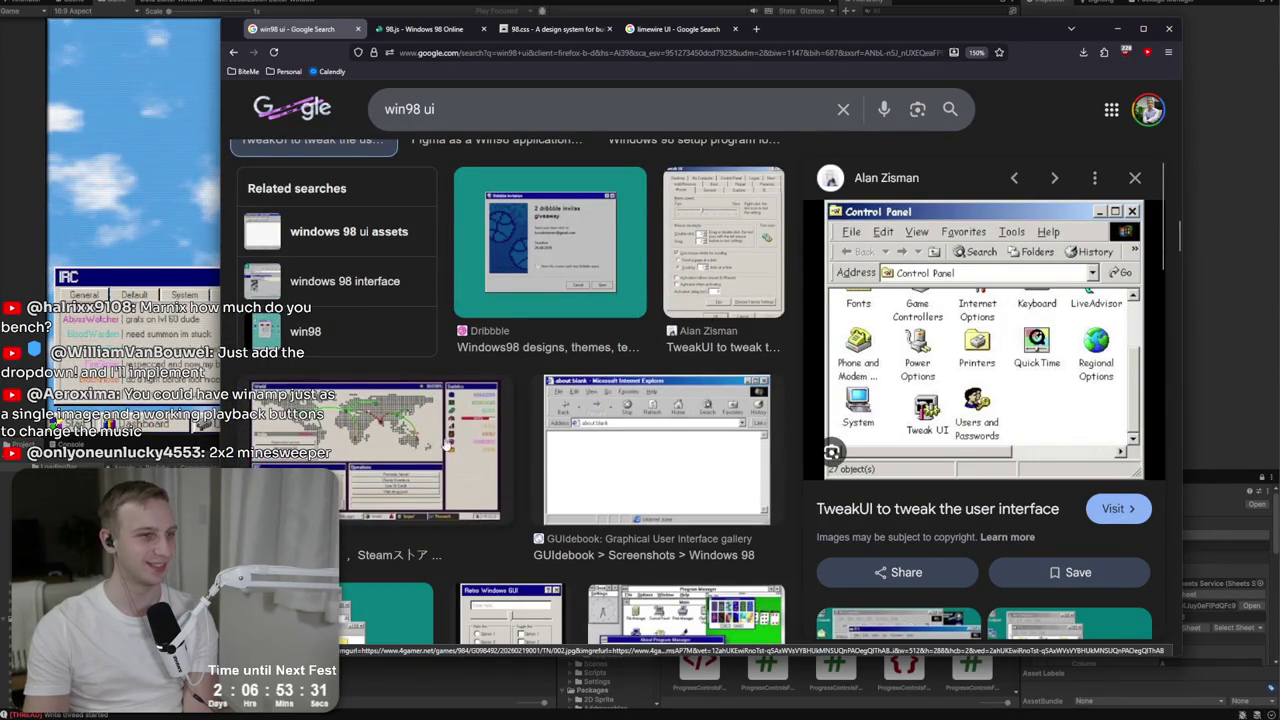
scroll(451, 443, down, 3)
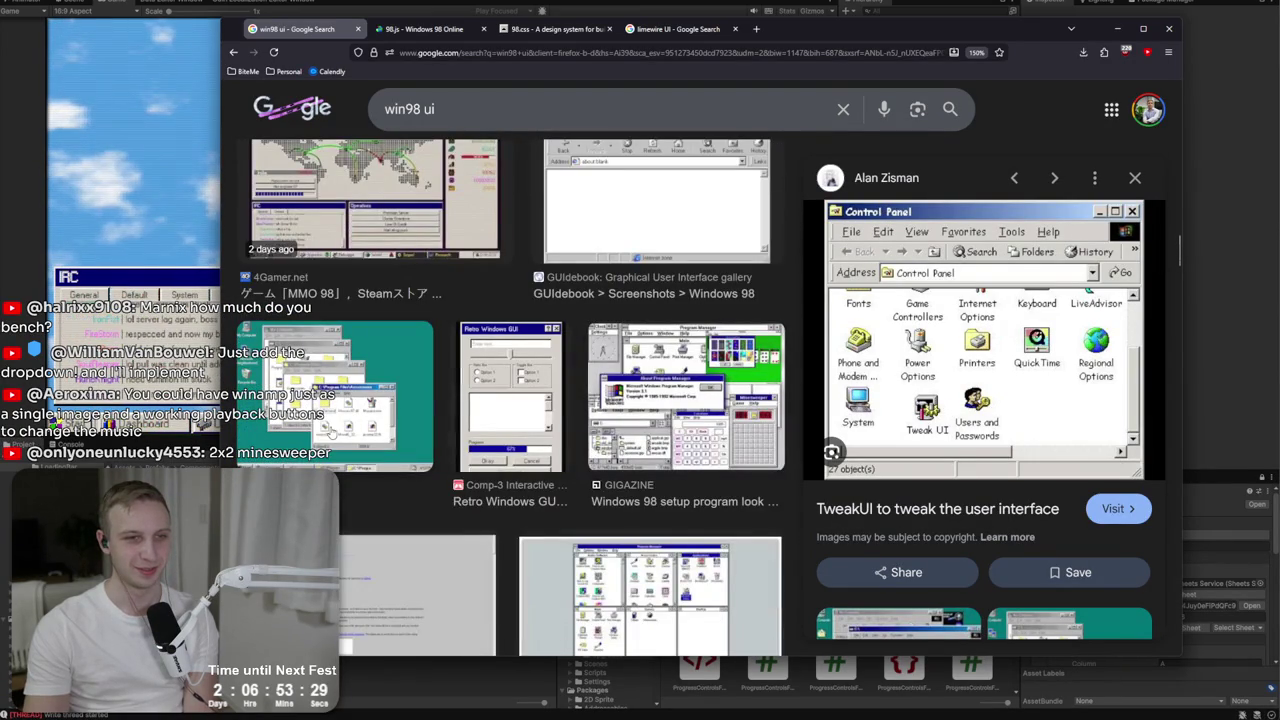
click(331, 431)
click(637, 432)
Preview the Pinterest, ITmedia and Freepik Windows 98 images, ending on Prototypr's onboarding screenshot.
scroll(624, 422, down, 3)
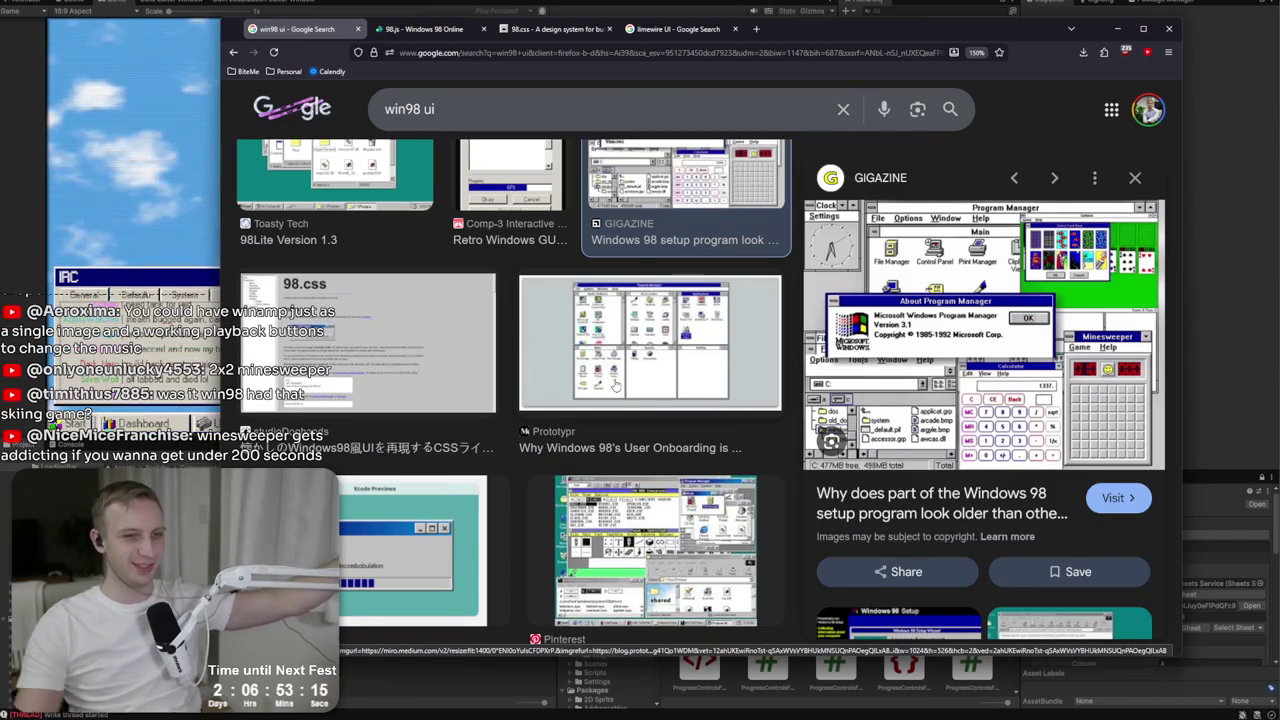
scroll(615, 384, down, 2)
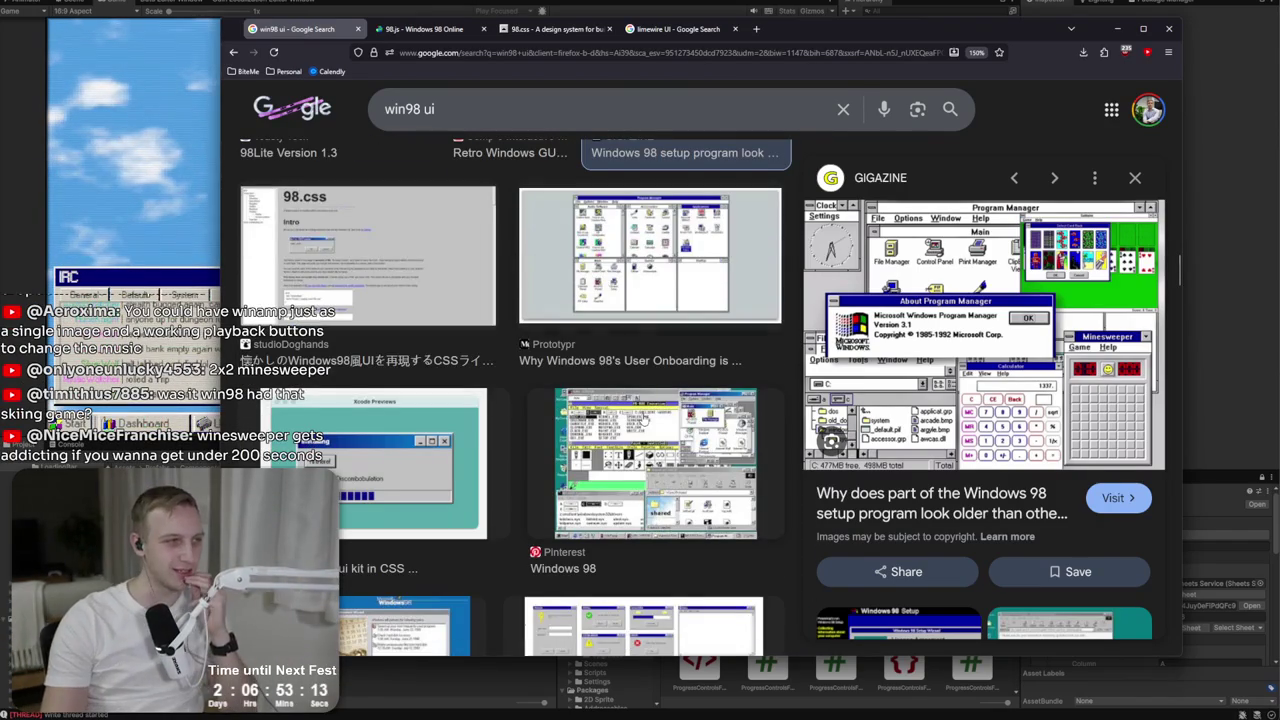
click(614, 418)
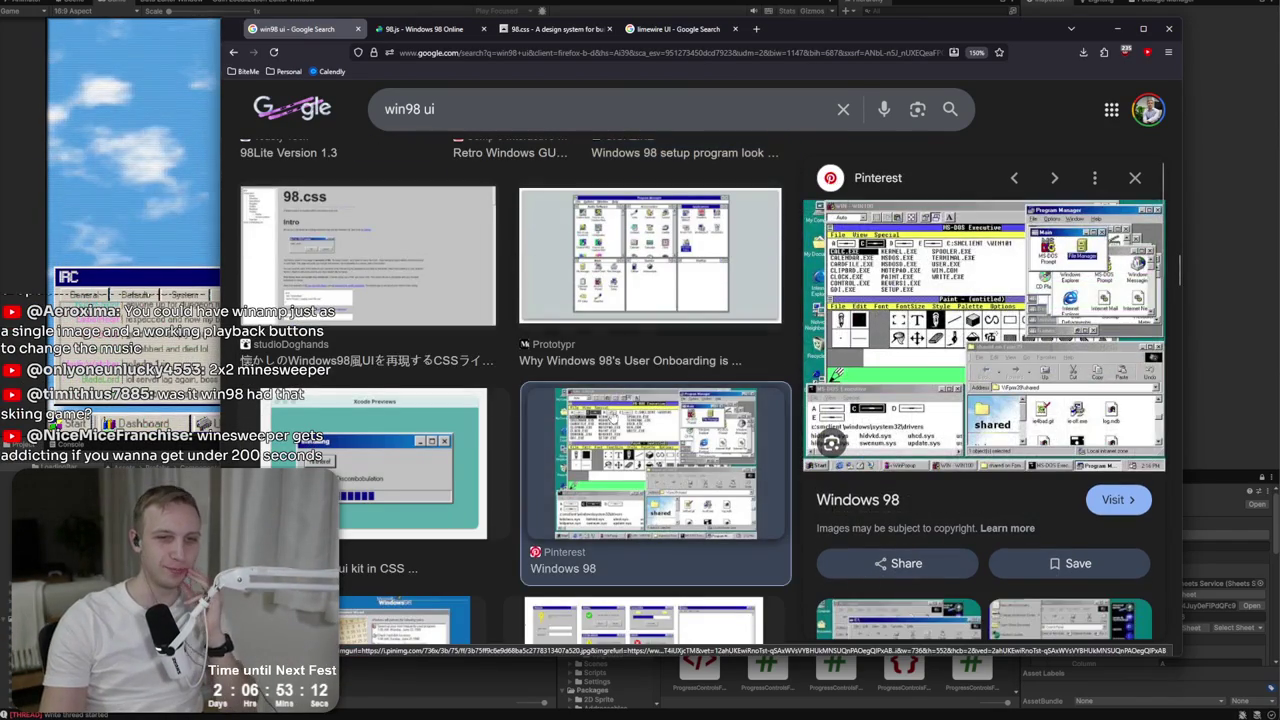
scroll(474, 458, down, 3)
click(478, 450)
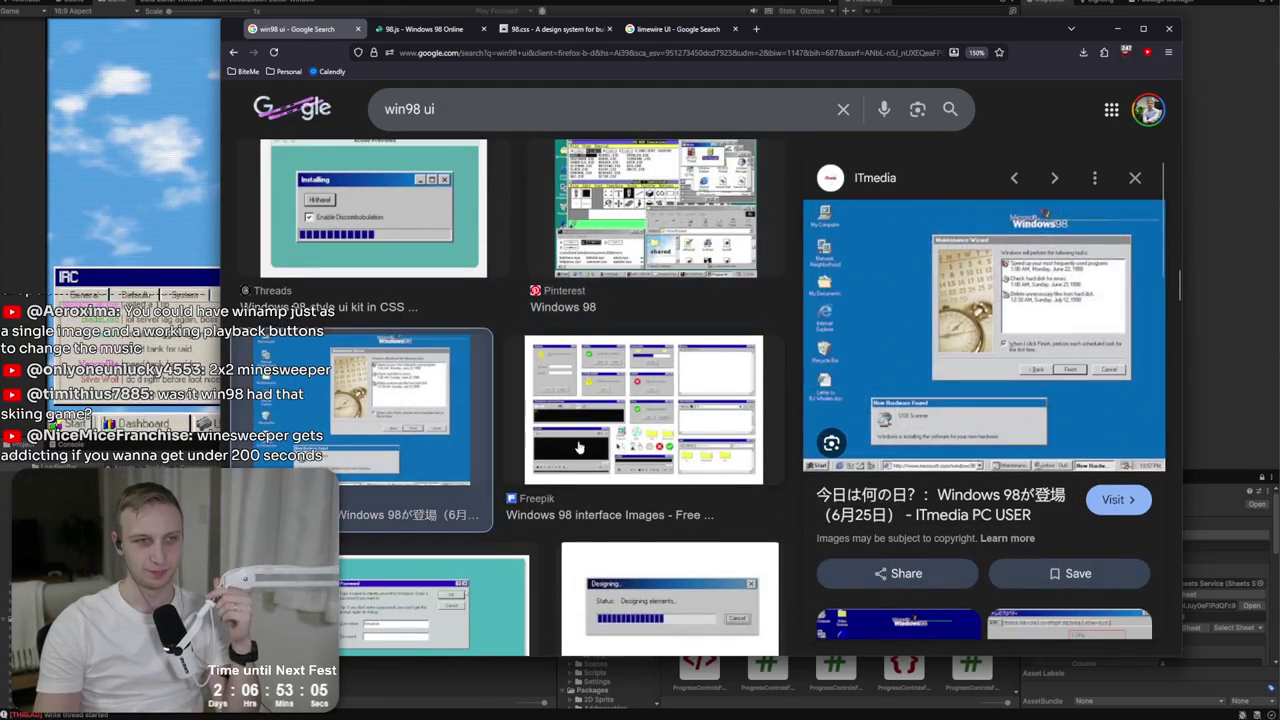
click(697, 441)
scroll(633, 441, down, 2)
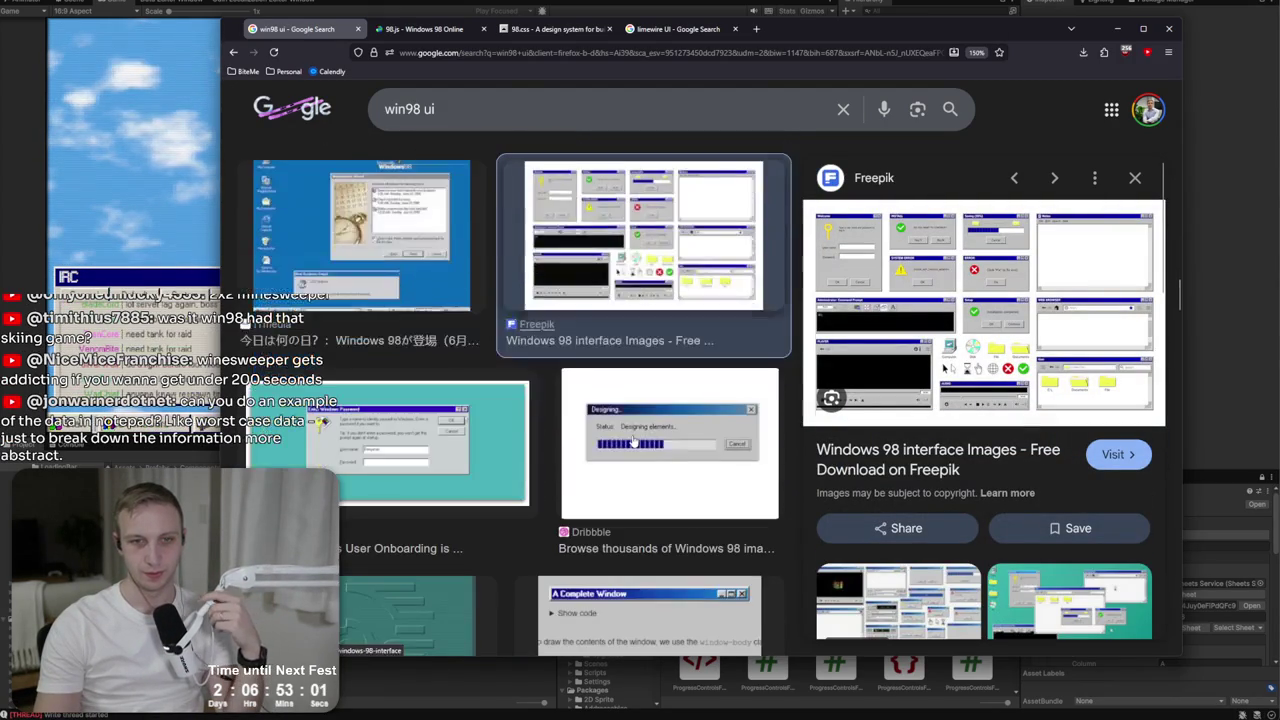
click(480, 444)
scroll(480, 444, down, 3)
scroll(480, 444, down, 3)
scroll(478, 440, up, 3)
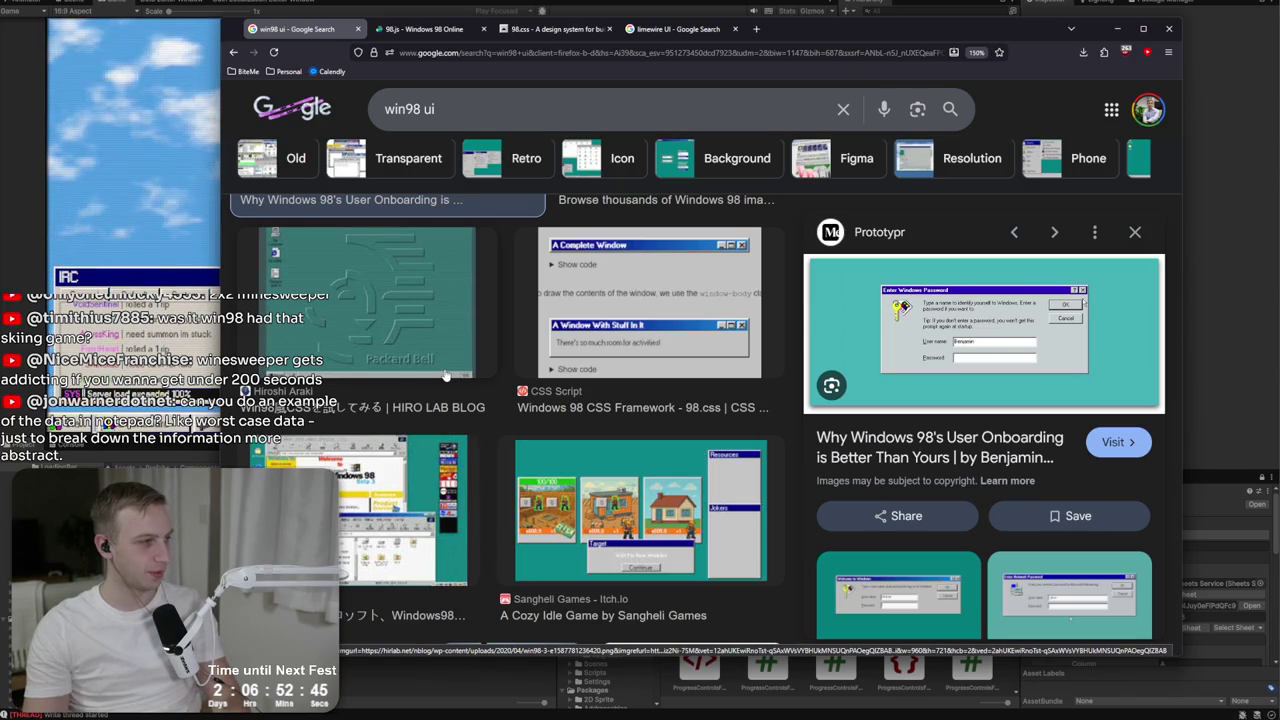
Preview the ASCII.jp result and then the Sangheli Games idle-game Windows 98 result.
scroll(447, 372, down, 3)
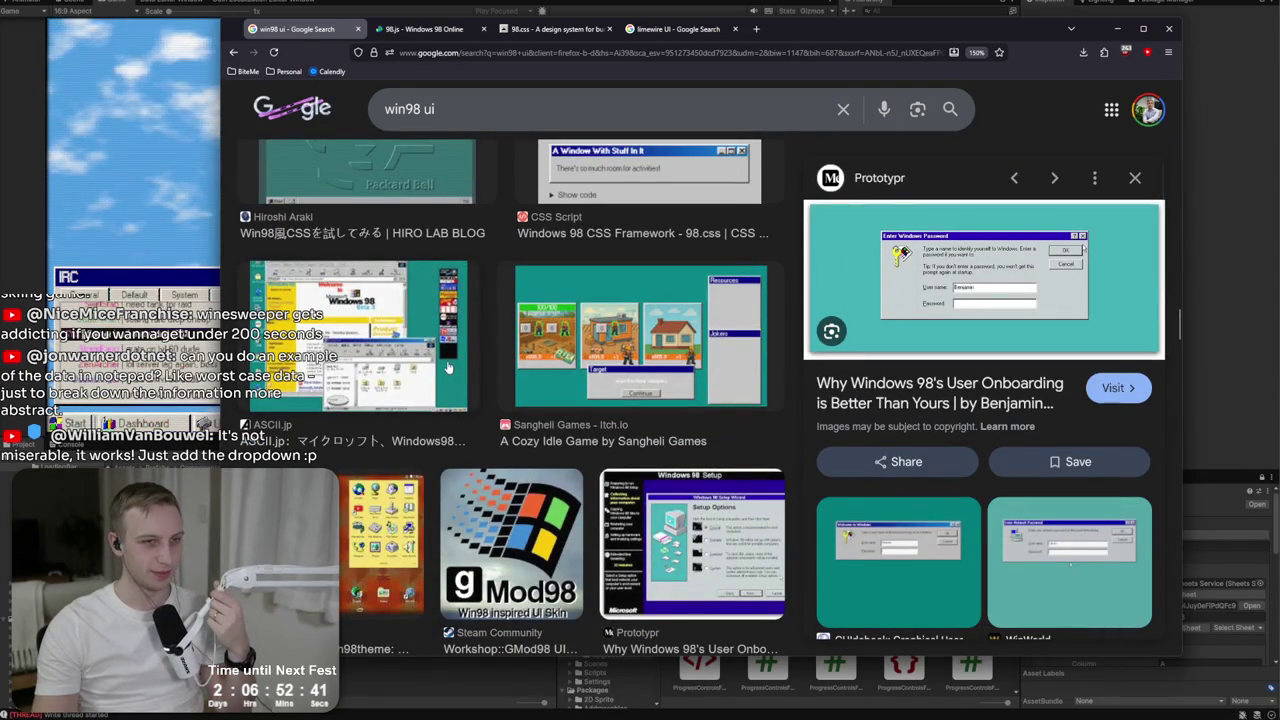
click(447, 368)
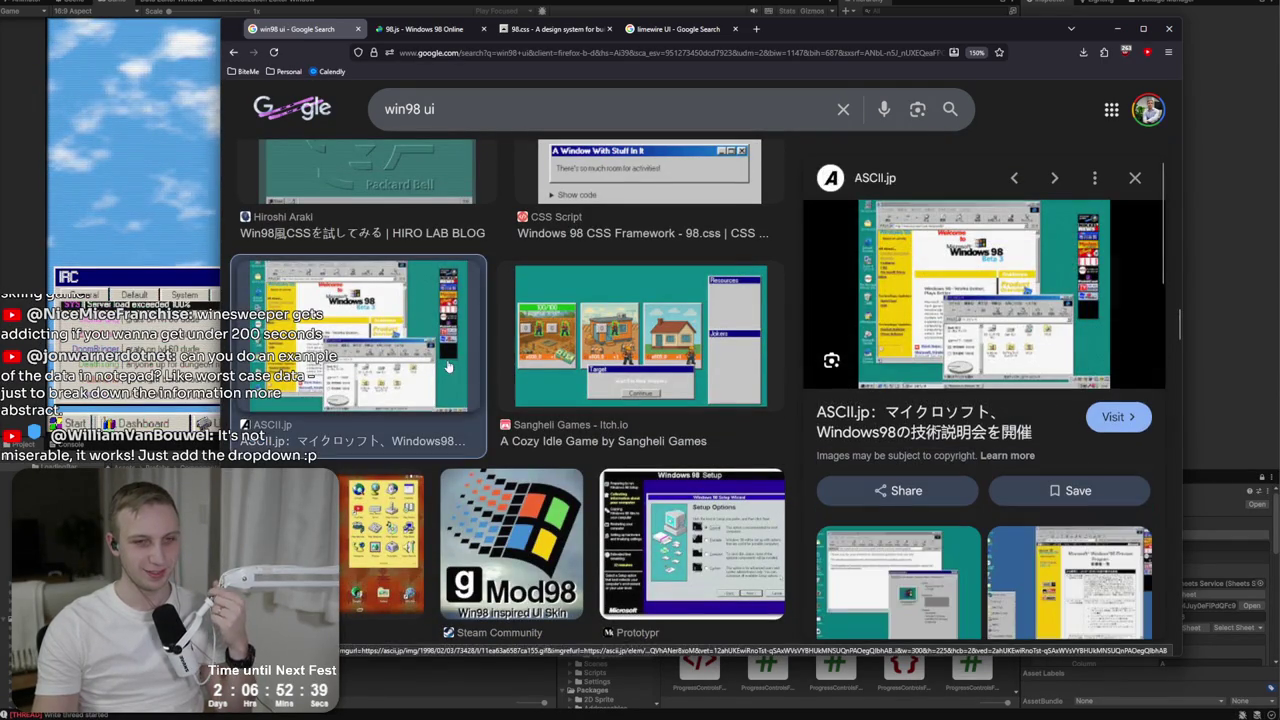
click(575, 347)
Scroll further through the win98 ui image results and click into the search box.
scroll(575, 346, down, 5)
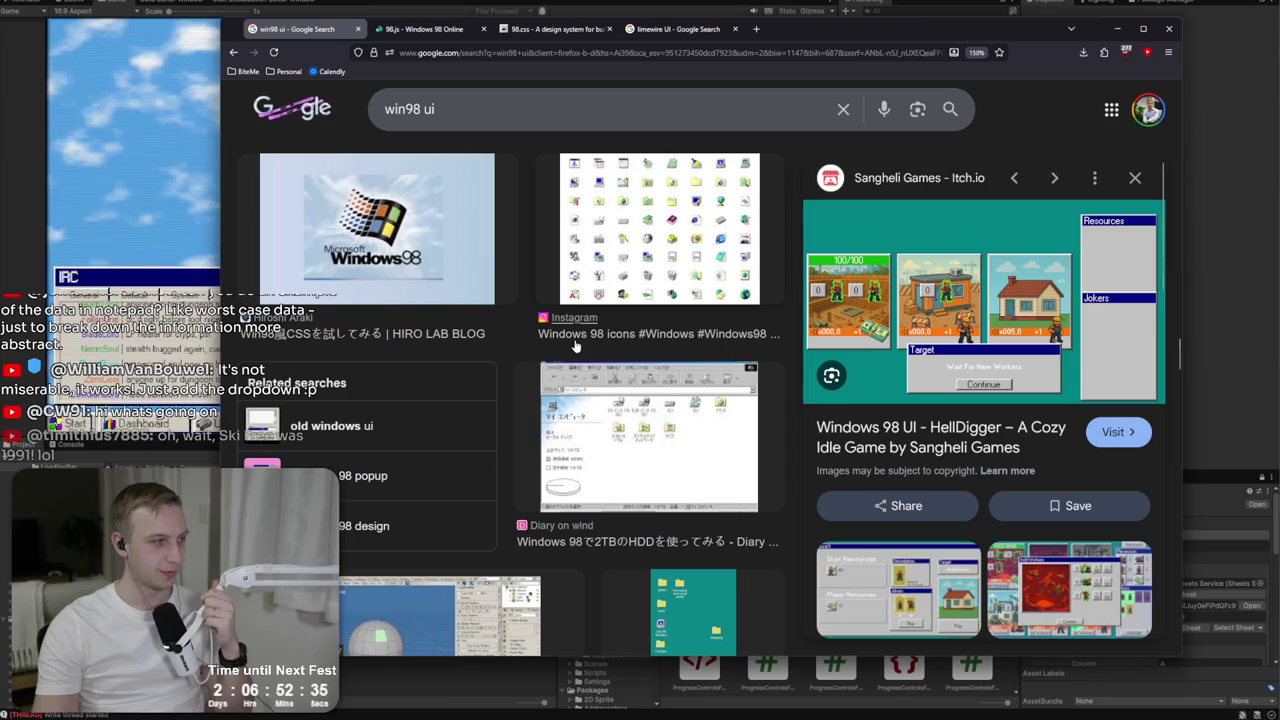
scroll(575, 346, down, 3)
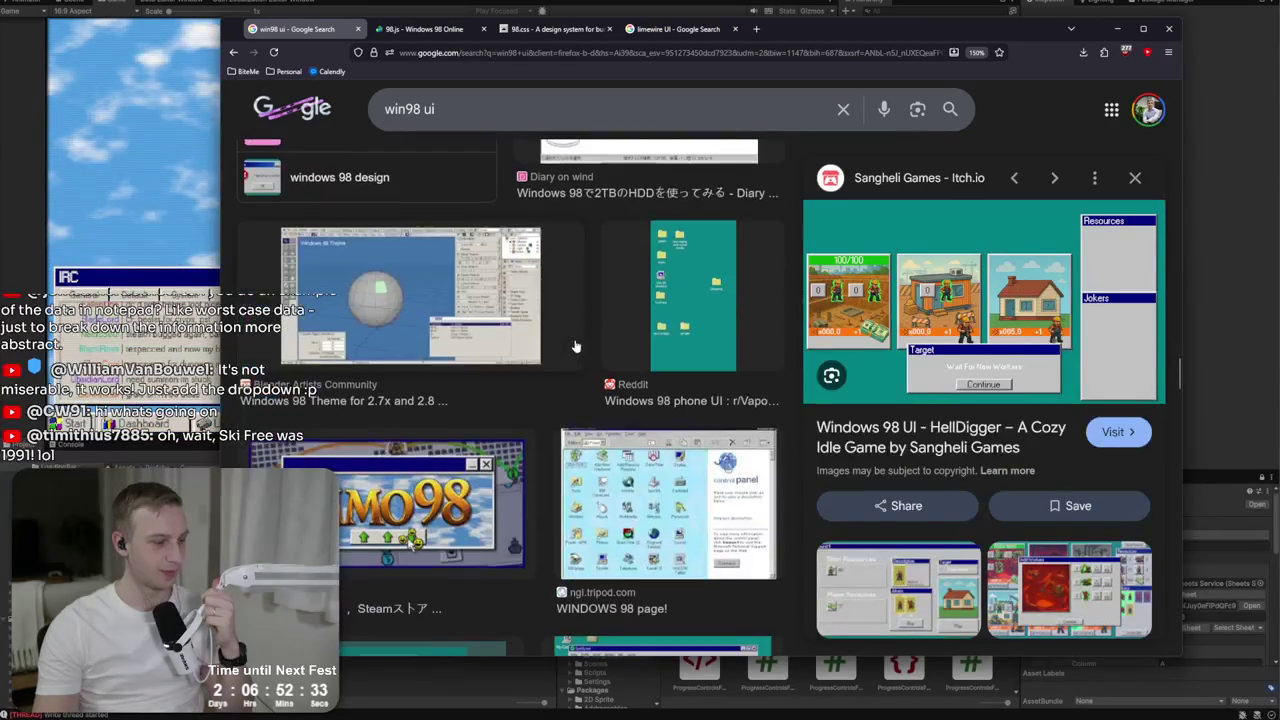
scroll(575, 347, down, 2)
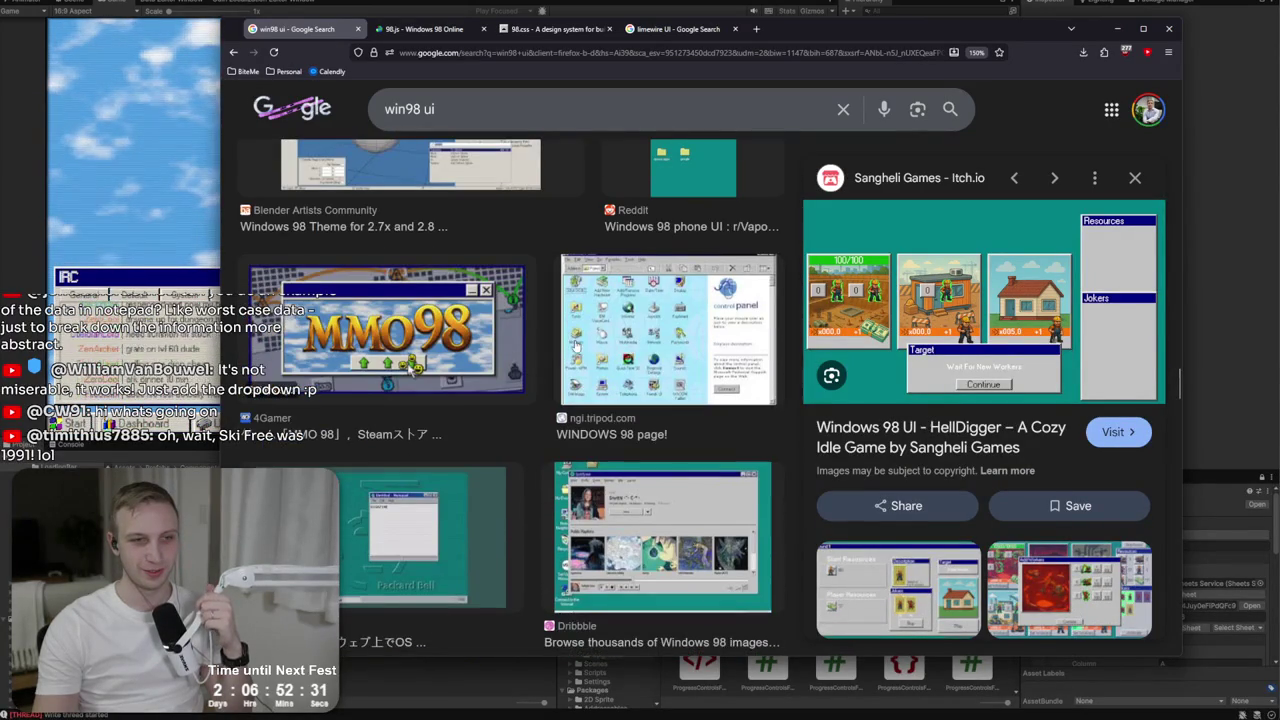
scroll(575, 346, down, 2)
scroll(573, 346, up, 4)
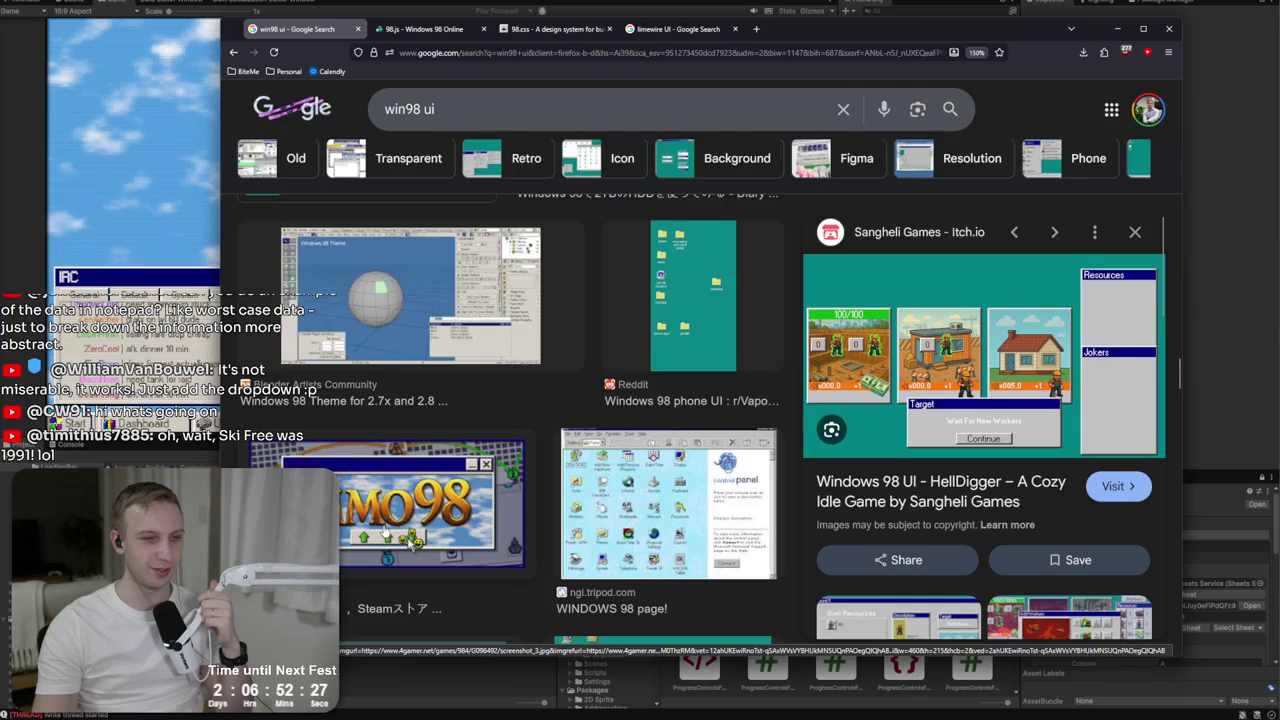
scroll(386, 531, down, 1)
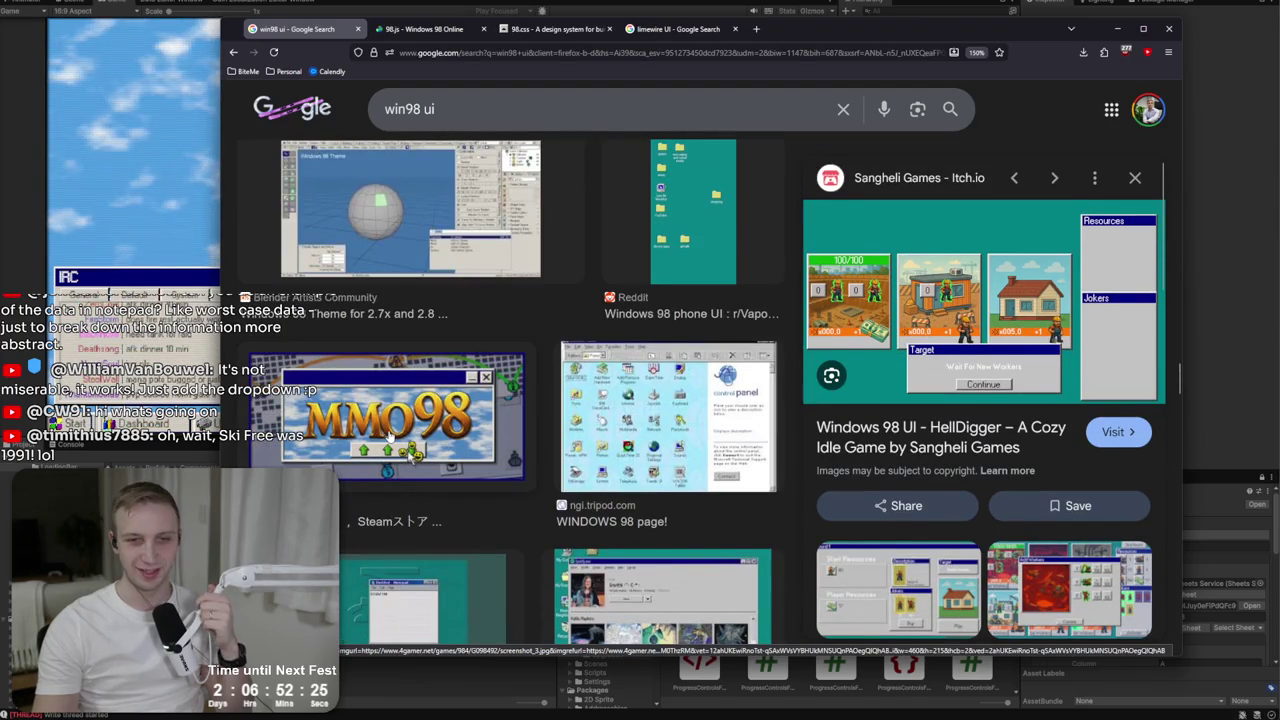
scroll(388, 437, down, 2)
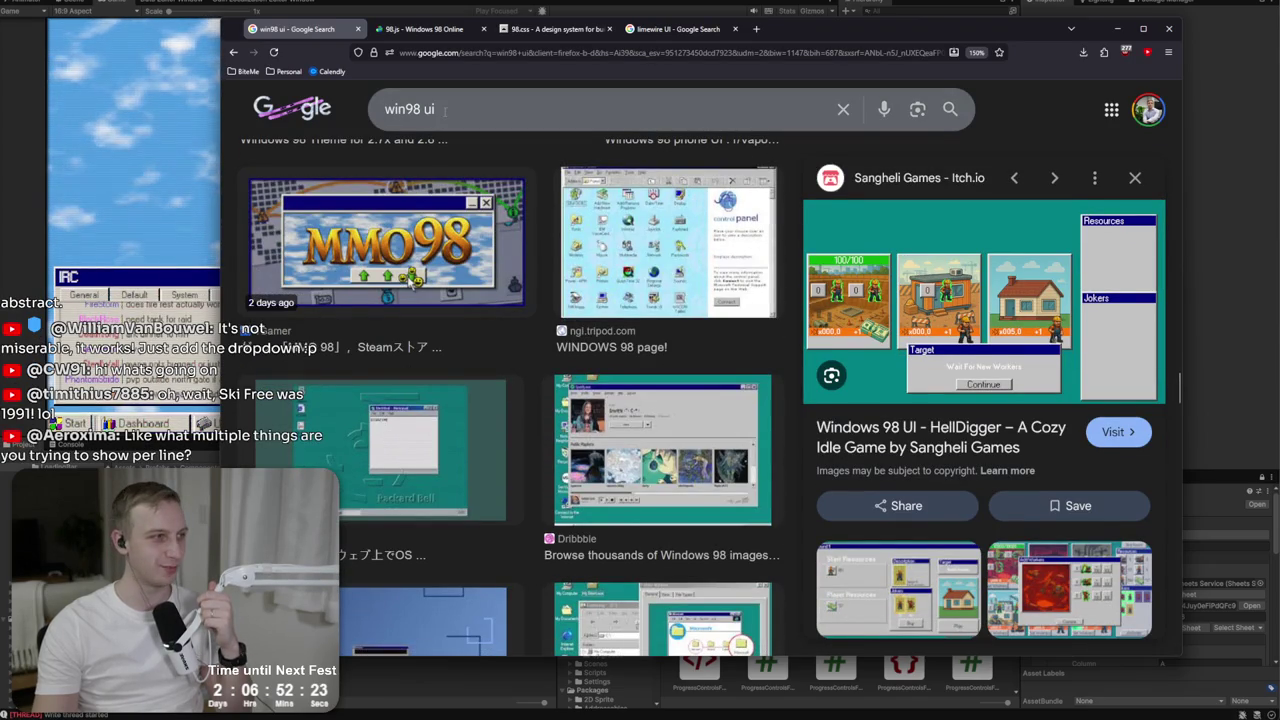
click(445, 110)
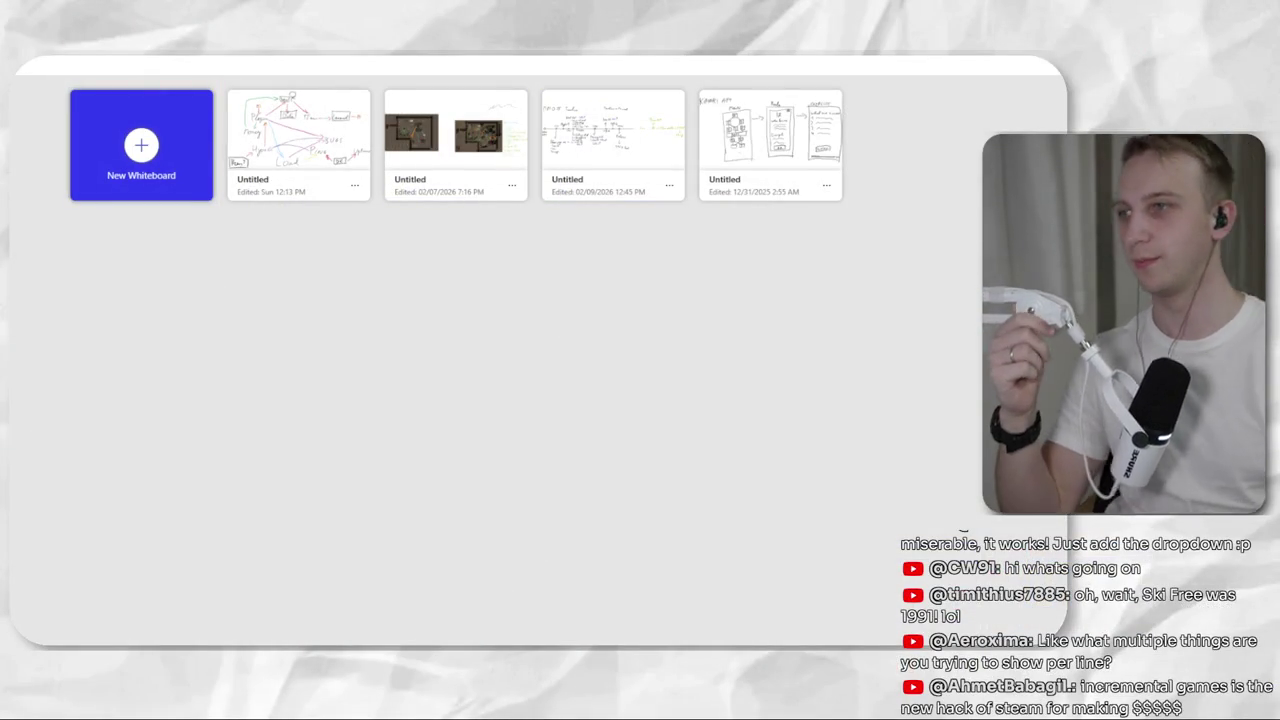
Create a new whiteboard from the New Whiteboard tile to bring up the Templates picker.
click(117, 163)
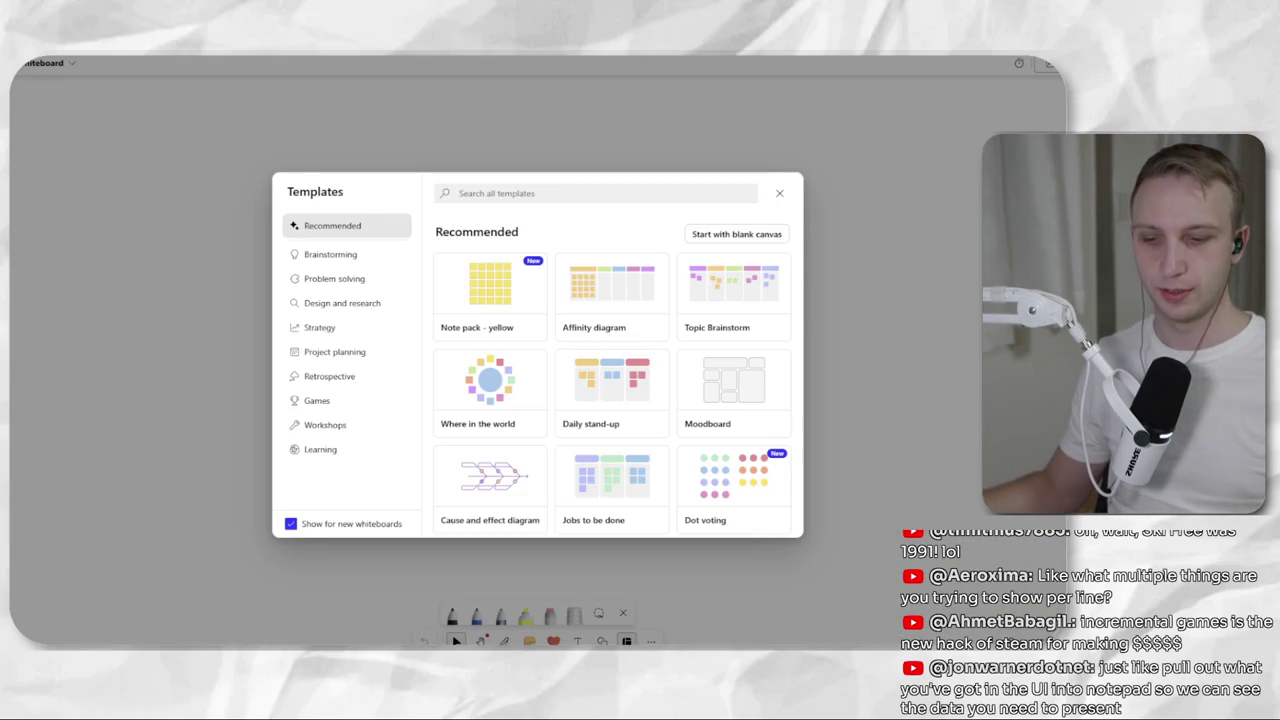
Choose 'Start with blank canvas' instead of a template, then begin a screen snip.
click(752, 236)
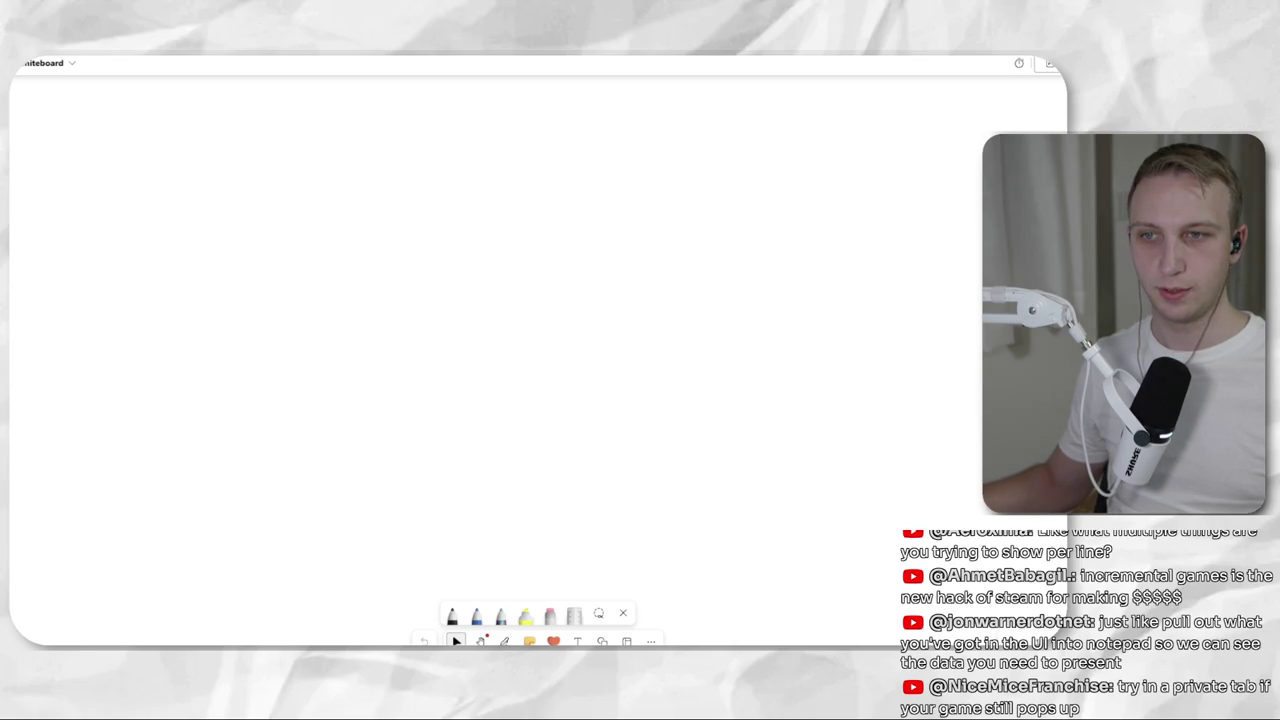
key(super+shift+s)
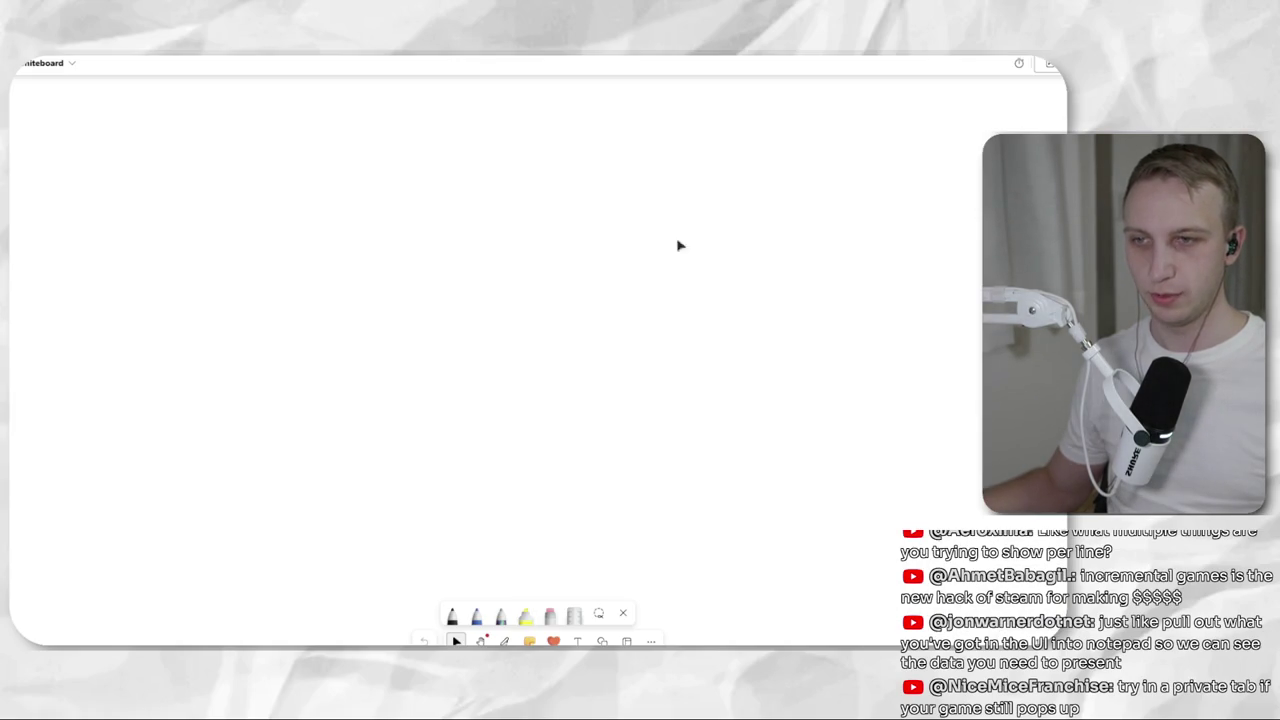
Paste two snipped Operations panel screenshots onto the board, stacked one above the other.
key(ctrl+v)
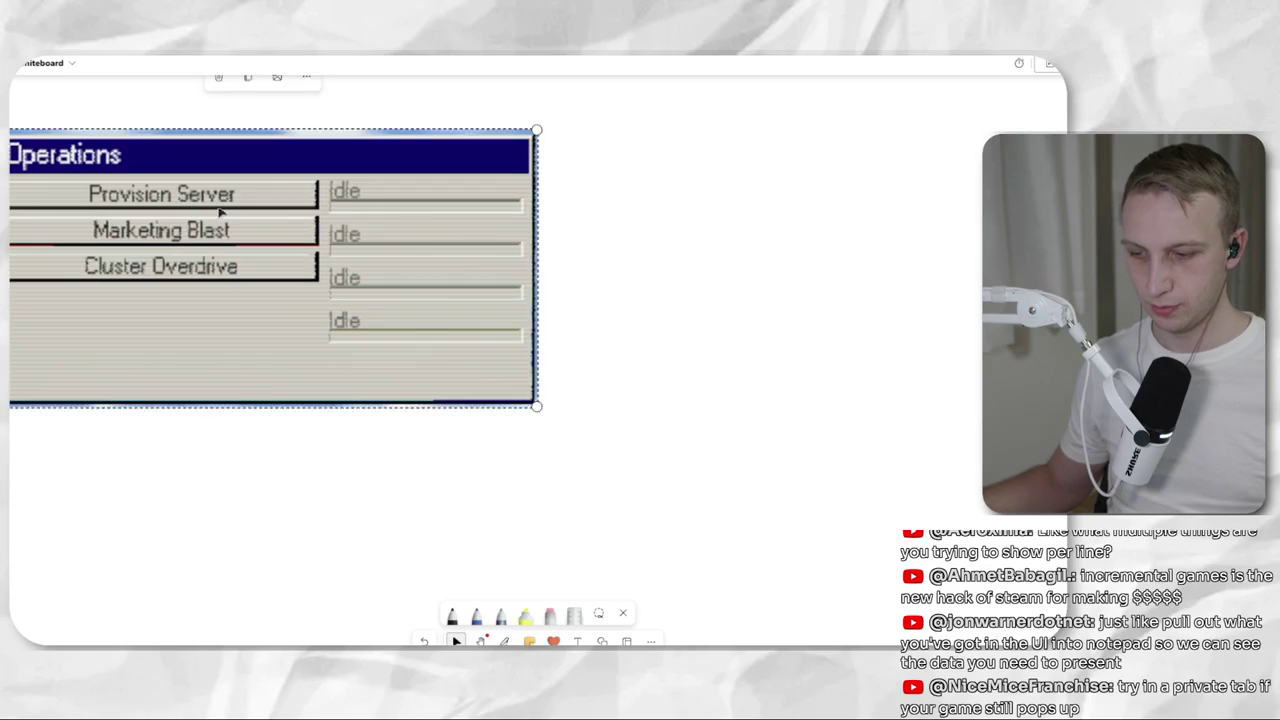
key(super)
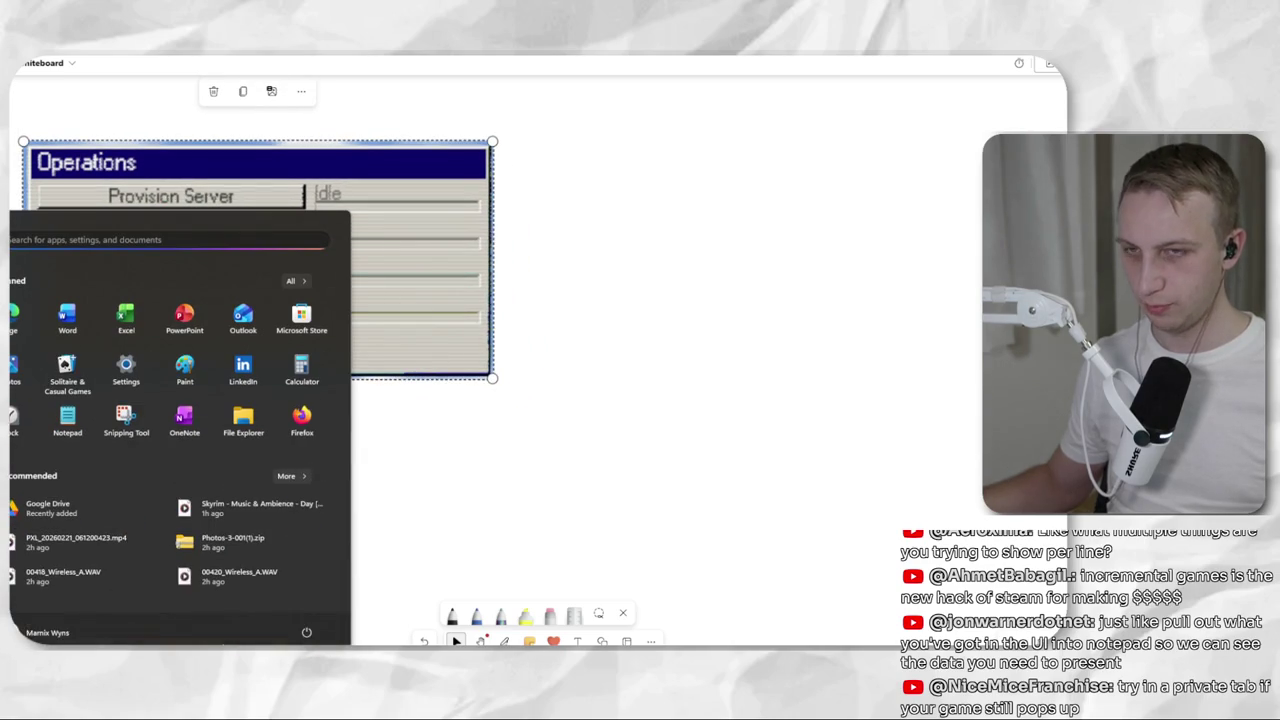
key(super)
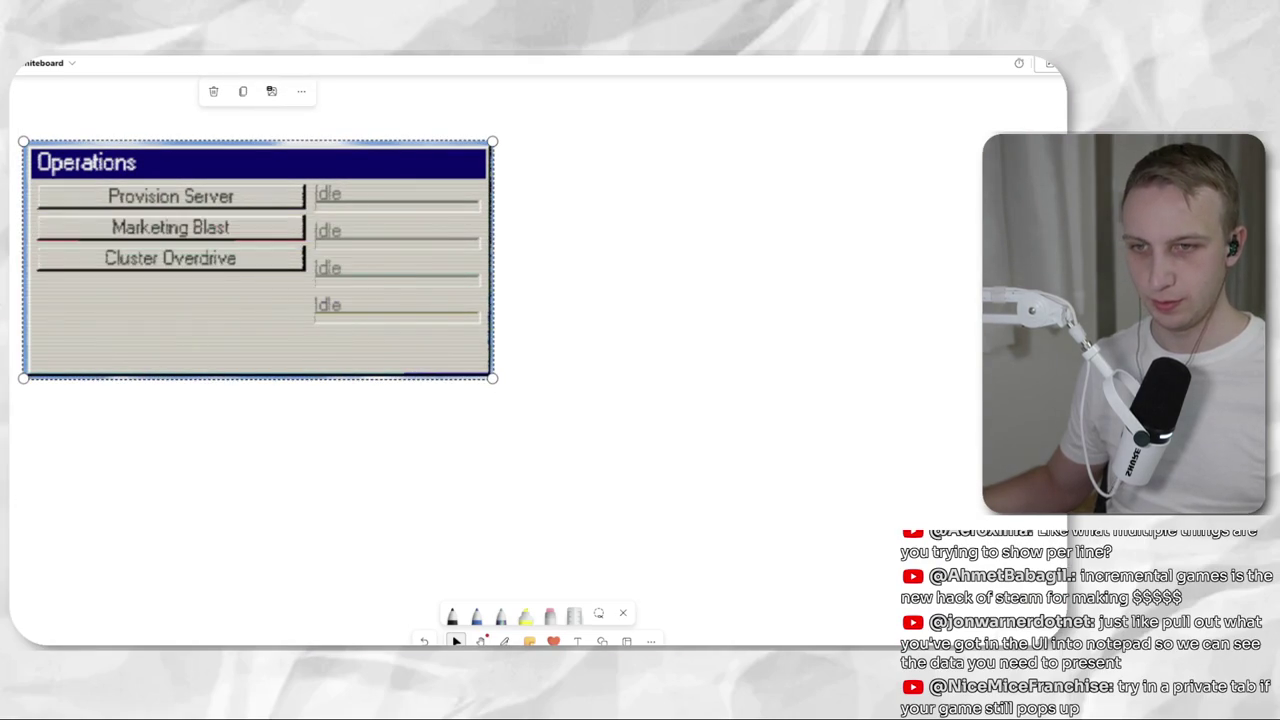
key(super+shift+s)
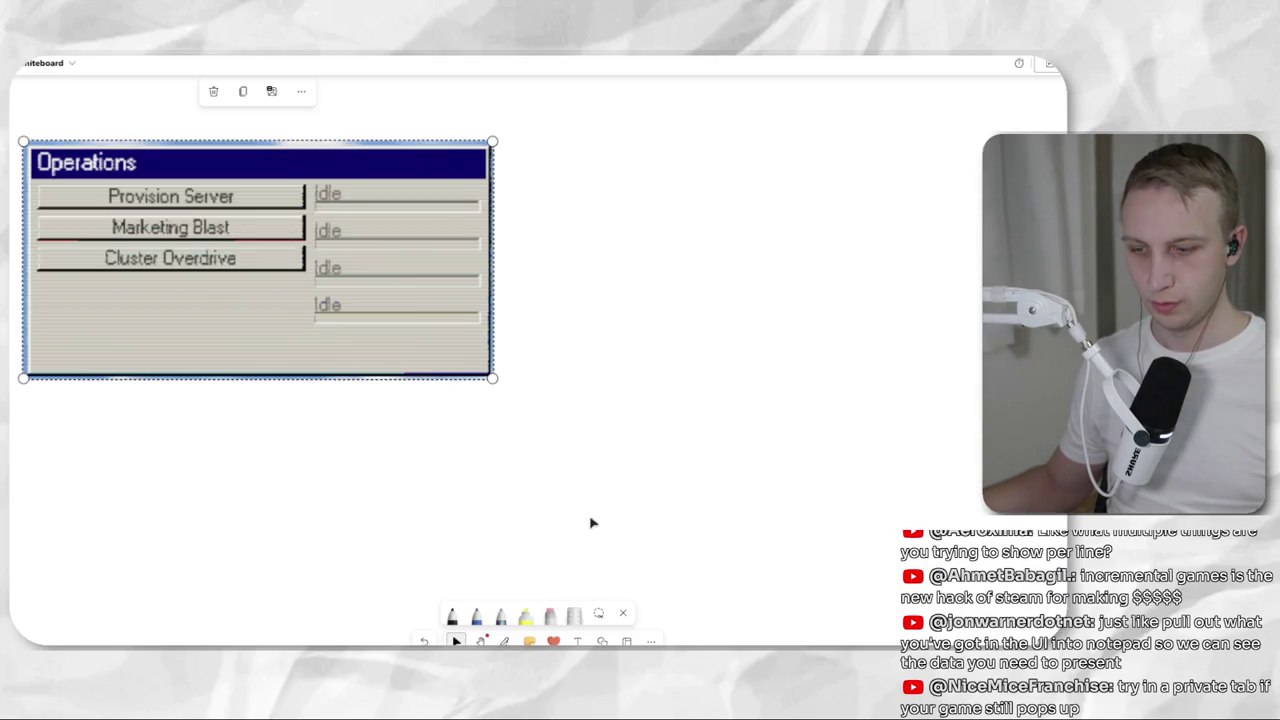
key(ctrl+v)
mouse_move(610, 452)
mouse_down()
mouse_move(396, 437)
mouse_move(336, 380)
mouse_up()
scroll(350, 380, down, 1)
scroll(754, 277, down, 3)
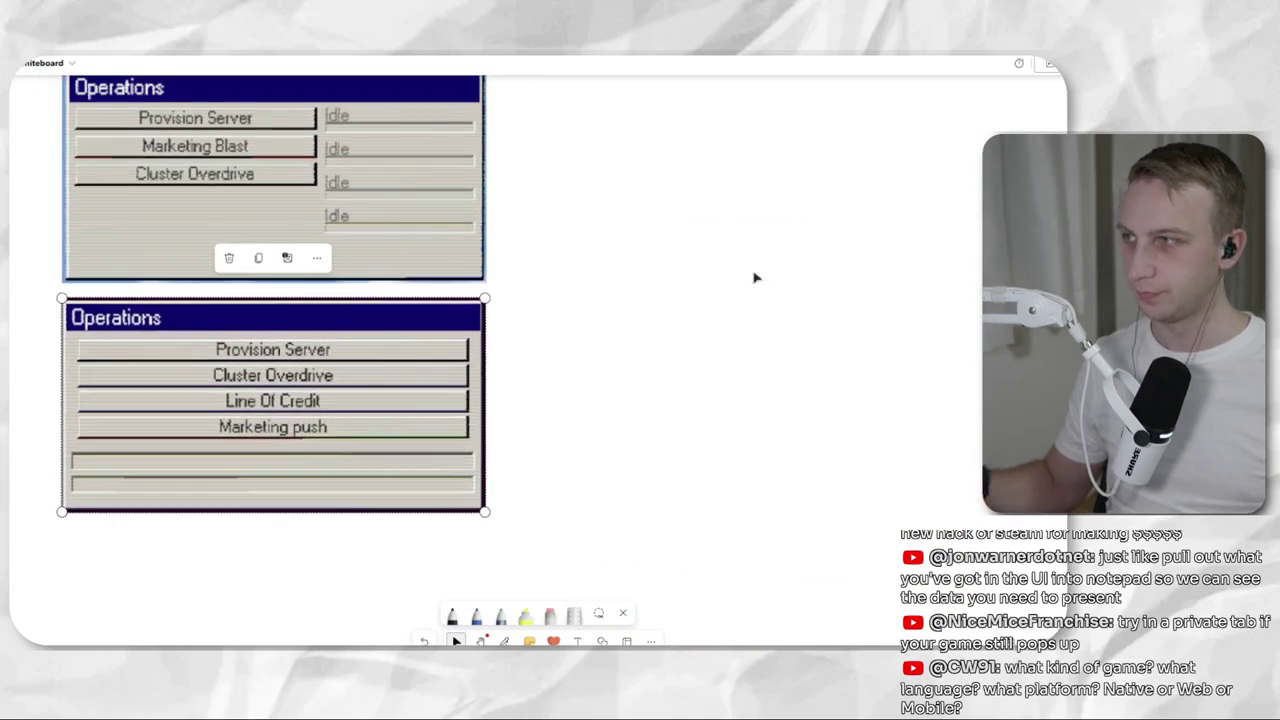
drag(420, 510, 420, 527)
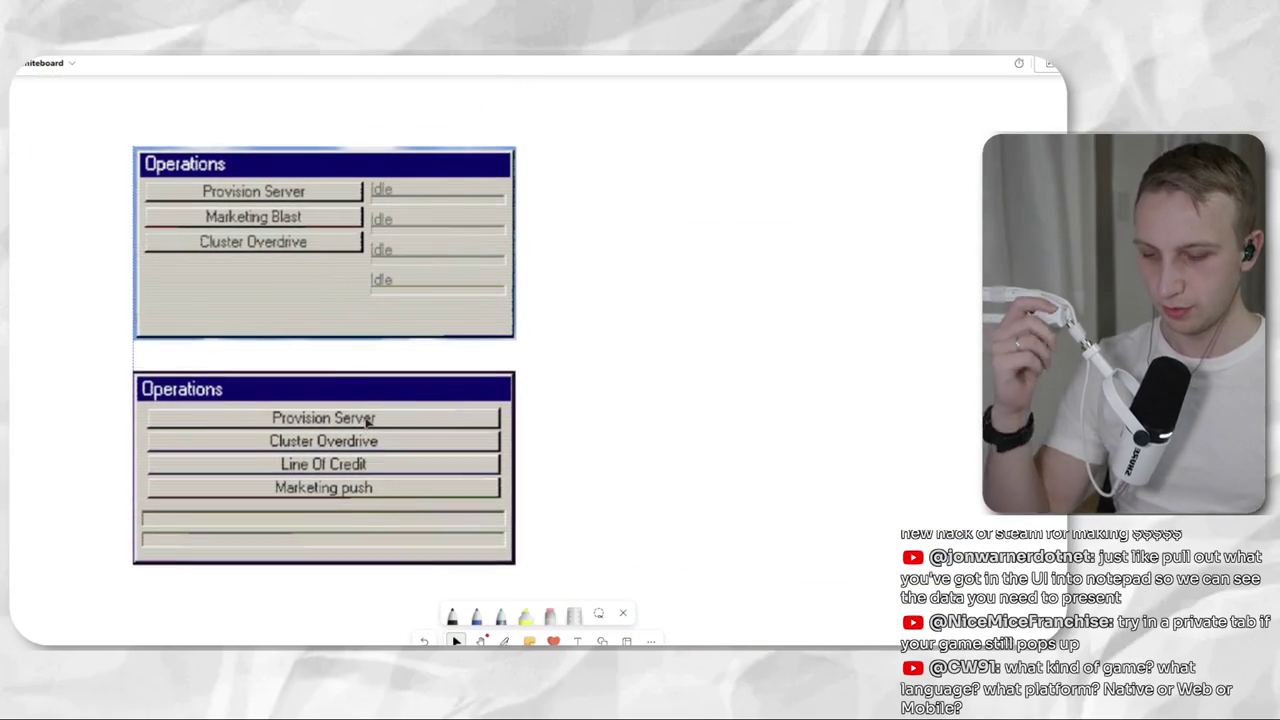
With the pen, handwrite 'OG' beside the lower panel and 'Rework' beside the upper one.
click(452, 613)
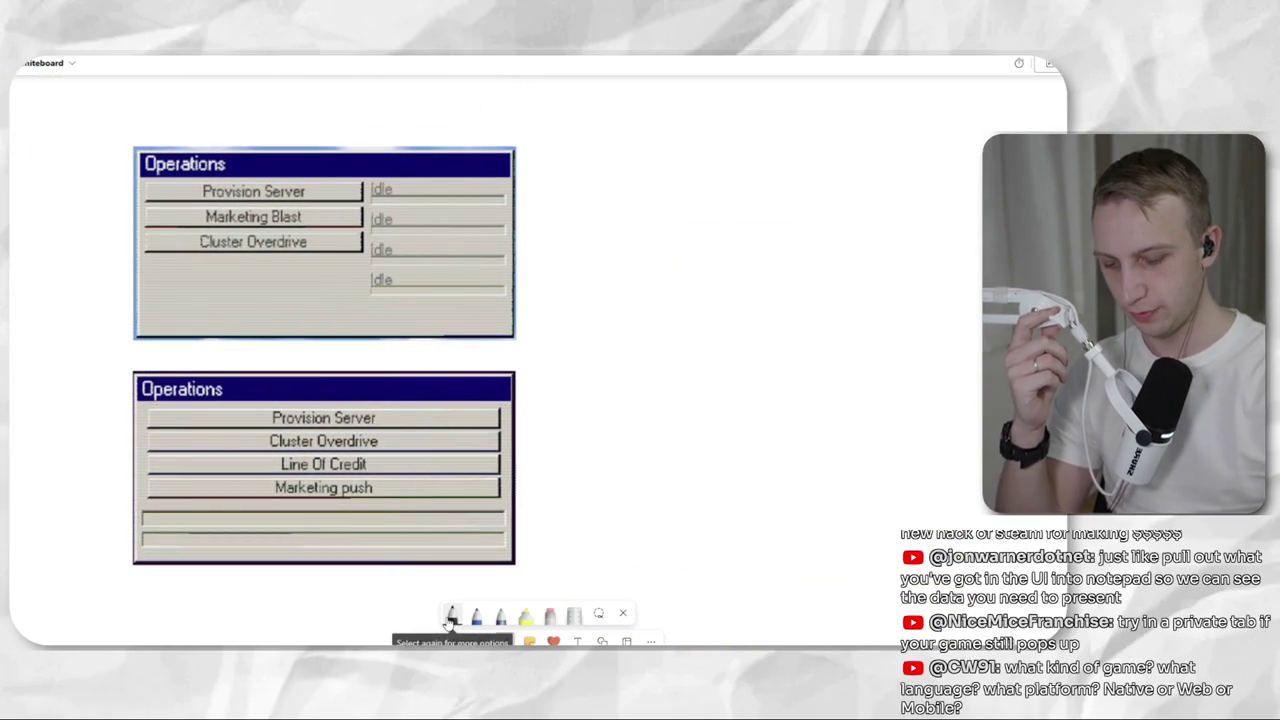
mouse_move(12, 478)
mouse_down()
mouse_move(14, 440)
mouse_move(62, 486)
mouse_up()
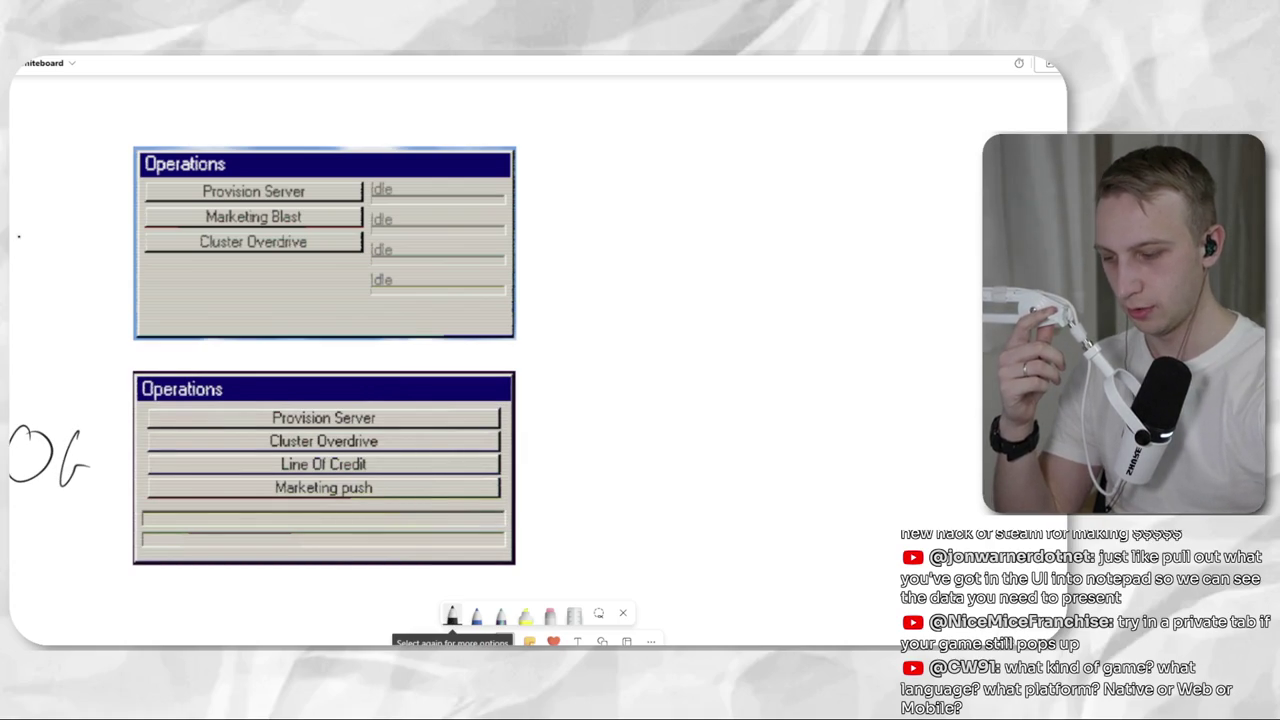
mouse_move(64, 236)
mouse_down()
mouse_move(94, 224)
mouse_move(48, 282)
mouse_up()
drag(58, 260, 62, 286)
click(42, 322)
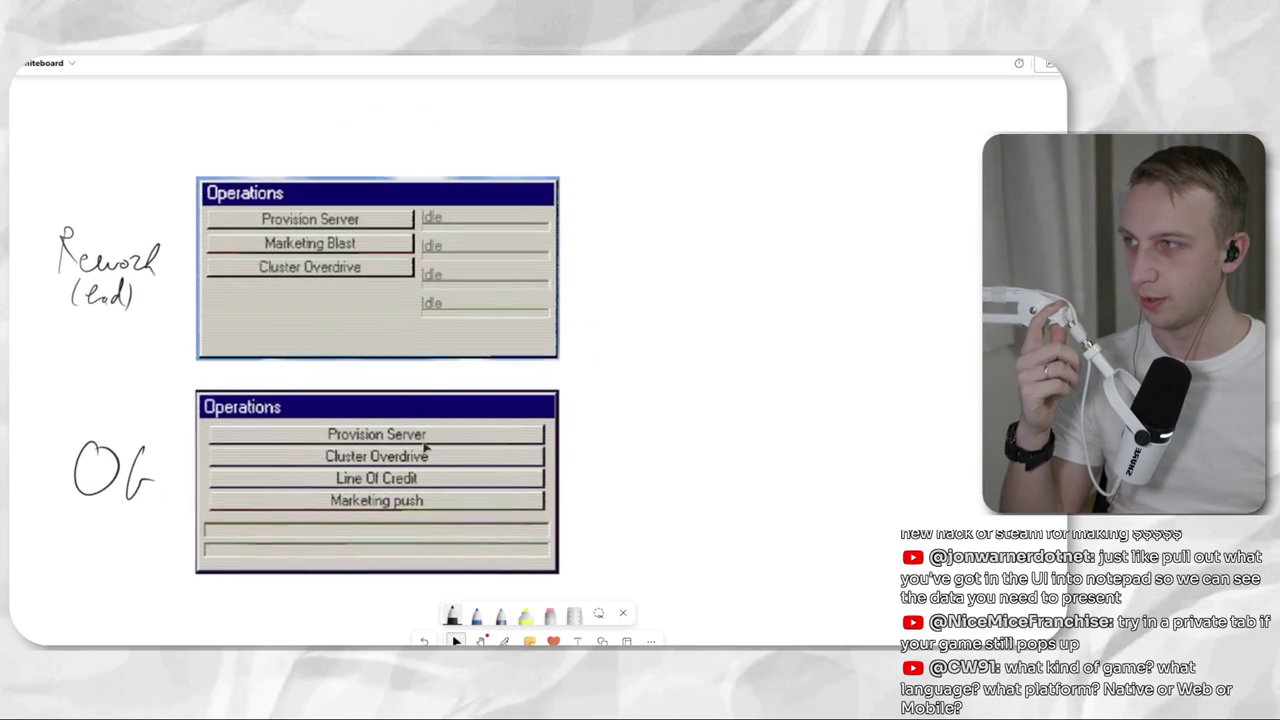
scroll(560, 406, right, 3)
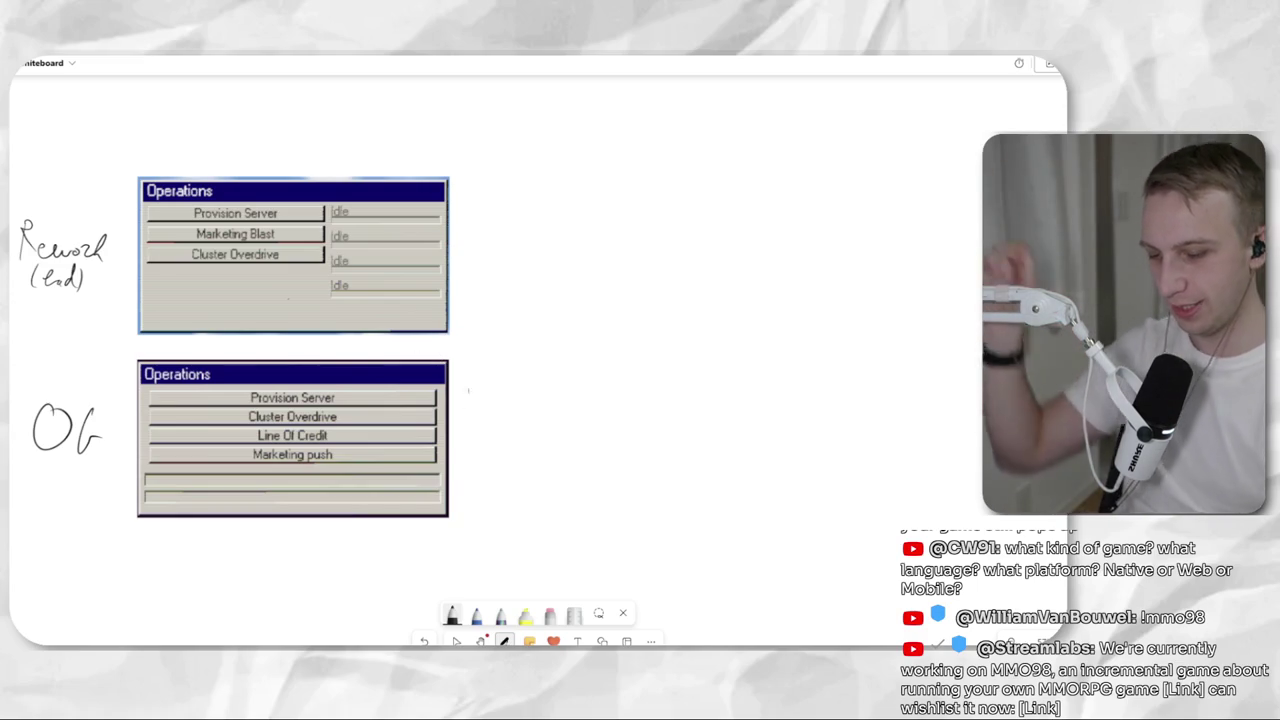
Pen a bracket beside the OG panel and an upward arrow labelled 'My fav' beneath it.
drag(477, 355, 440, 522)
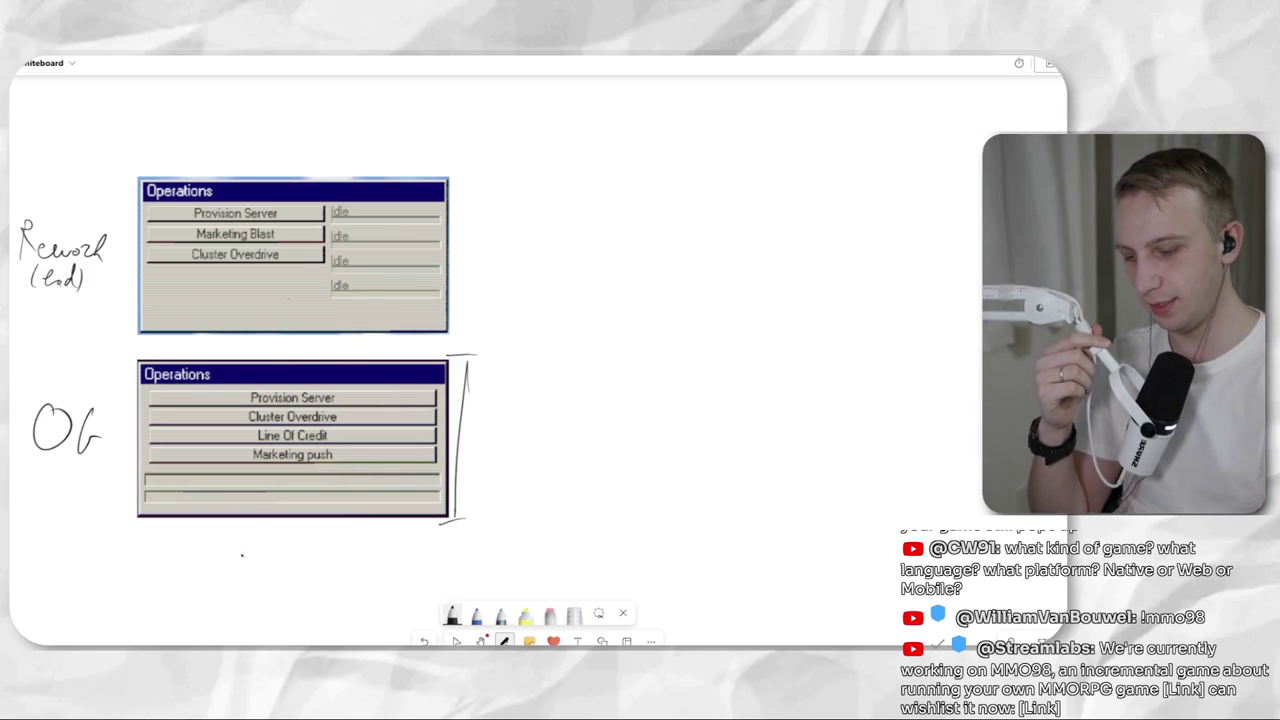
mouse_move(210, 575)
mouse_down()
mouse_move(233, 576)
mouse_move(206, 618)
mouse_move(242, 612)
mouse_move(236, 632)
mouse_up()
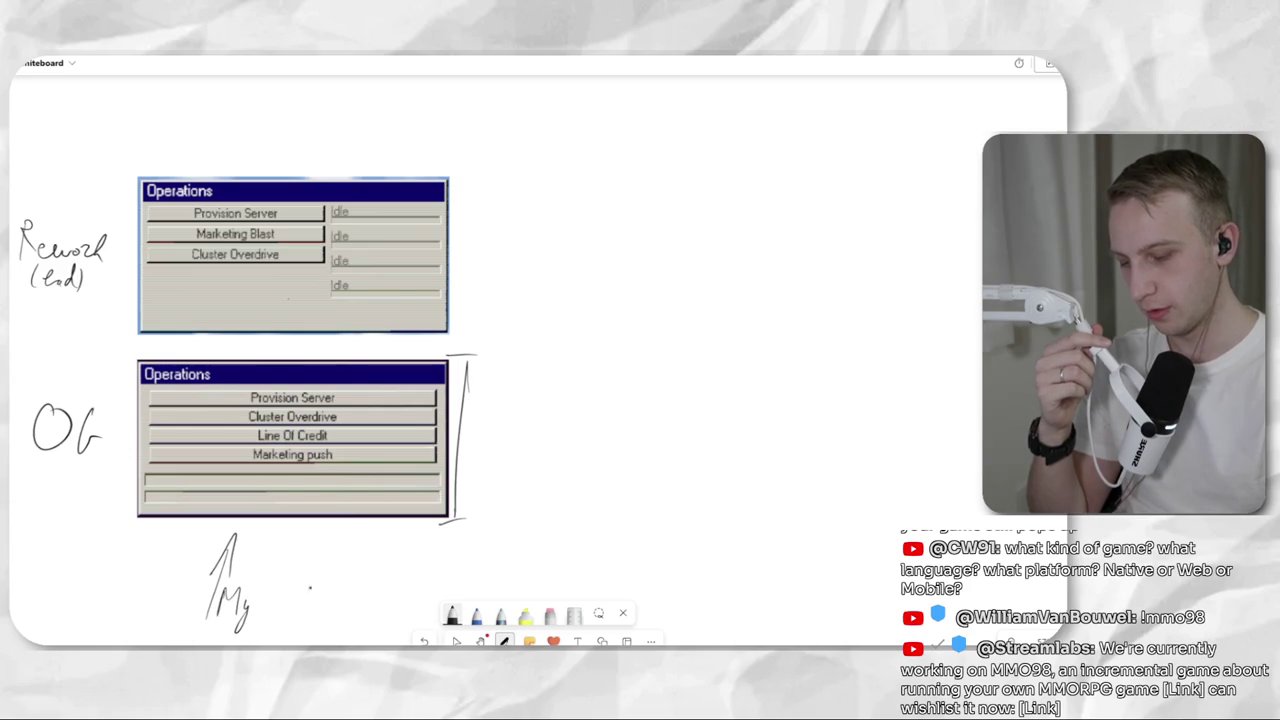
drag(274, 573, 262, 629)
drag(256, 601, 284, 595)
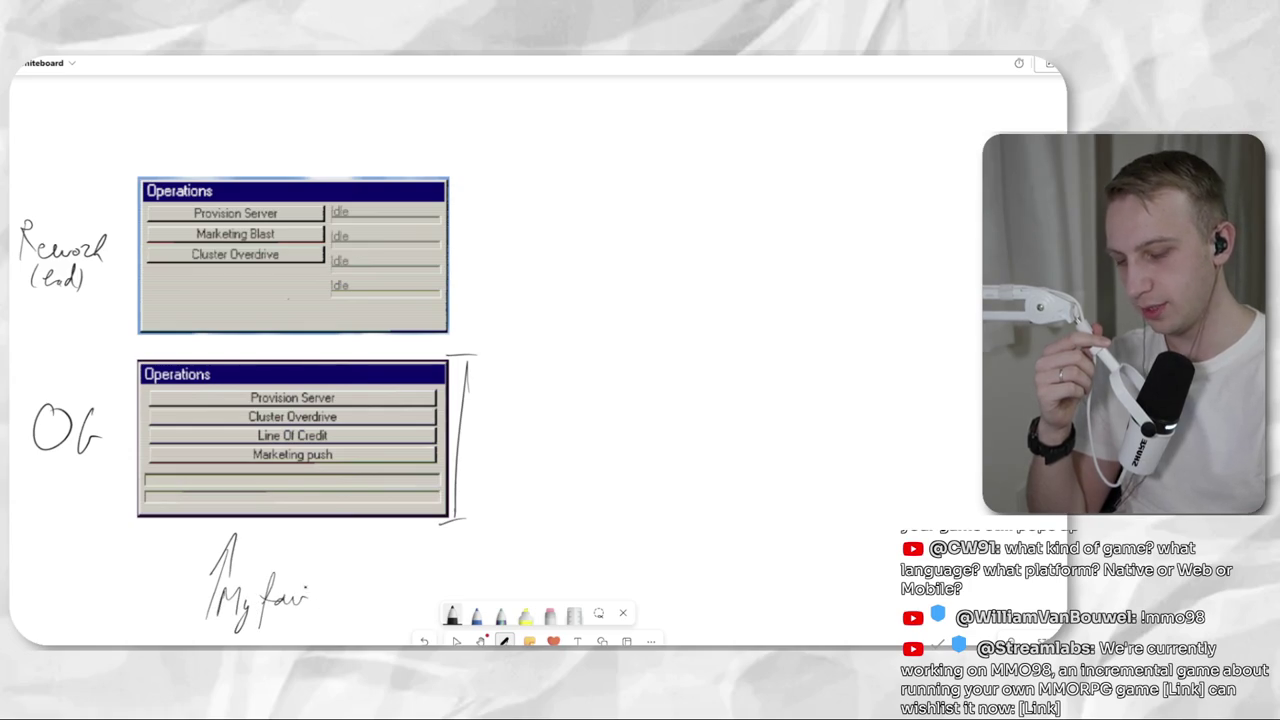
click(456, 641)
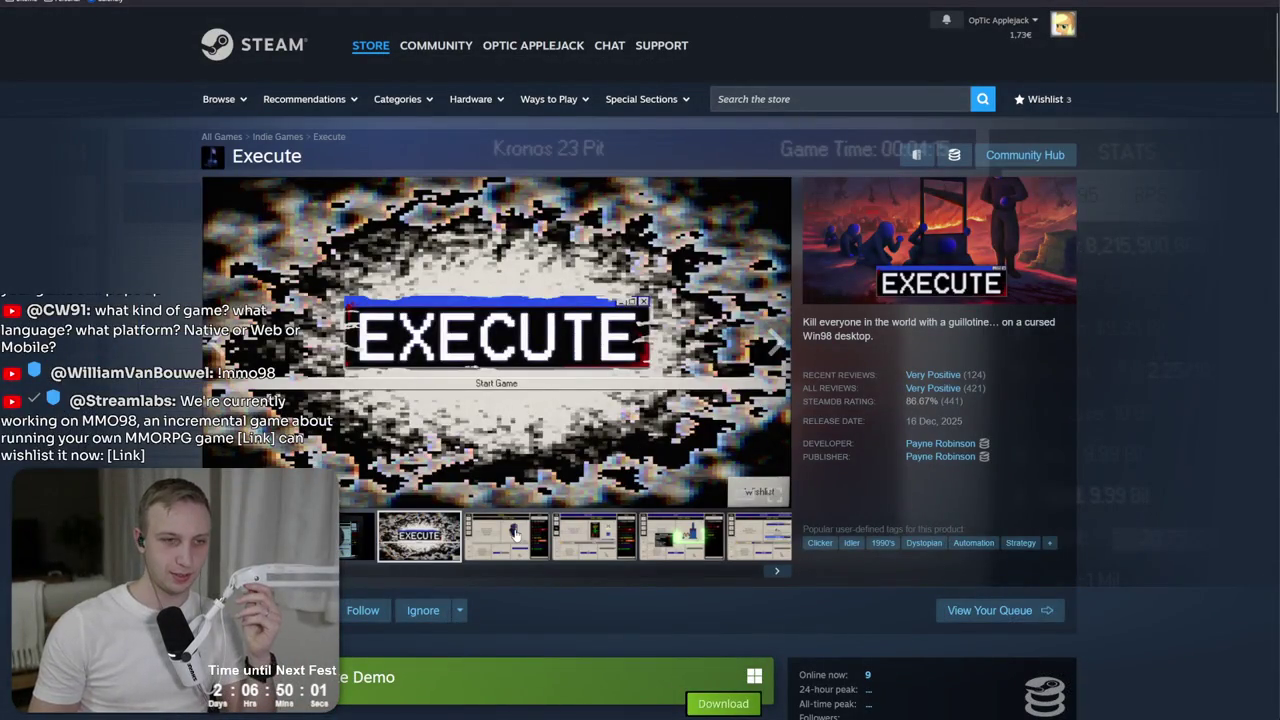
Click through the Execute media thumbnails and enlarge screenshot 7 of 14.
click(515, 535)
click(585, 536)
click(680, 536)
click(758, 536)
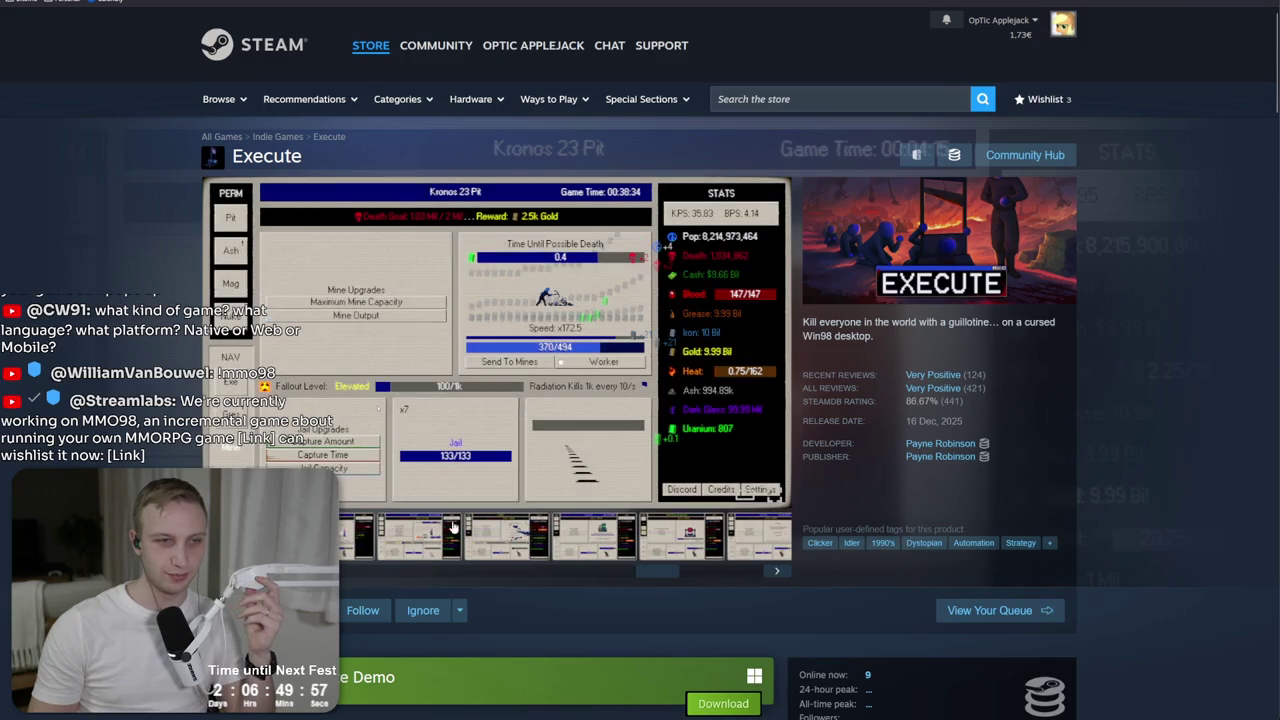
click(413, 488)
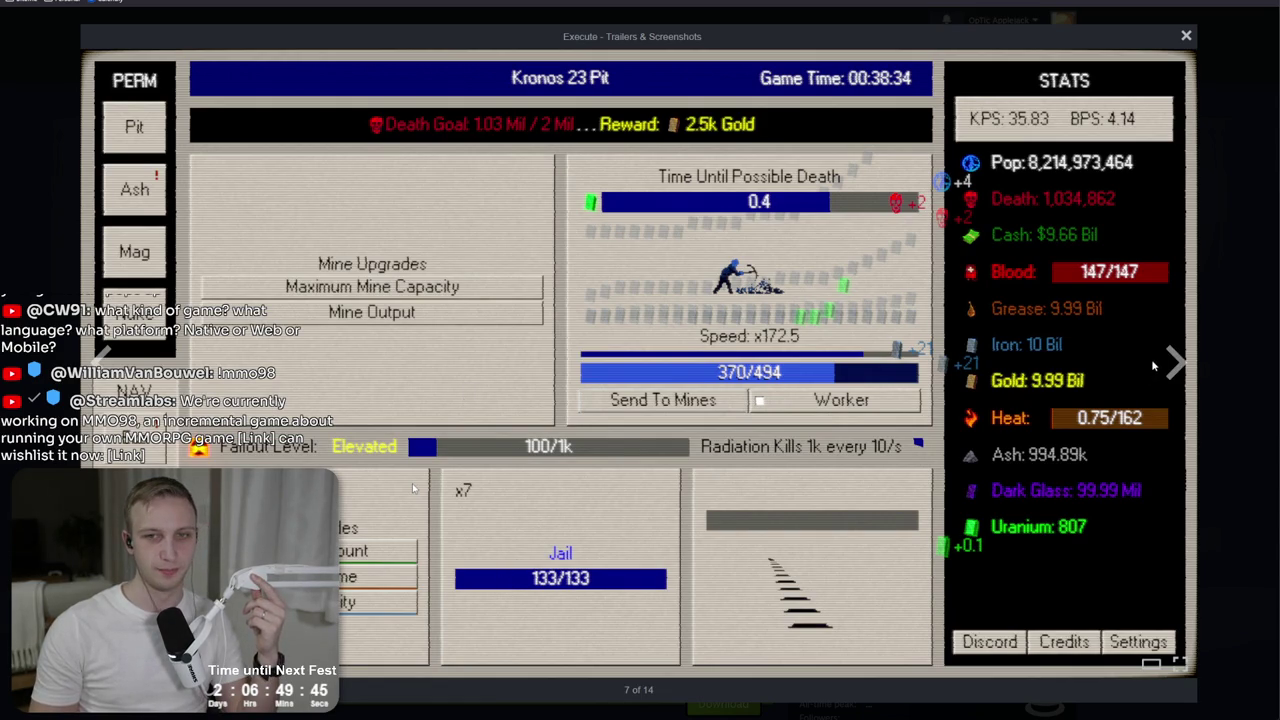
Advance the enlarged Execute screenshots three times to image 10 of 14.
click(1177, 362)
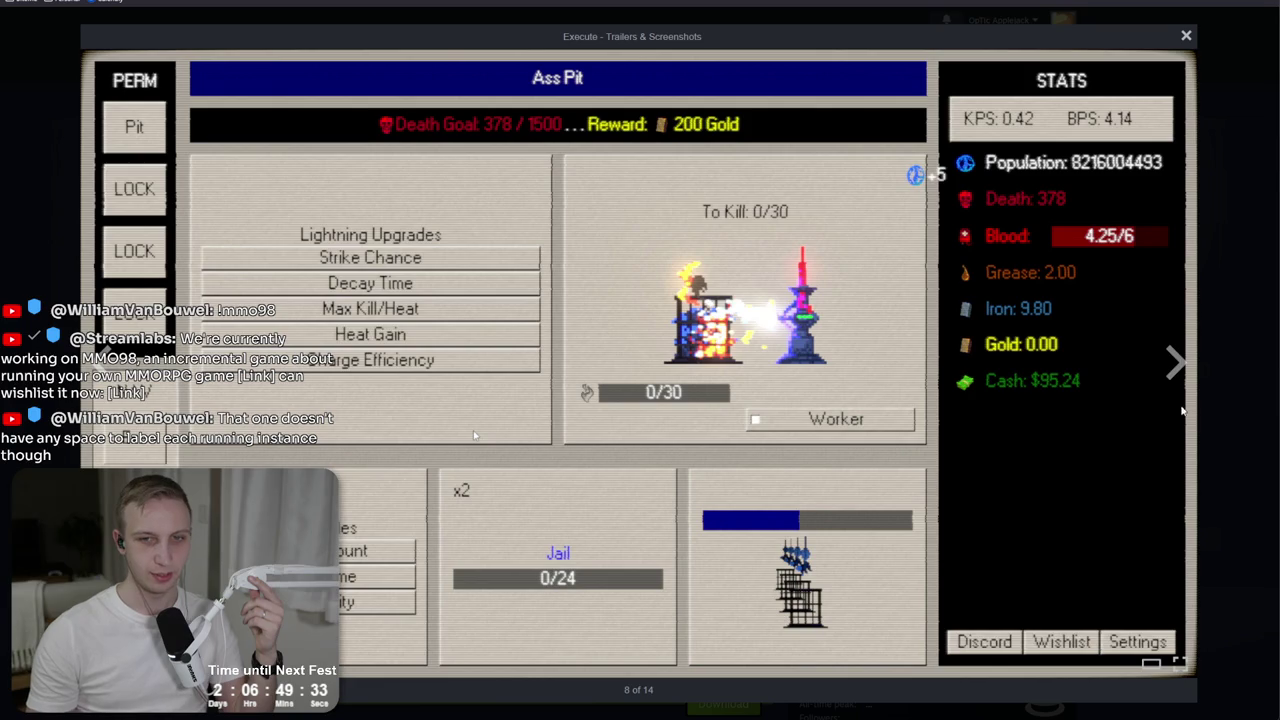
click(1174, 366)
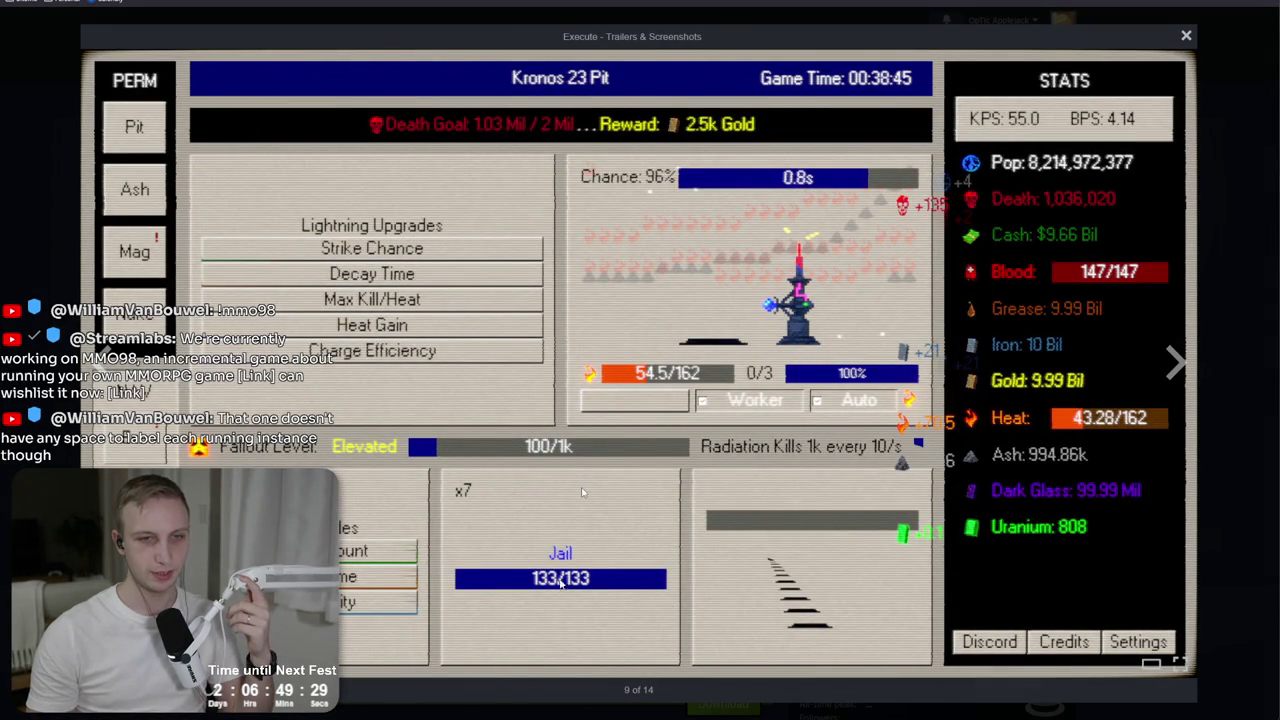
click(1176, 370)
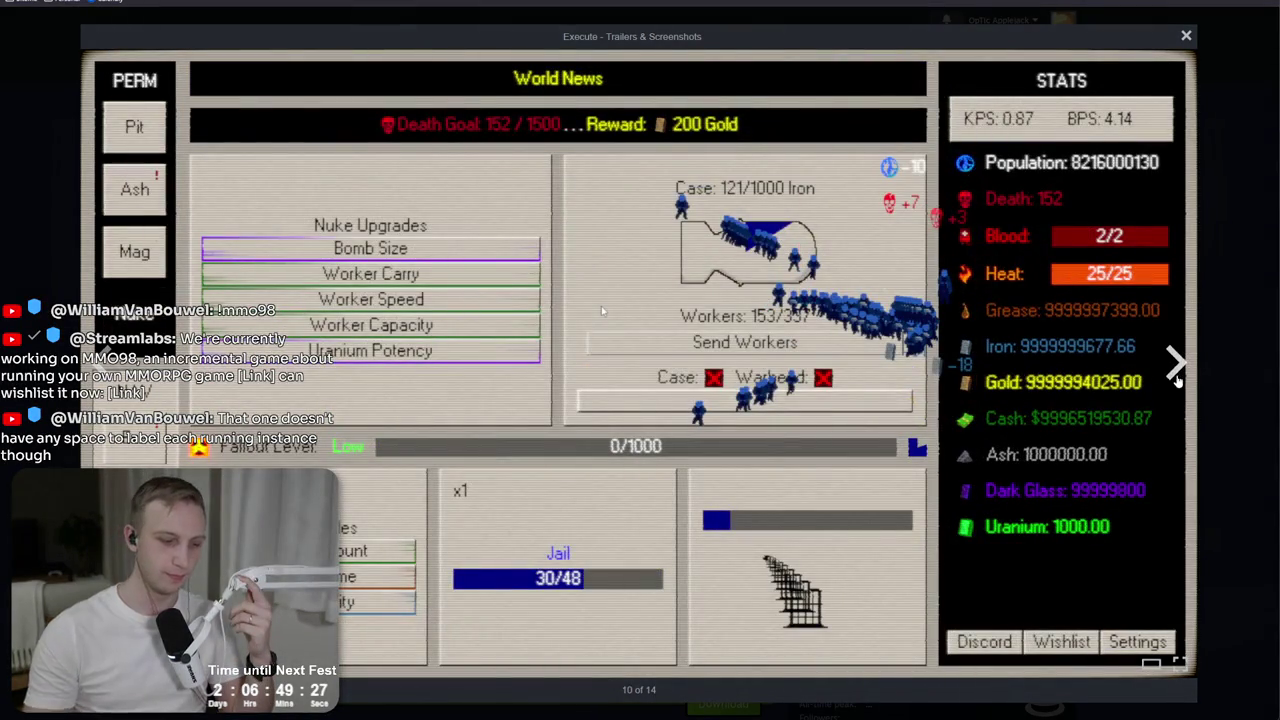
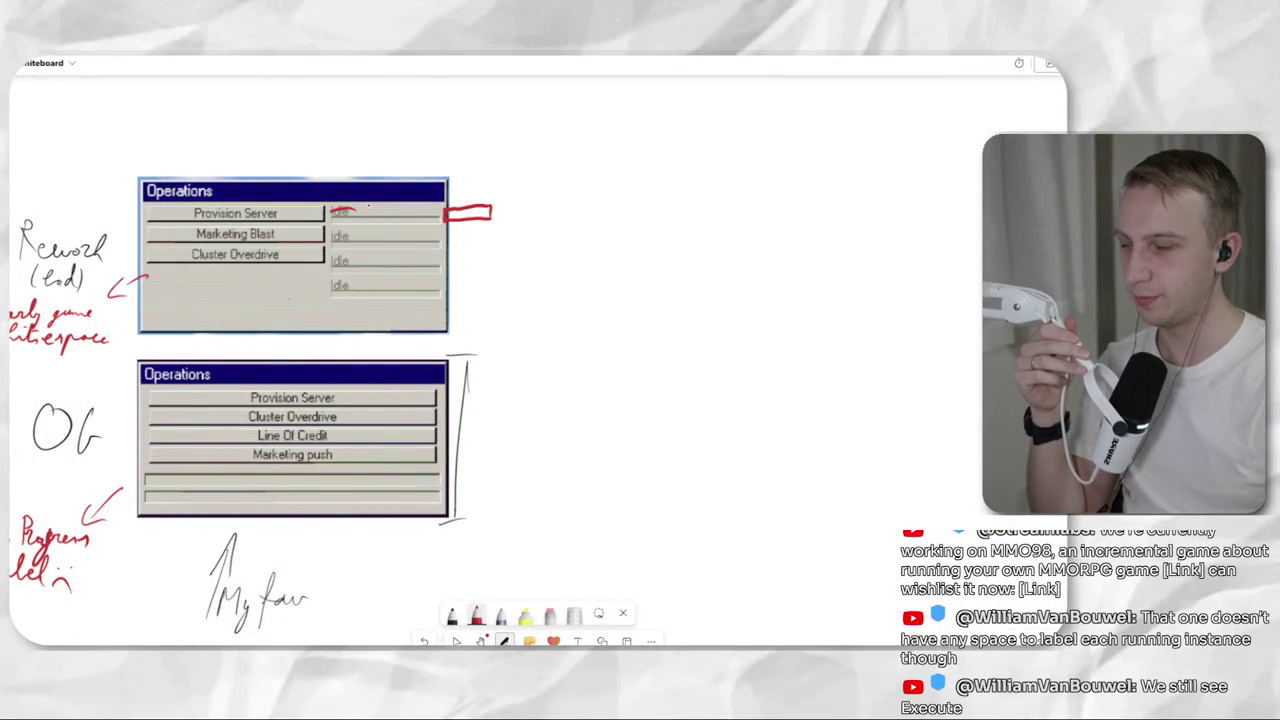
With the black pen, box the Idle bars column and underline the top Operations mockup's bottom edge.
drag(332, 407, 400, 381)
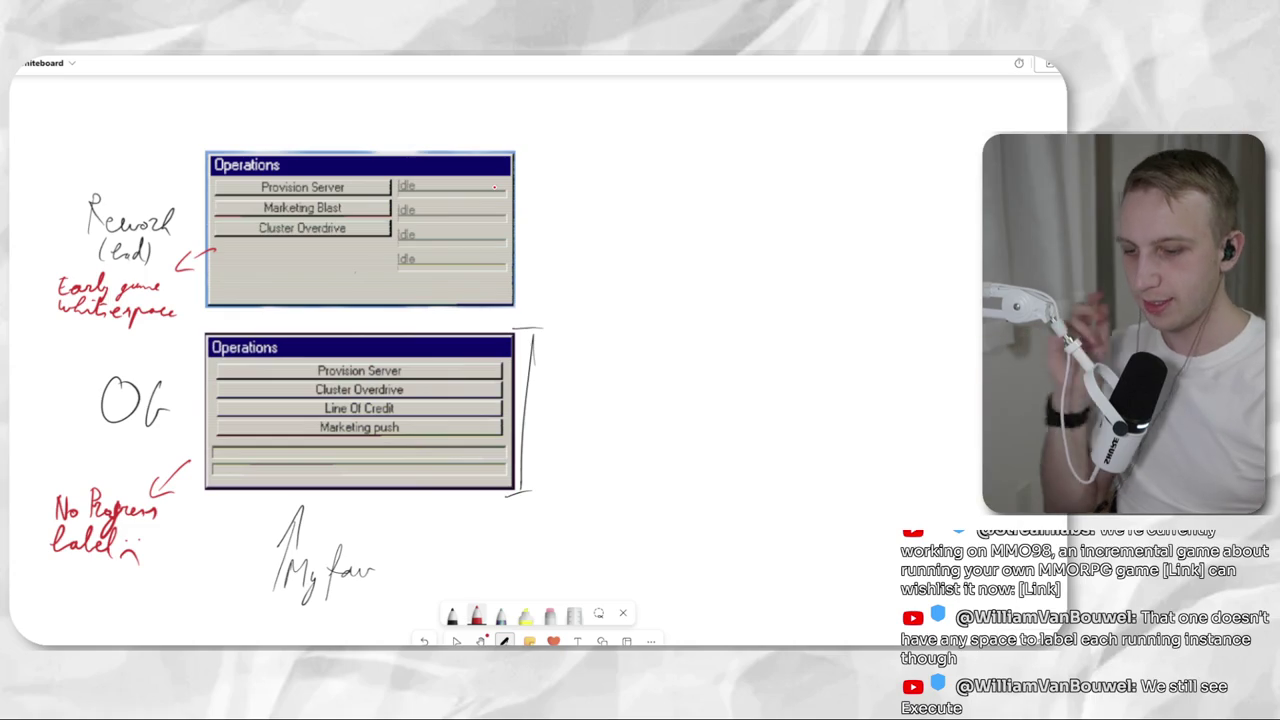
click(452, 614)
drag(397, 178, 395, 286)
mouse_move(442, 181)
mouse_down()
mouse_move(504, 180)
mouse_move(505, 294)
mouse_up()
drag(396, 293, 500, 296)
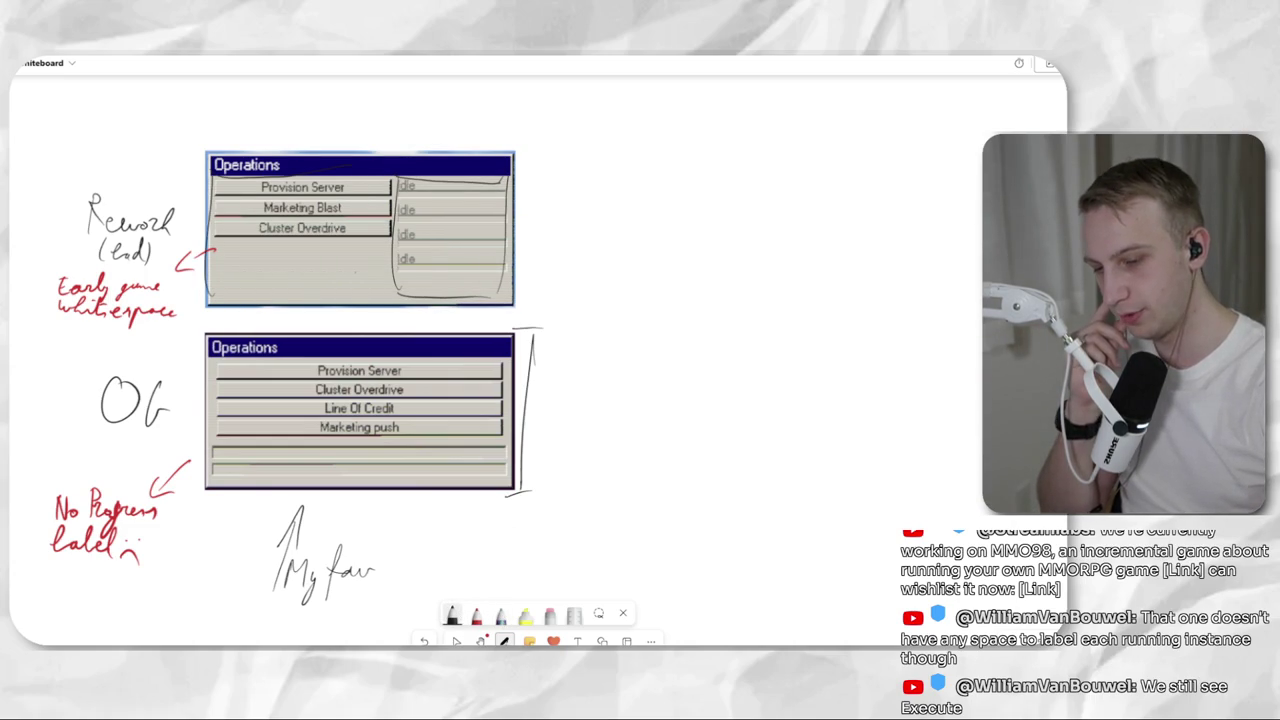
drag(208, 292, 380, 294)
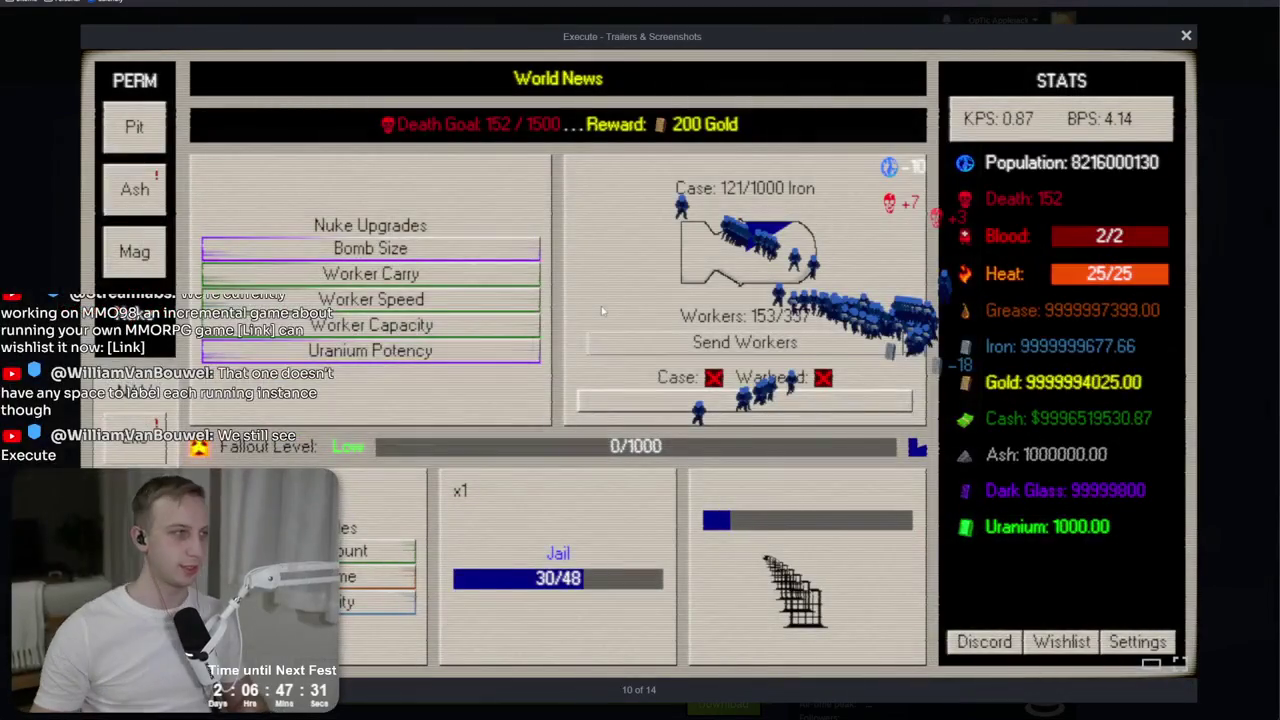
Exit the fullscreen Trailers & Screenshots viewer back to the Execute store page.
key(Escape)
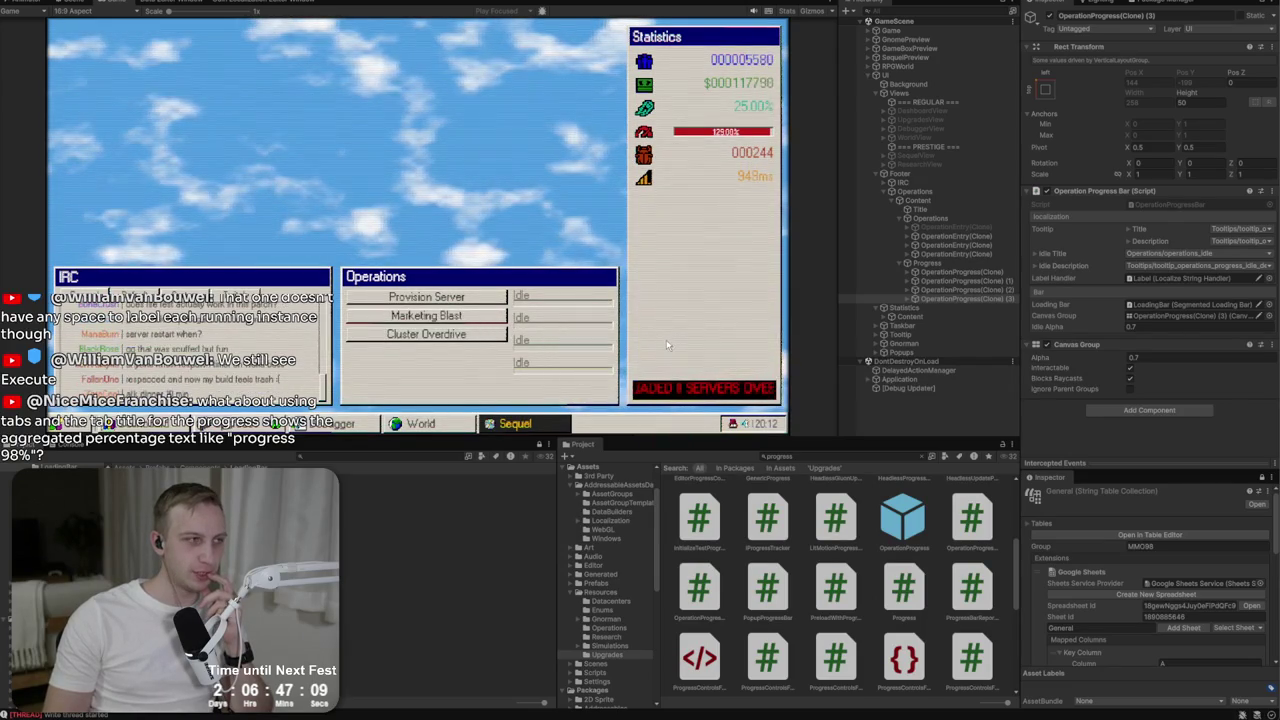
Stop the running game with Ctrl+P to return to the editable scene.
mouse_move(527, 364)
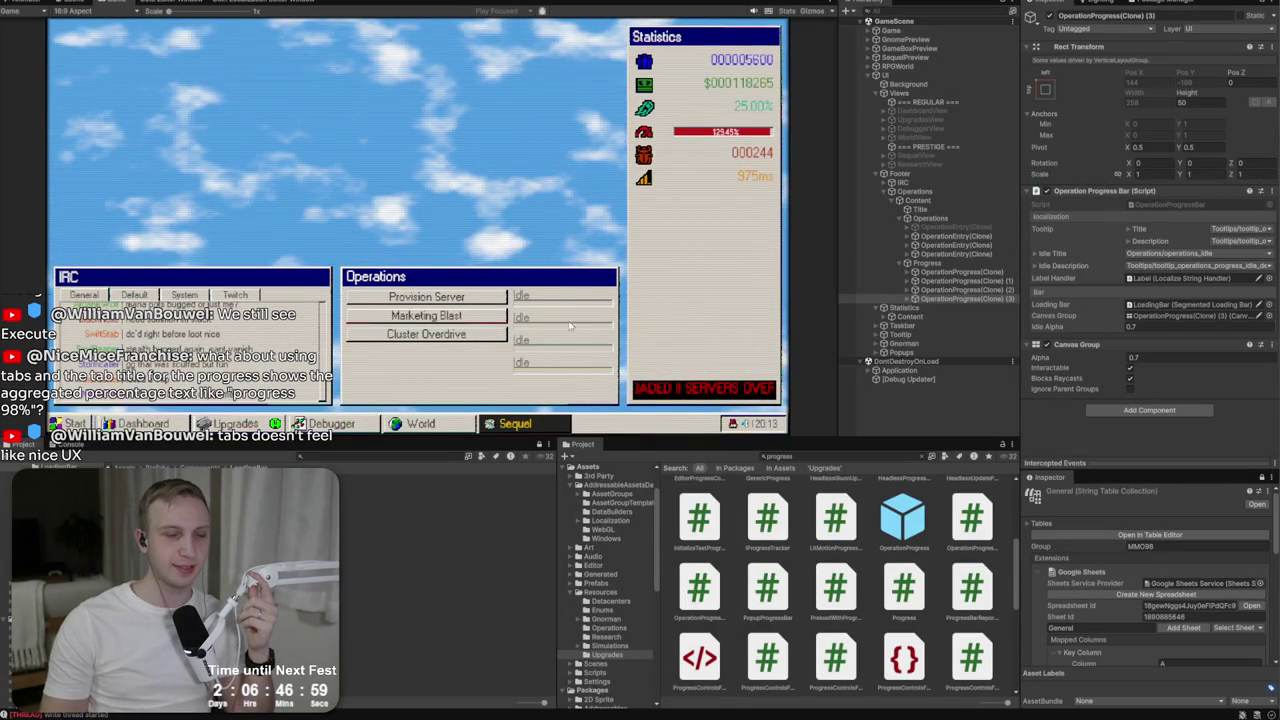
key(ctrl+p)
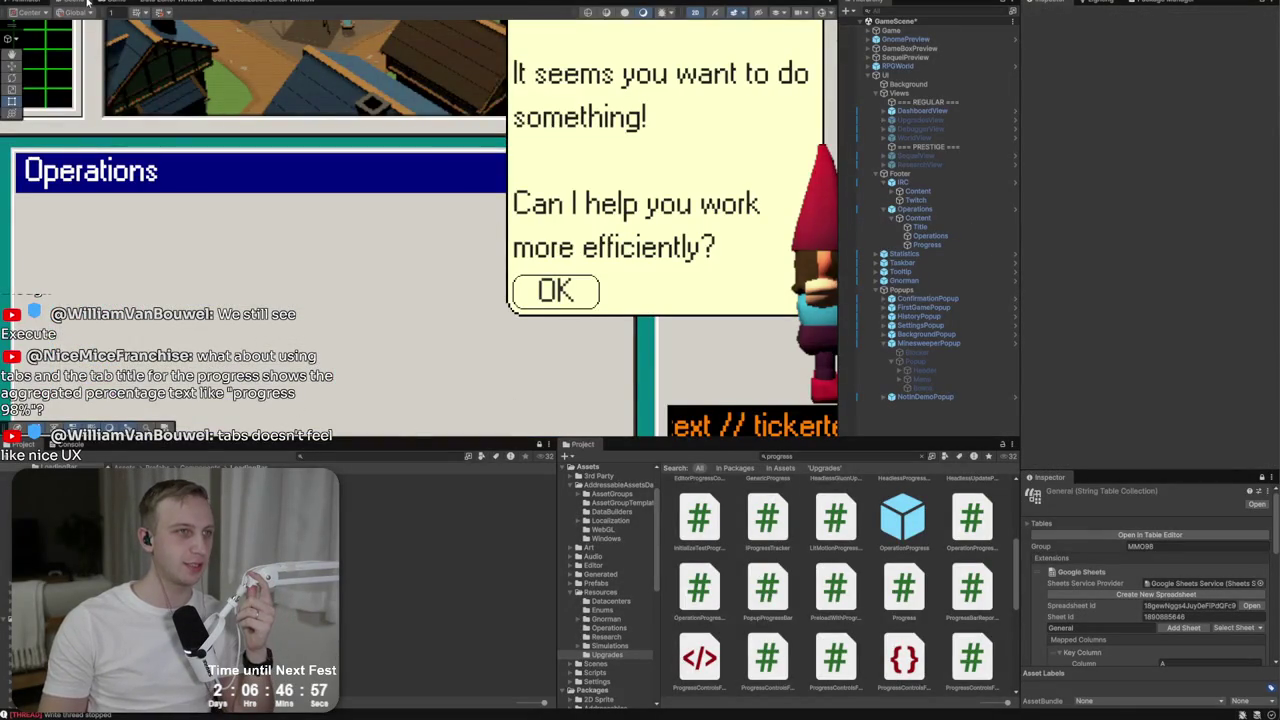
Add an Image component to Progress with the Toggle_Inactive source sprite.
click(118, 6)
click(73, 3)
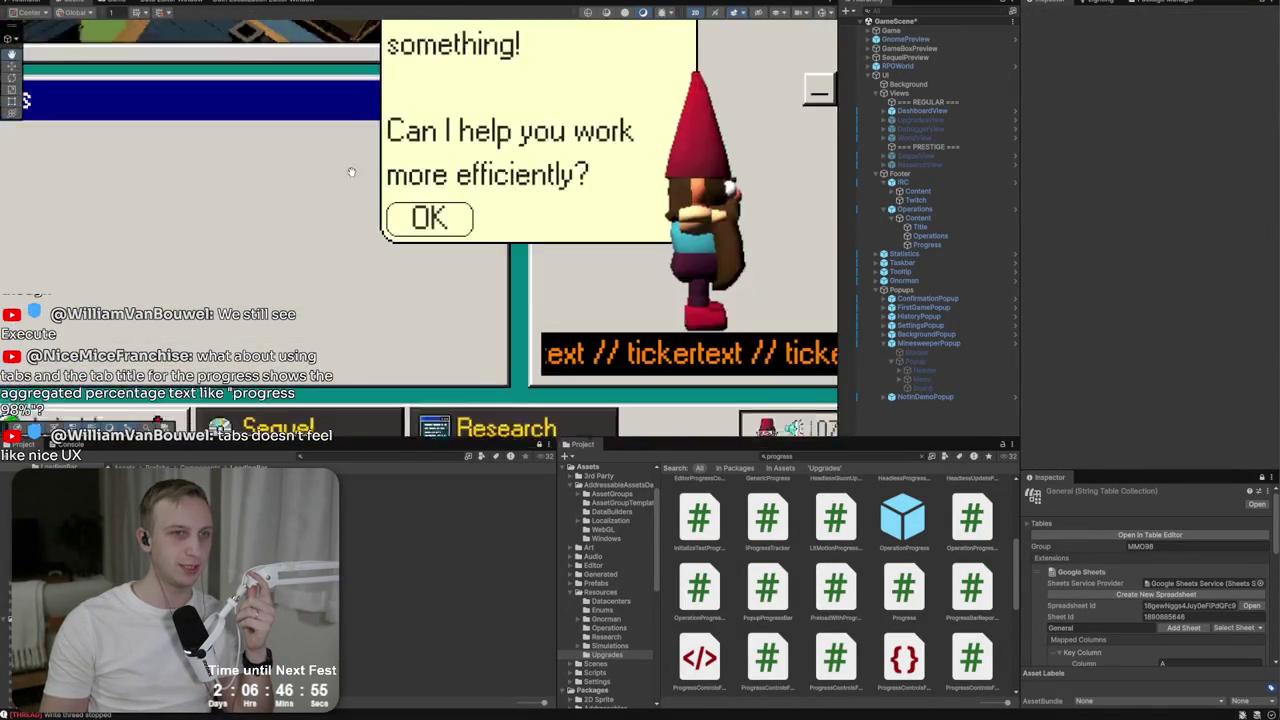
click(937, 236)
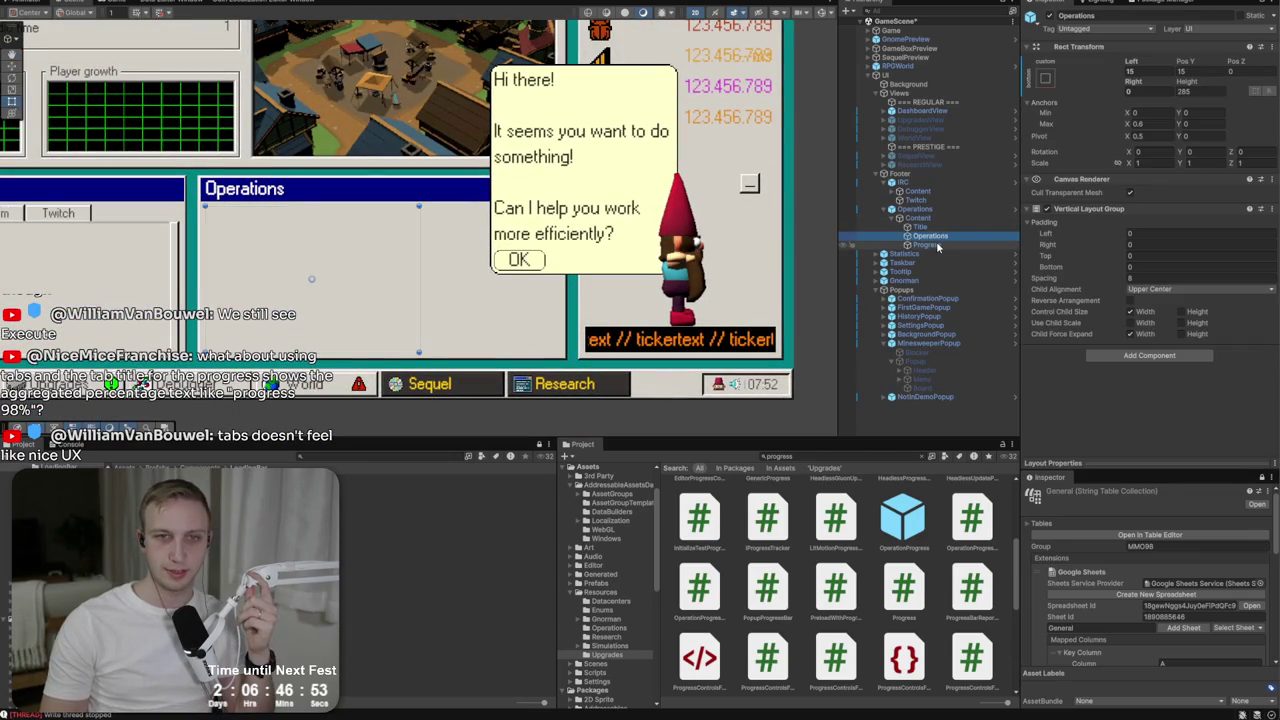
click(936, 241)
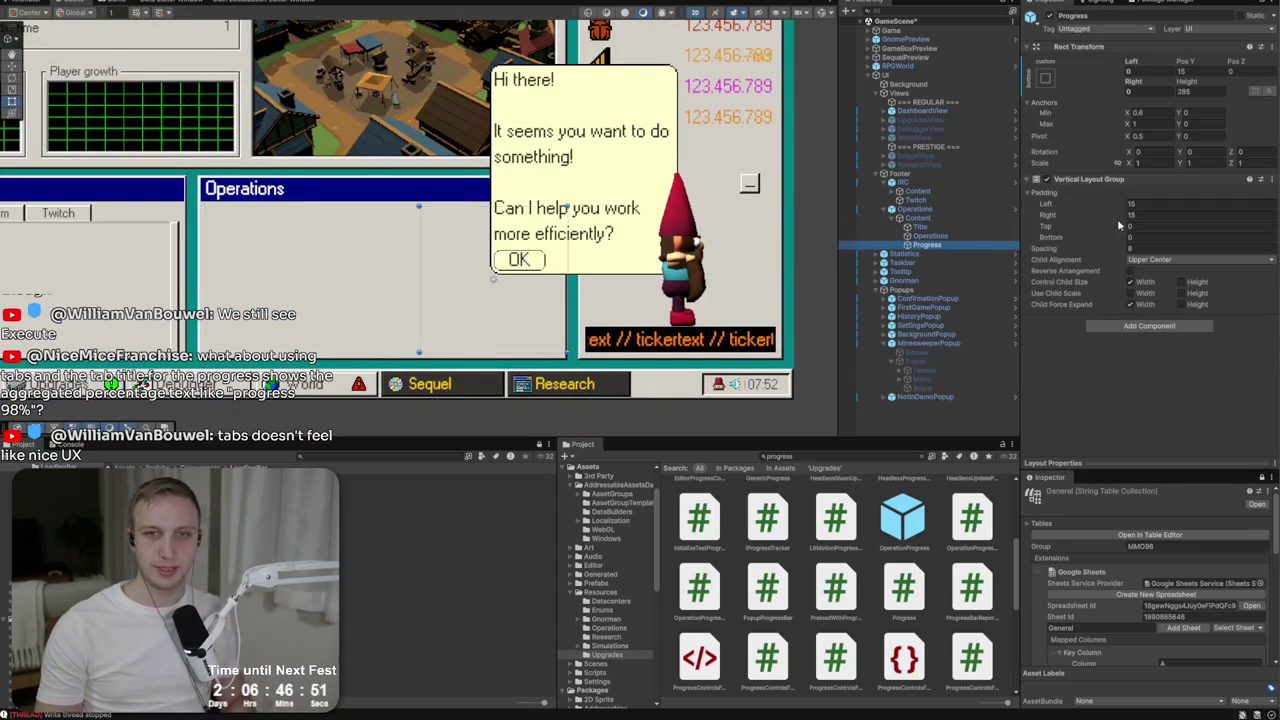
click(1126, 327)
text(gener)
key(Return)
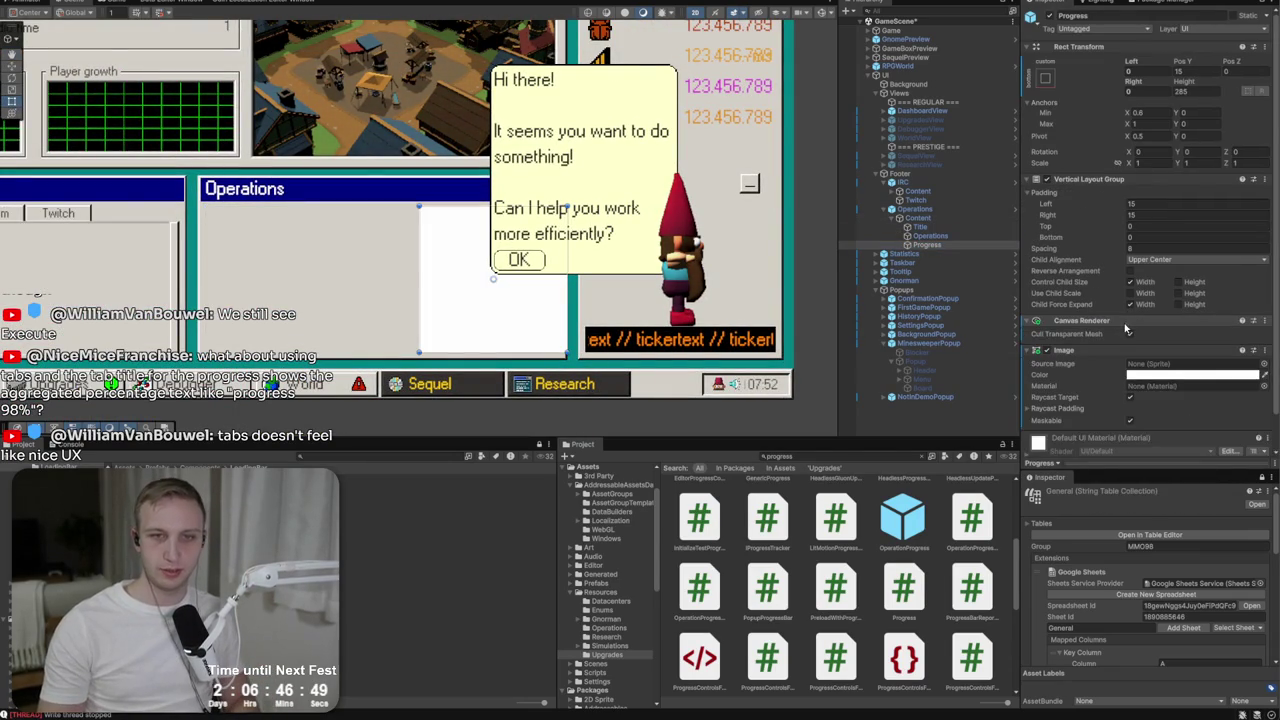
scroll(1124, 328, down, 2)
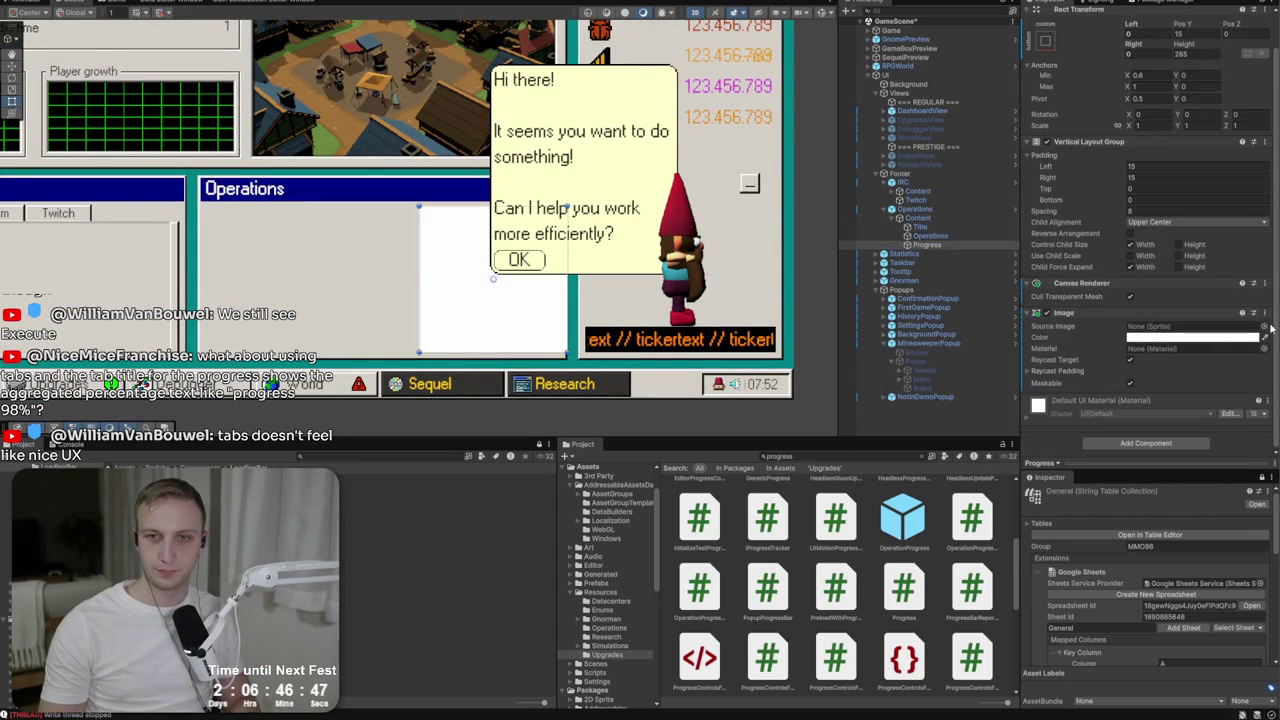
click(1263, 326)
scroll(955, 425, down, 15)
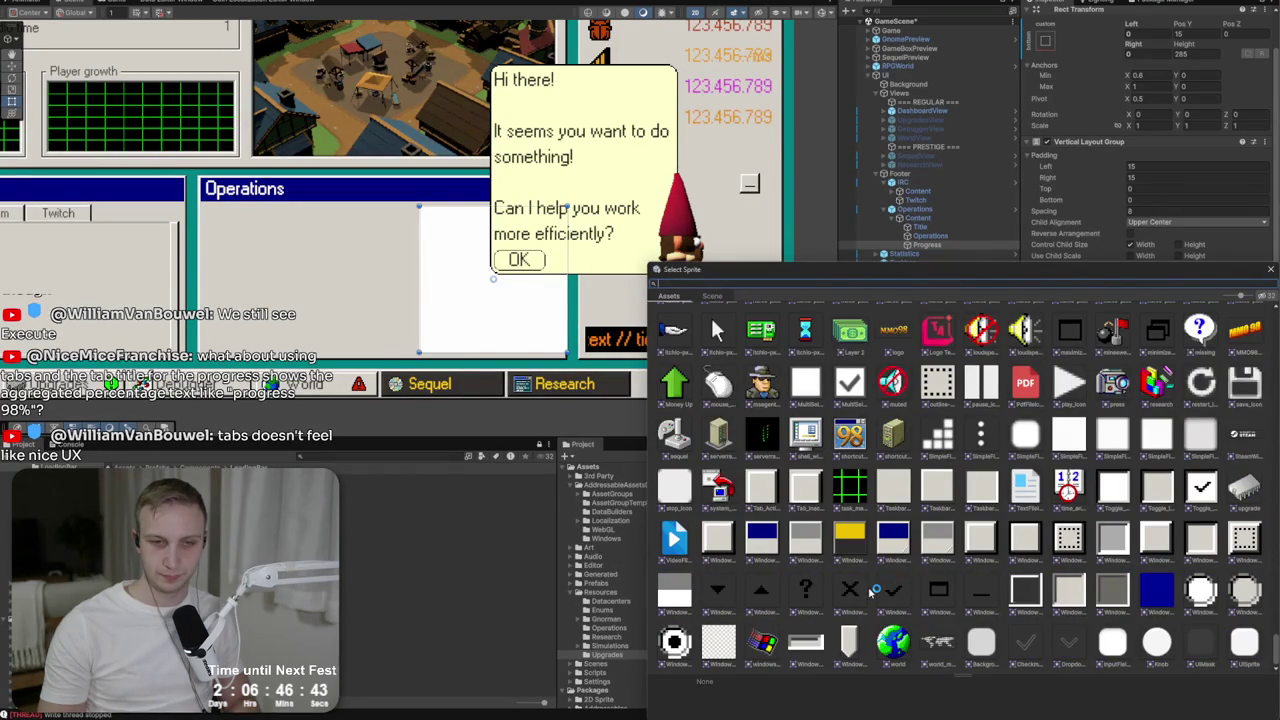
click(762, 490)
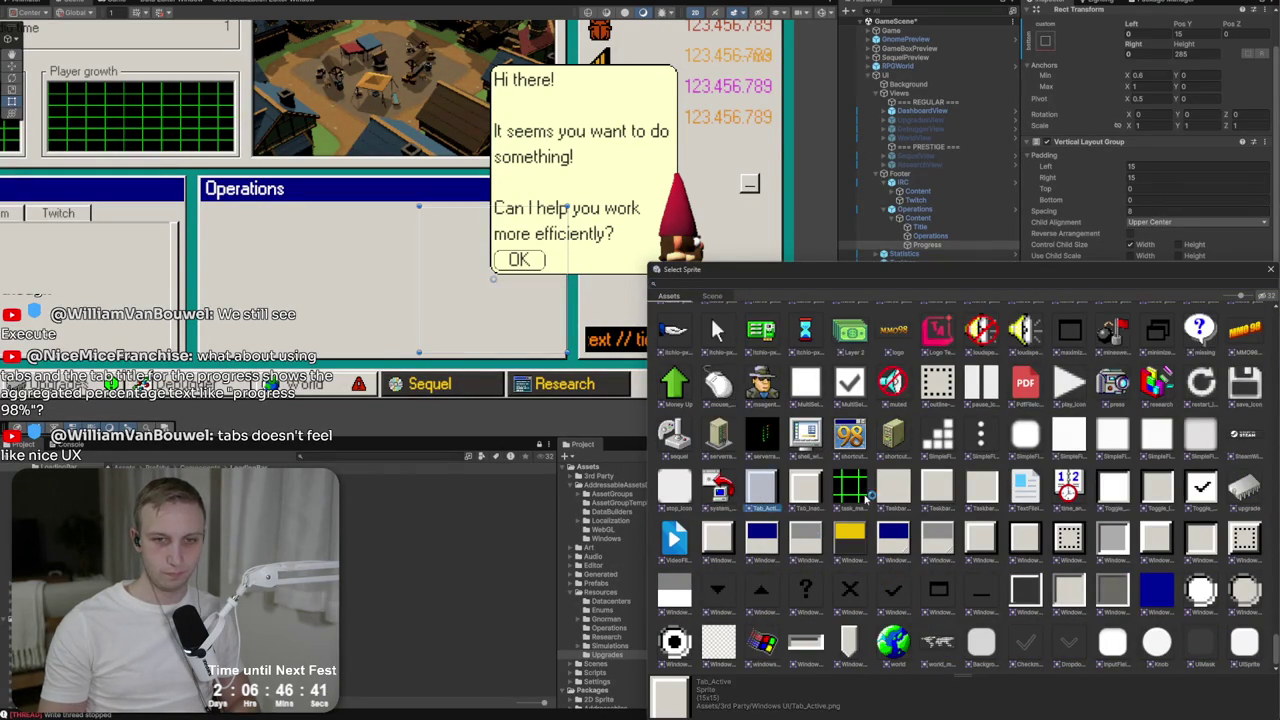
click(513, 330)
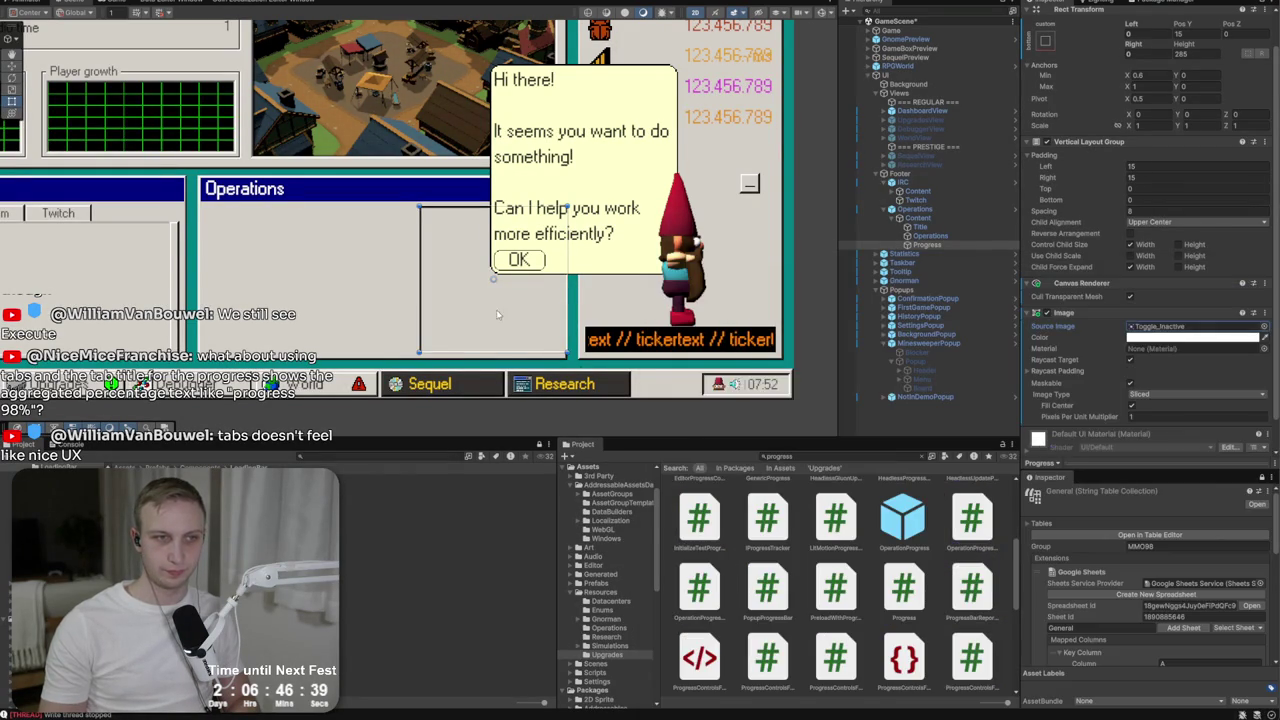
drag(513, 330, 386, 300)
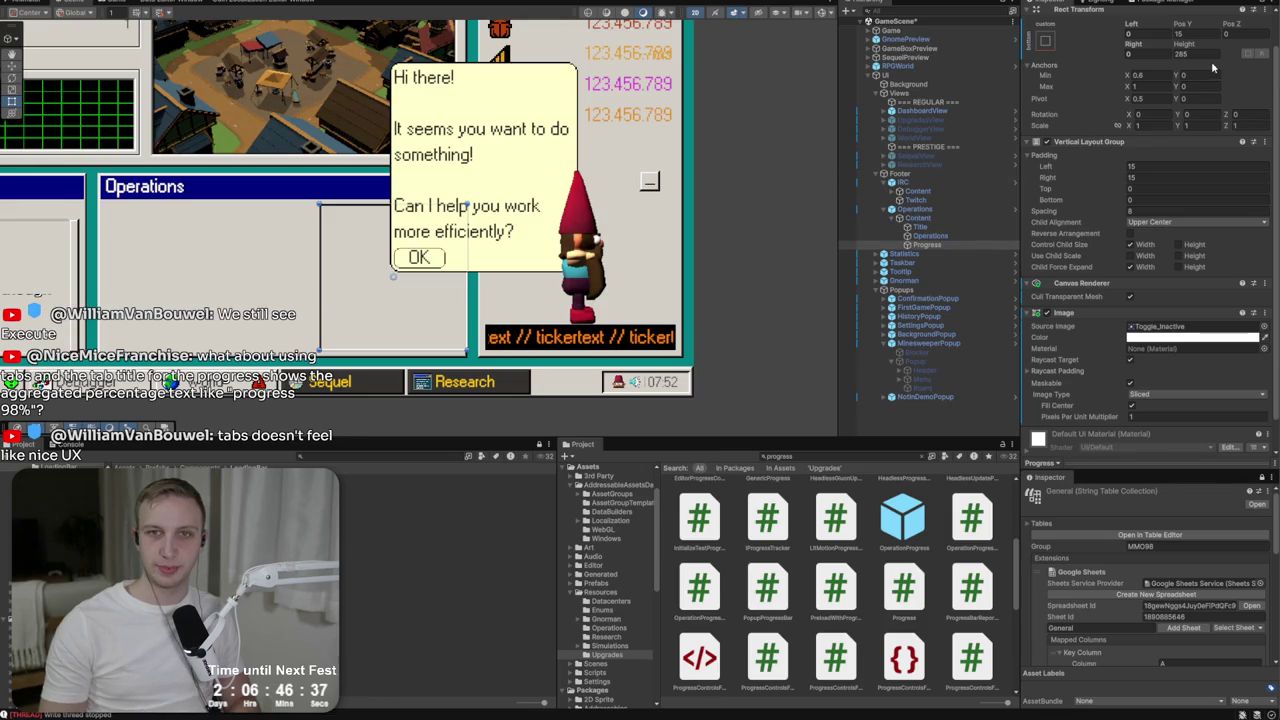
Set the Progress Rect Transform Right inset to 15.
click(943, 218)
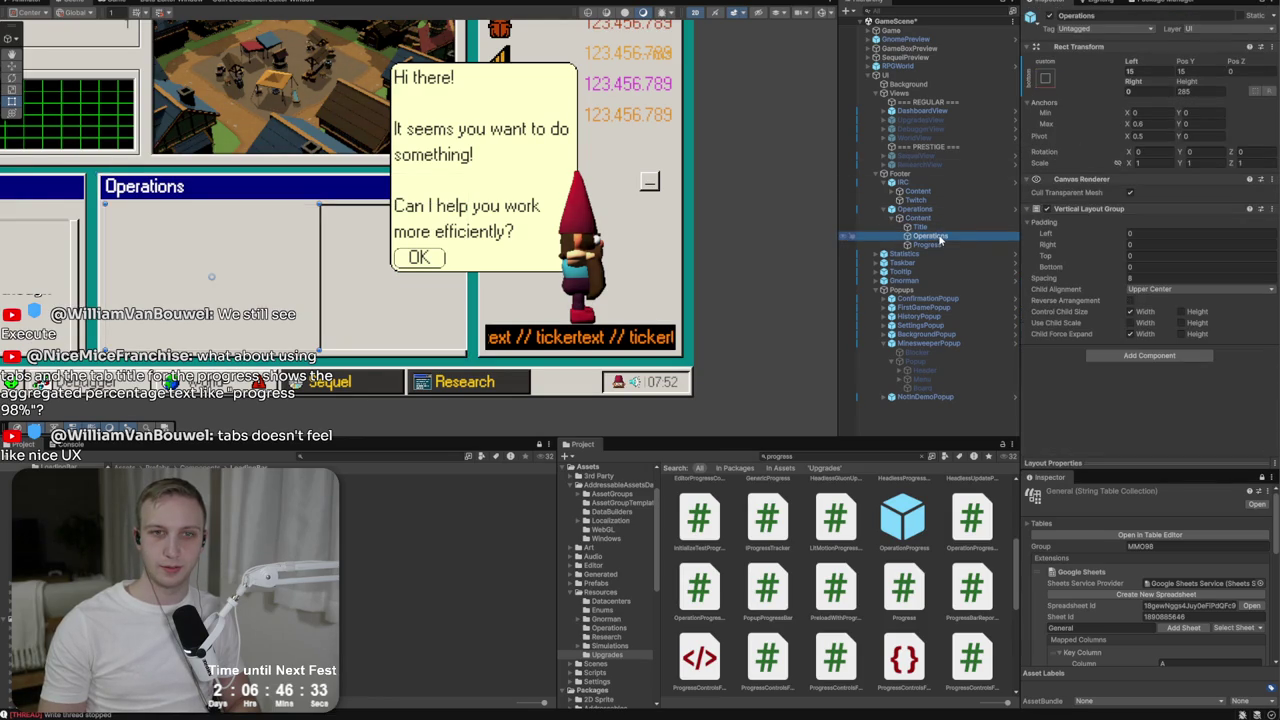
click(928, 245)
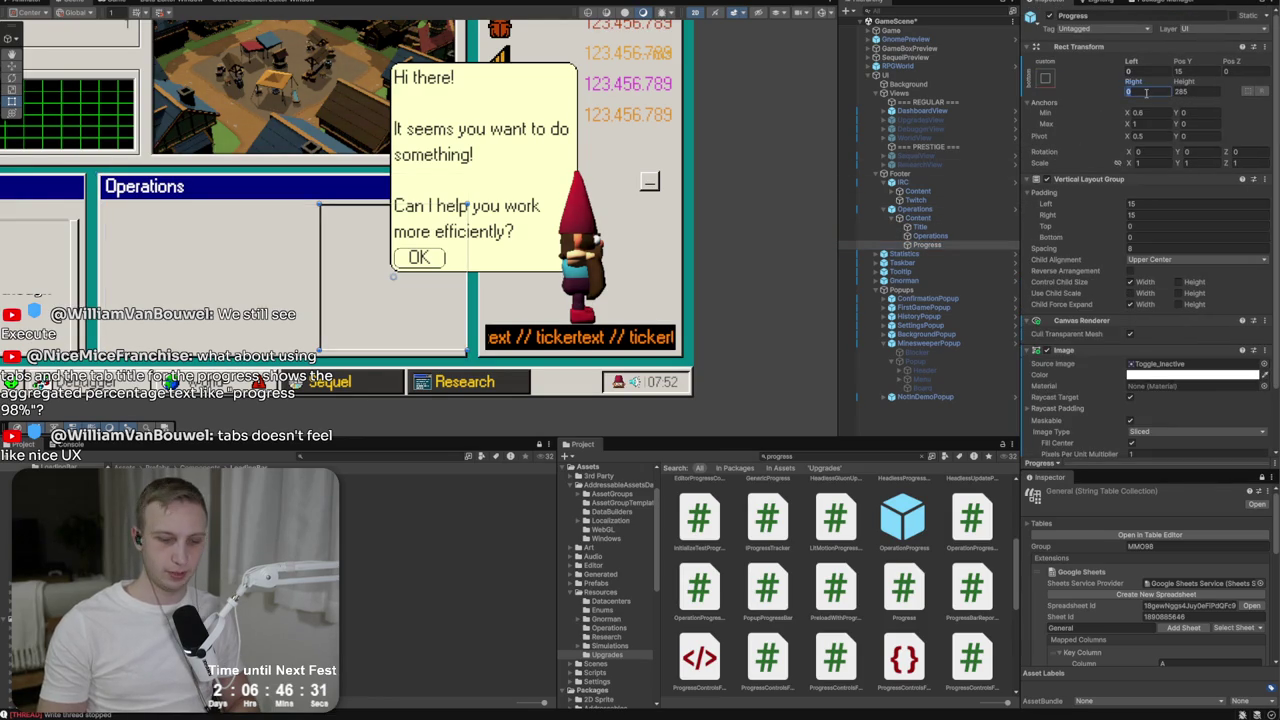
click(1147, 91)
text(101)
key(BackSpace)
key(BackSpace)
text(15)
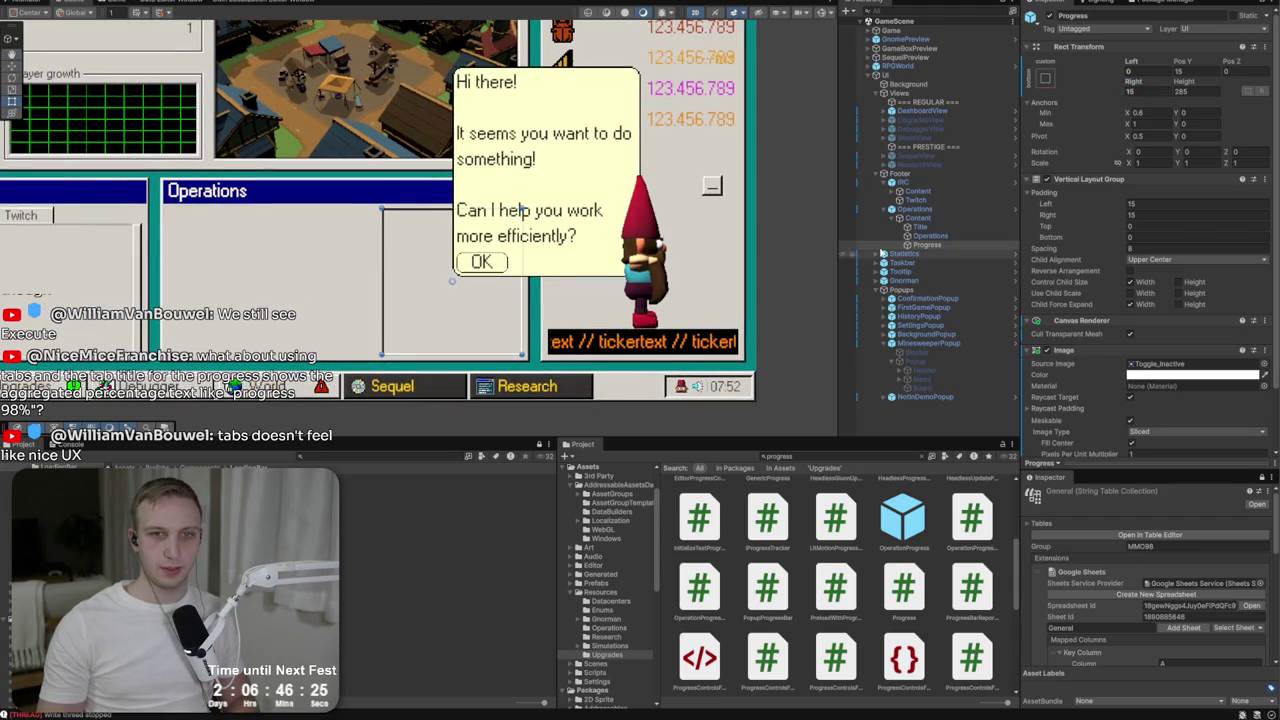
Add an Image component to Operations with the Toggle_Active source sprite.
click(925, 236)
click(1177, 355)
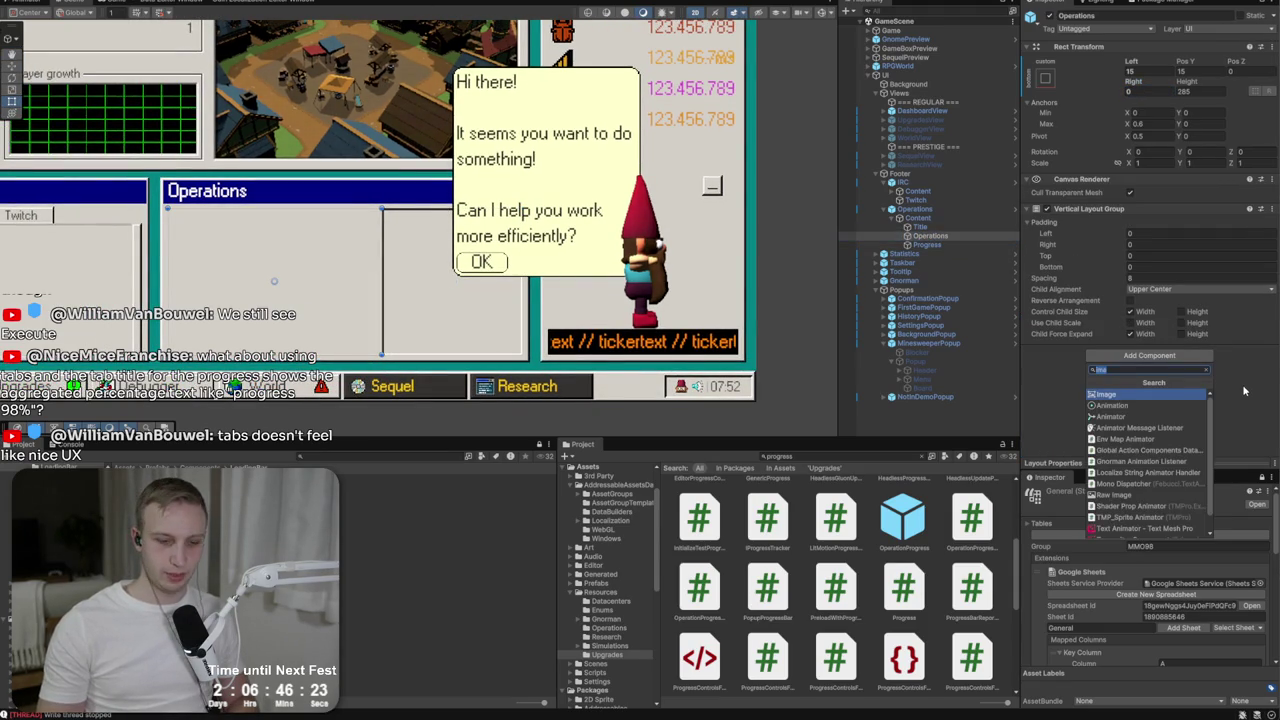
key(Return)
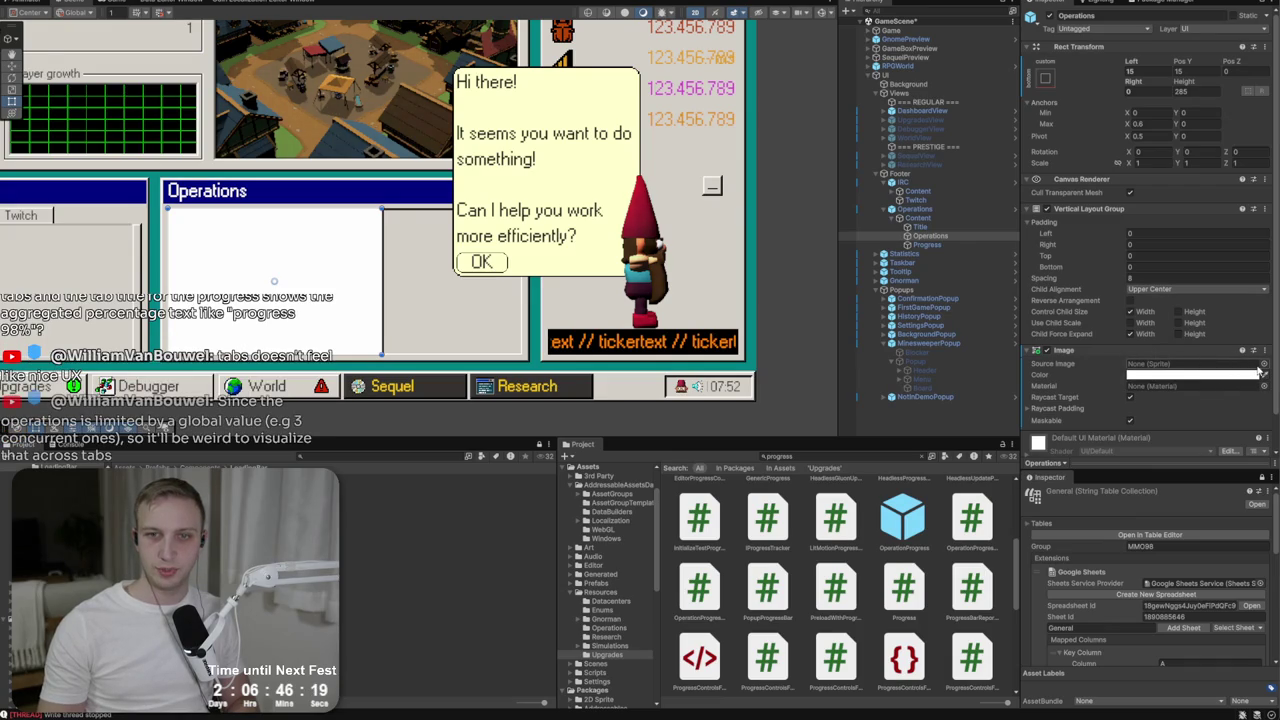
click(1263, 364)
scroll(1140, 408, down, 10)
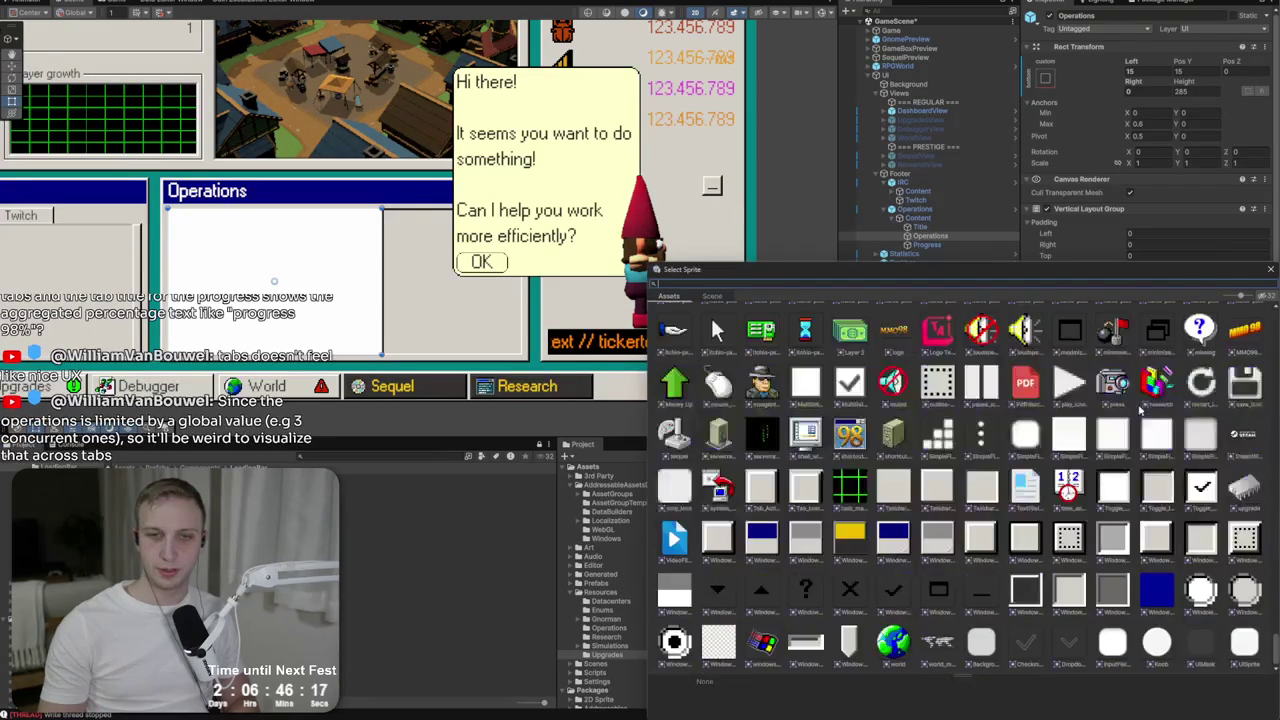
click(1118, 490)
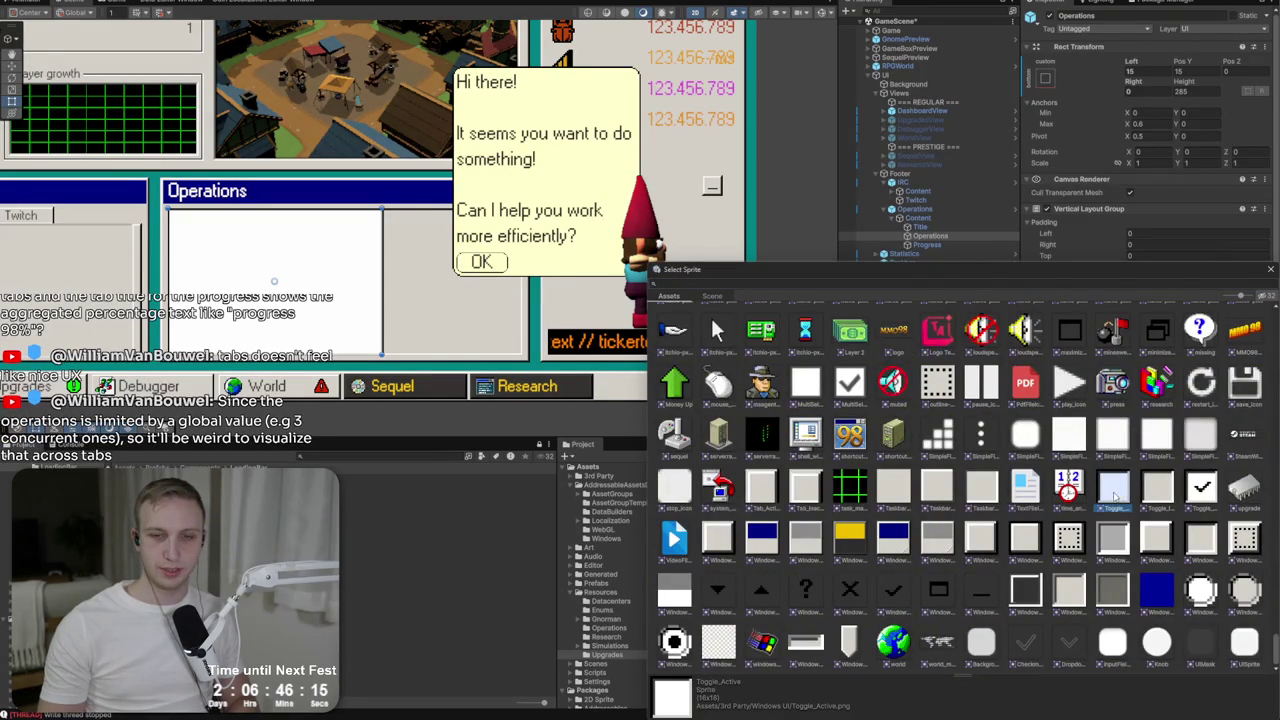
double_click(1117, 493)
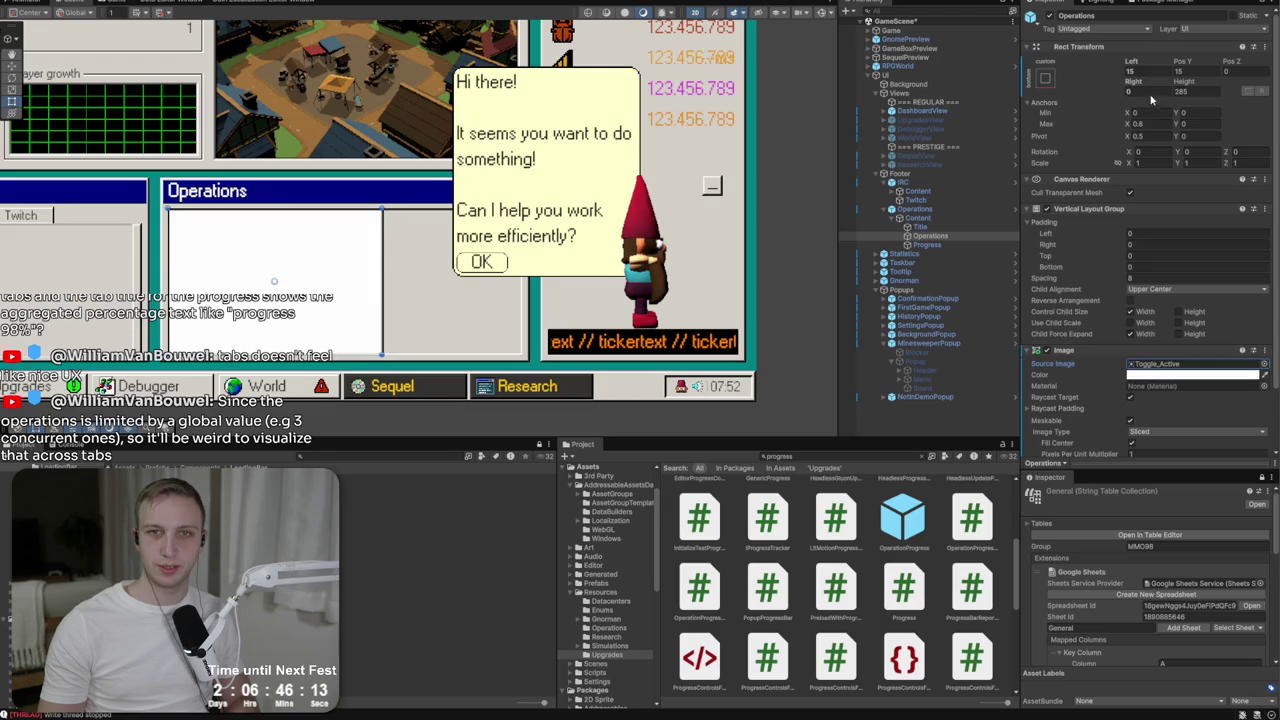
Set the Operations Rect Transform Right inset to 5 and enter Play mode.
text(5)
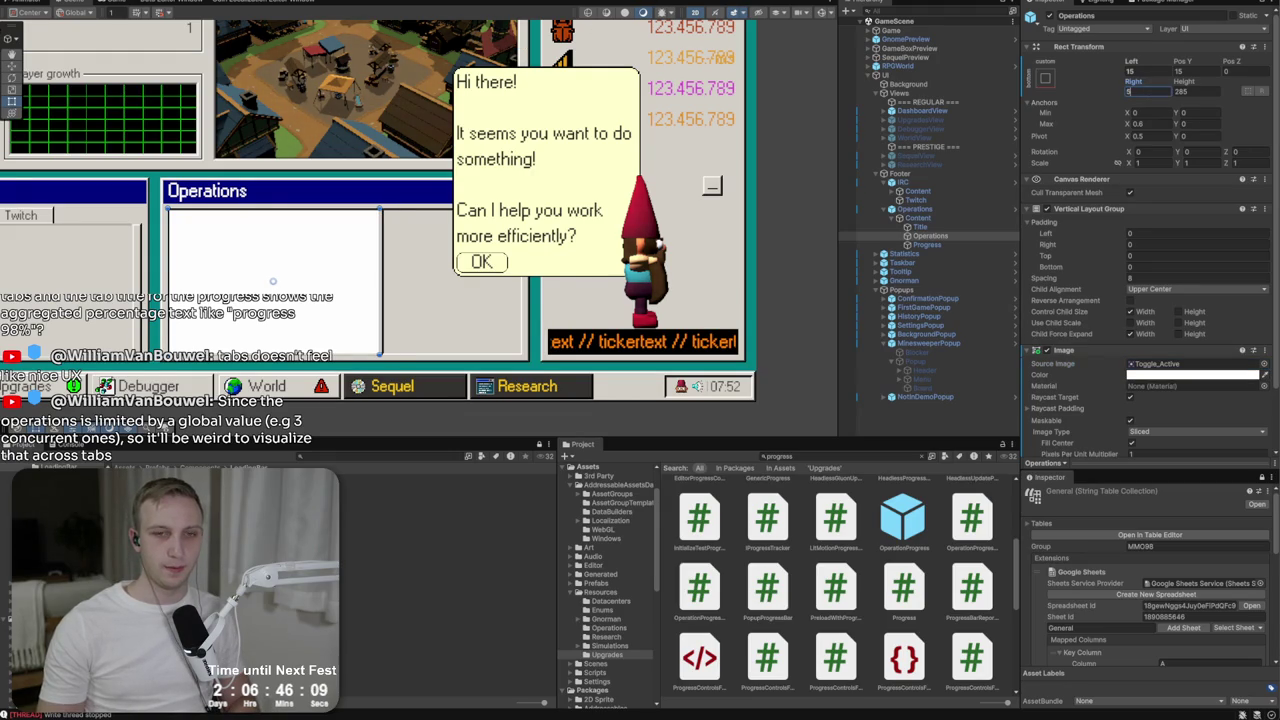
key(Return)
key(ctrl+p)
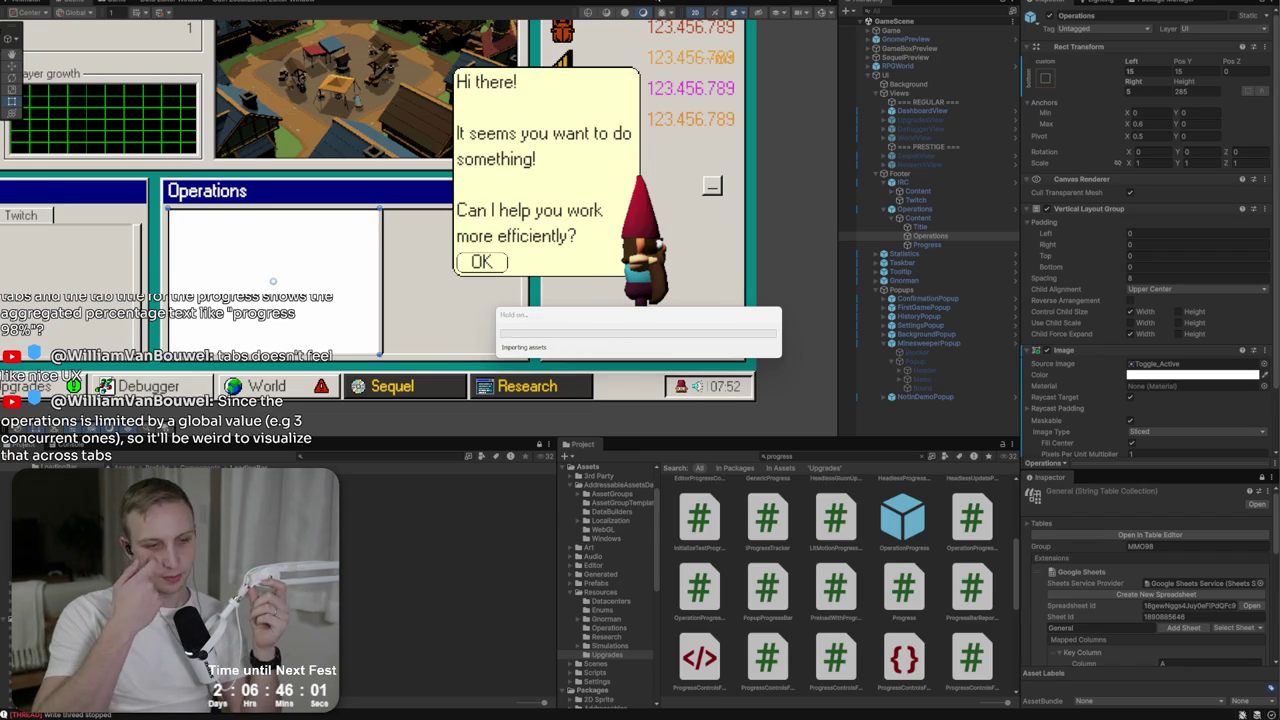
click(649, 3)
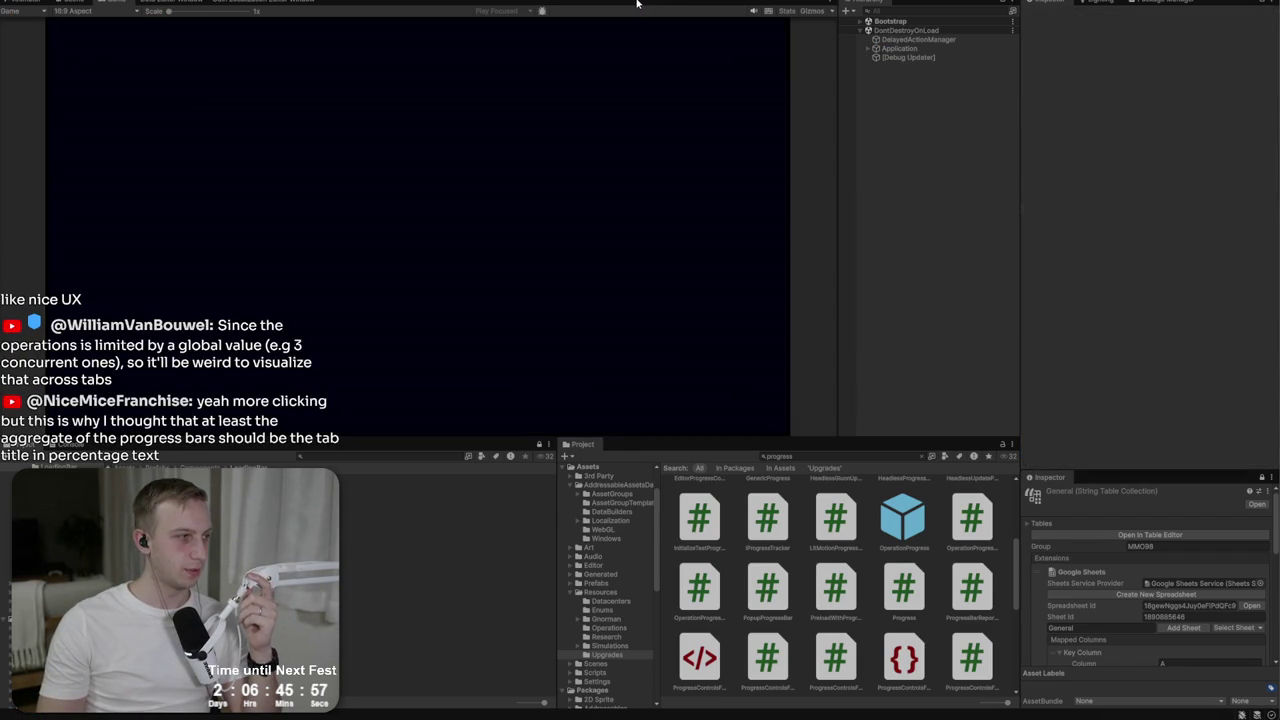
Pick a studio, start a Provision Server job to watch its progress bar, then exit Play mode.
click(485, 203)
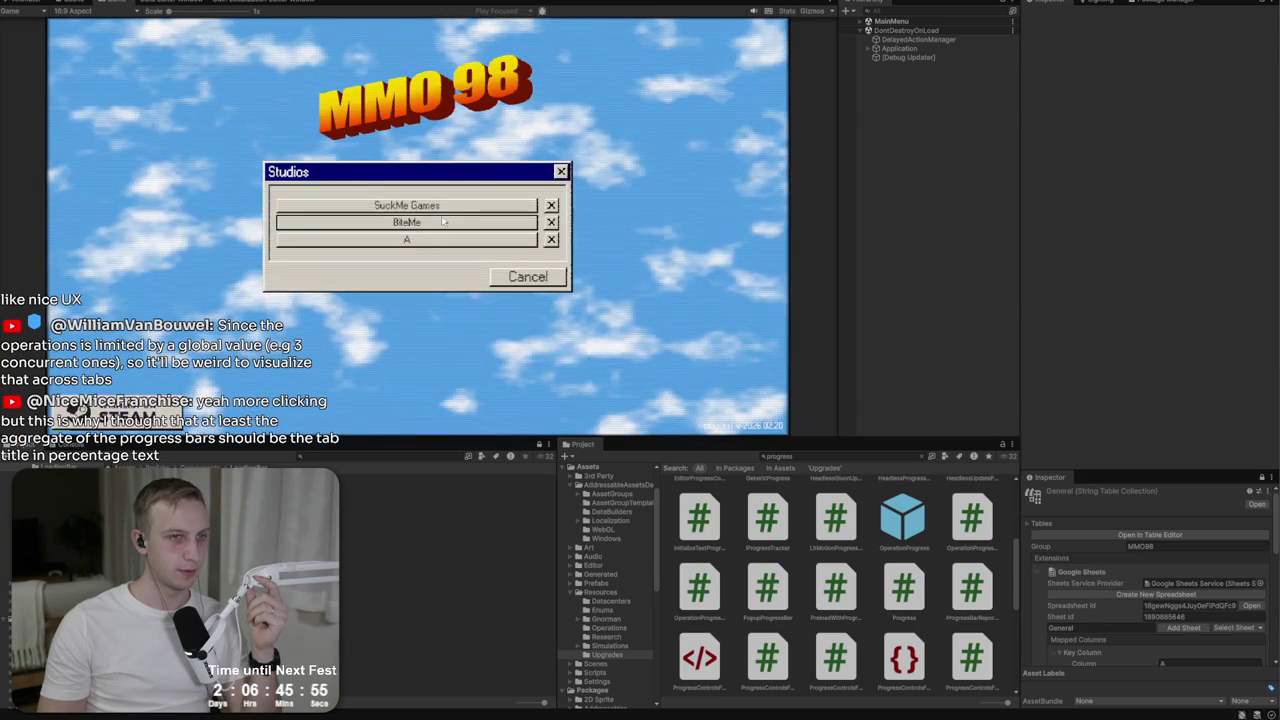
click(469, 235)
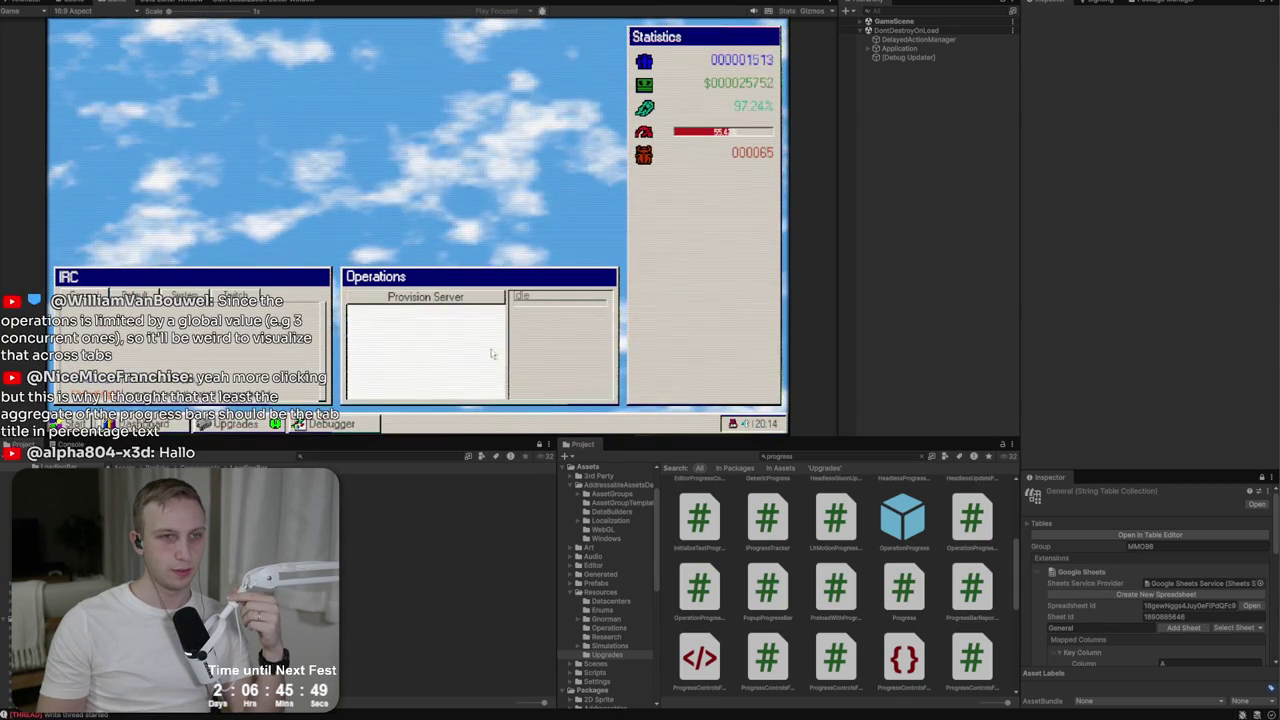
click(425, 298)
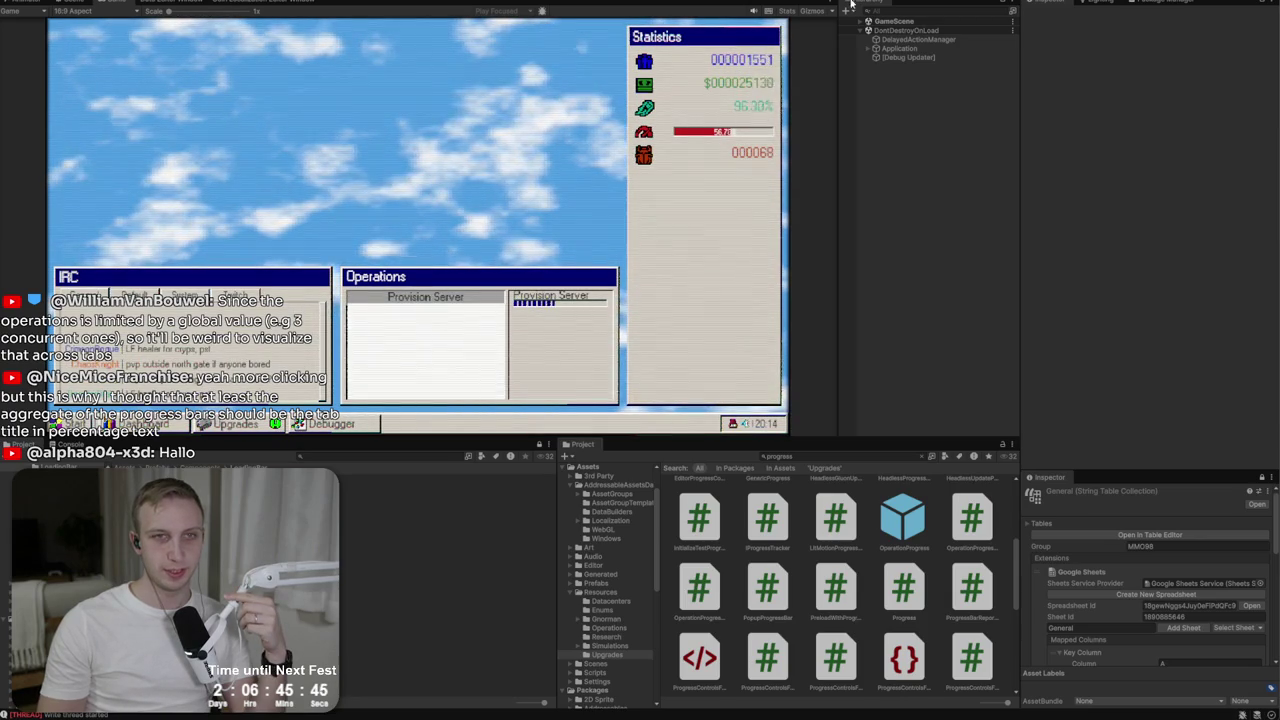
key(ctrl+p)
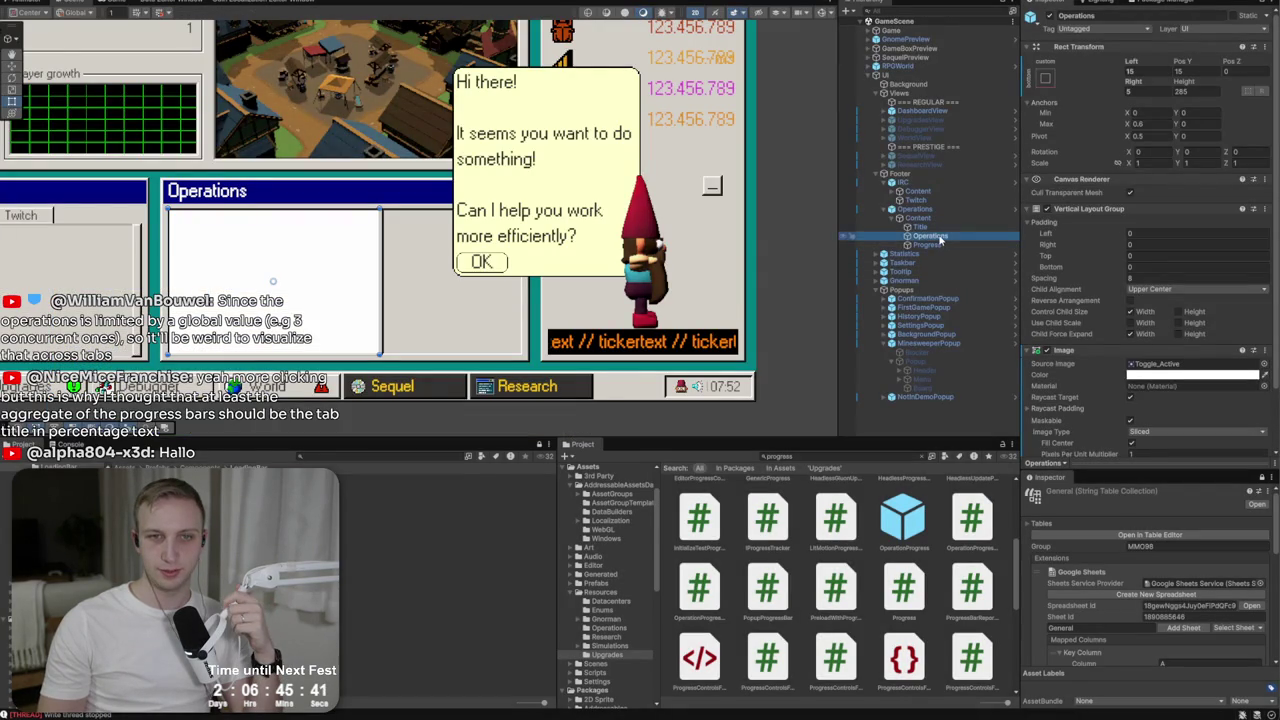
Give Operations the Toggle_Inactive sprite and Progress the Windows_Button_Inactive OG sprite.
click(930, 244)
key(Up)
click(1265, 364)
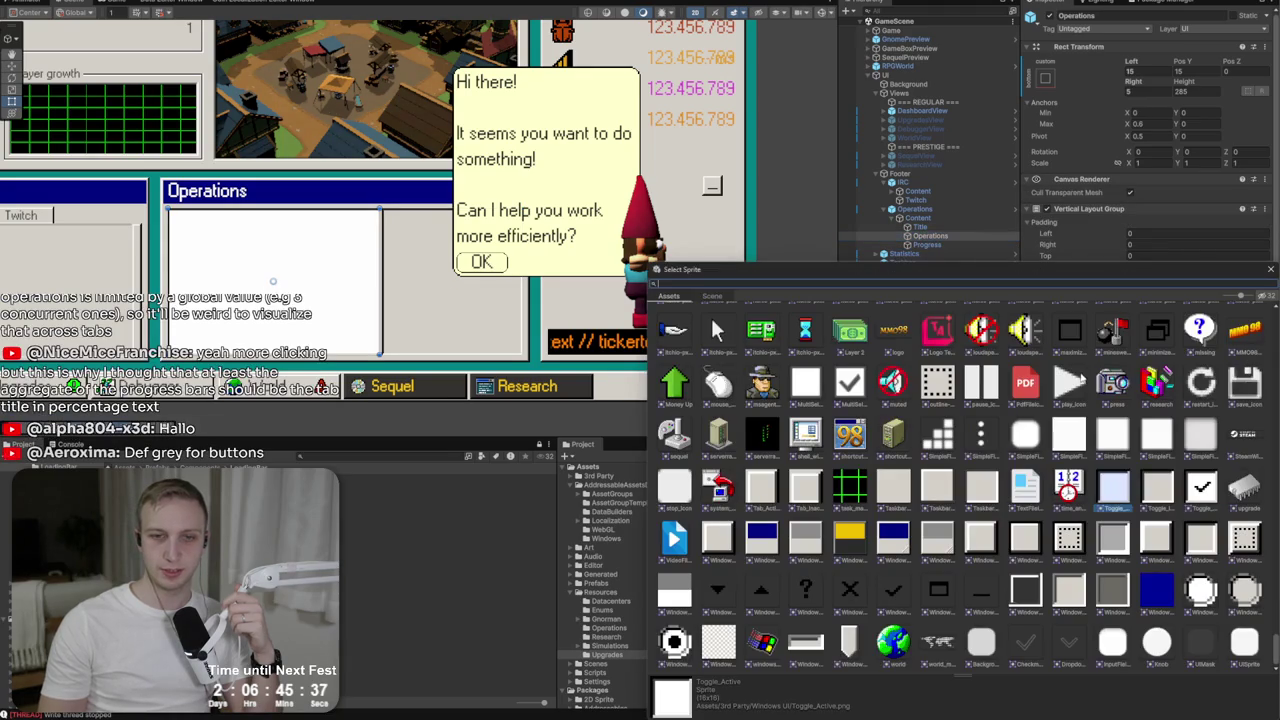
double_click(1157, 488)
key(Down)
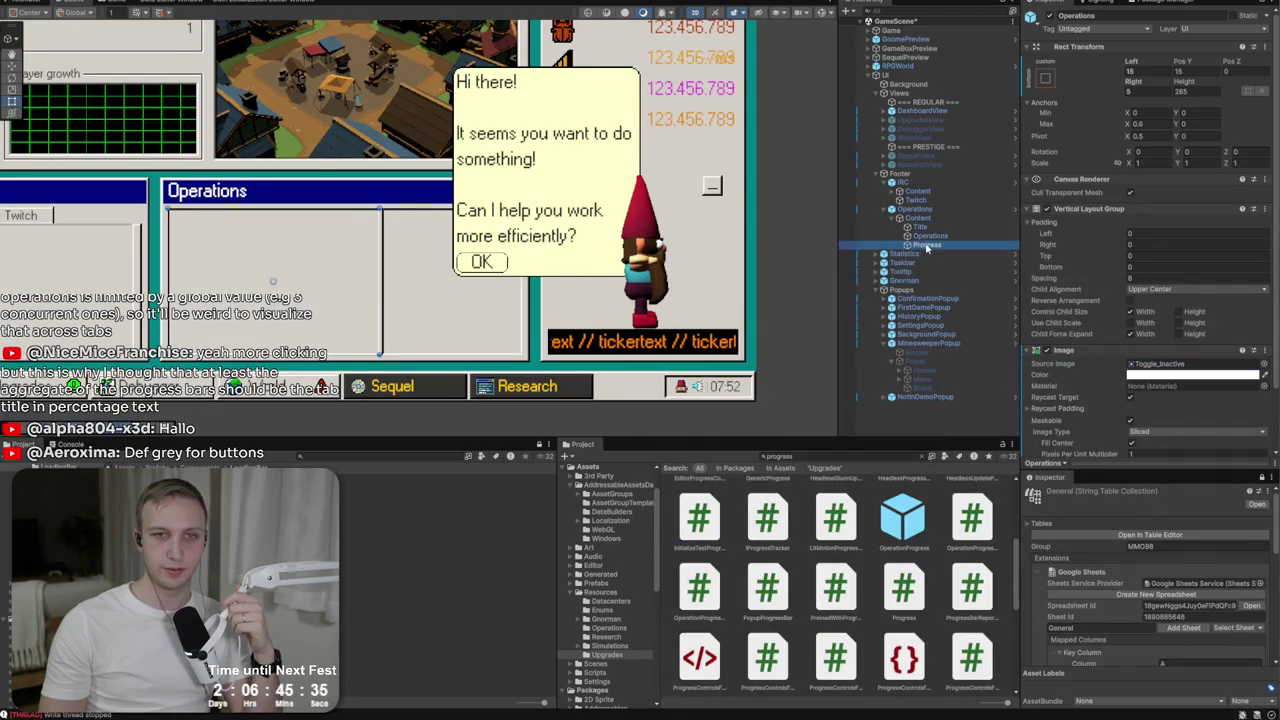
click(1265, 364)
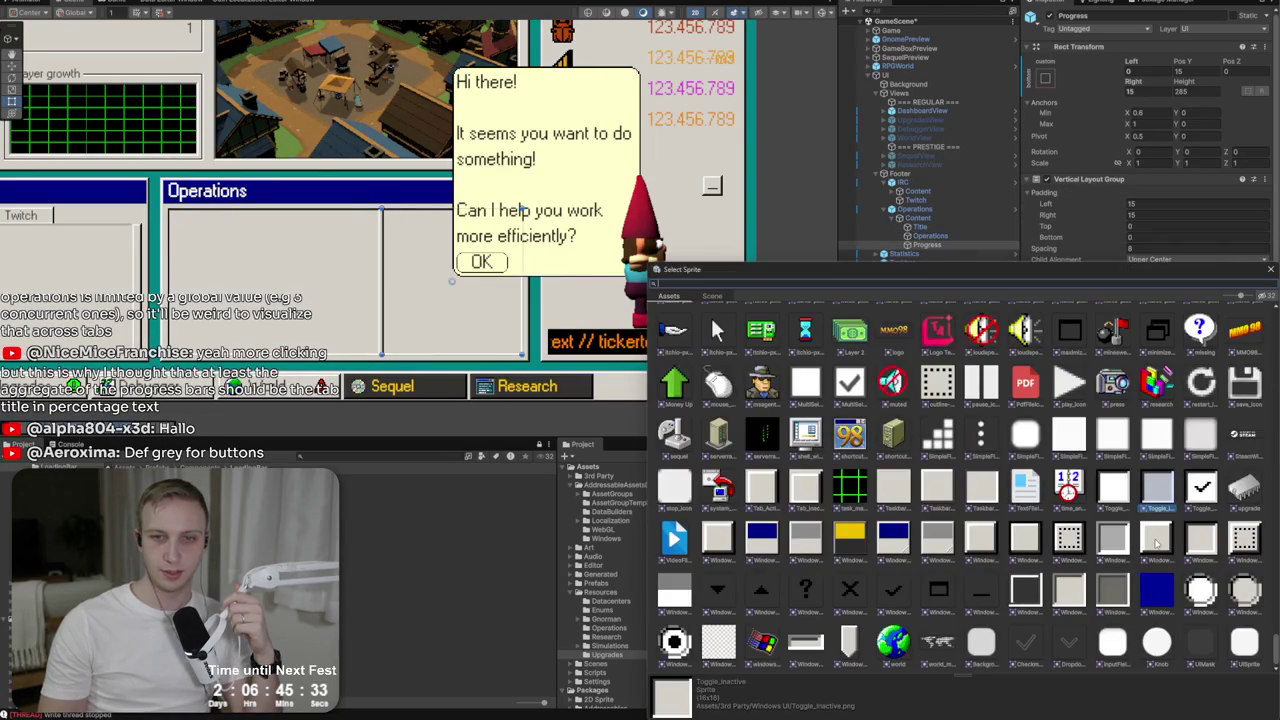
click(1156, 541)
click(438, 328)
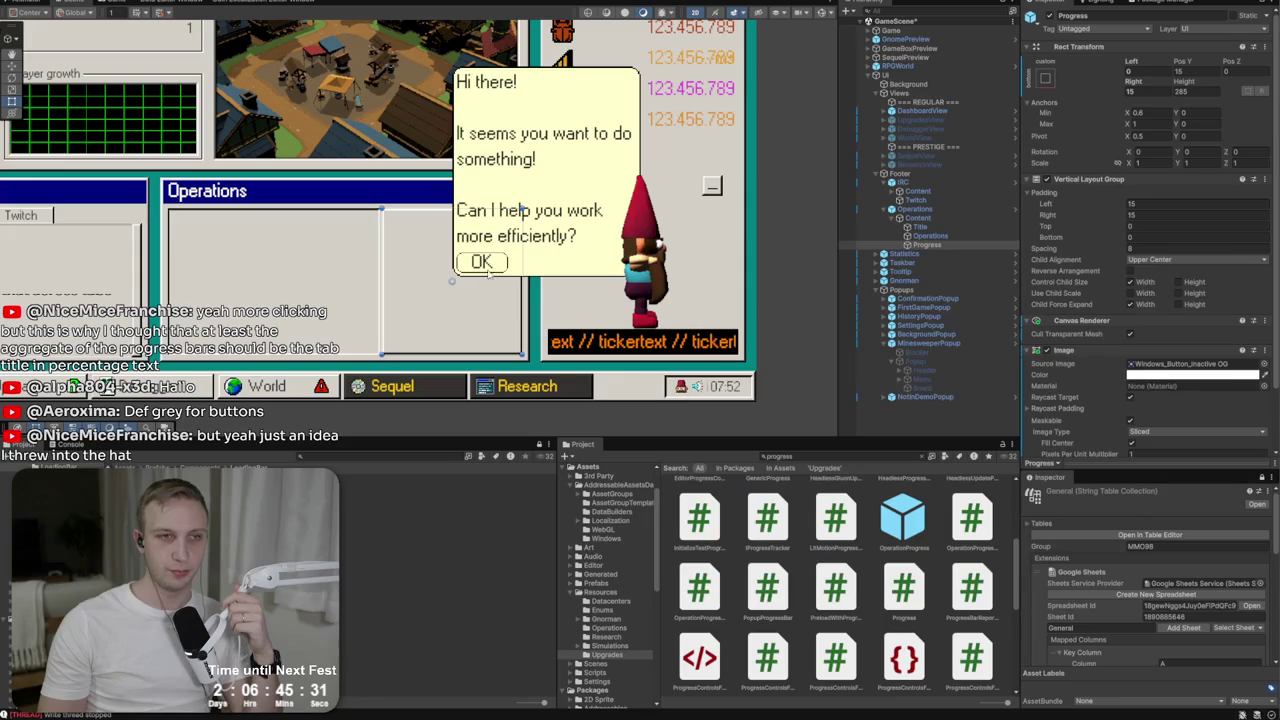
click(690, 237)
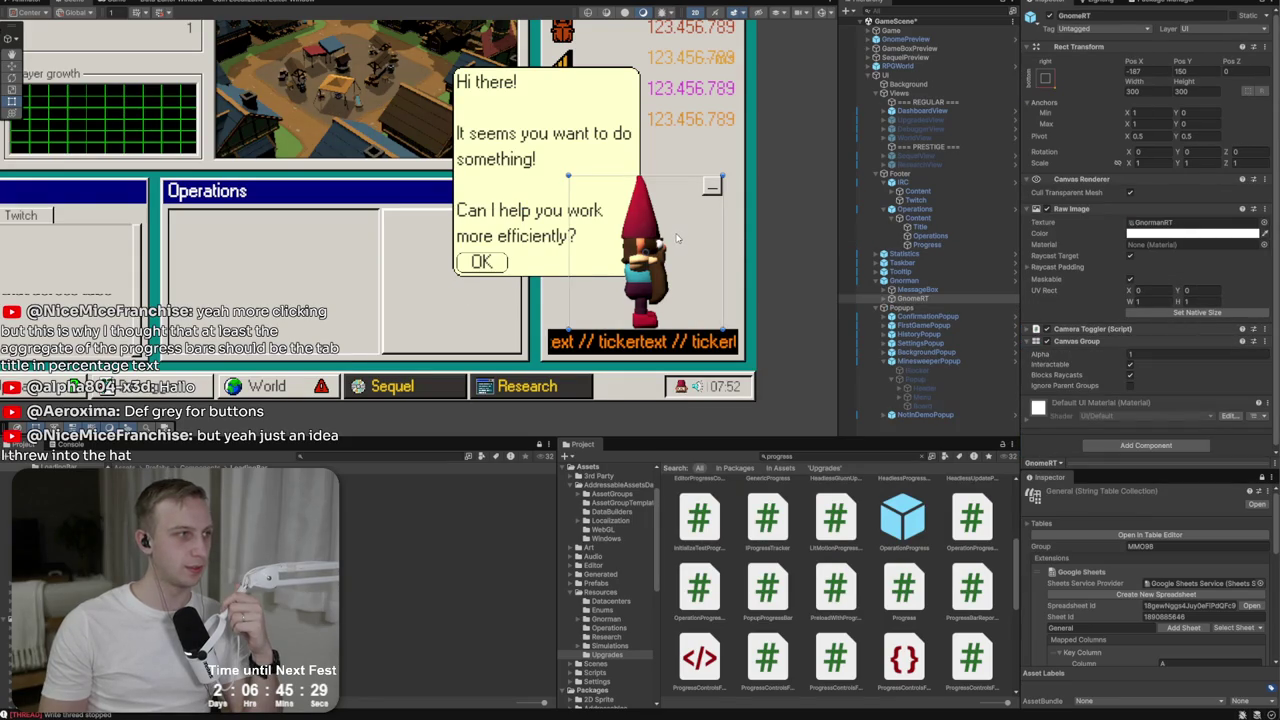
scroll(380, 221, up, 4)
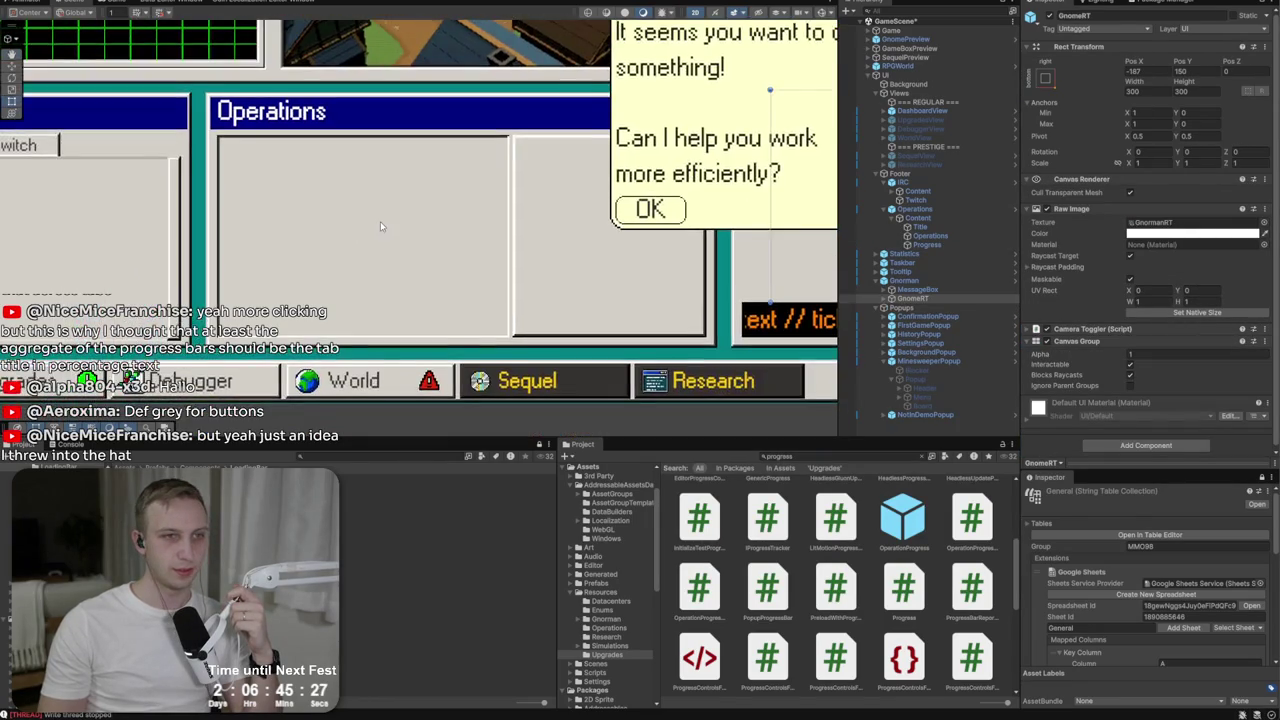
click(912, 298)
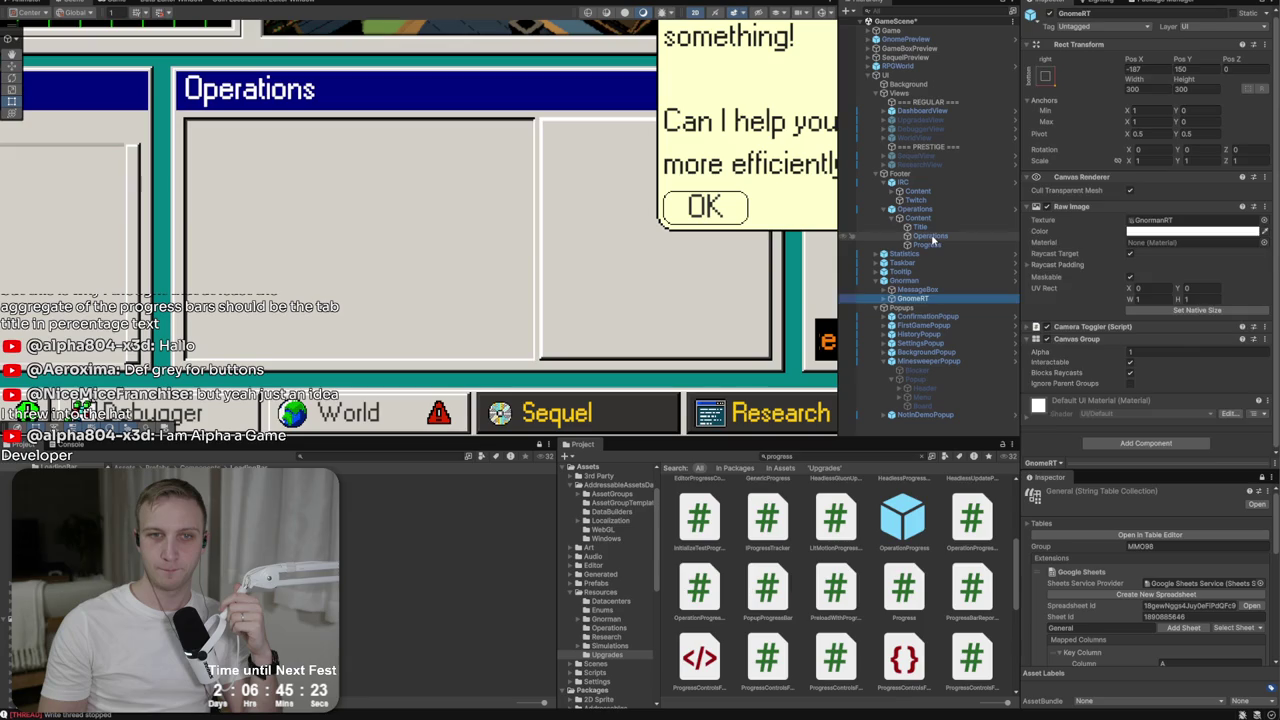
Set the Operations Vertical Layout Group padding to 8 on left, right, top and bottom.
click(929, 237)
scroll(1150, 250, down, 3)
click(1158, 163)
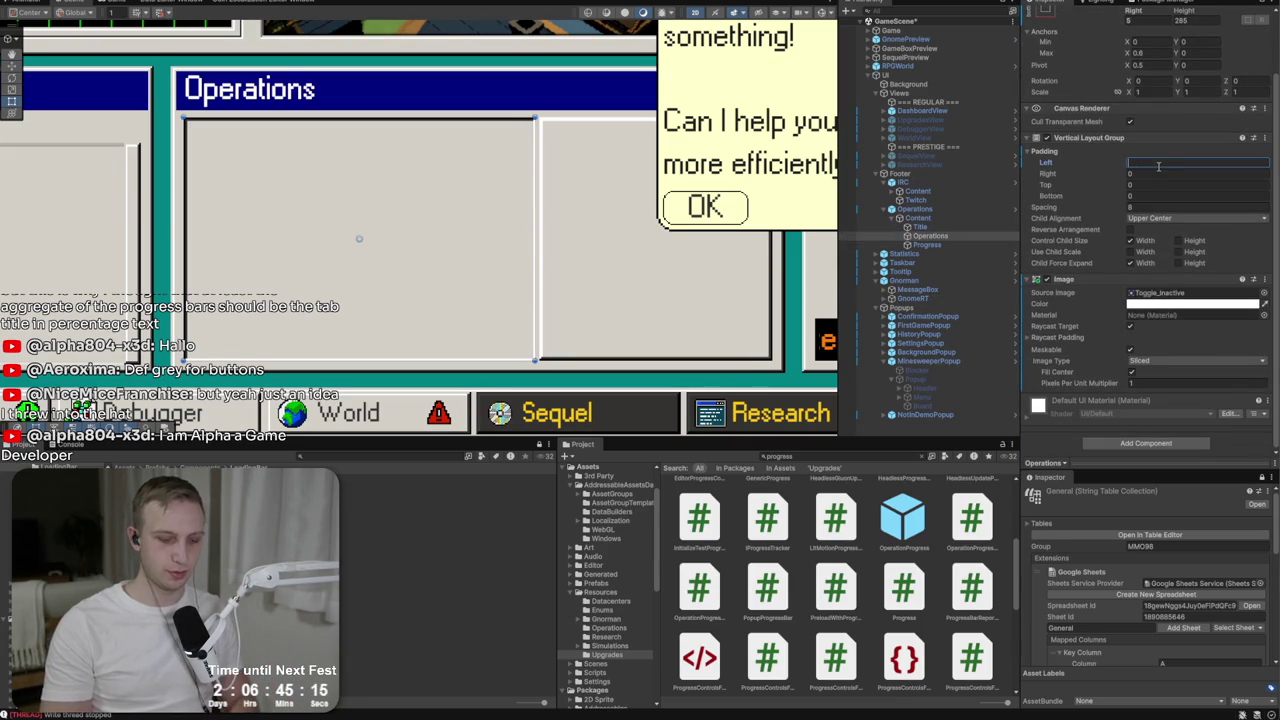
text(8)
key(Tab)
text(8)
key(Tab)
text(8)
key(Tab)
text(8)
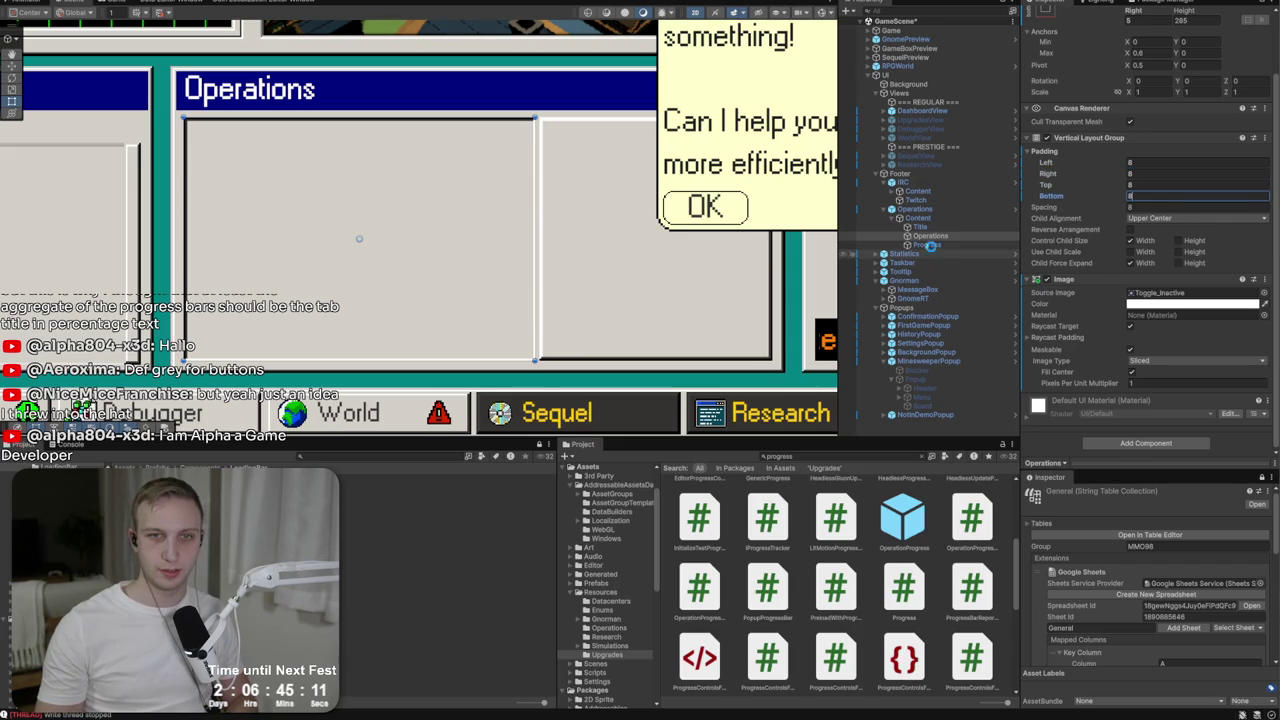
Set Progress's top and bottom padding to 8 and run the game.
click(928, 245)
click(1165, 158)
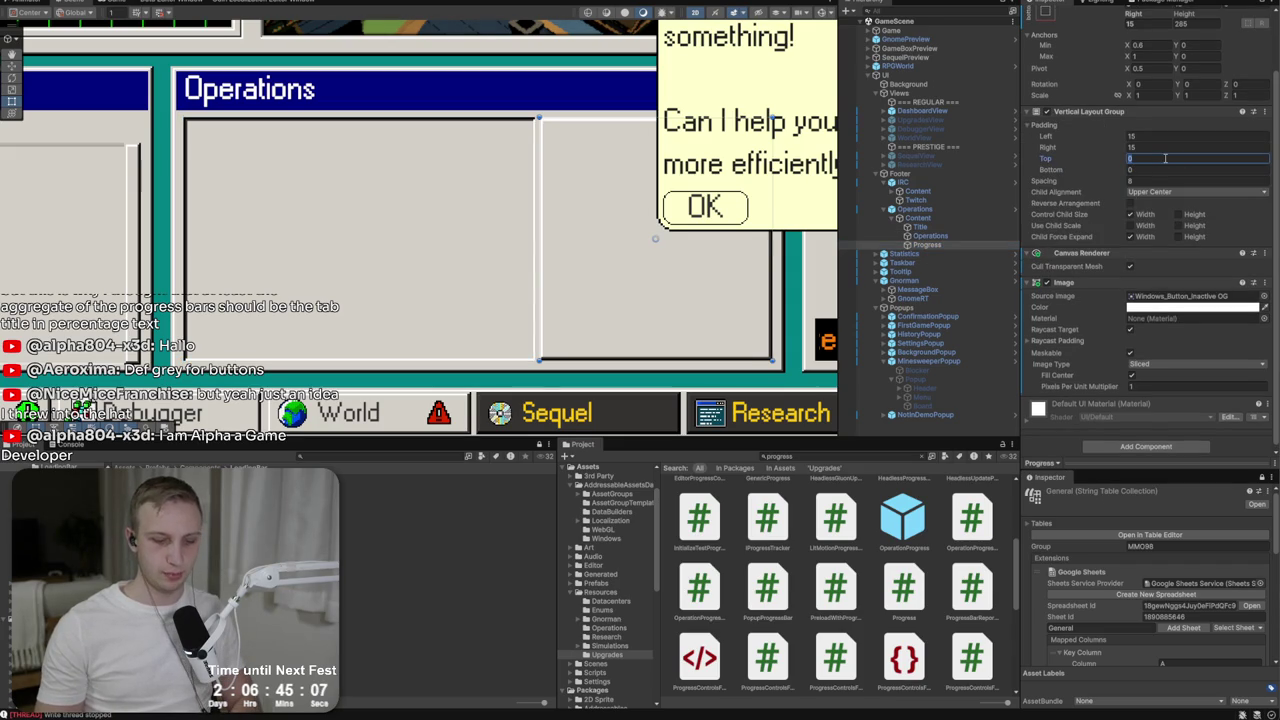
click(1160, 172)
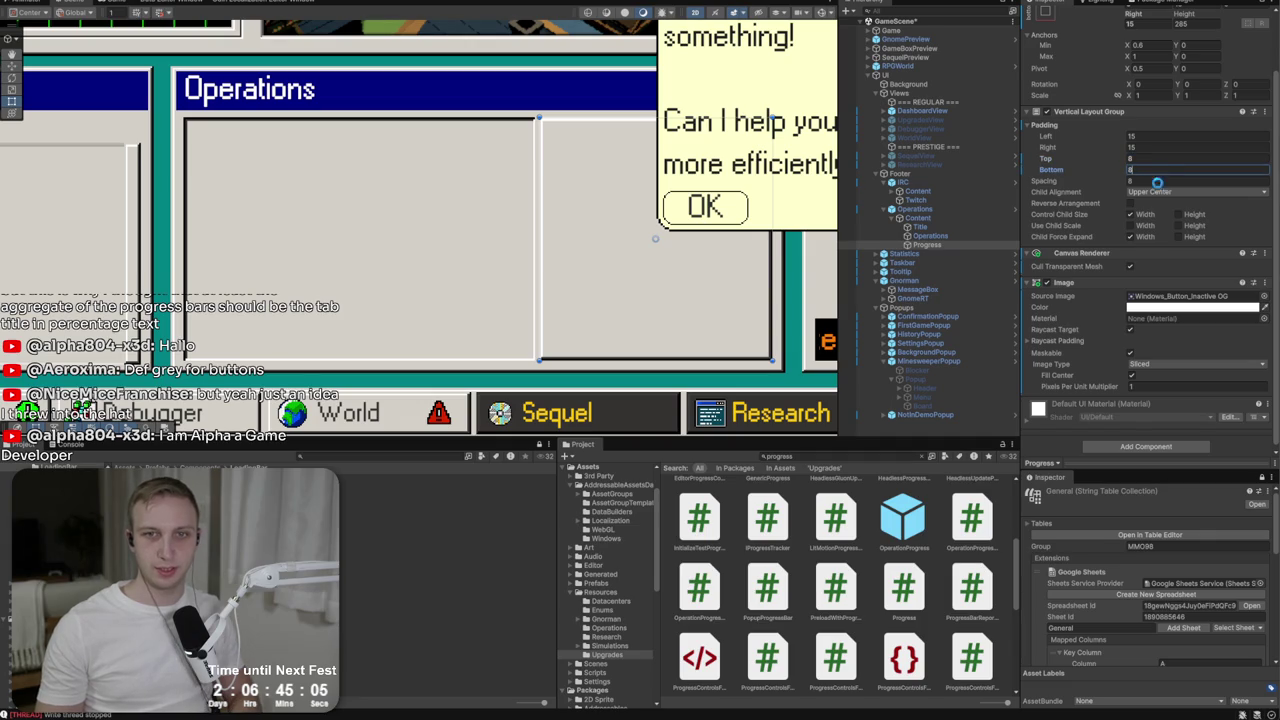
click(695, 12)
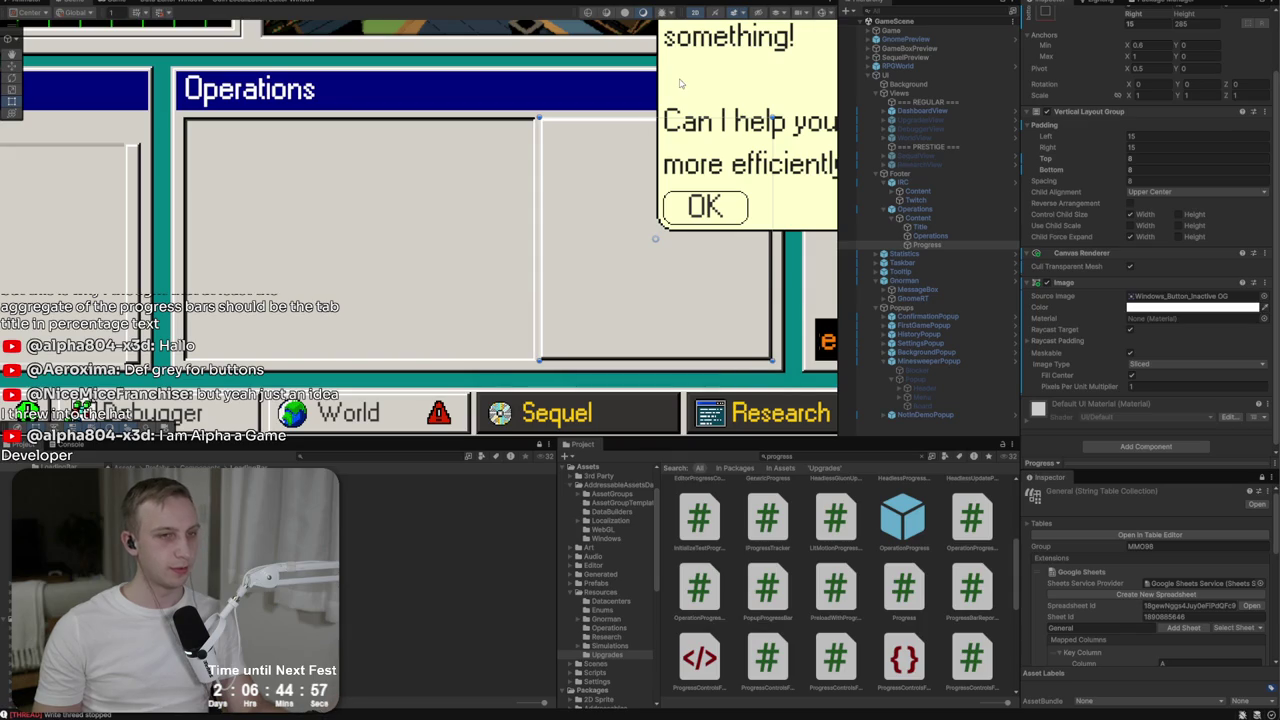
key(ctrl+p)
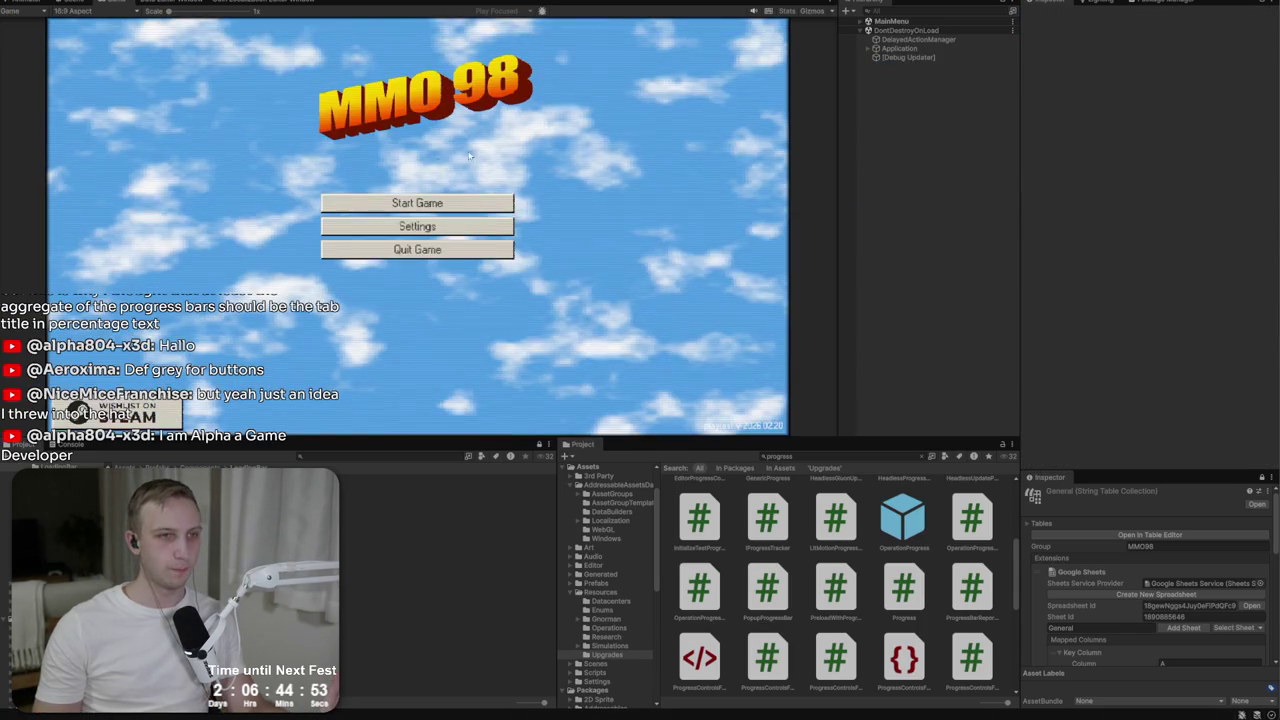
Start a game from the main menu, check the Operations panel, and reset the Game view scale.
click(341, 196)
click(551, 221)
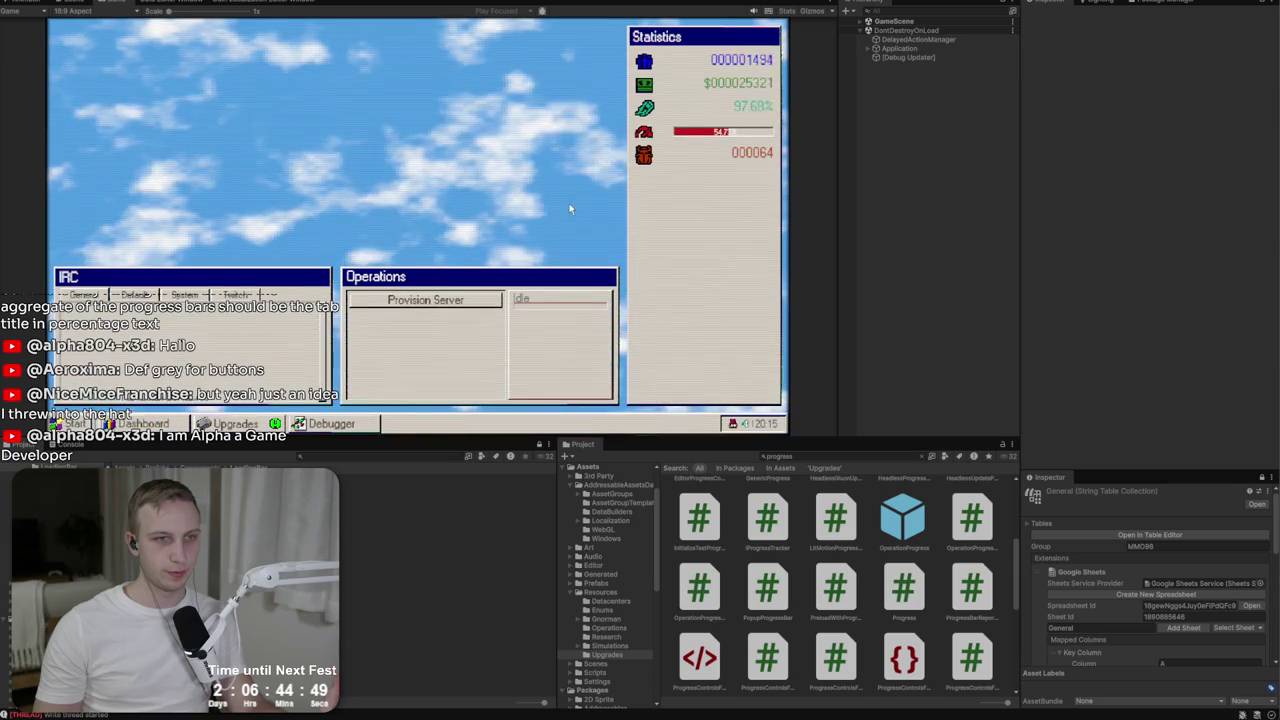
mouse_move(527, 312)
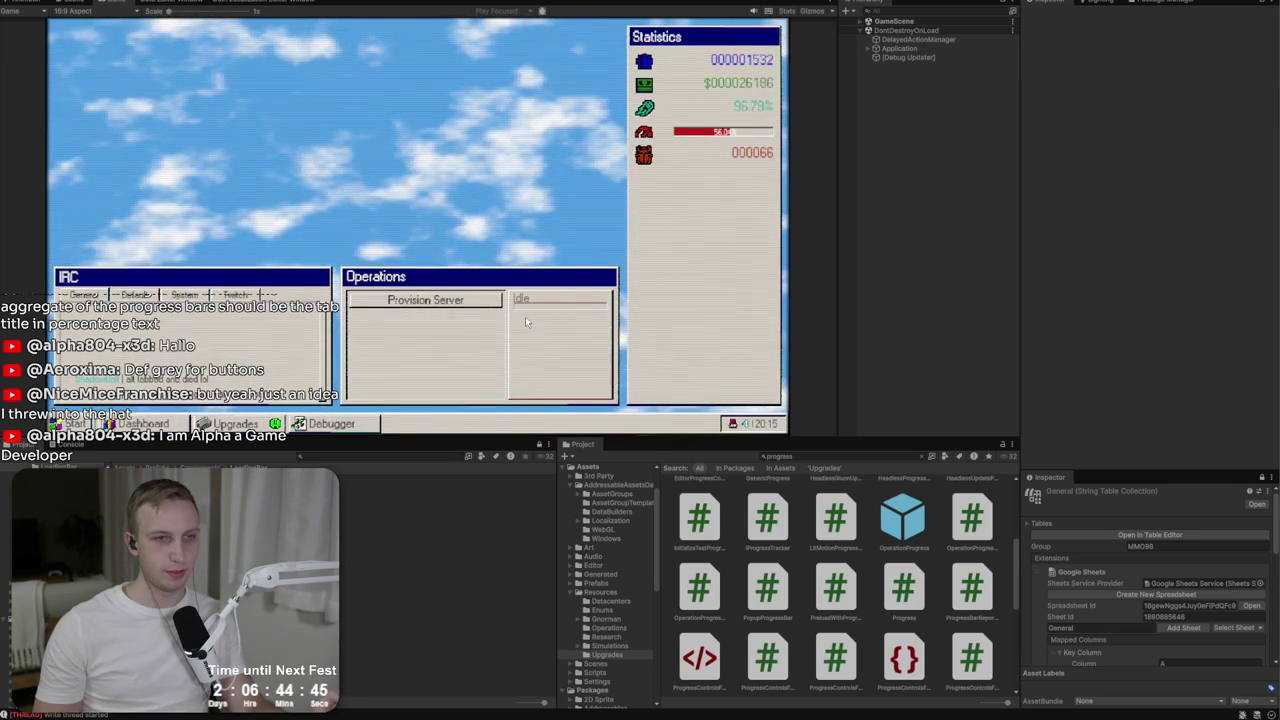
scroll(384, 189, up, 5)
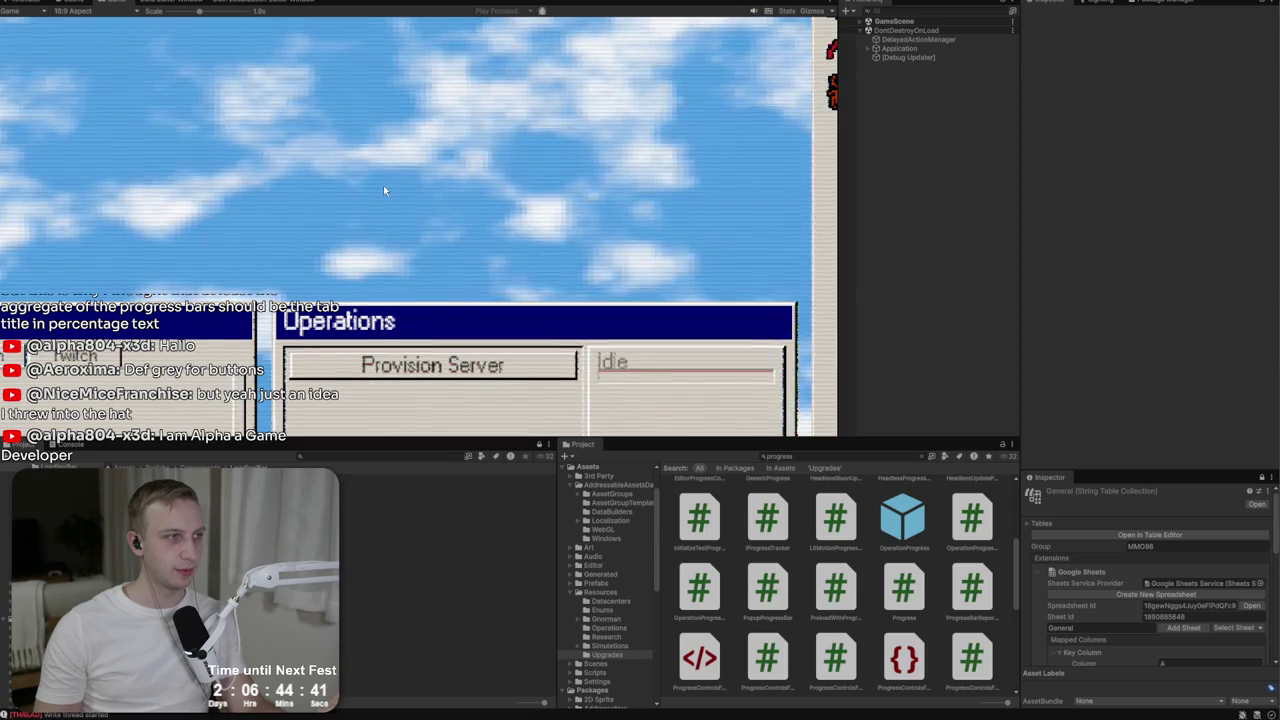
click(166, 12)
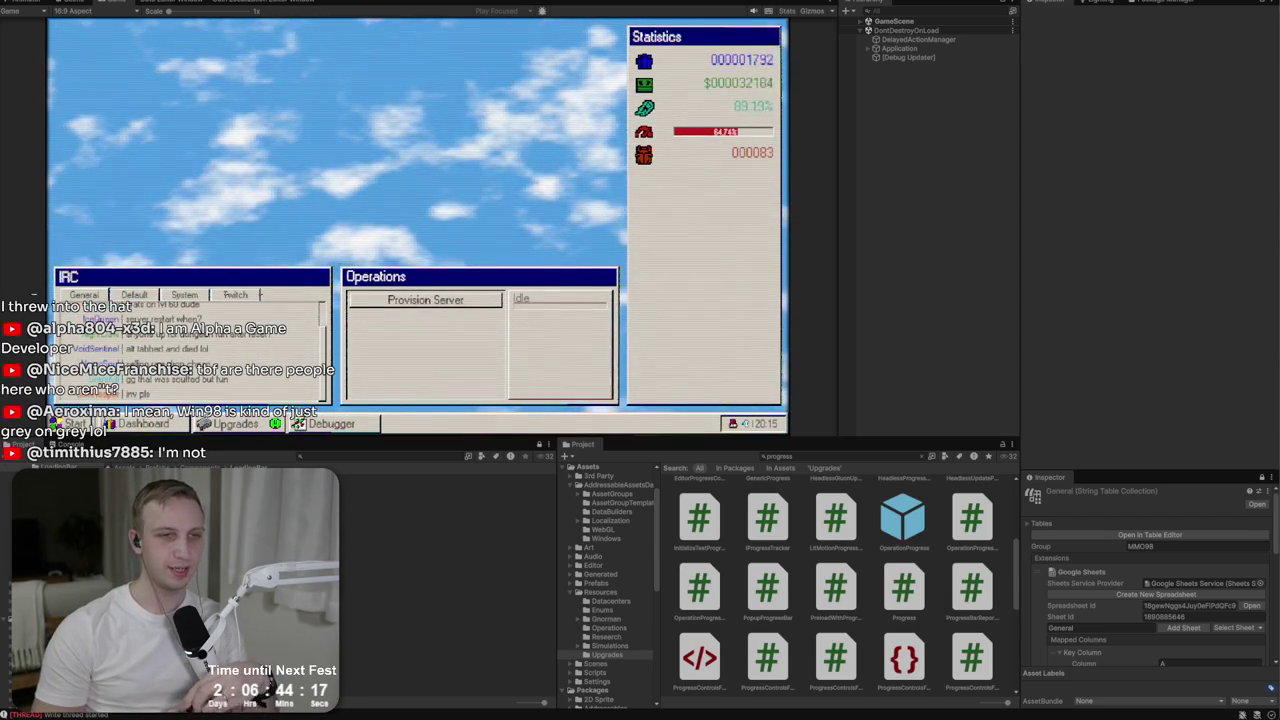
Expand GameScene > UI > Footer > Operations > Content in the Hierarchy and select Progress.
click(868, 21)
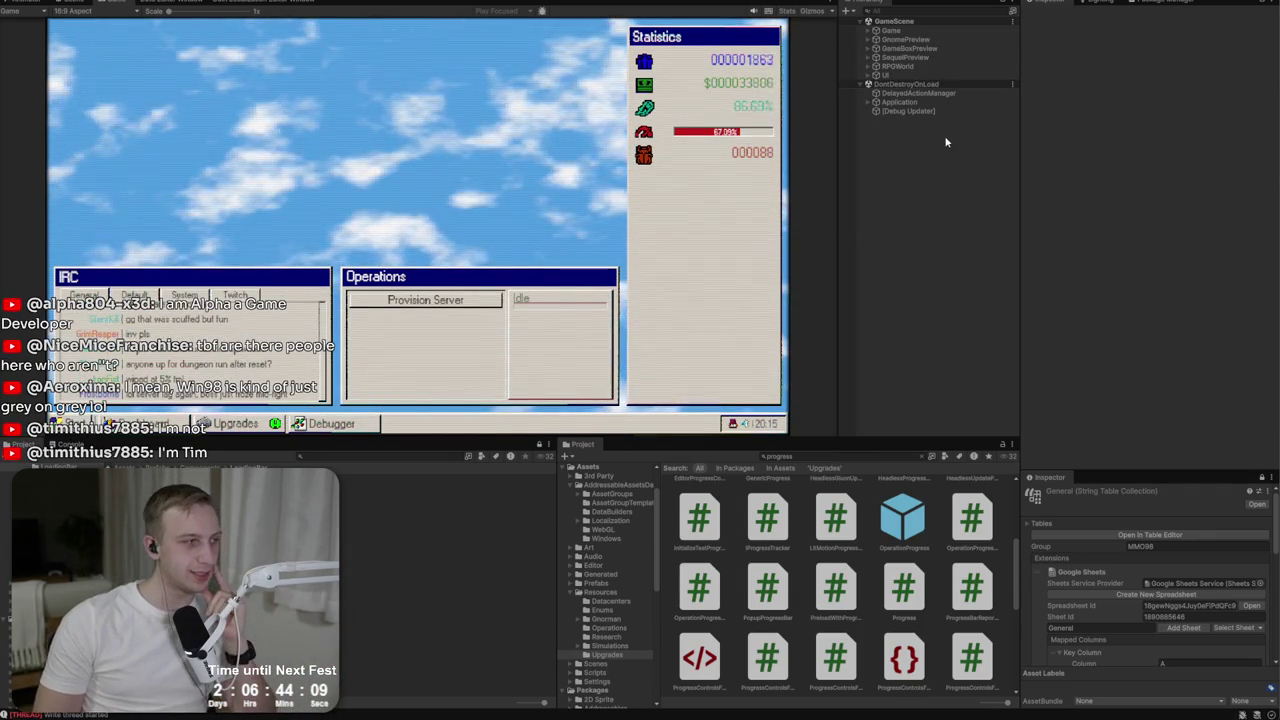
click(868, 75)
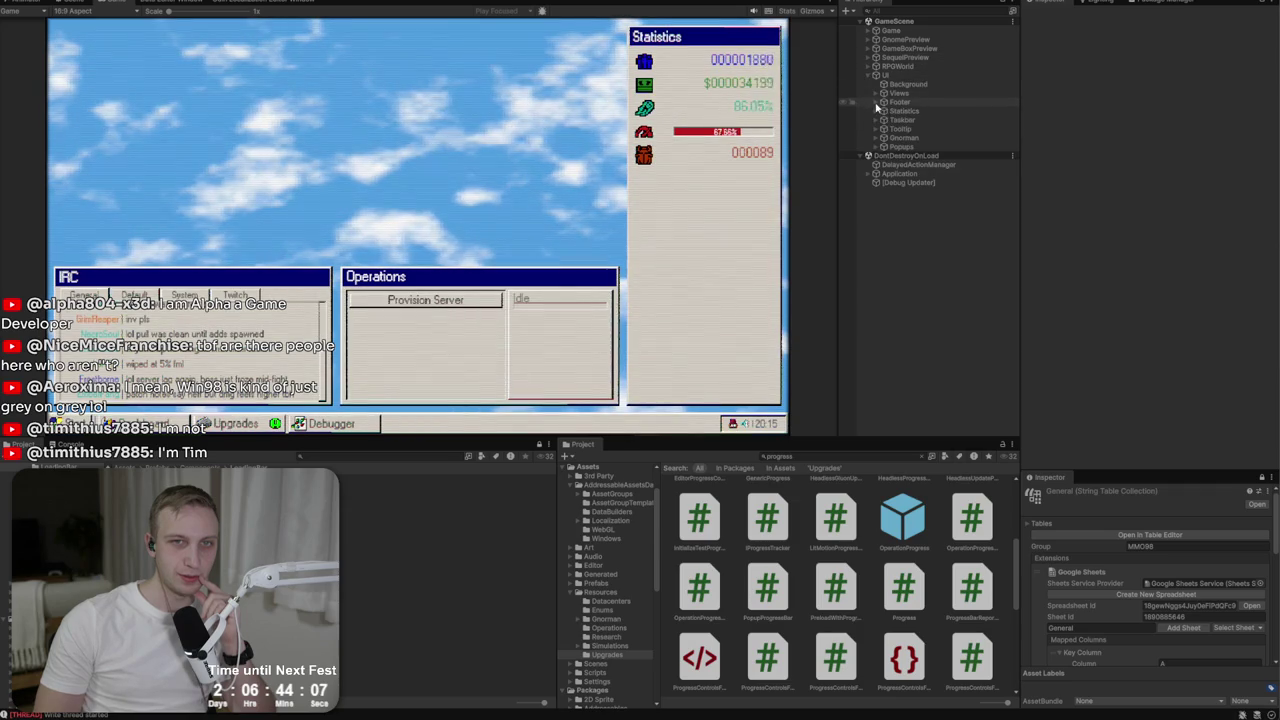
click(877, 102)
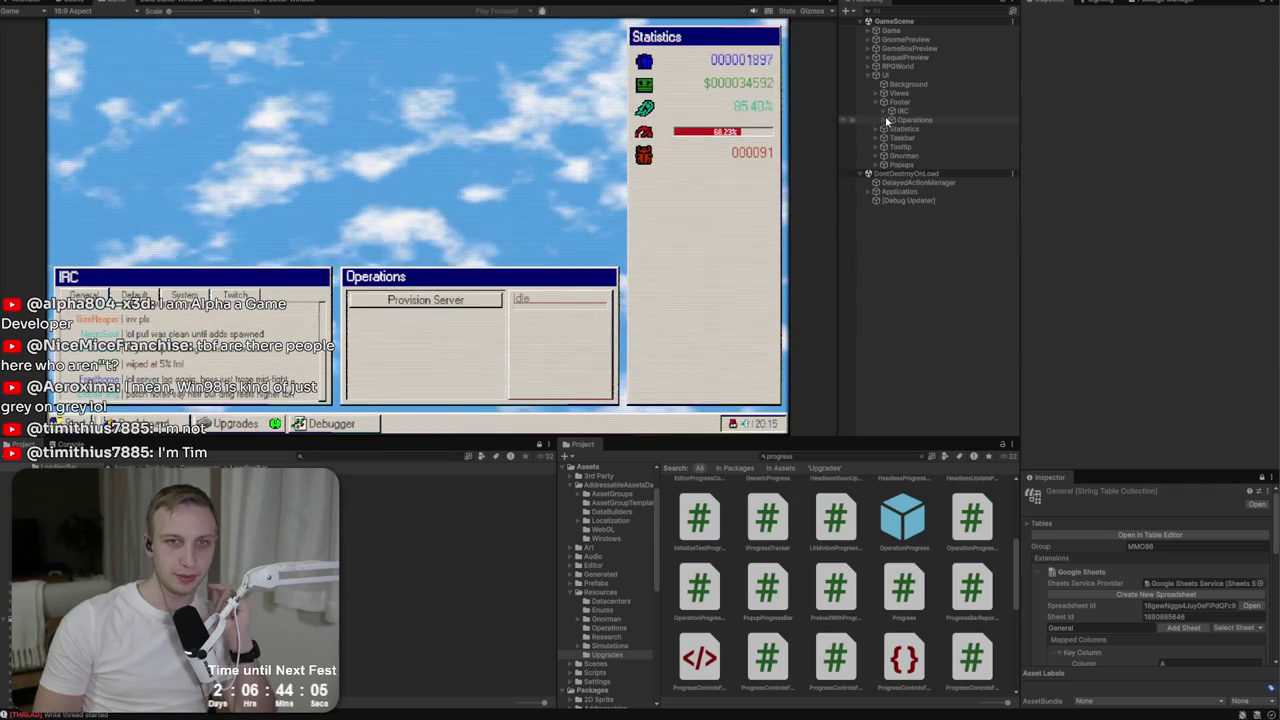
click(890, 120)
click(891, 129)
click(914, 157)
Duplicate an operation entry twice to add more Provision Server rows.
key(Right)
key(Down)
key(Down)
key(Down)
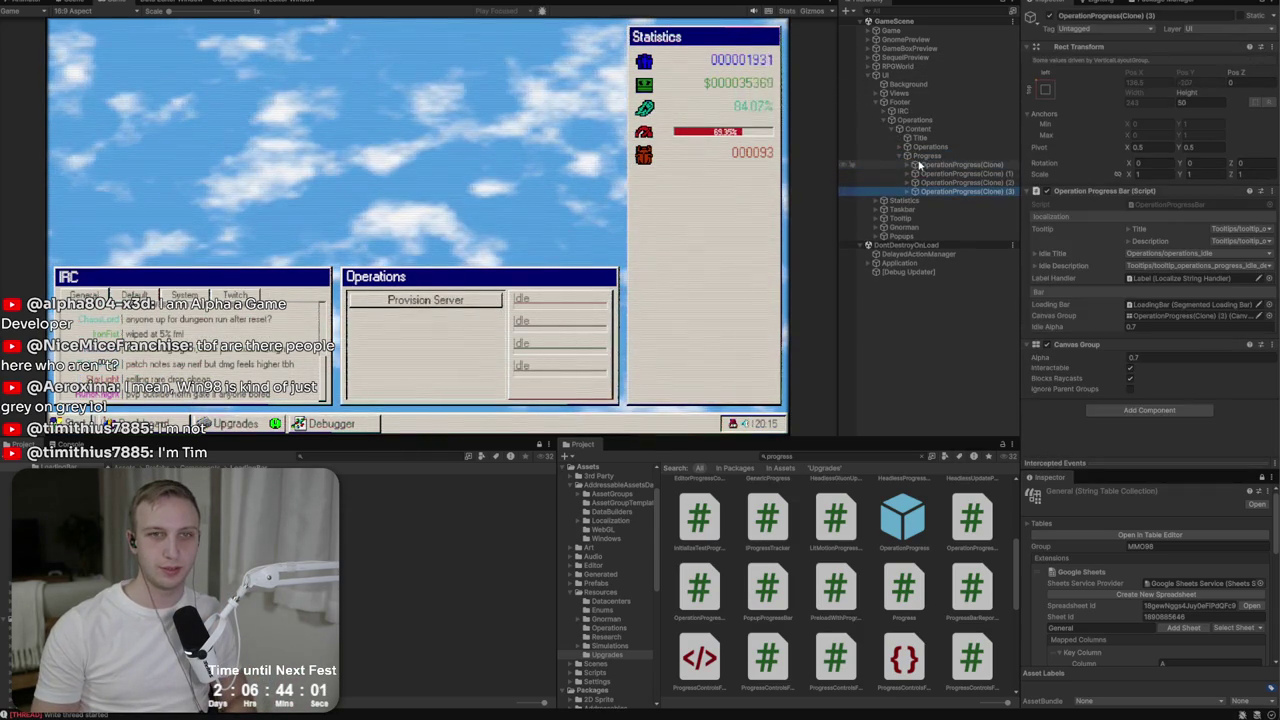
click(902, 147)
click(923, 173)
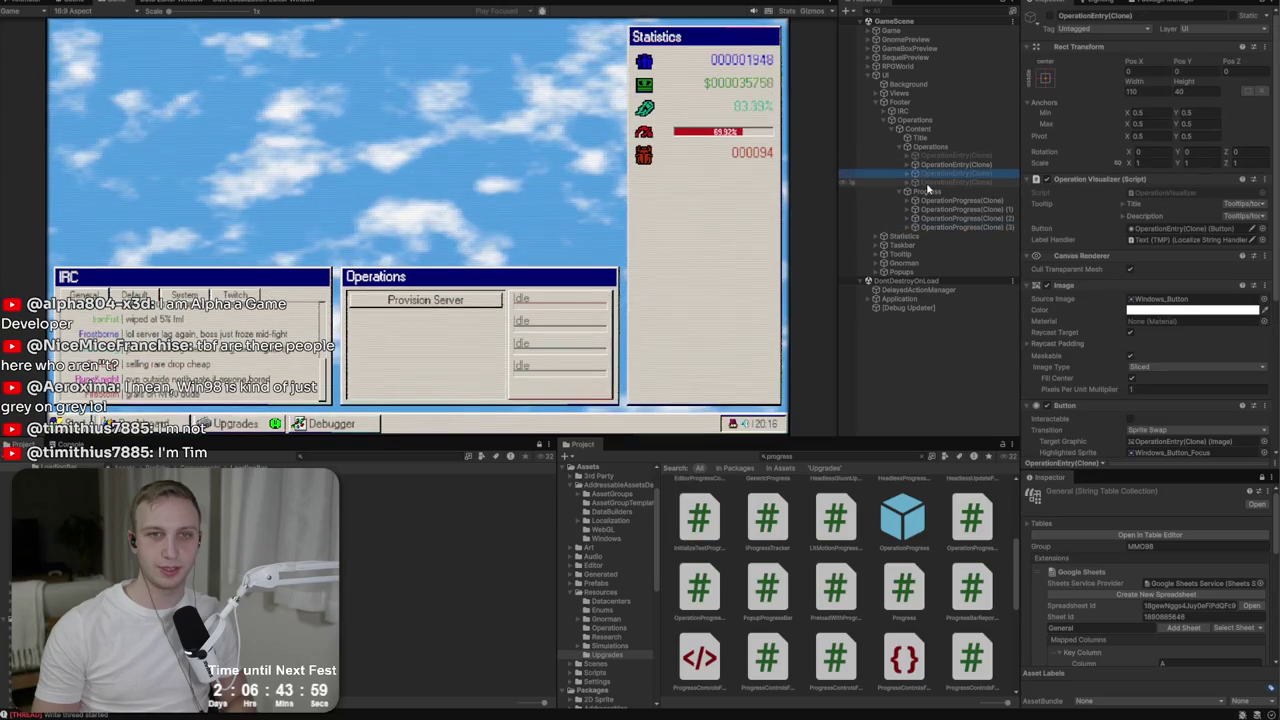
key(ctrl+d)
key(ctrl+d)
key(ctrl+d)
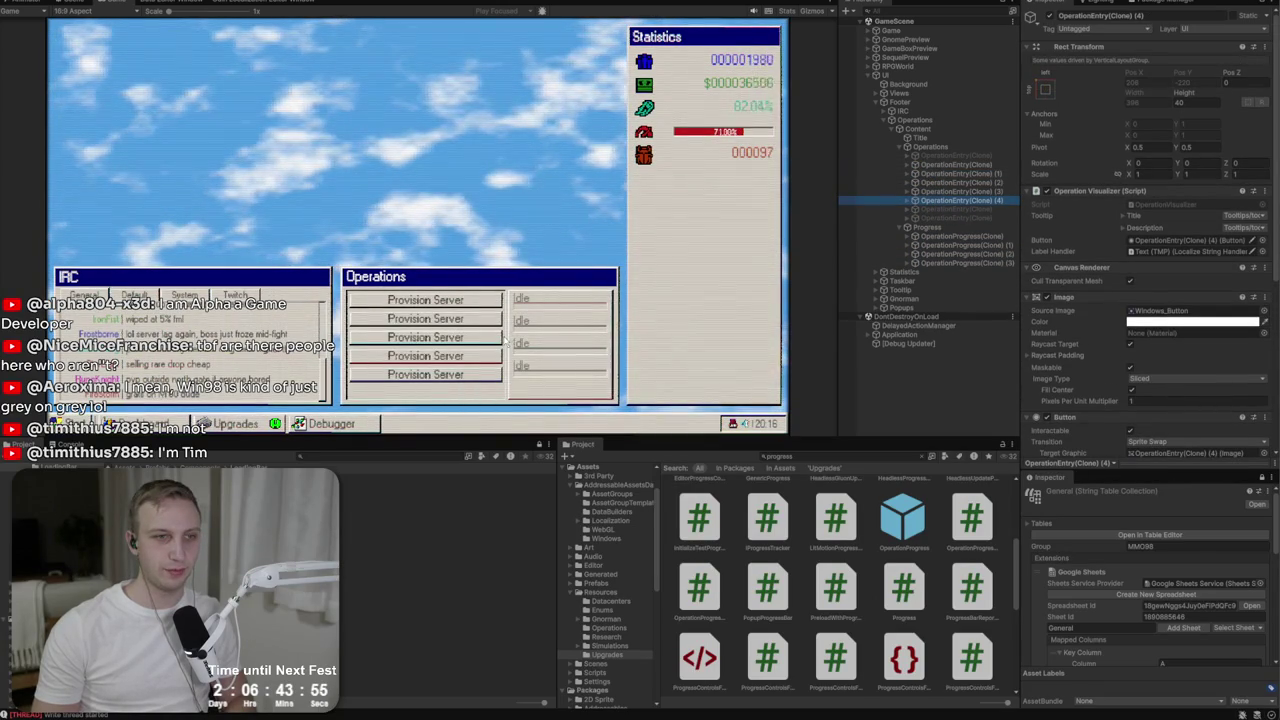
key(ctrl+d)
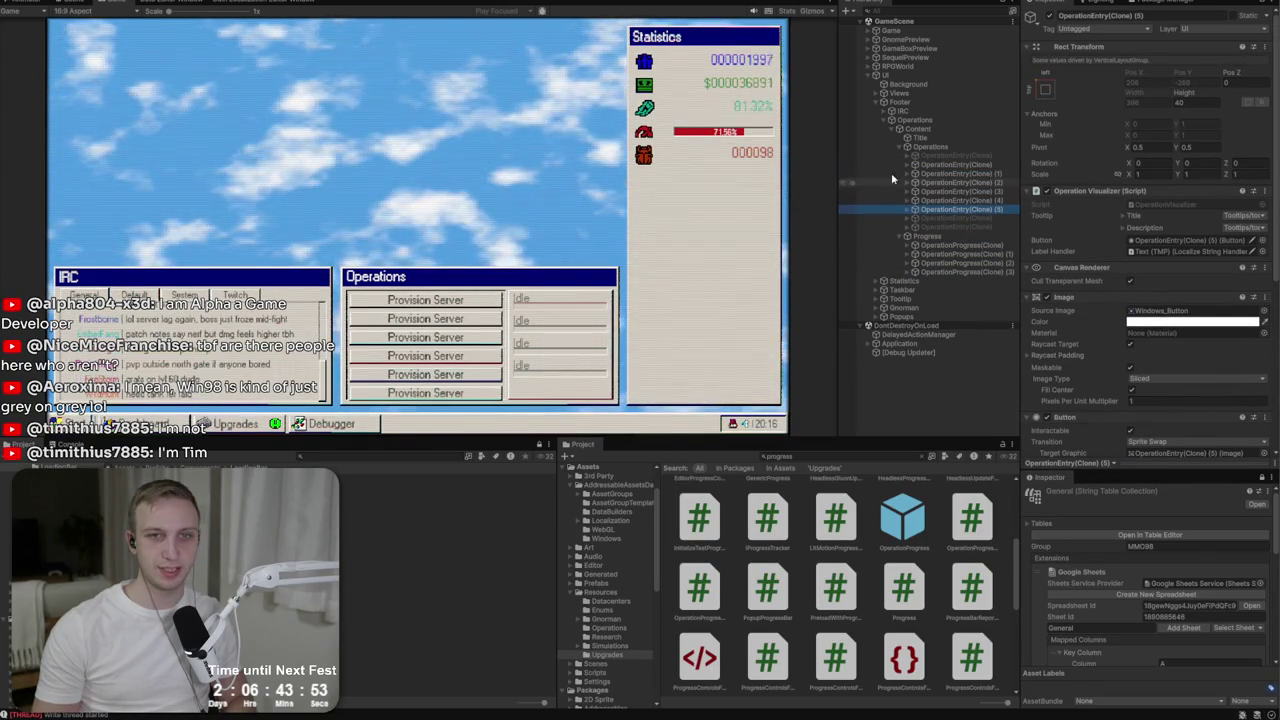
Increase the Operations list's top padding from 4 and try saving the scene with Ctrl+S.
click(928, 147)
click(1148, 258)
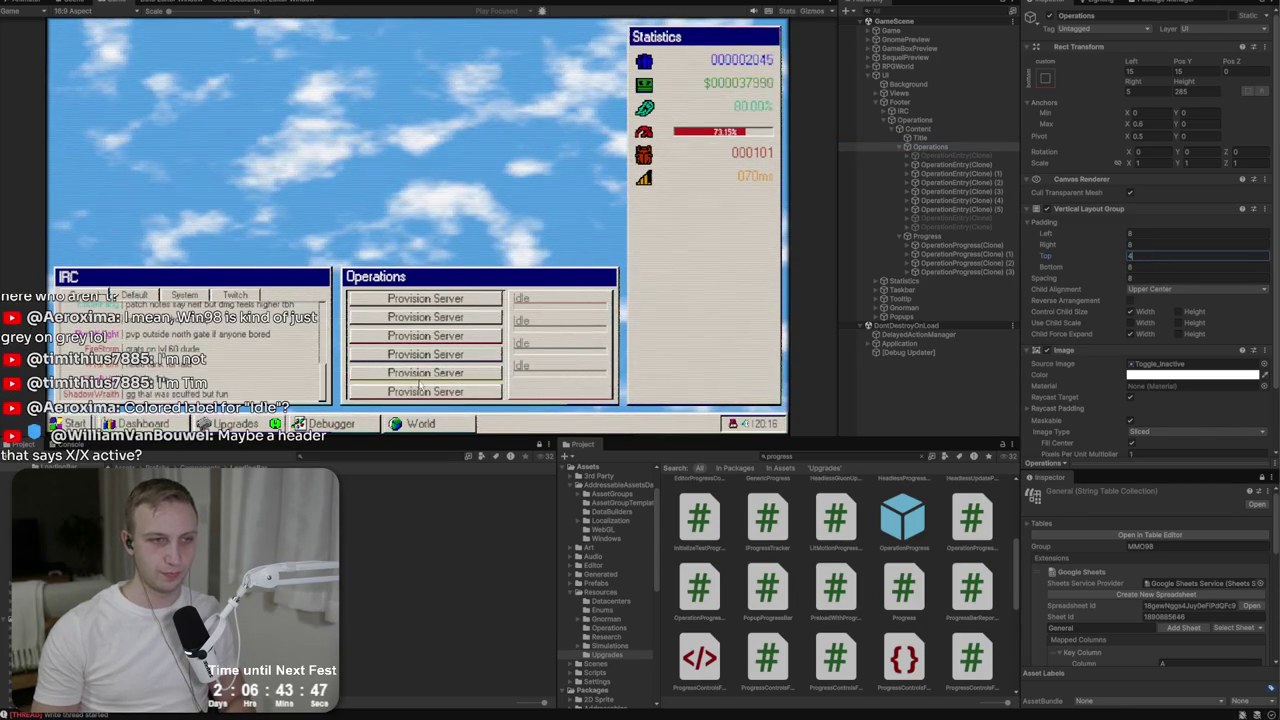
click(1151, 279)
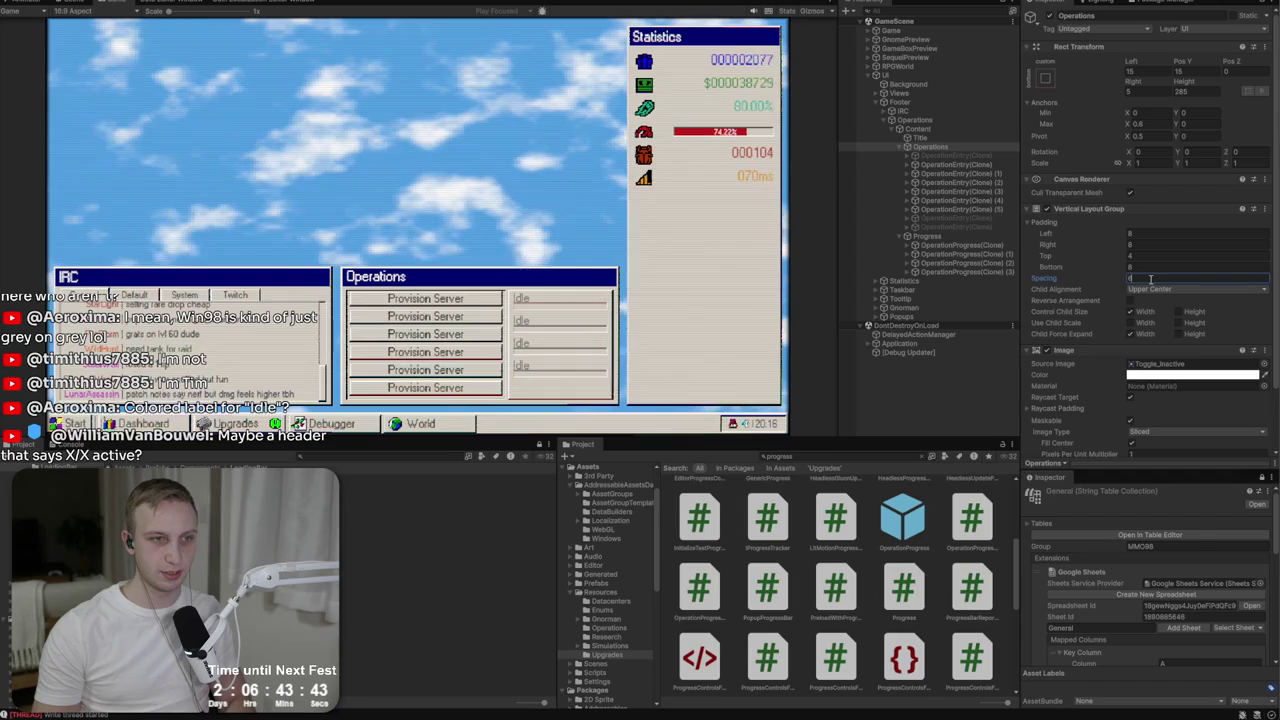
click(1150, 258)
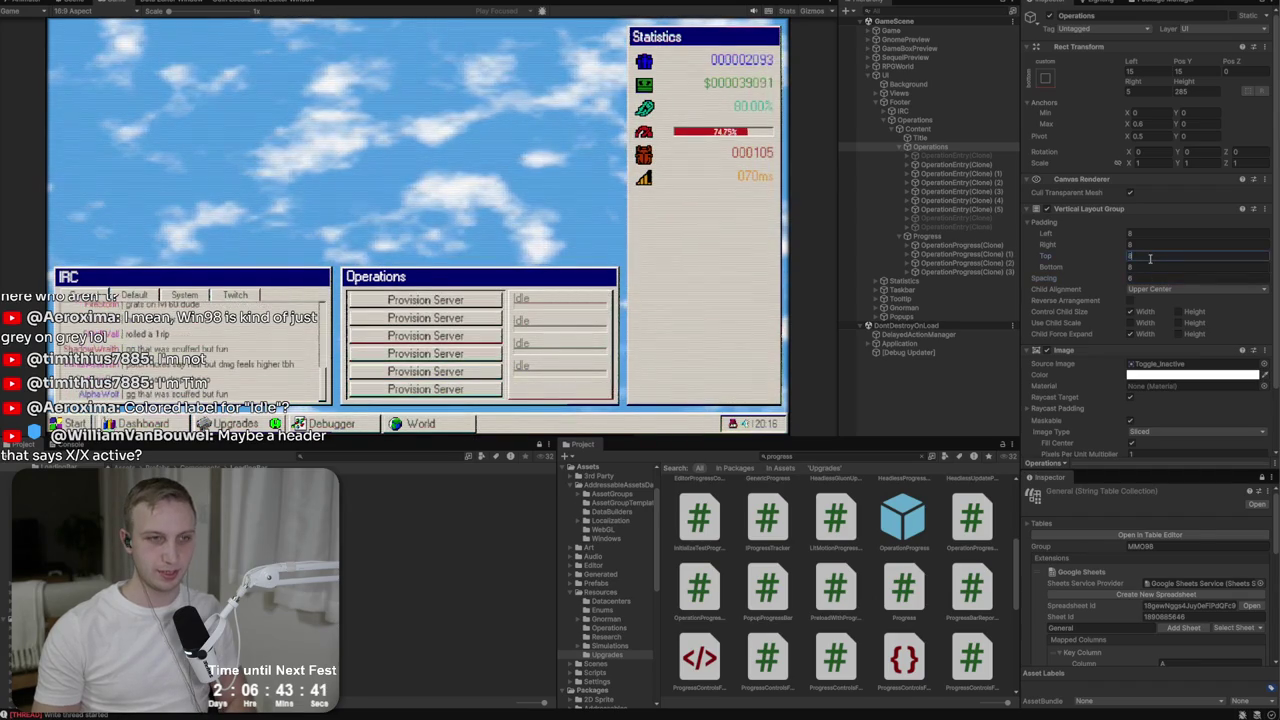
key(ctrl+s)
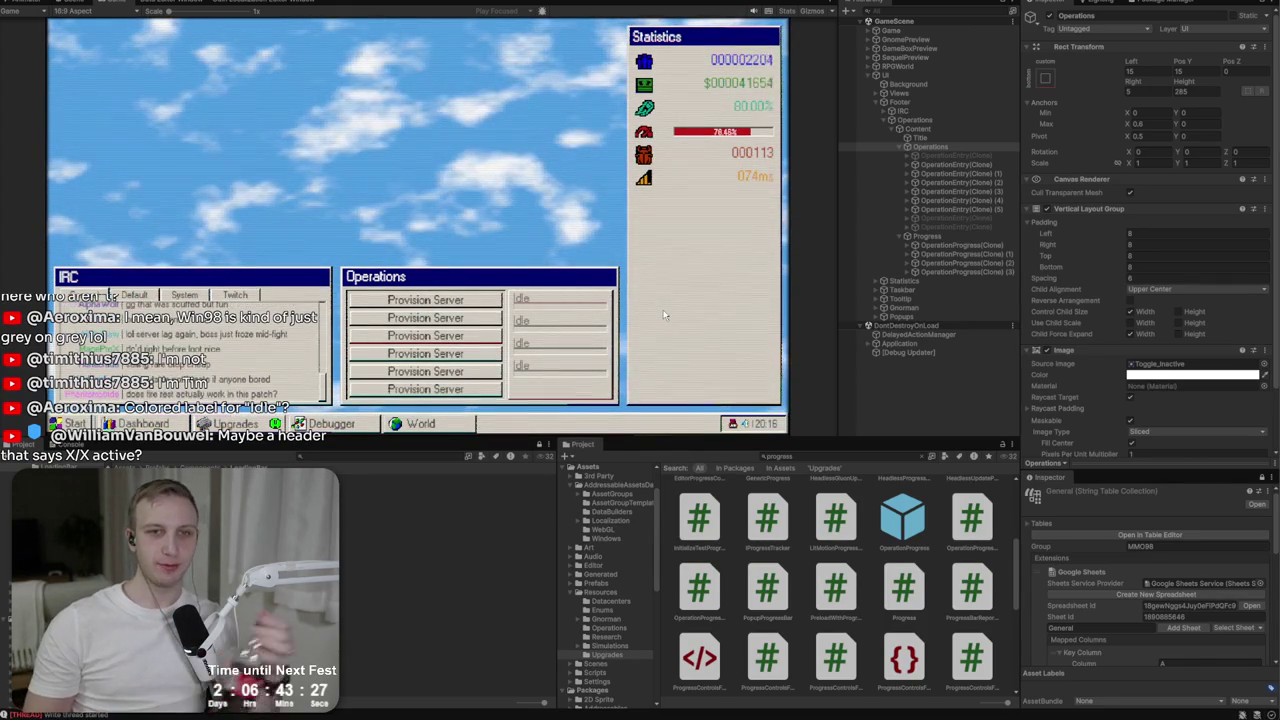
click(1216, 290)
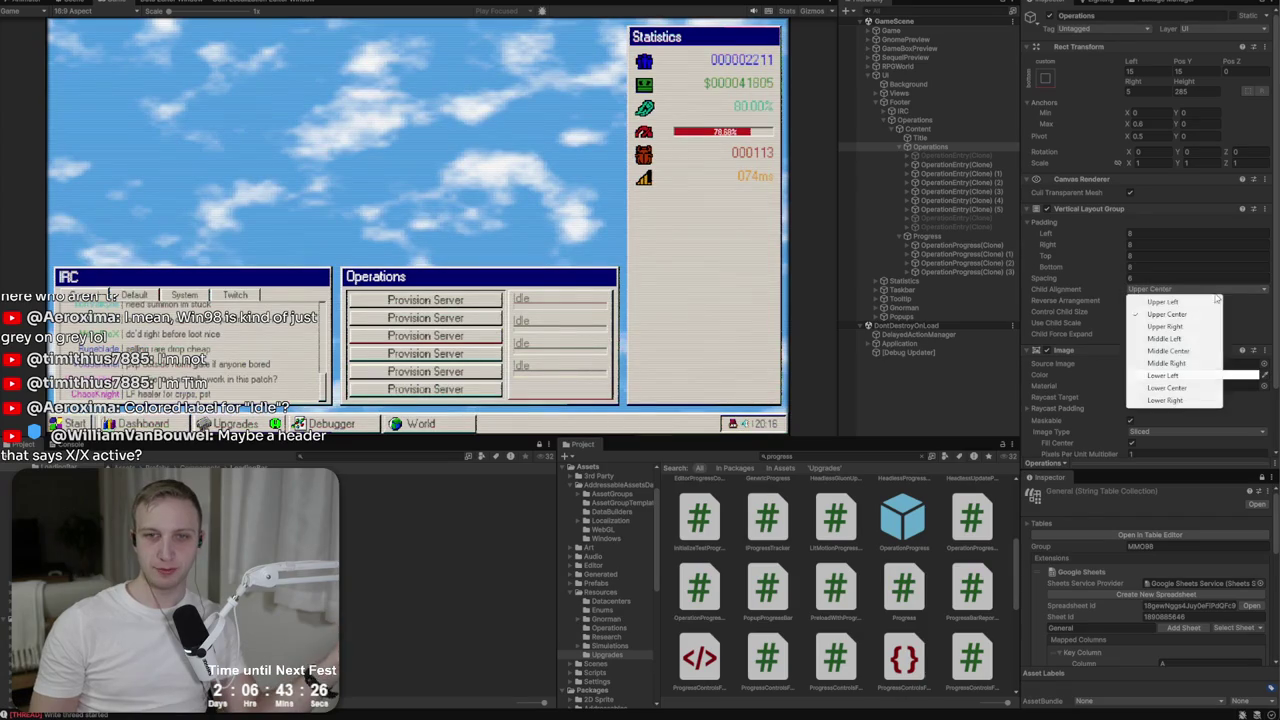
Set the Operations list's Child Alignment to Middle Center and inspect the OperationEntry clones.
click(1168, 351)
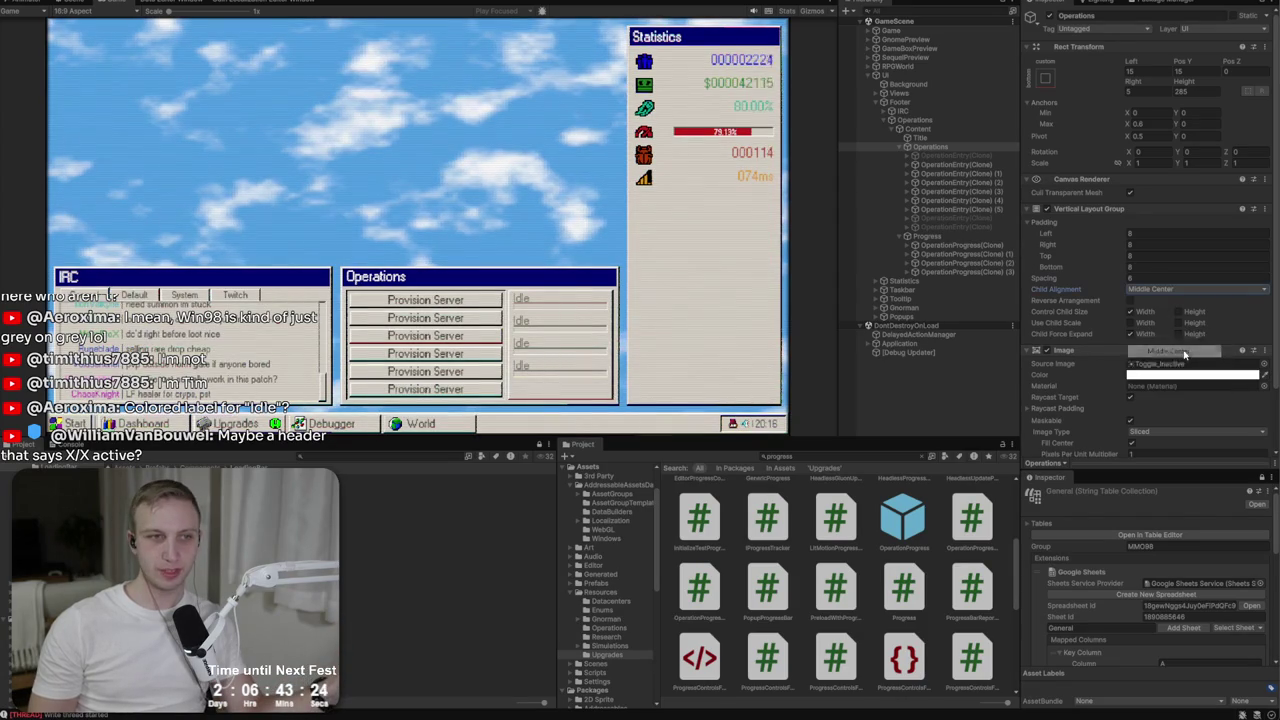
click(951, 185)
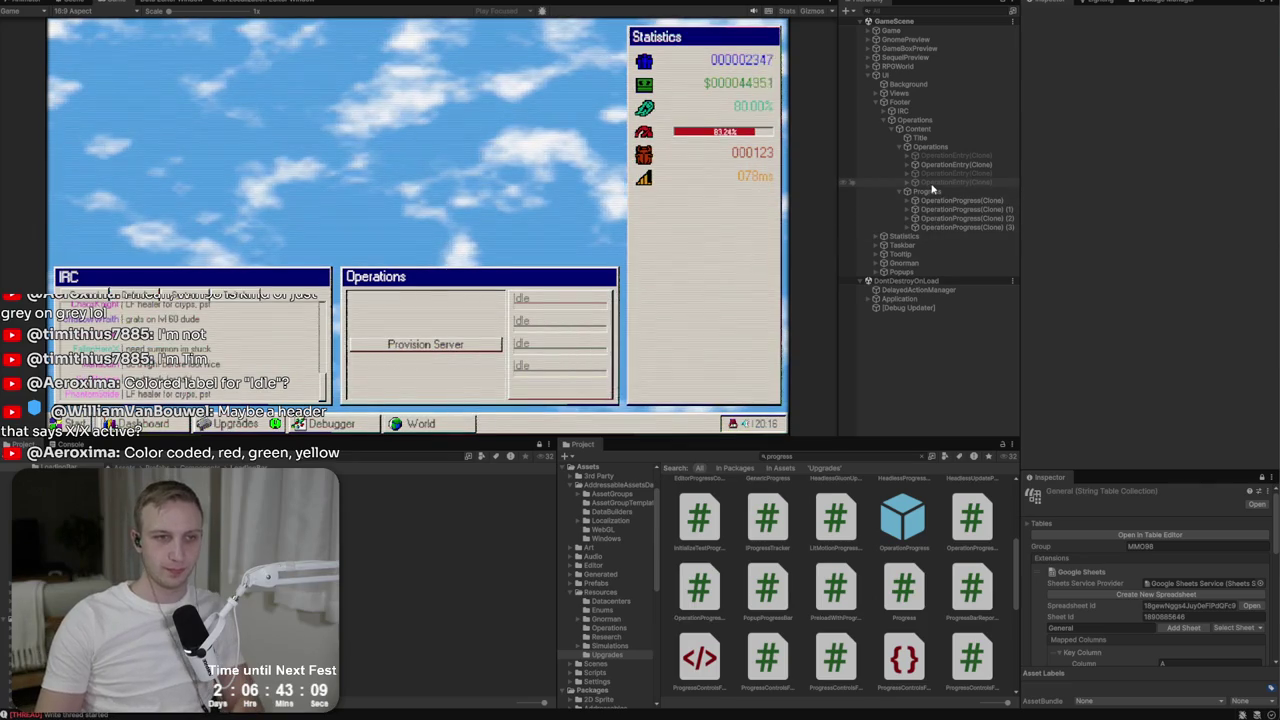
click(978, 166)
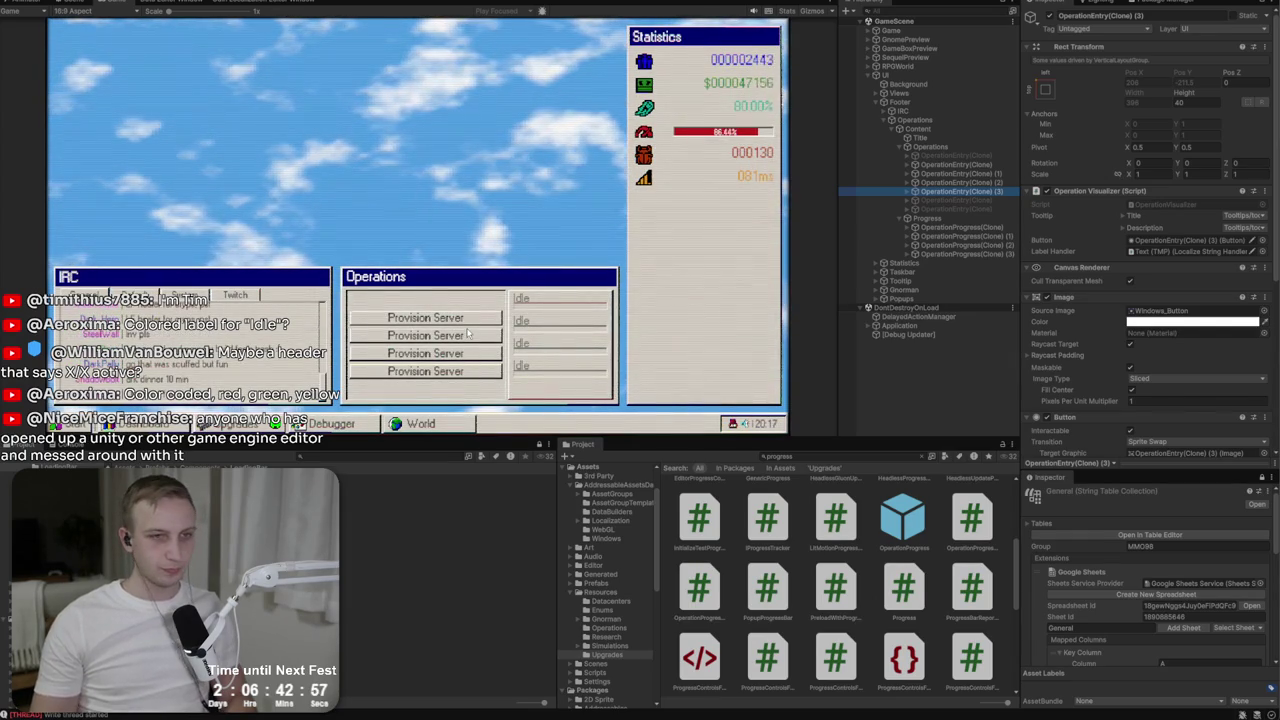
Expand the first Idle progress bar and select its LoadingBar child.
click(930, 228)
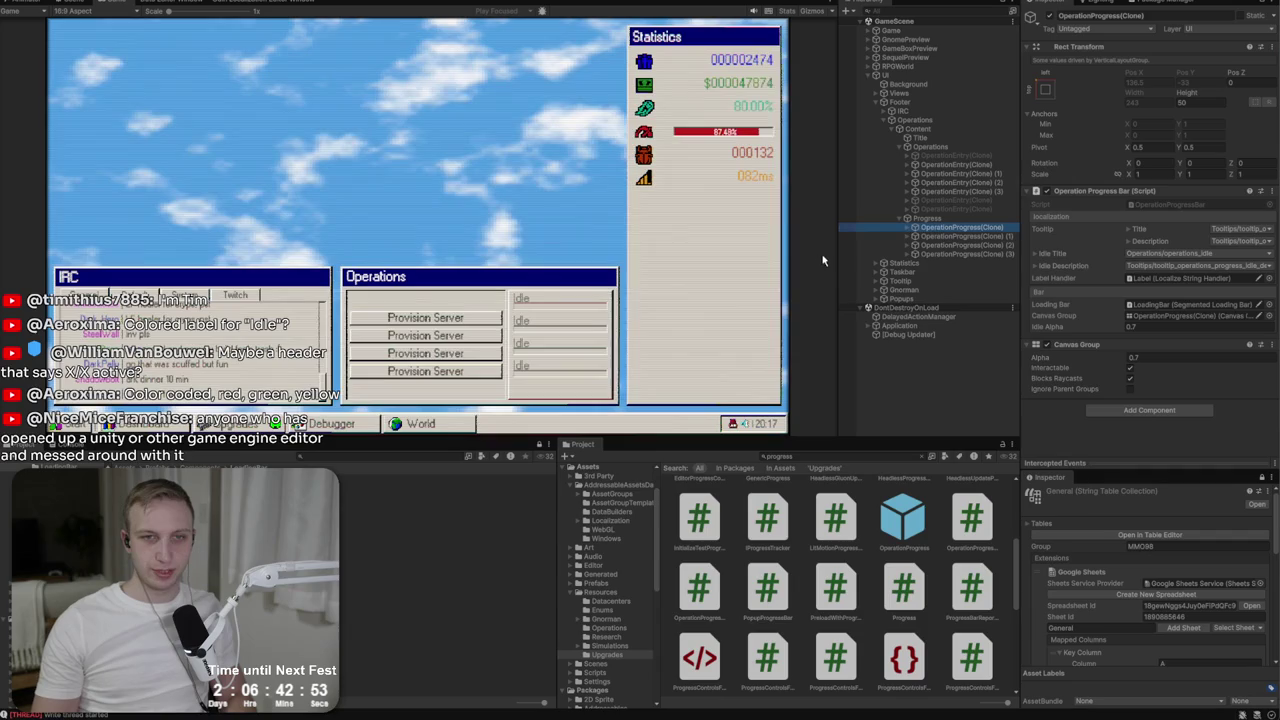
click(911, 229)
click(930, 237)
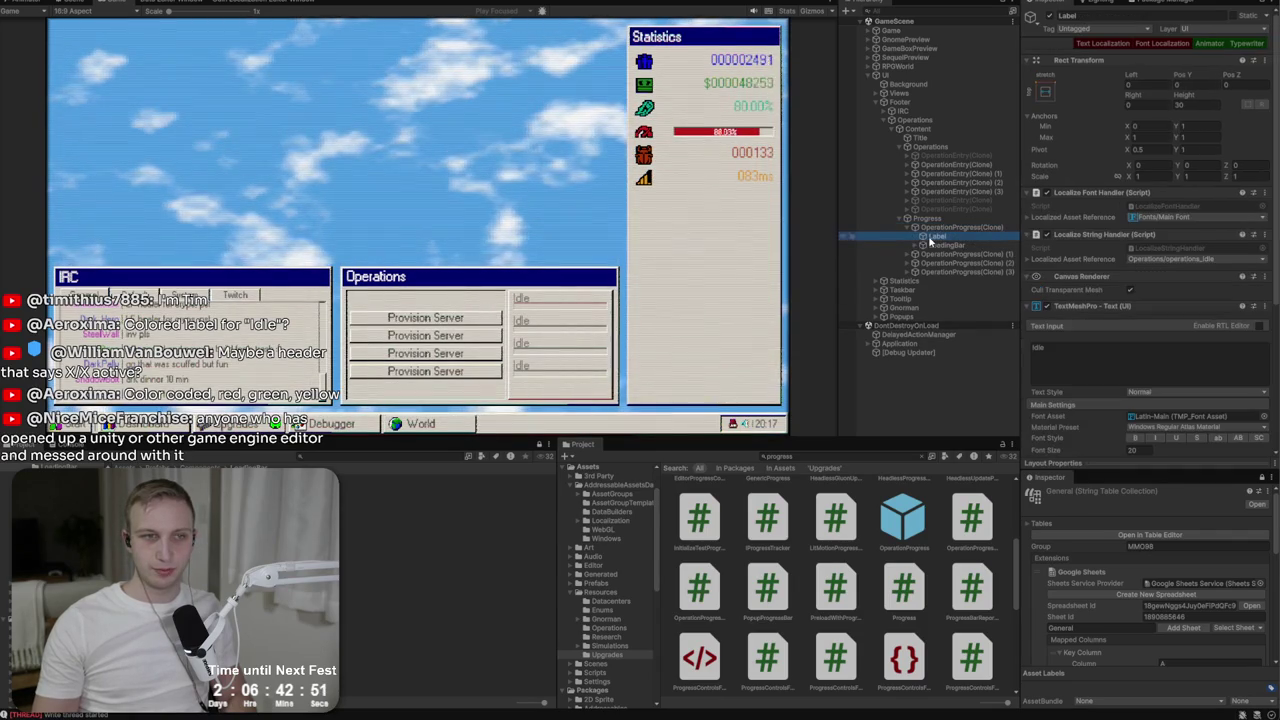
key(Down)
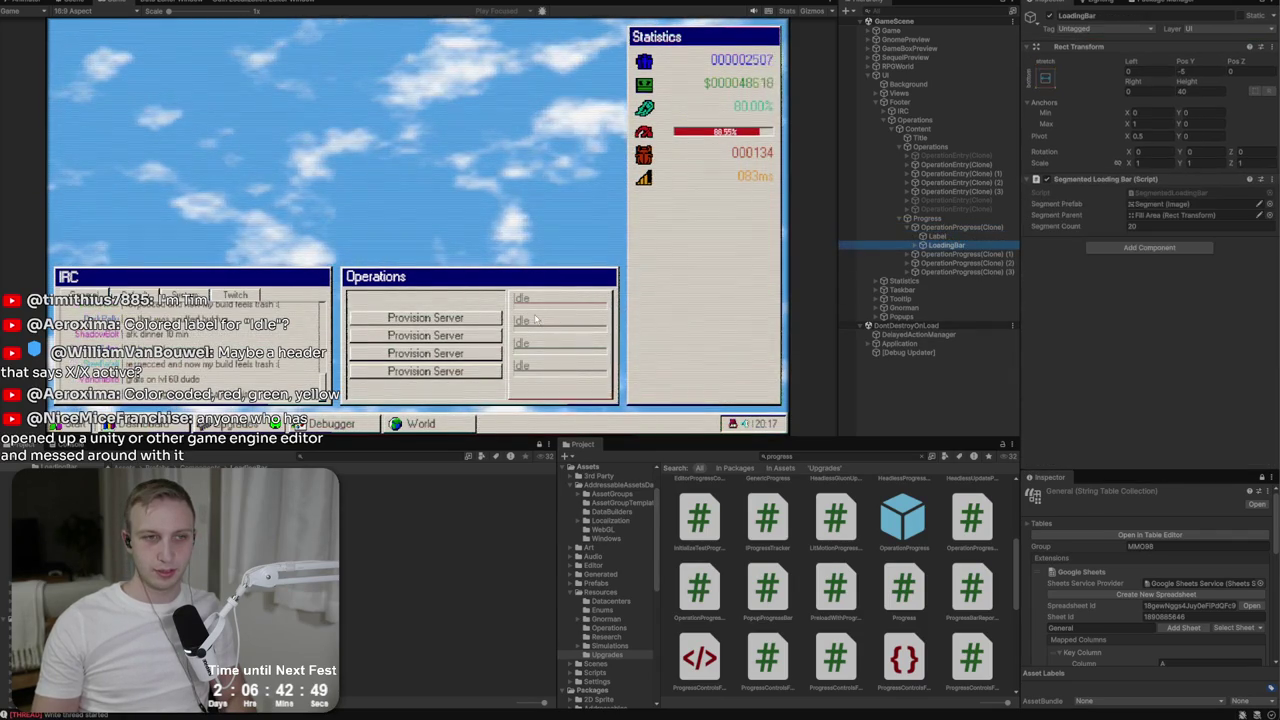
Frame the first Idle bar in the scene, try duplicating the progress row, then undo it.
click(79, 3)
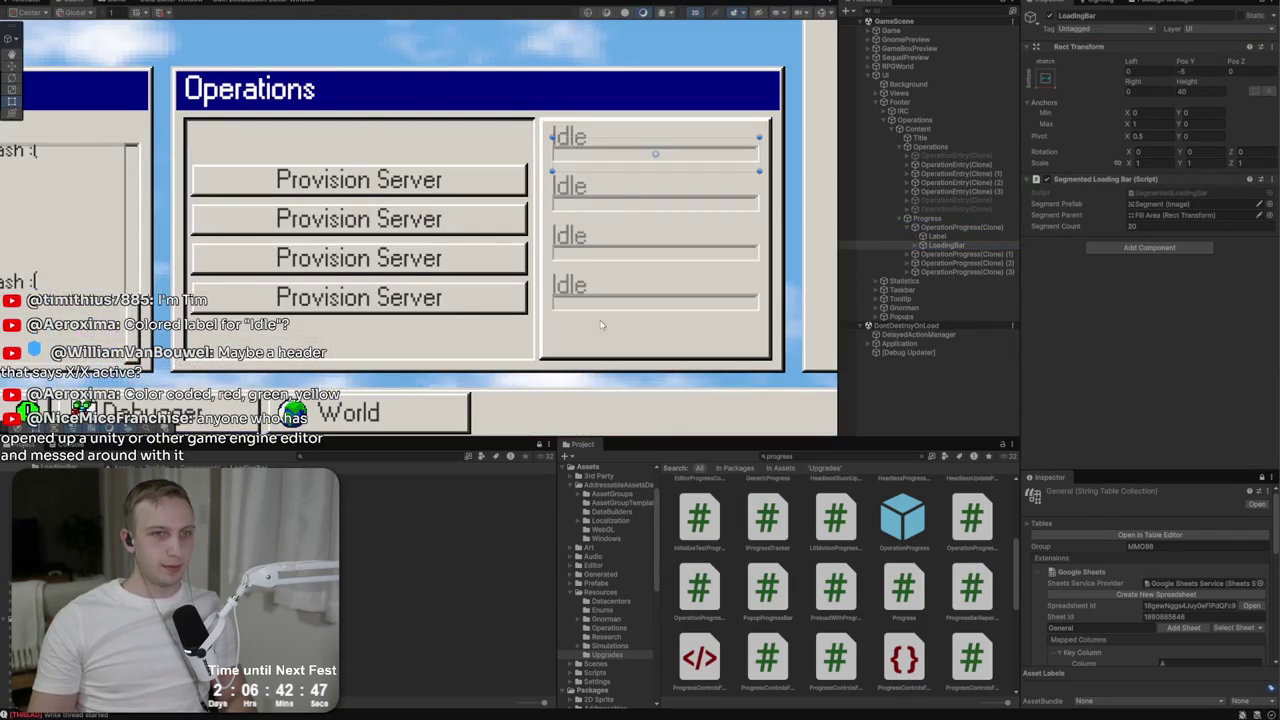
key(f)
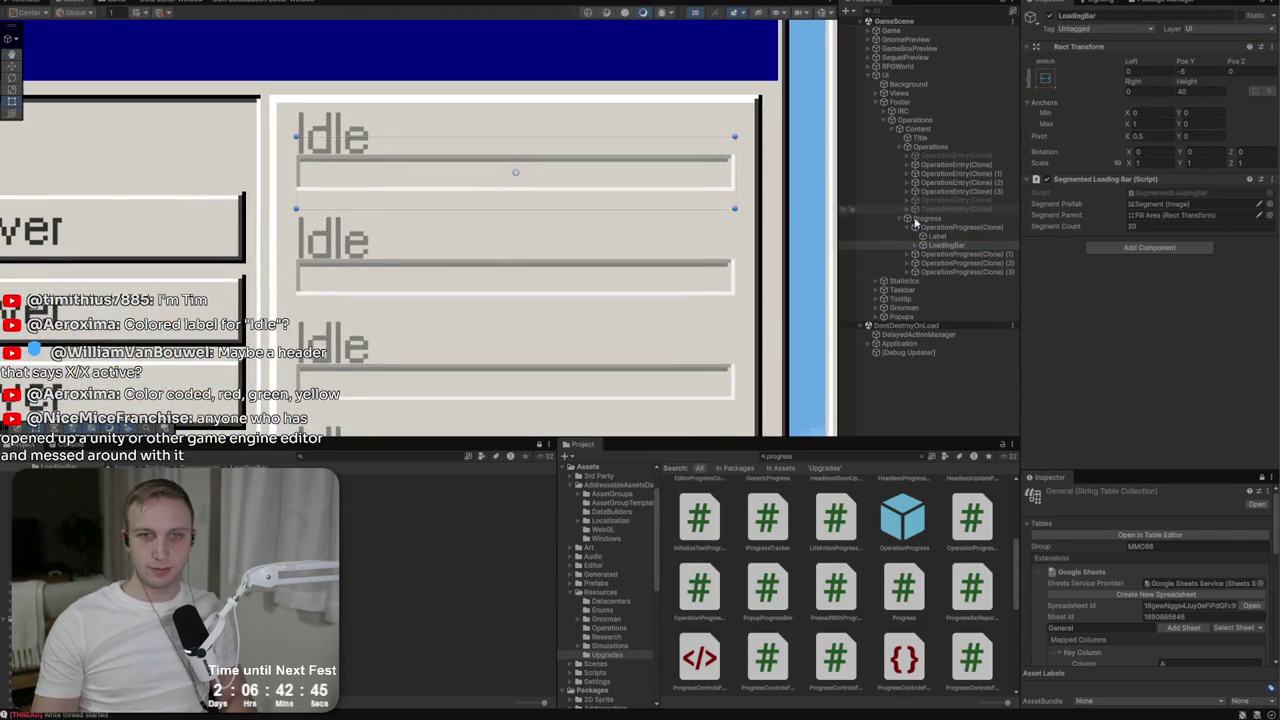
text(-10)
drag(930, 245, 955, 277)
click(952, 224)
key(ctrl+d)
scroll(591, 211, down, 3)
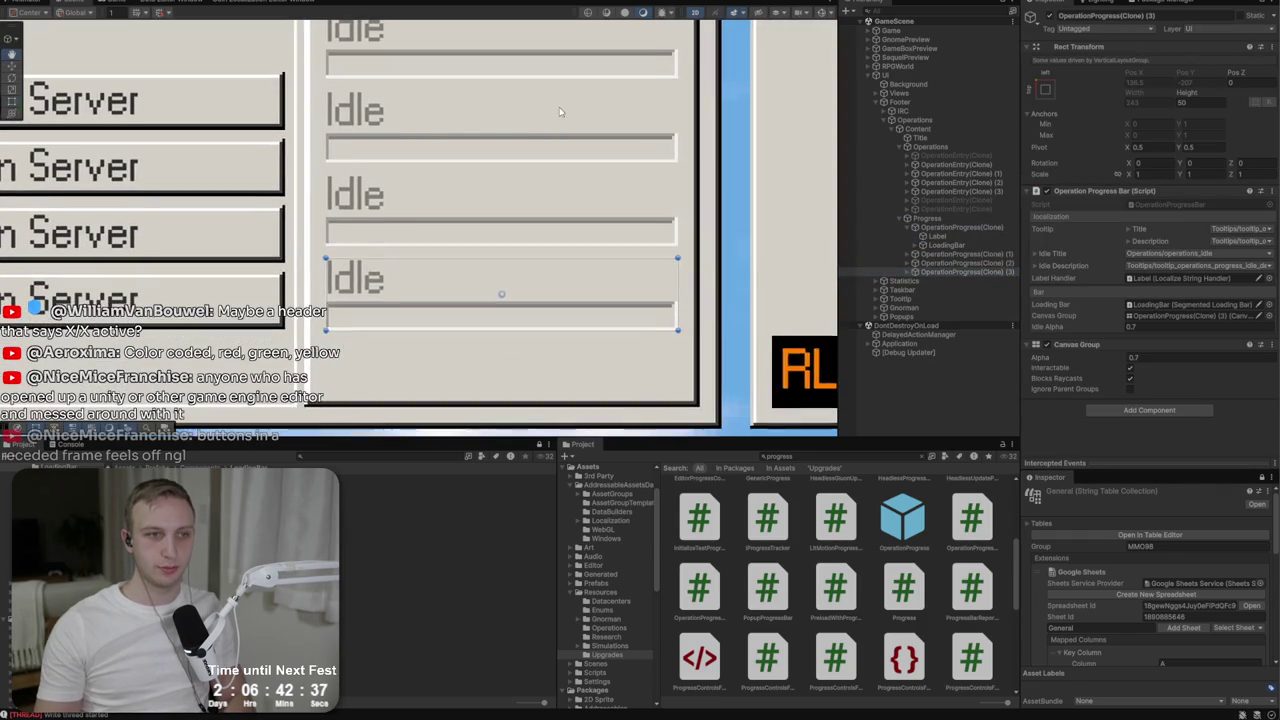
key(ctrl+z)
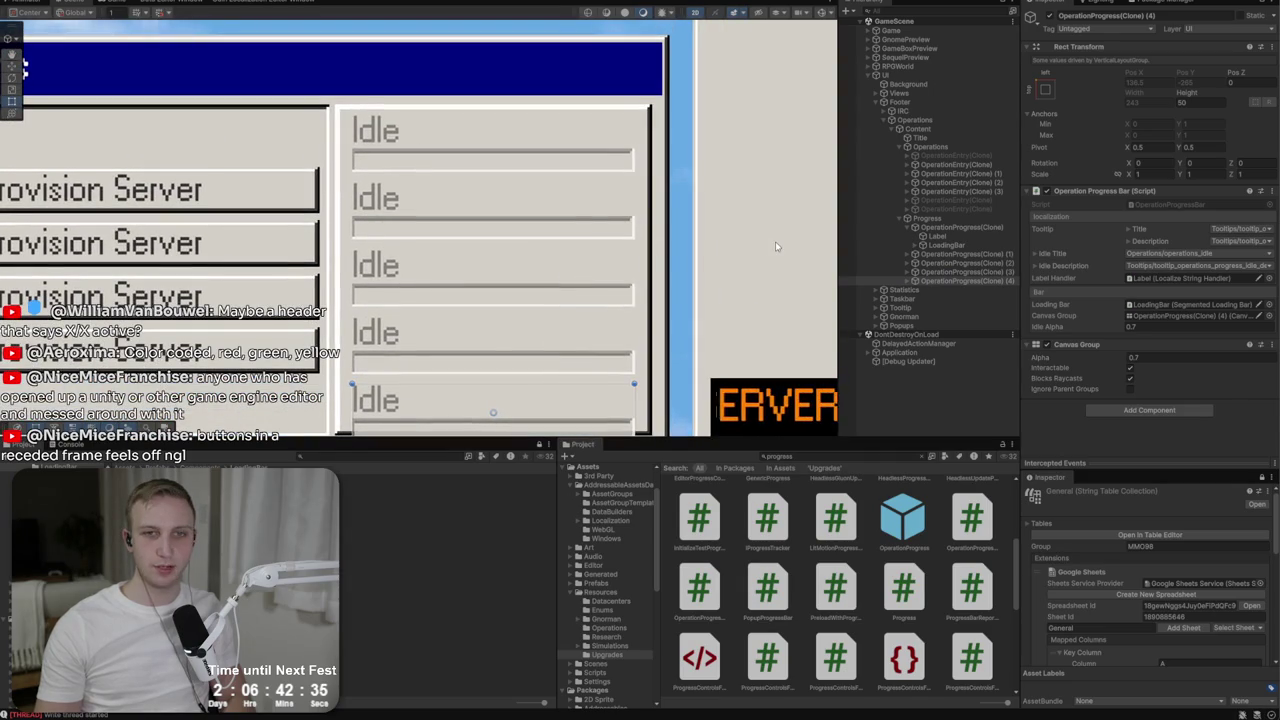
key(ctrl+z)
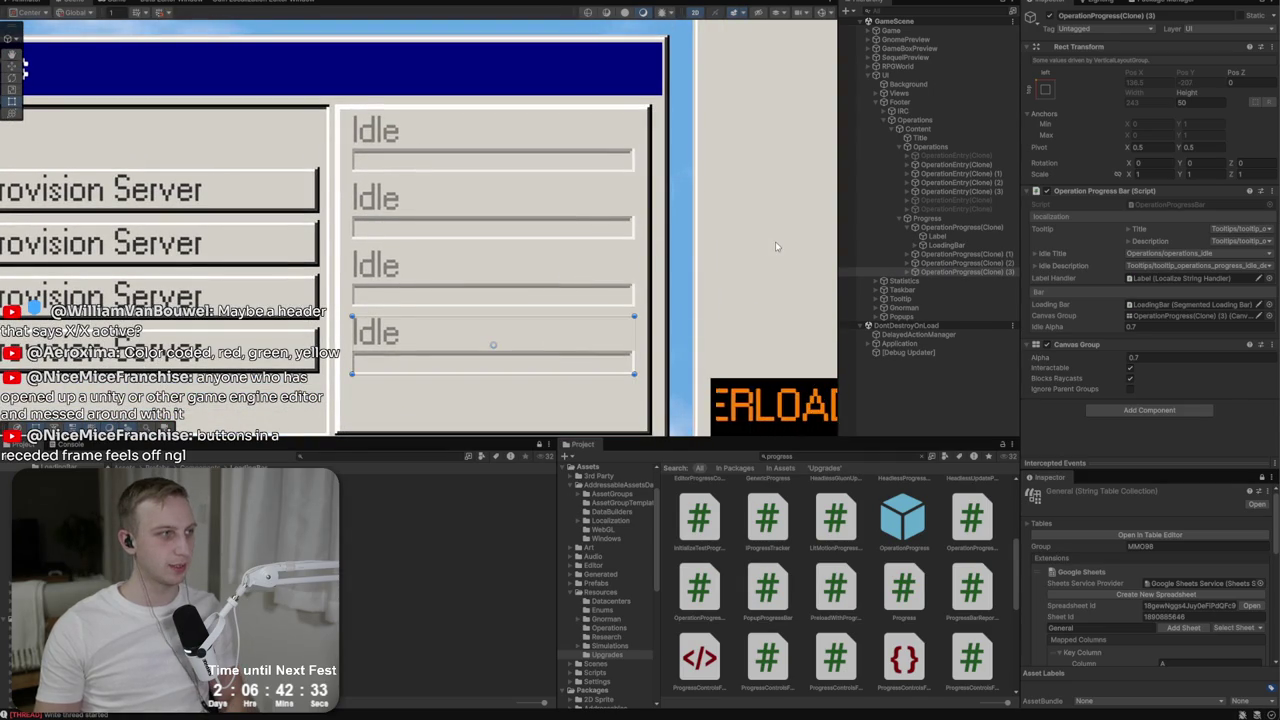
Tint the Progress container panel grey.
drag(373, 246, 713, 235)
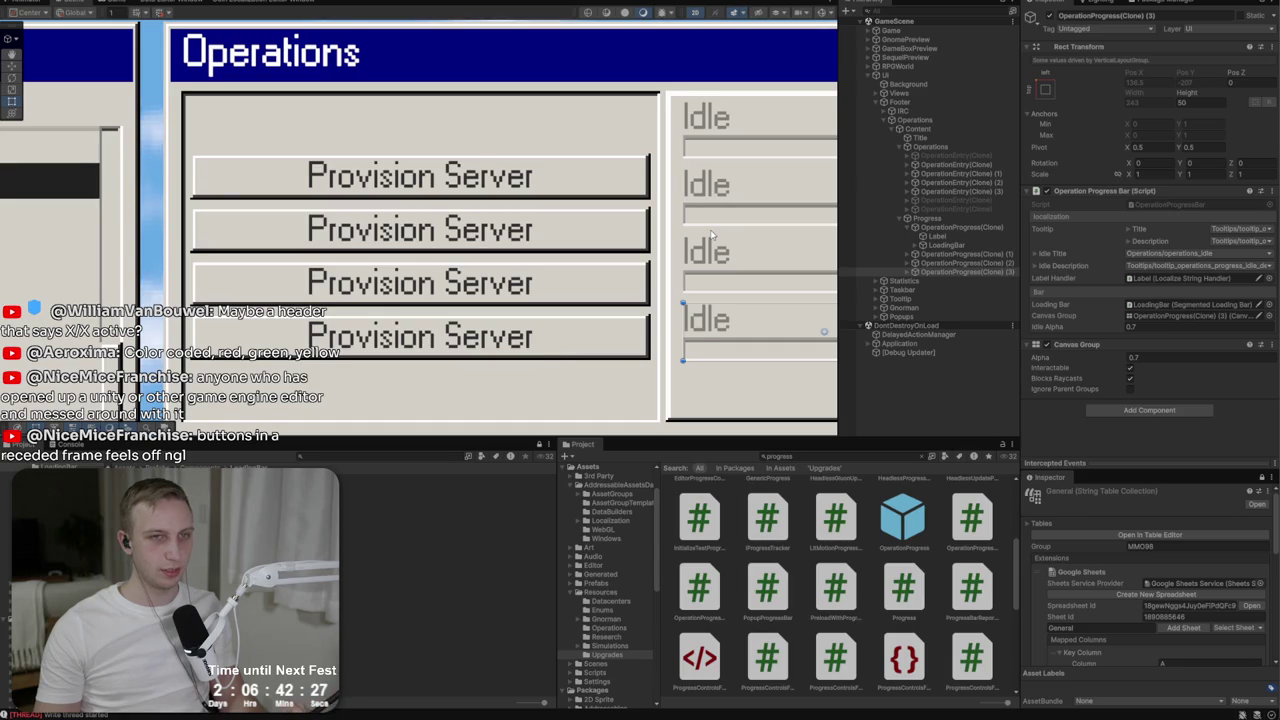
drag(676, 235, 340, 235)
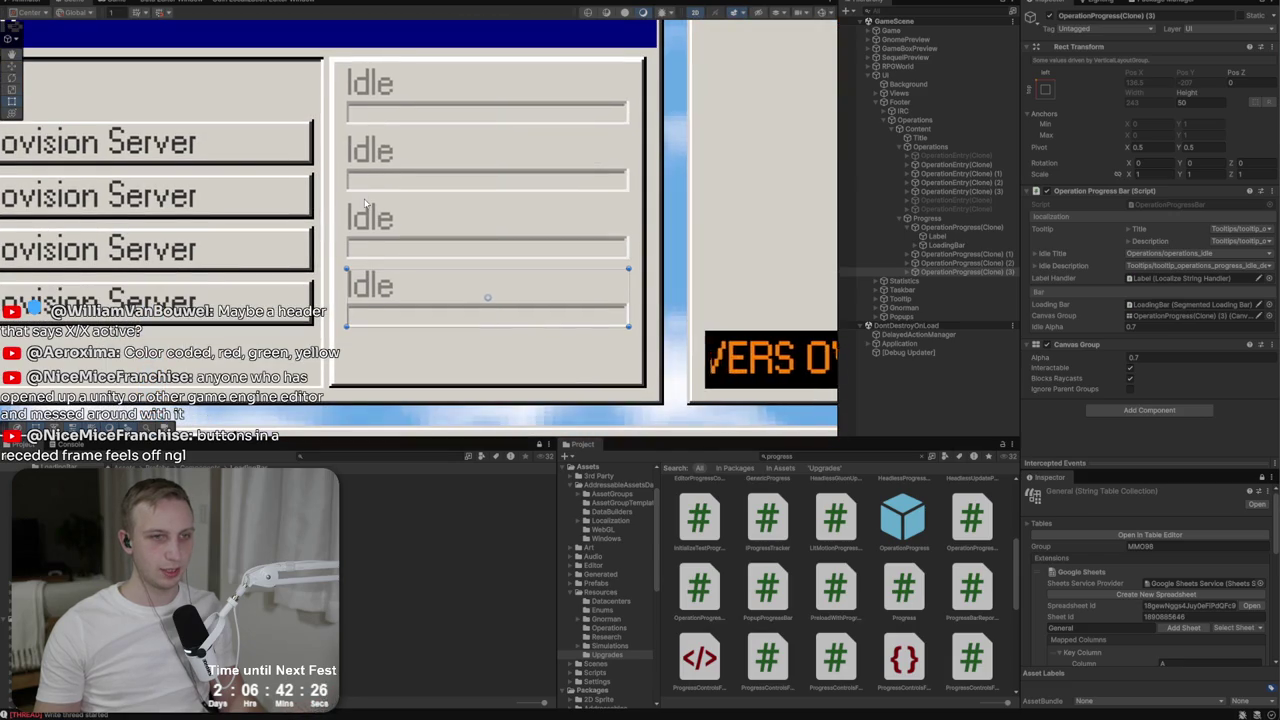
click(949, 219)
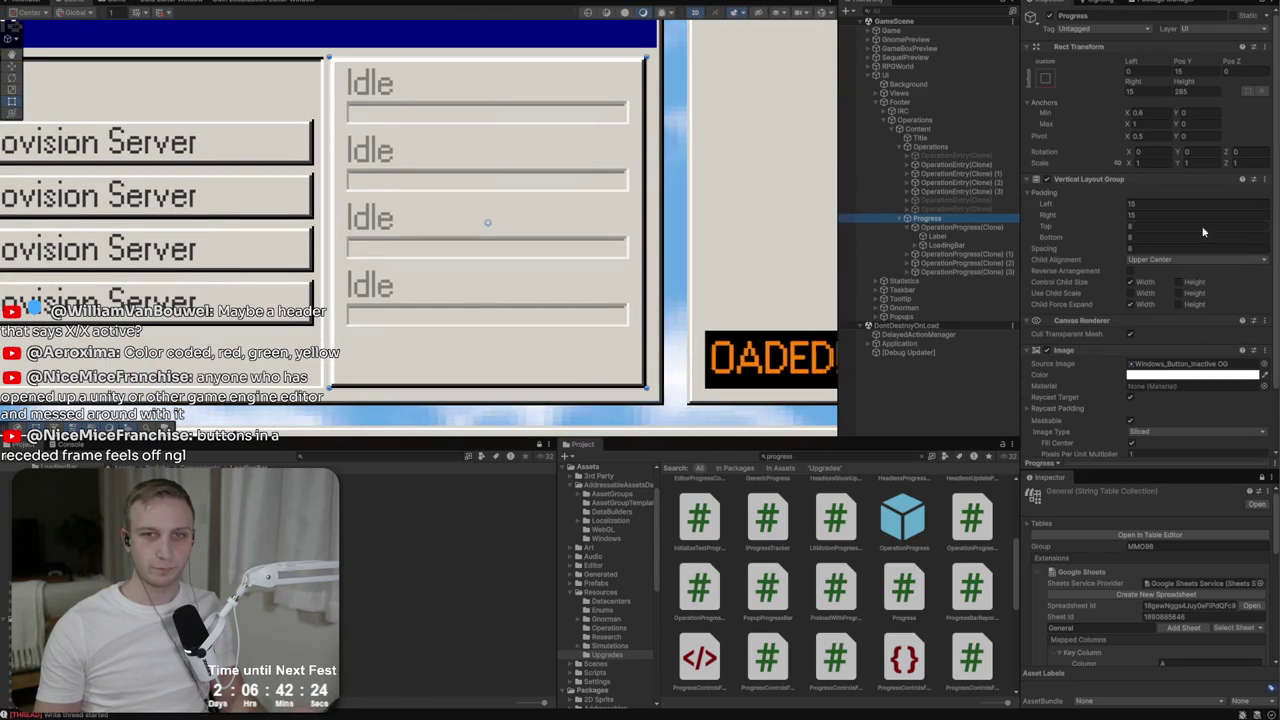
click(1183, 378)
mouse_move(1190, 440)
mouse_down()
mouse_move(1180, 460)
mouse_move(1178, 425)
mouse_move(1170, 432)
mouse_up()
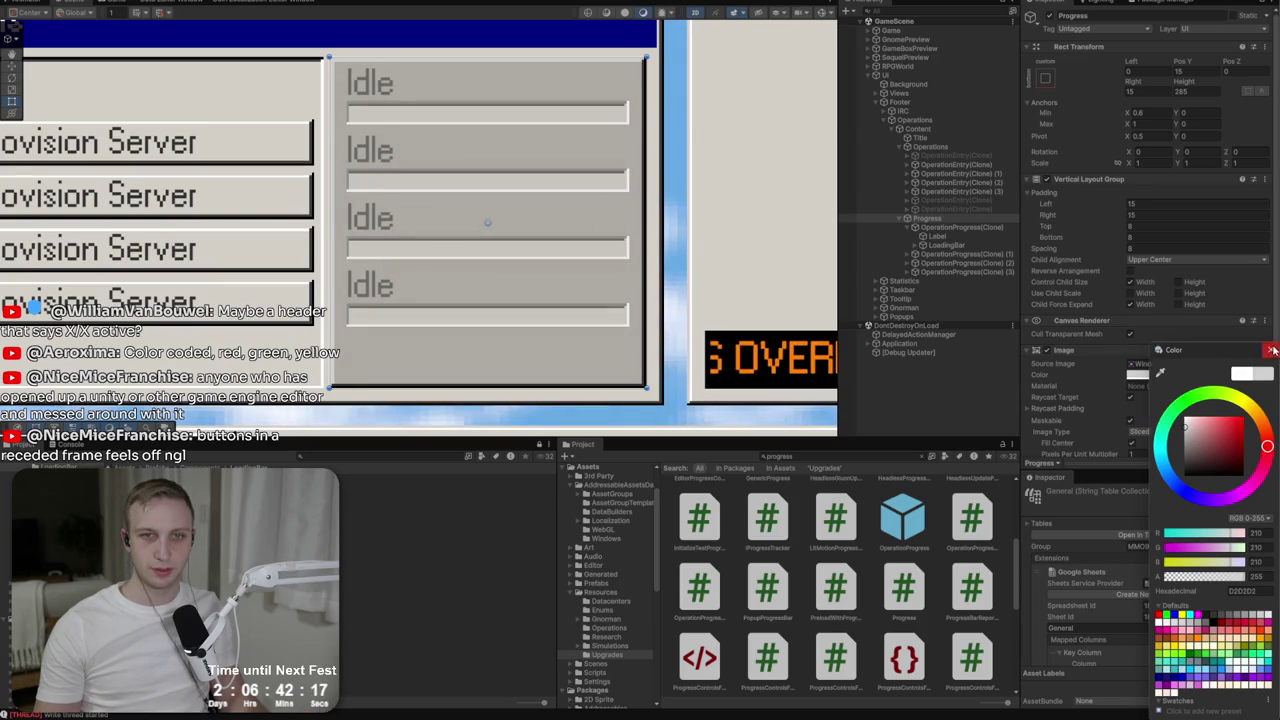
click(1272, 350)
Make the first bar's Idle label text black.
click(945, 236)
ctrl+click(958, 245)
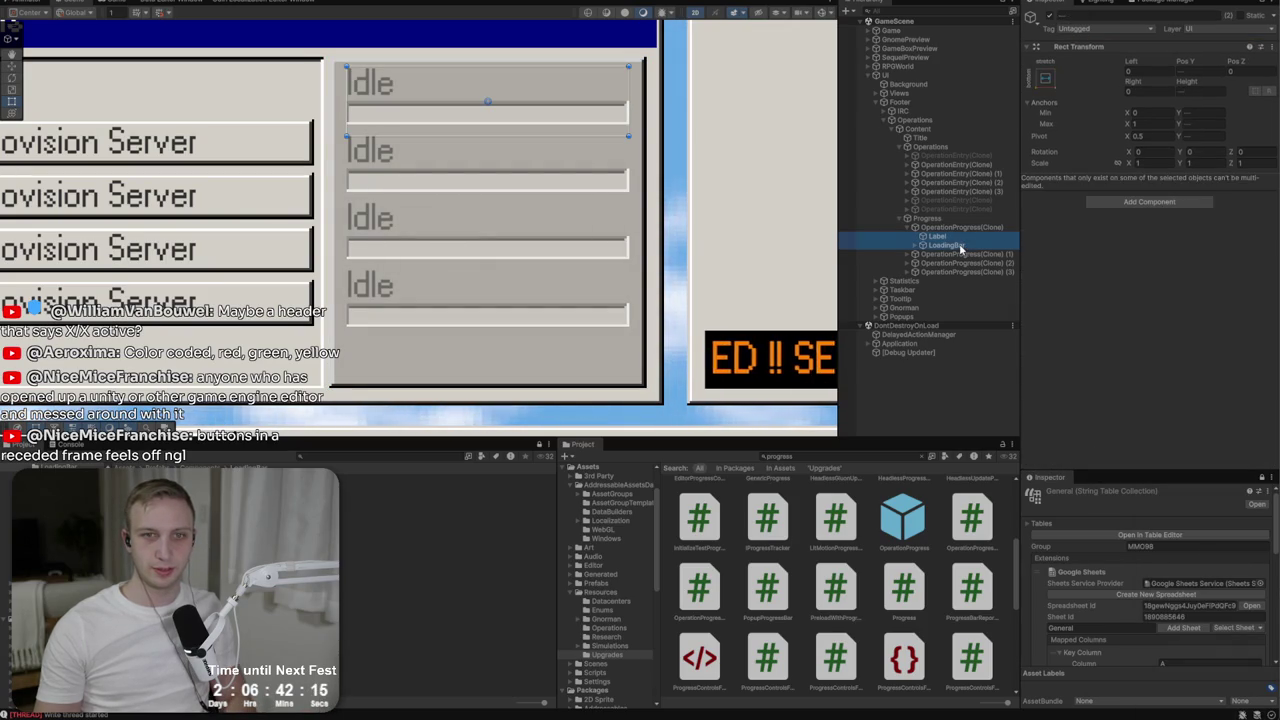
click(950, 236)
scroll(1150, 300, down, 5)
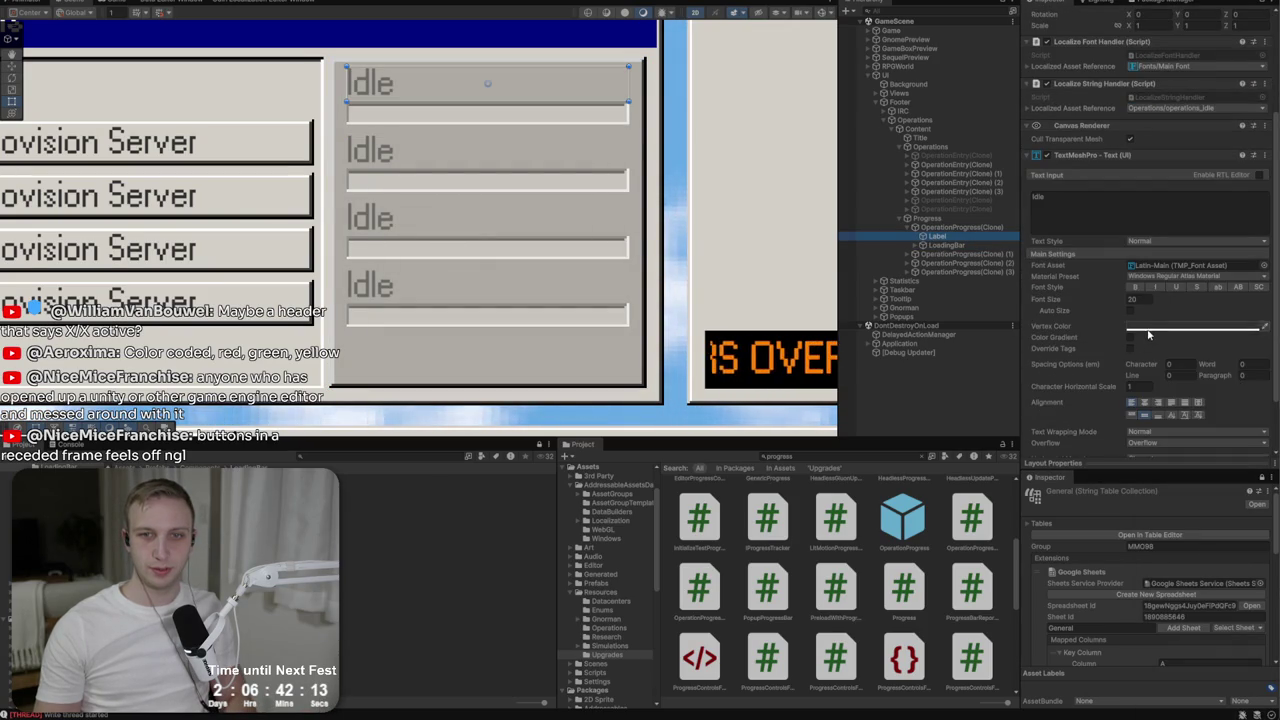
click(1137, 326)
drag(1186, 404, 1182, 447)
scroll(480, 170, down, 5)
scroll(472, 170, up, 5)
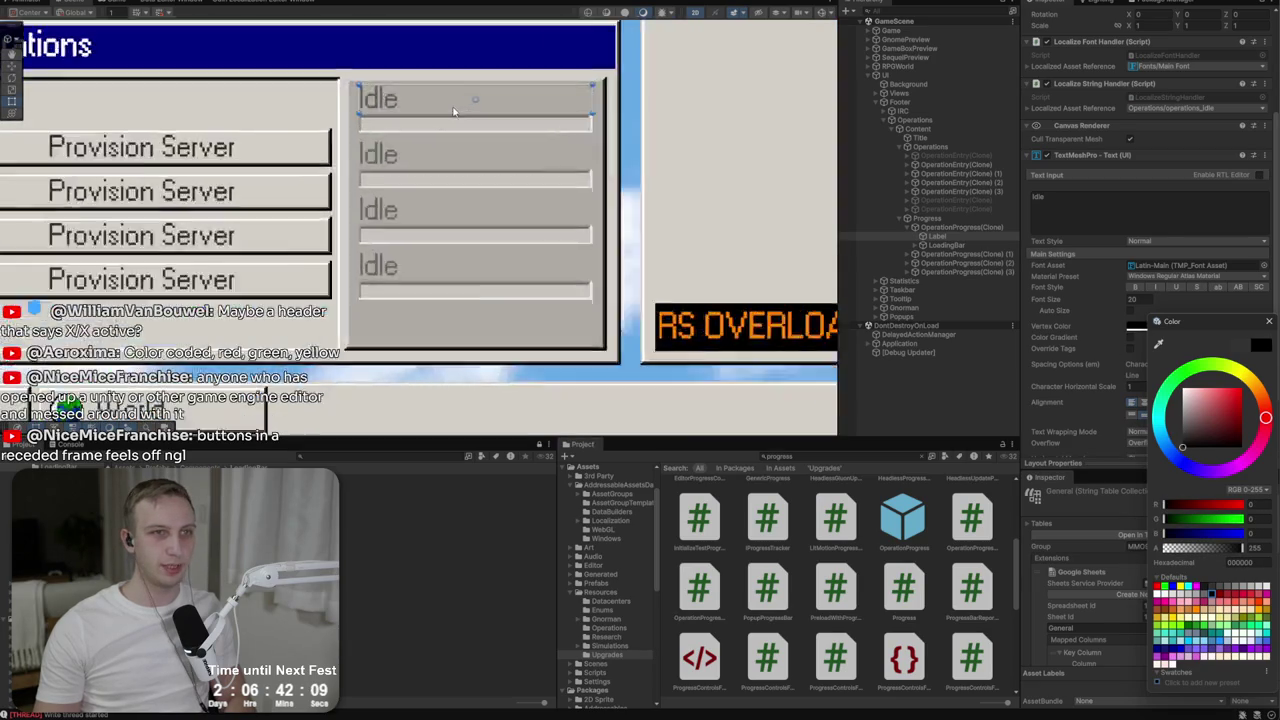
scroll(472, 170, up, 3)
Set the first Idle progress row's opacity to 1.
click(887, 228)
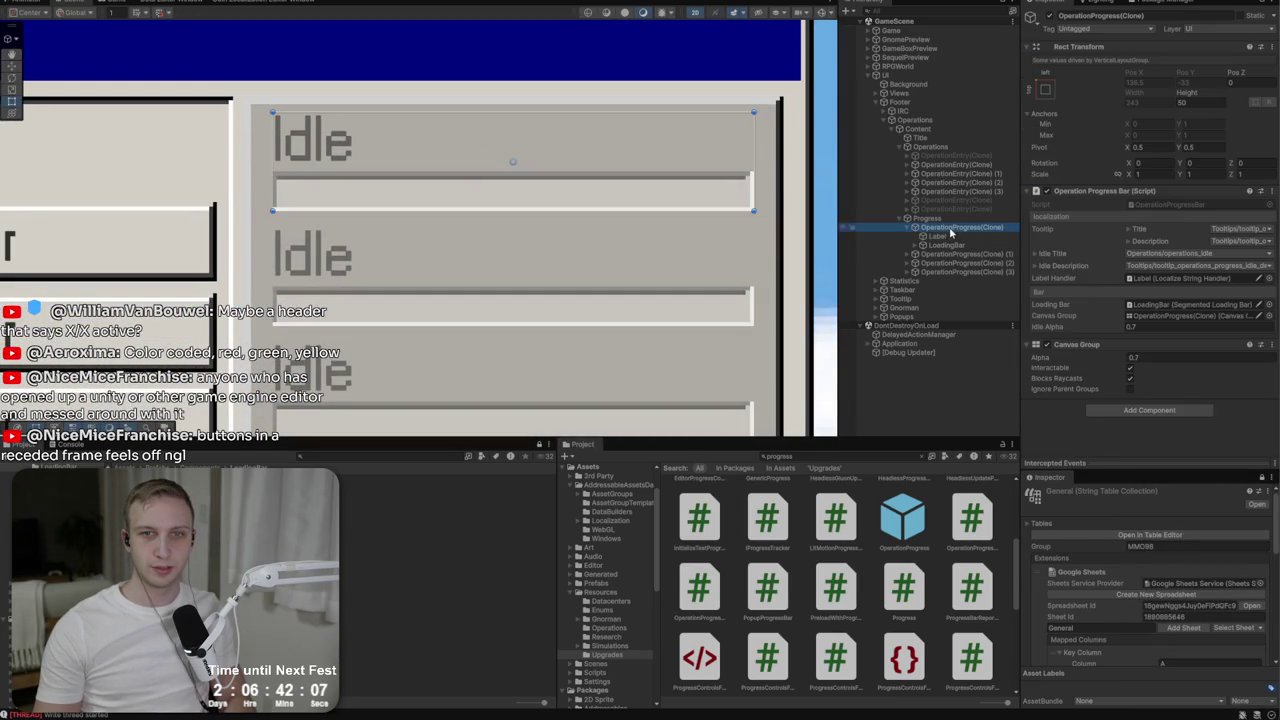
mouse_move(1110, 357)
mouse_down()
mouse_move(1214, 366)
mouse_move(1196, 376)
mouse_up()
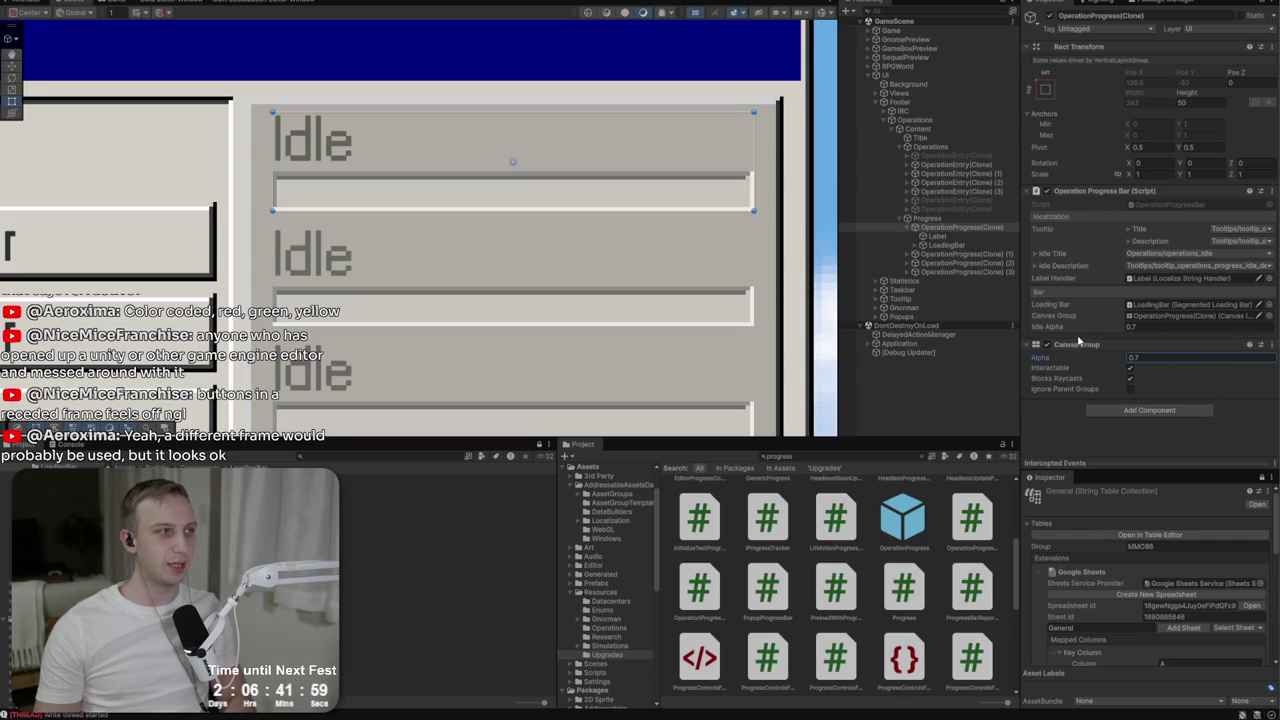
drag(1120, 364, 1218, 366)
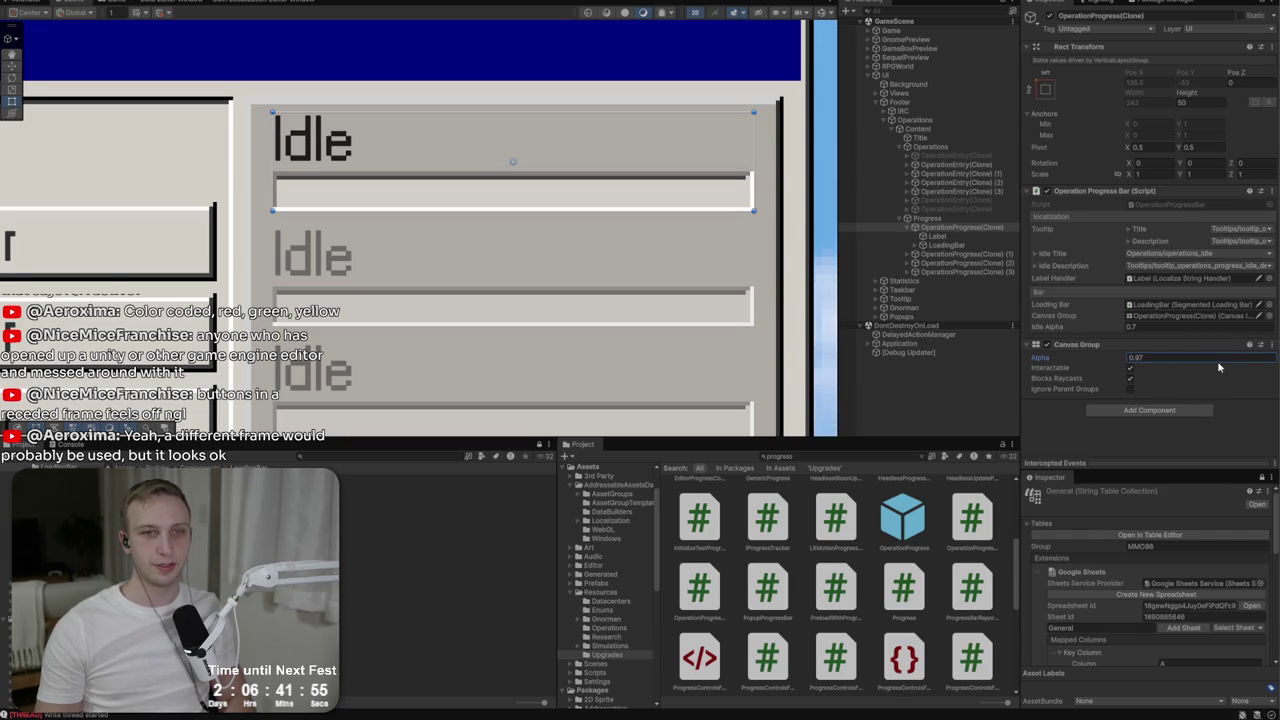
key(ctrl+z)
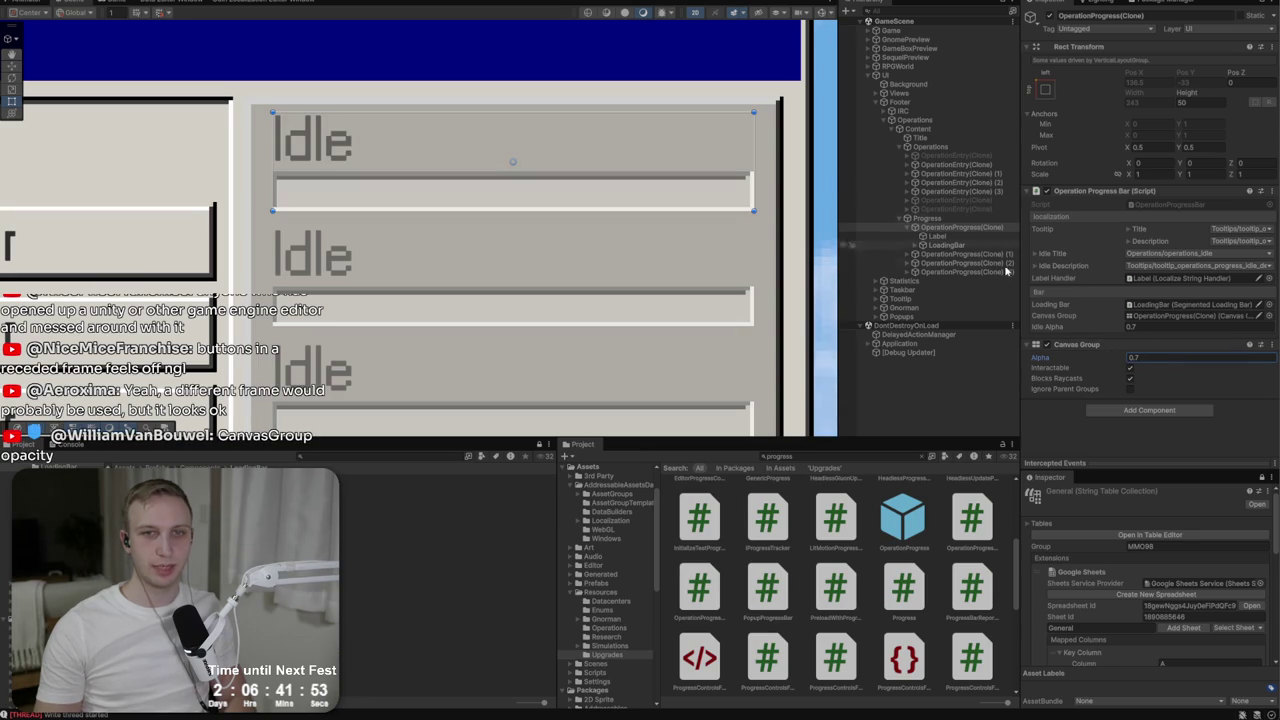
click(1160, 358)
text(1)
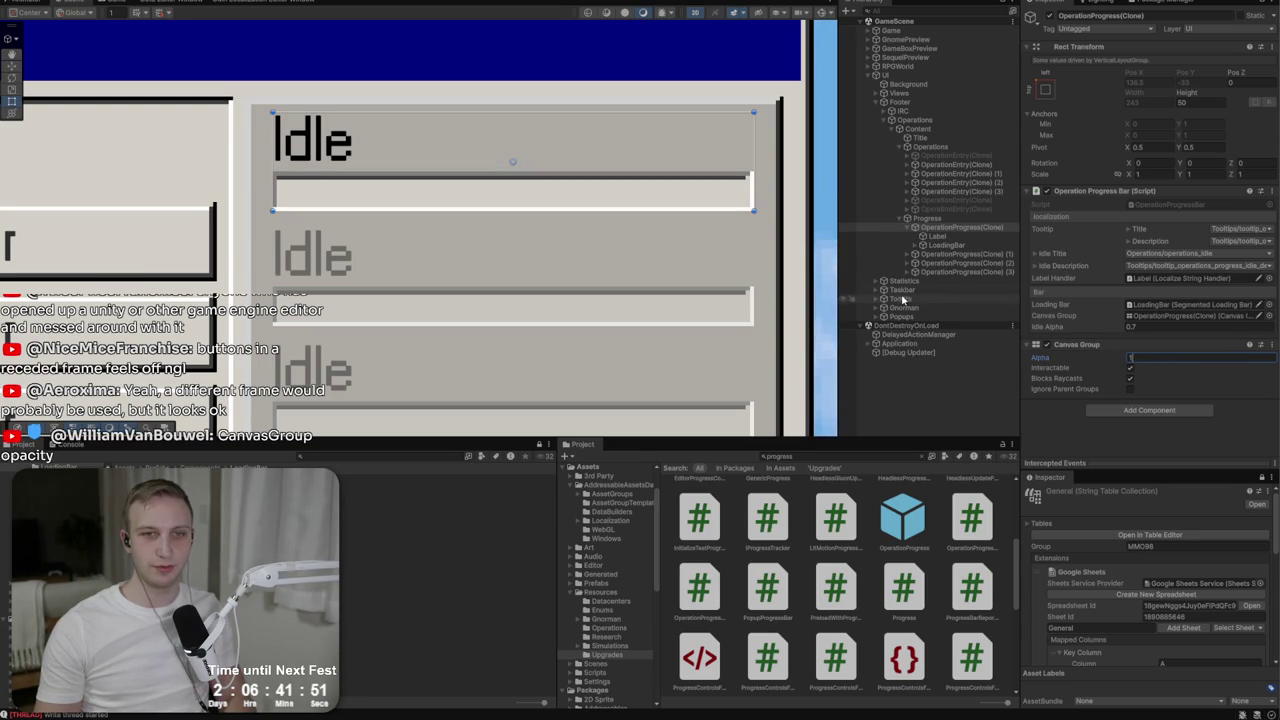
Delete the three duplicated Idle rows.
click(955, 254)
shift+click(955, 271)
key(Delete)
Set the remaining bar's Idle text colour back to black (000000).
click(928, 227)
click(964, 236)
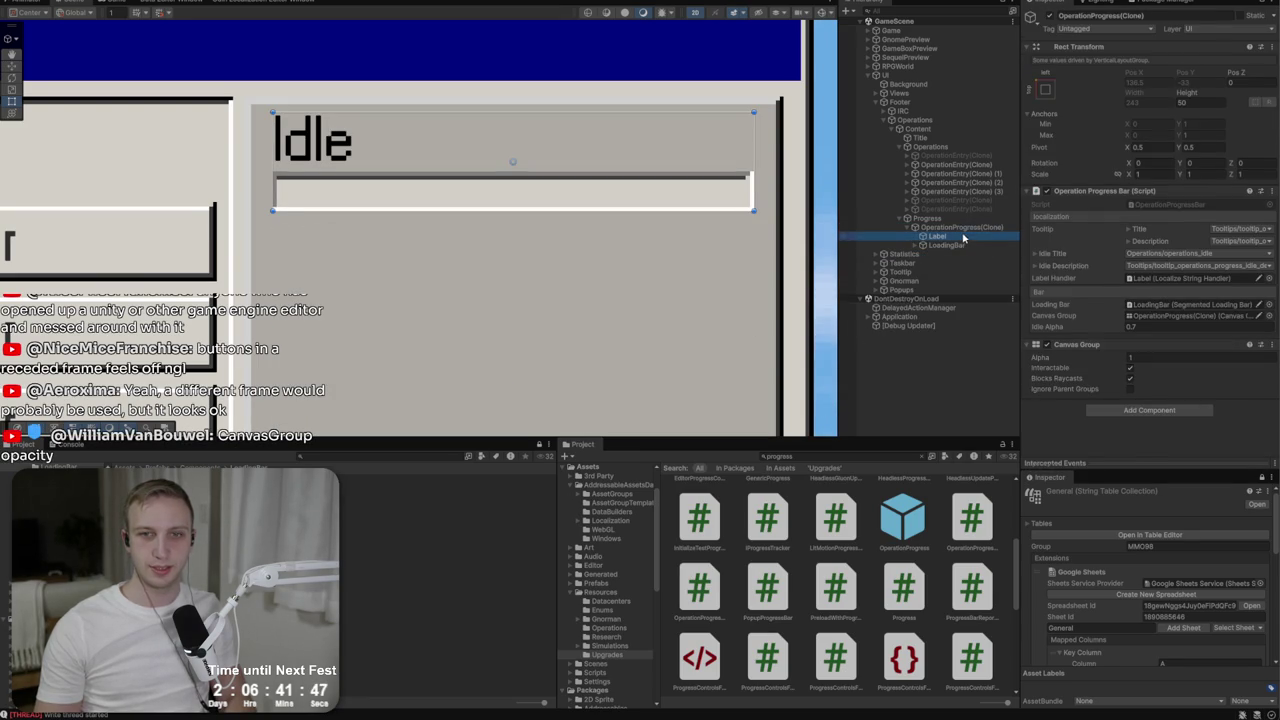
scroll(1121, 343, down, 3)
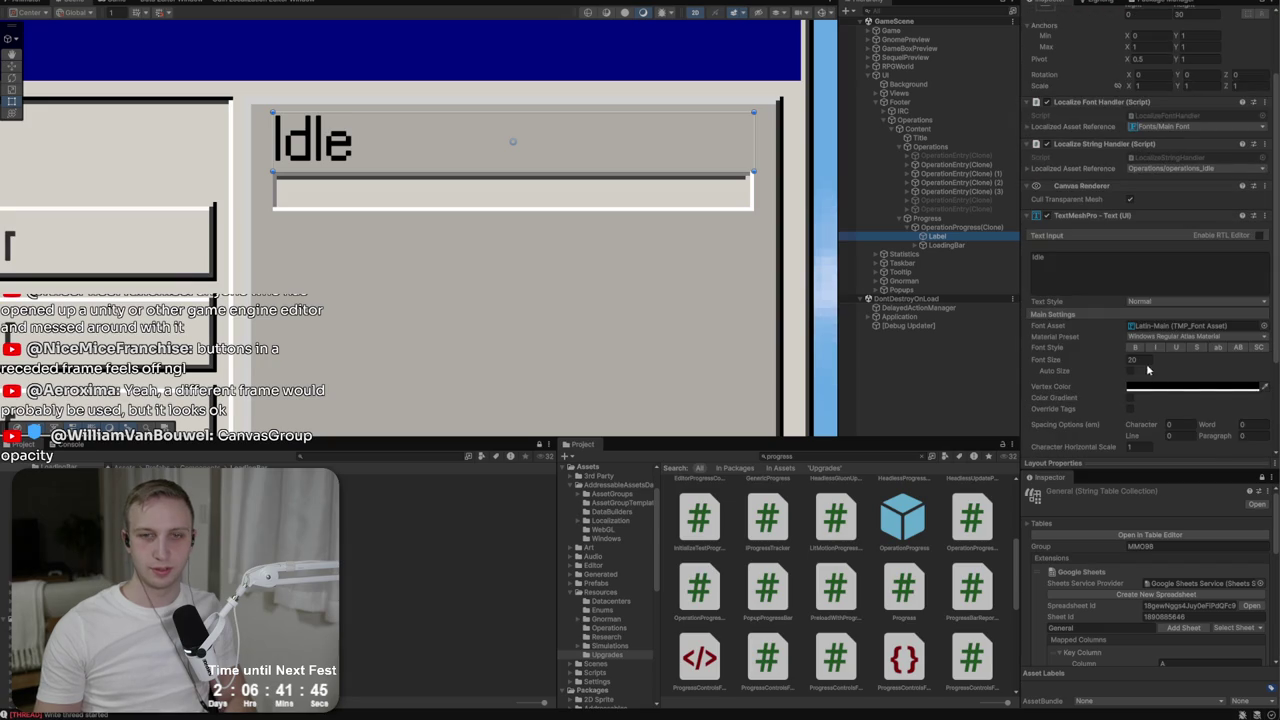
click(1151, 383)
click(1184, 455)
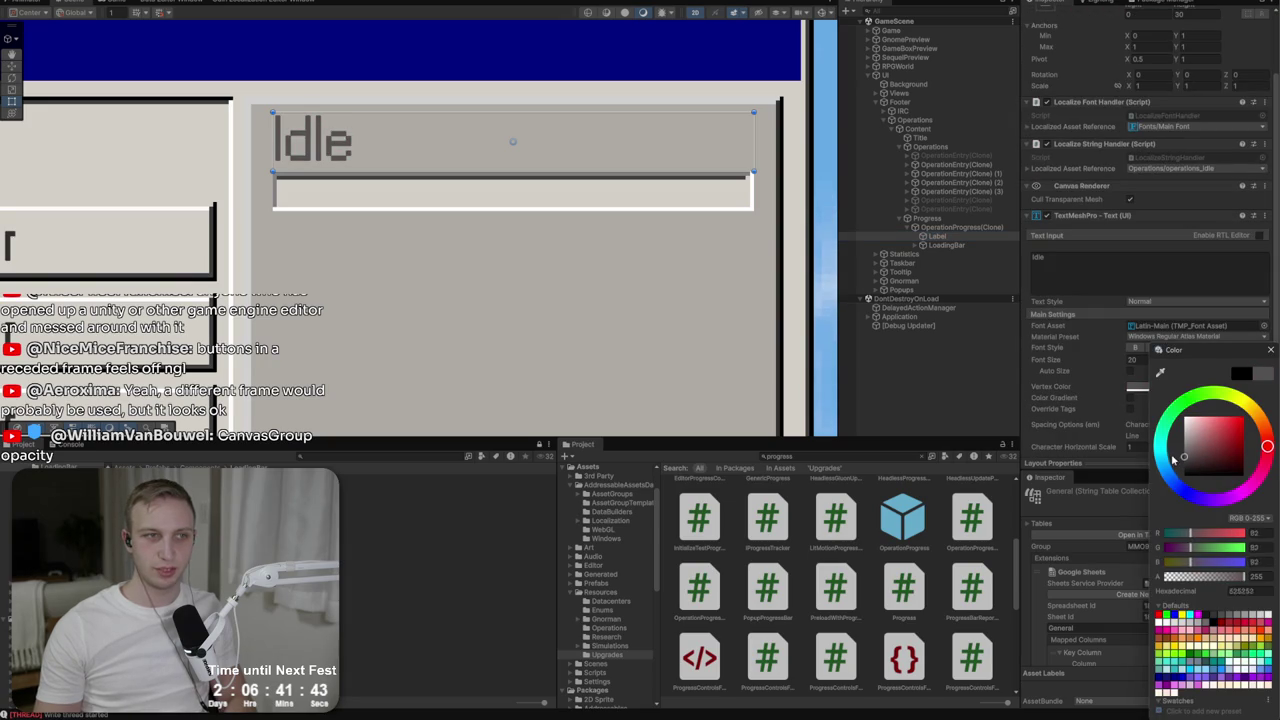
mouse_move(1170, 453)
mouse_down()
mouse_move(1165, 478)
mouse_move(1107, 355)
mouse_move(1093, 511)
mouse_up()
scroll(545, 229, down, 5)
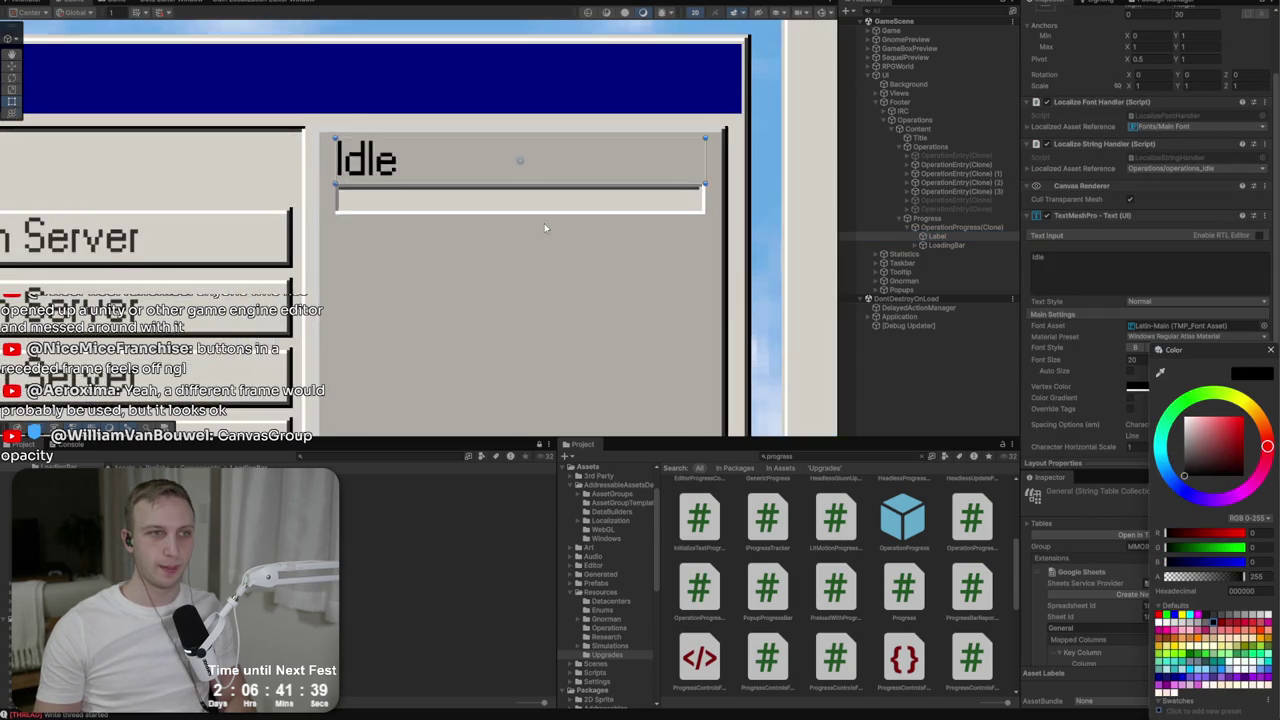
click(922, 237)
Duplicate the progress bar into four stacked Idle bars and run the game to preview.
click(958, 228)
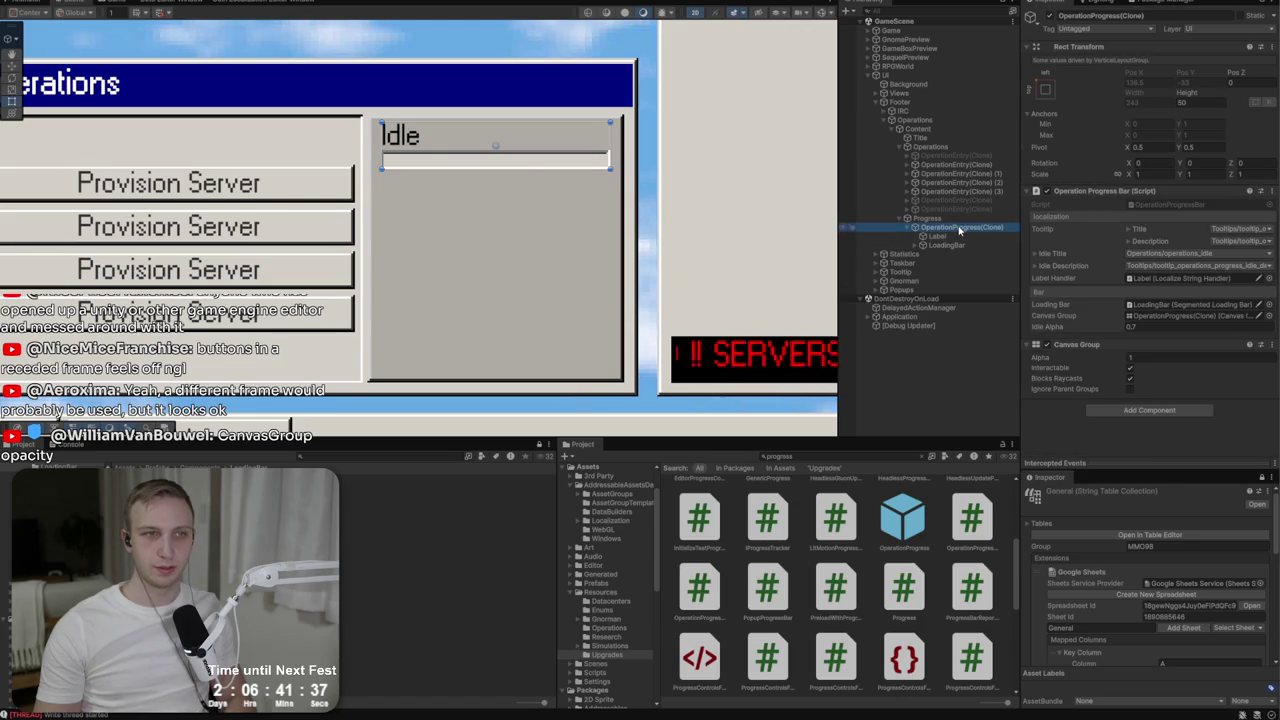
key(ctrl+d)
key(ctrl+d)
key(ctrl+d)
click(940, 228)
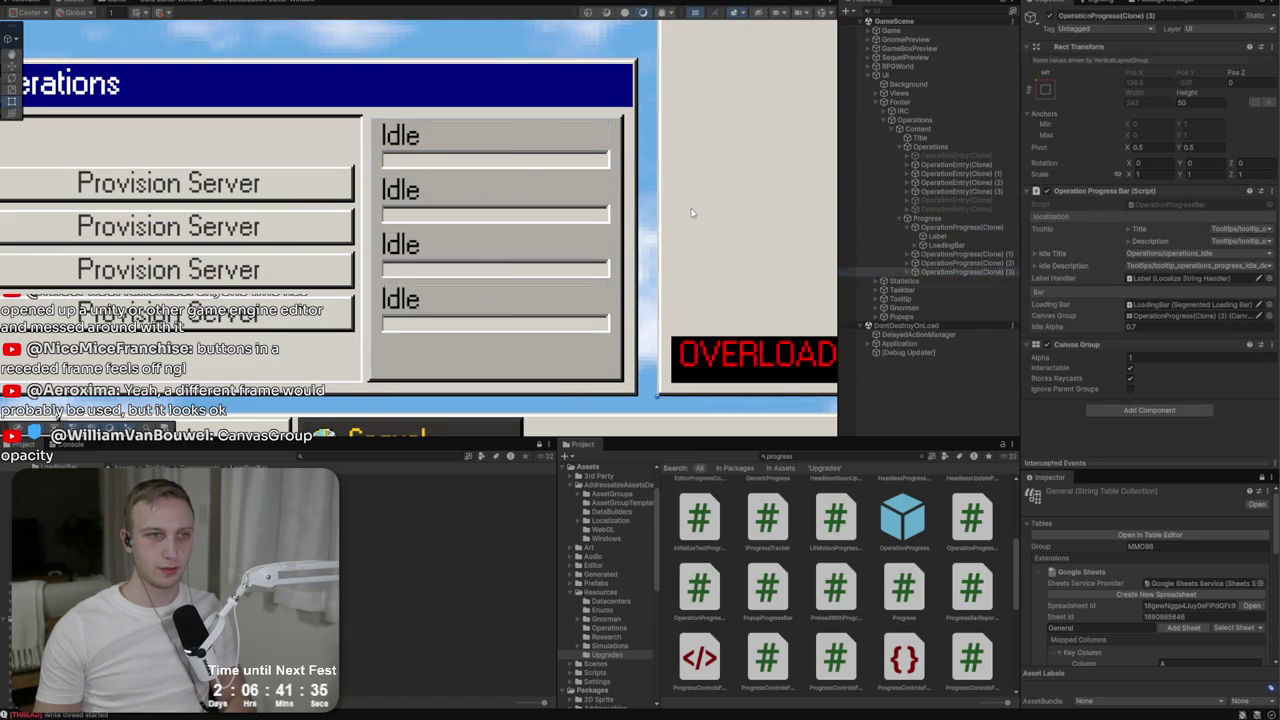
click(113, 3)
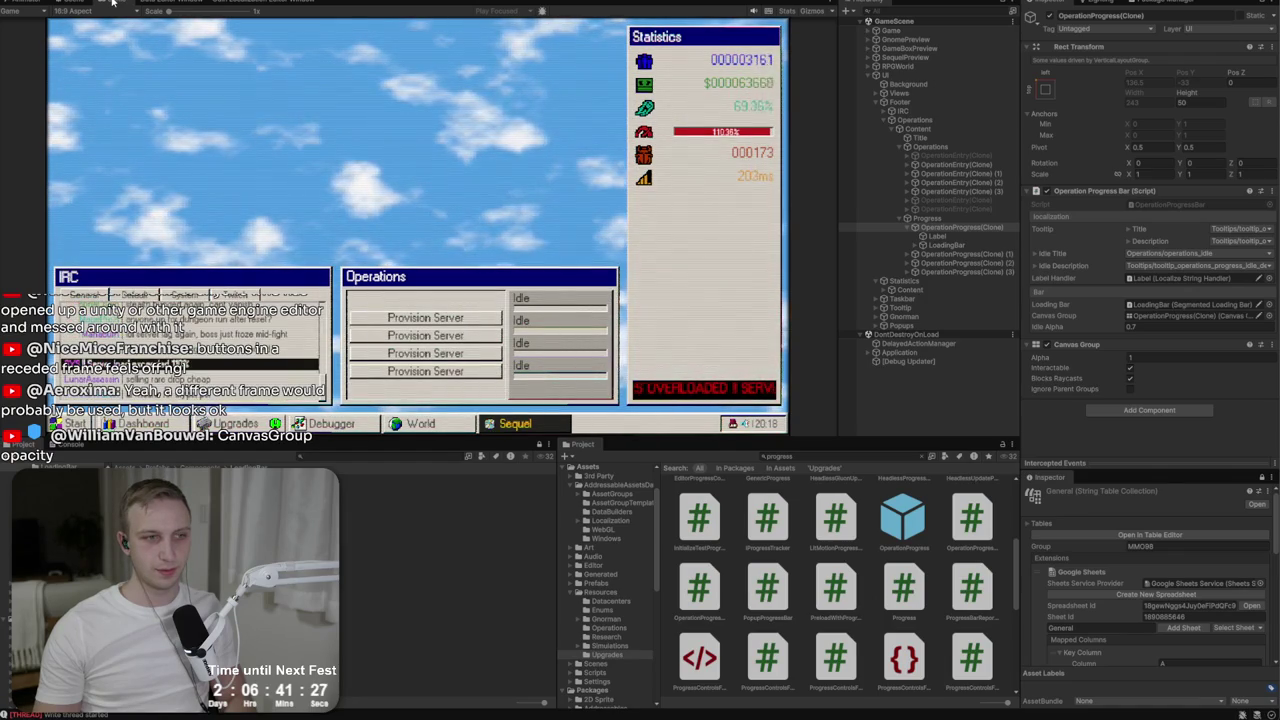
Eyedrop the panel grey as the colour of the image under Progress.
click(926, 219)
click(1137, 374)
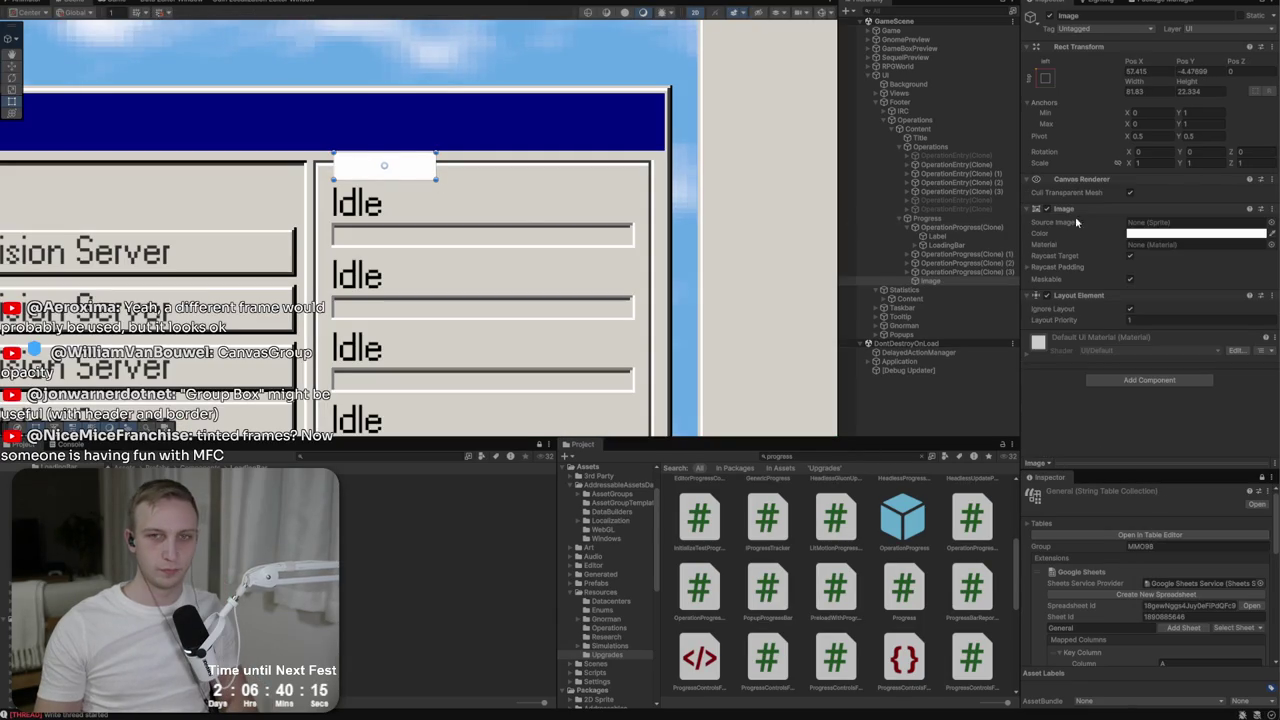
click(481, 194)
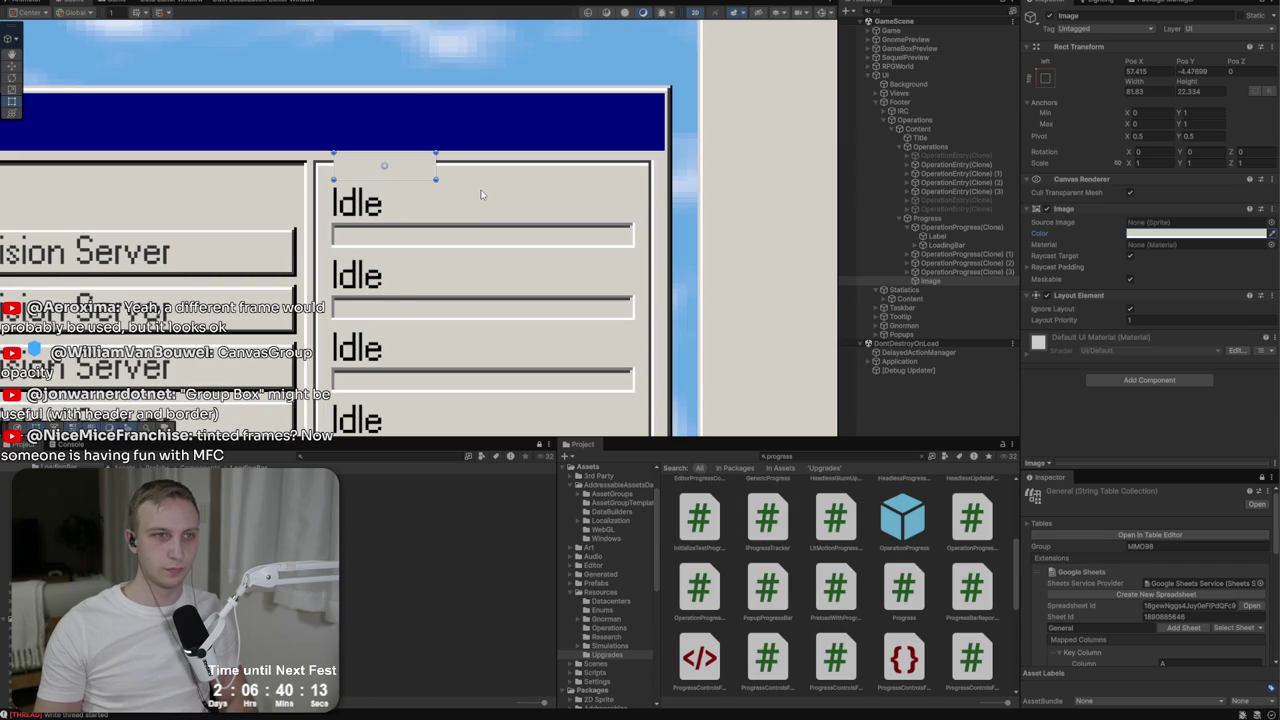
Add a TextMeshPro text label inside the image with font size 16.
right_click(940, 281)
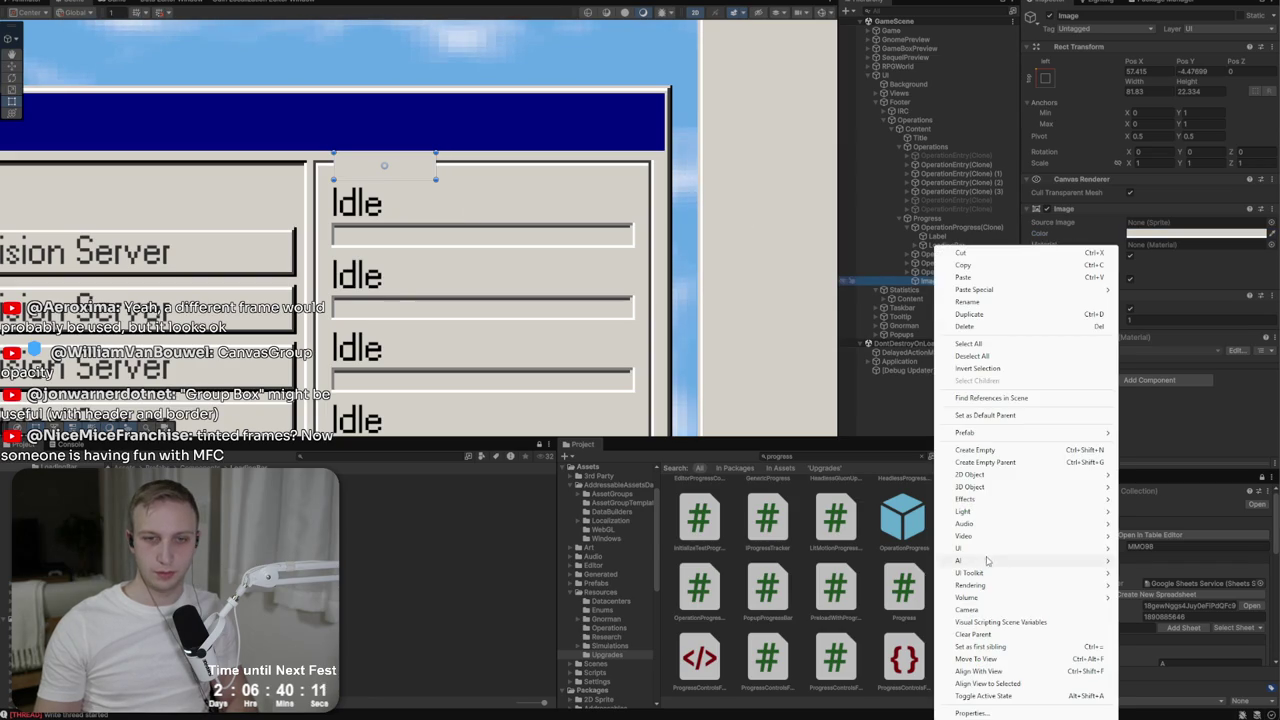
mouse_move(1060, 549)
click(1162, 561)
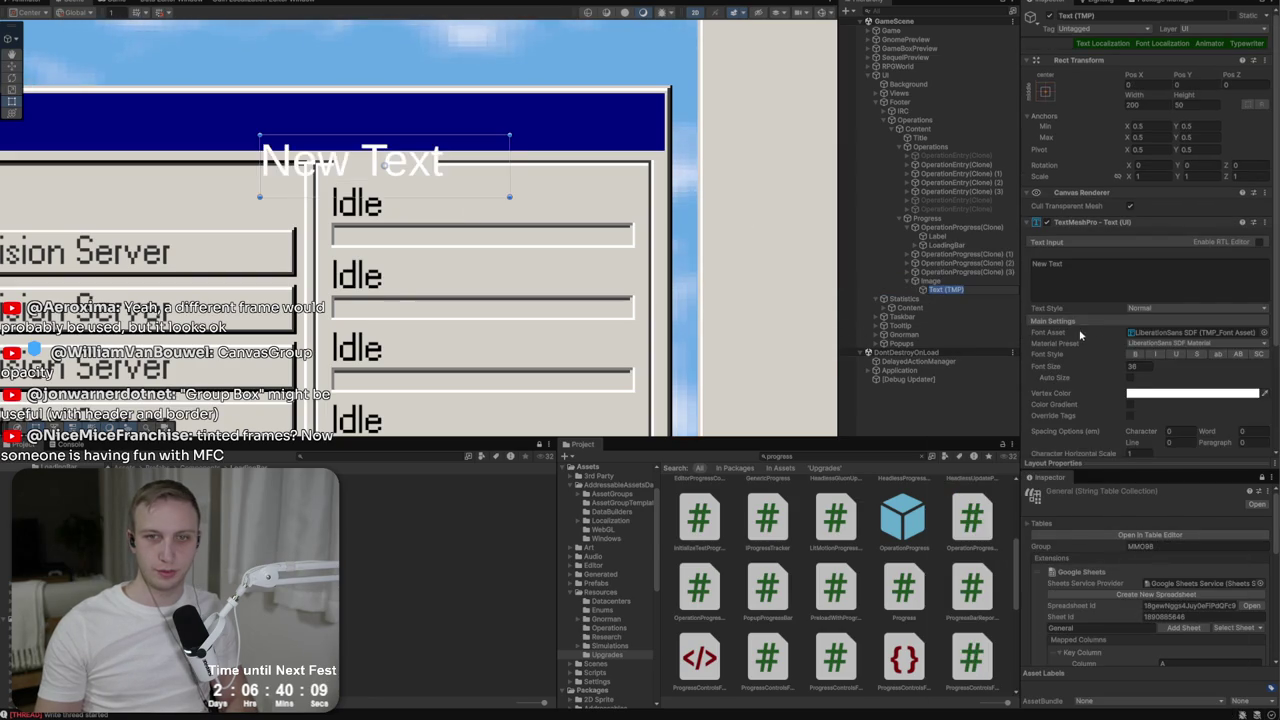
double_click(1138, 366)
text(14)
key(BackSpace)
text(6)
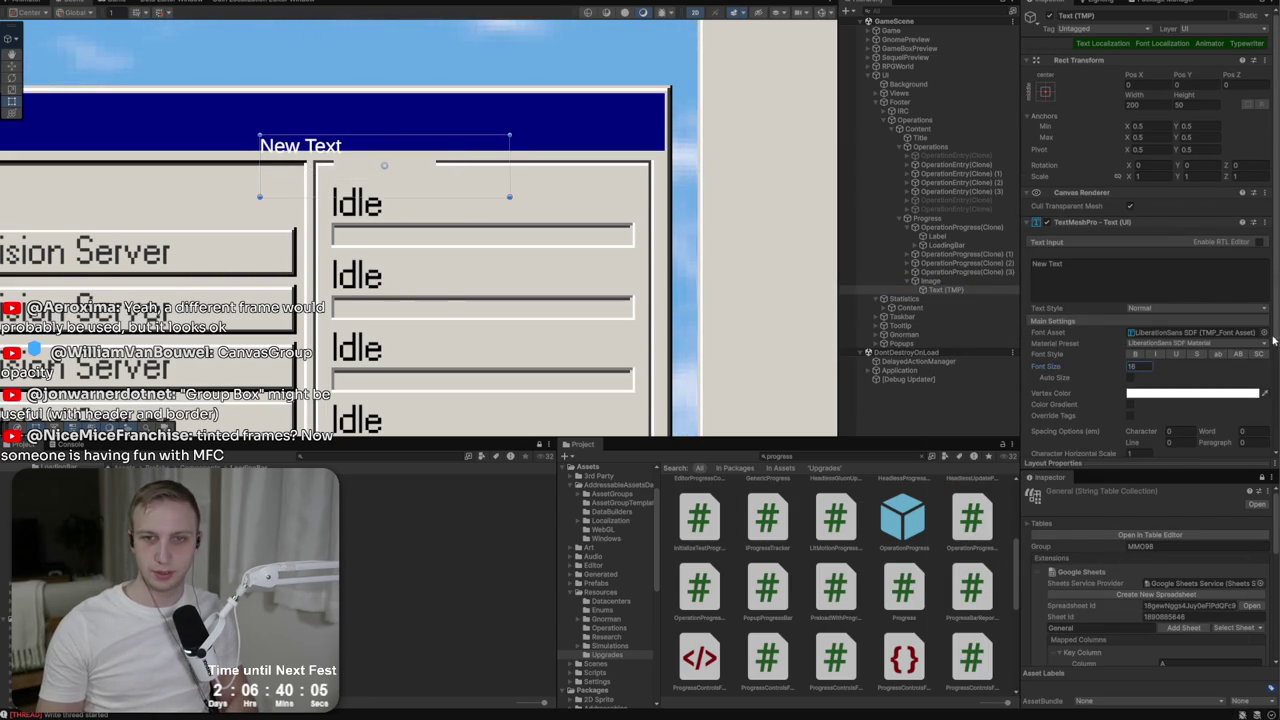
Give the label the Latin-Main font asset with font localization, then preview the game view.
click(1263, 333)
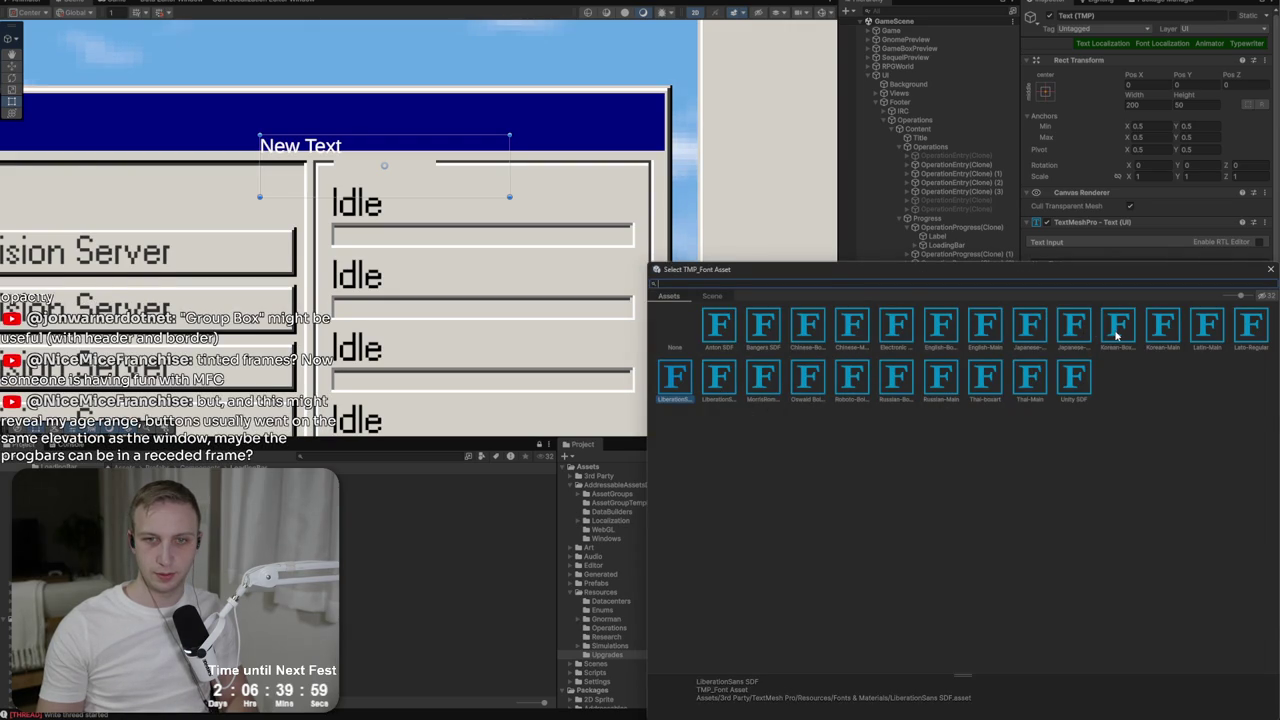
click(1070, 55)
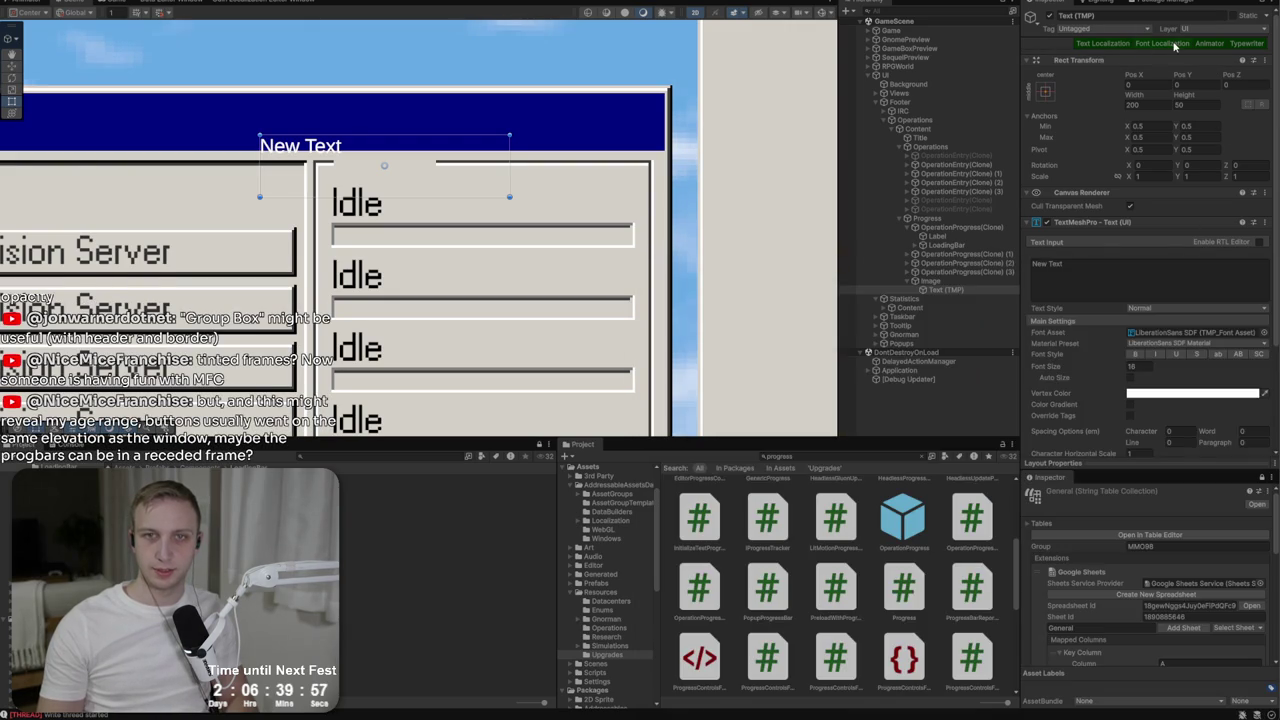
click(1175, 43)
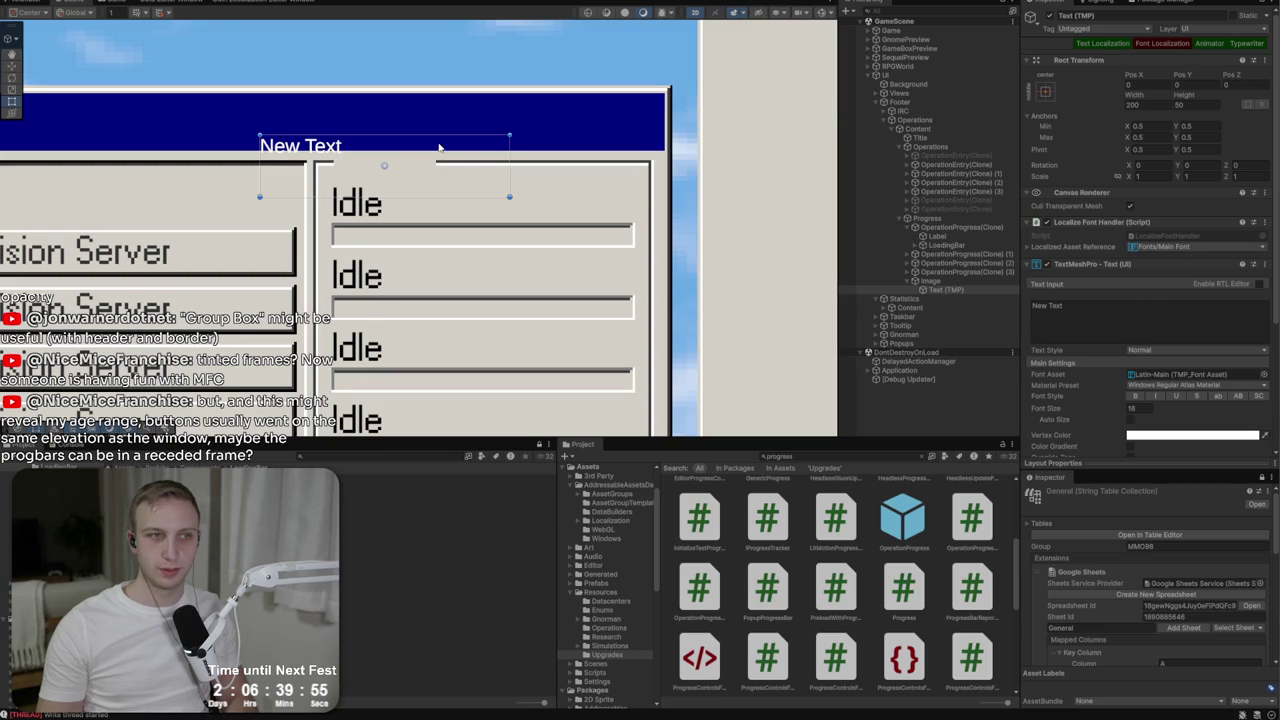
scroll(796, 309, down, 2)
click(1264, 376)
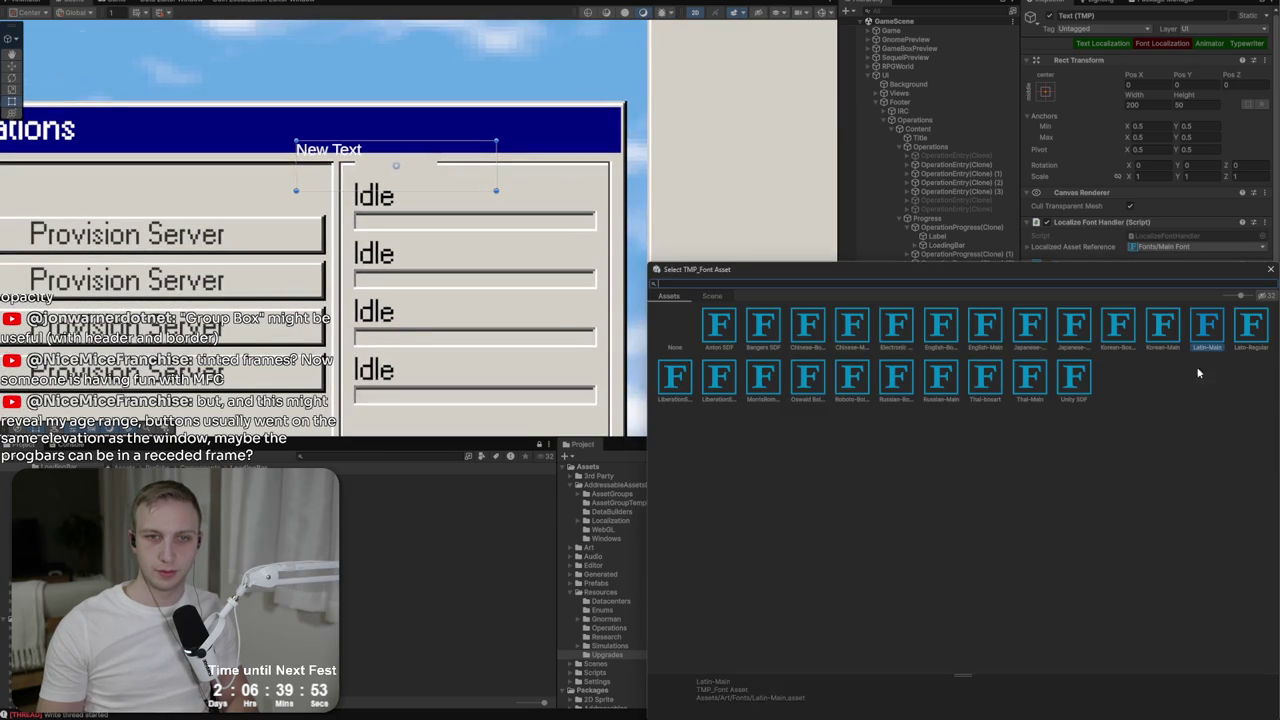
double_click(1203, 332)
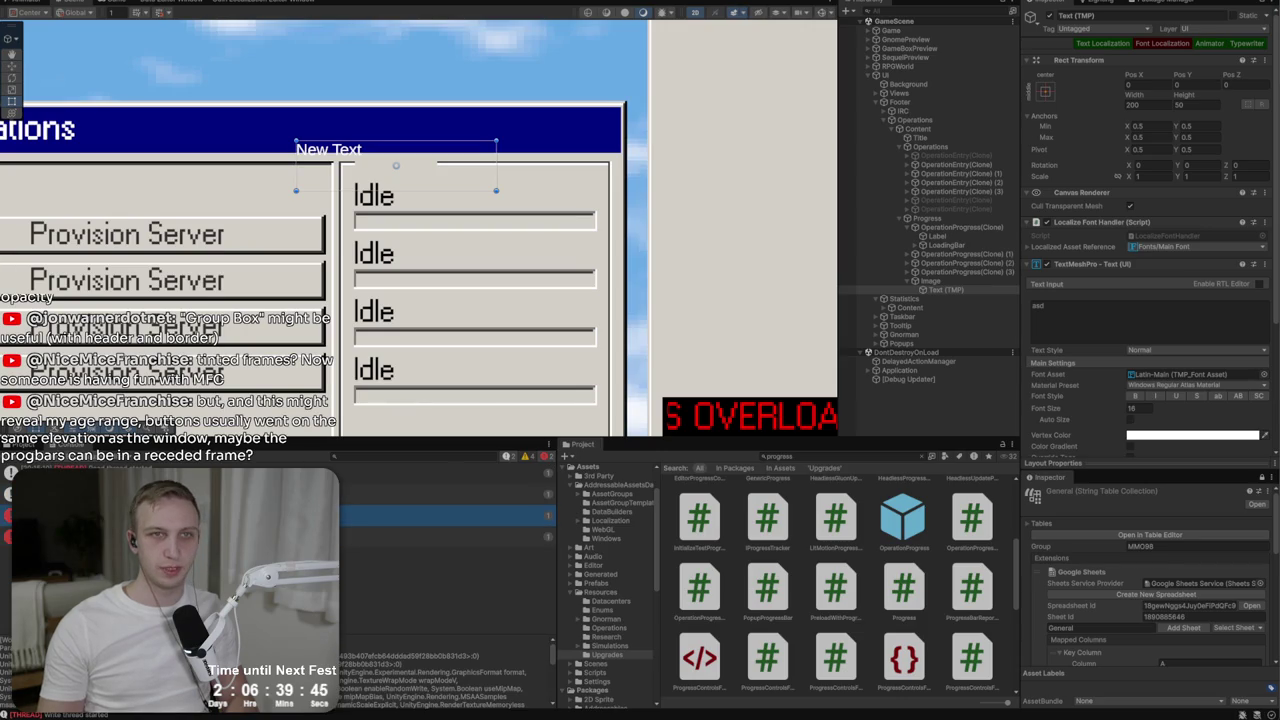
key(ctrl+2)
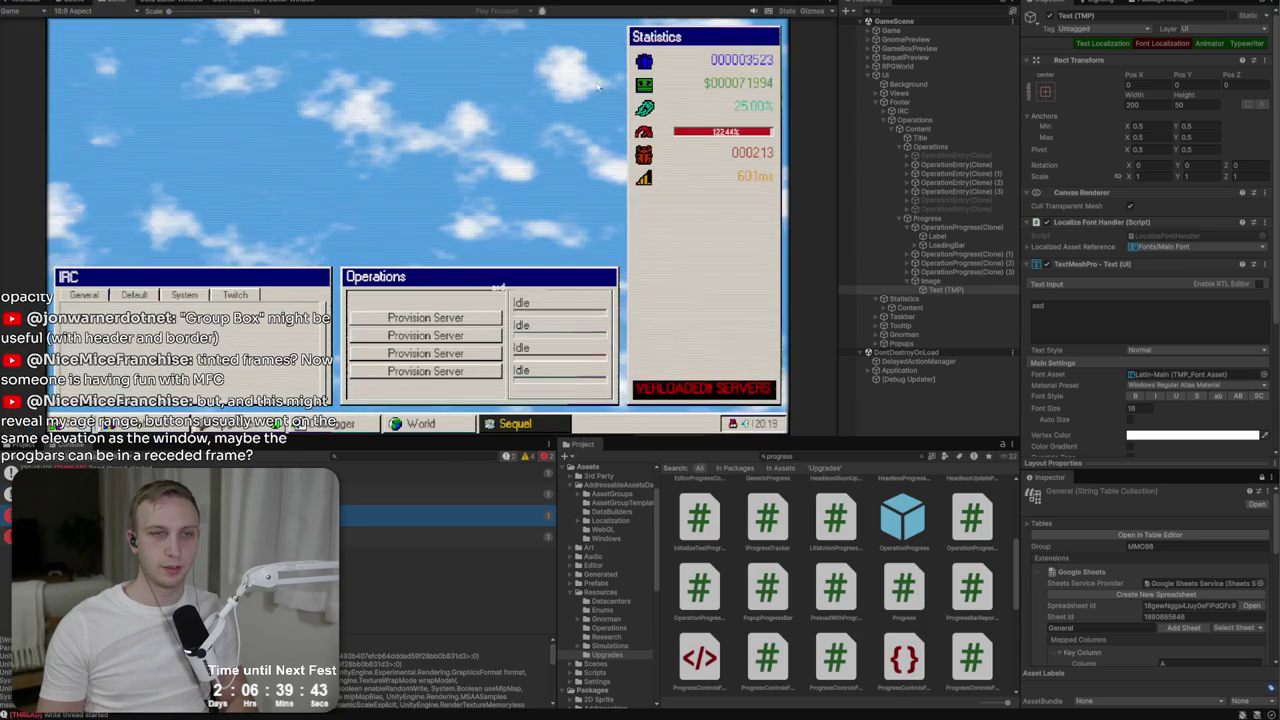
Bottom-align the label text and colour it dark grey 272727.
key(ctrl+1)
scroll(350, 178, up, 2)
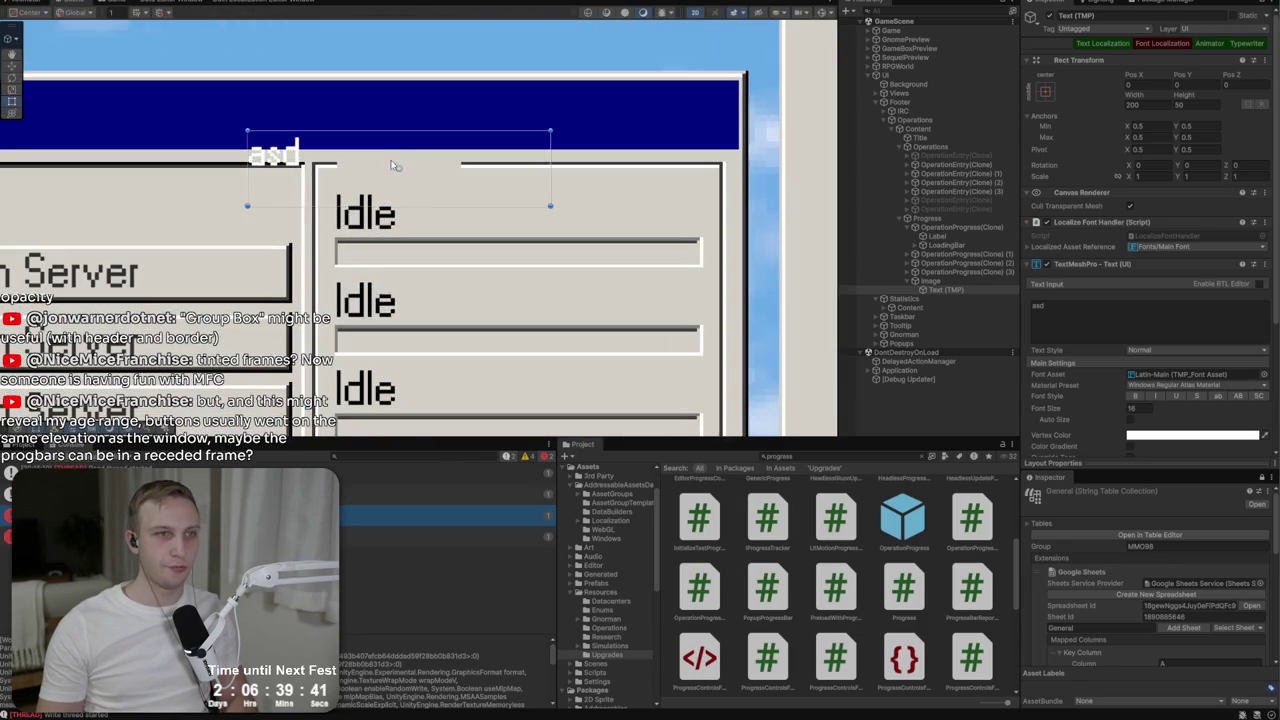
scroll(1100, 370, down, 3)
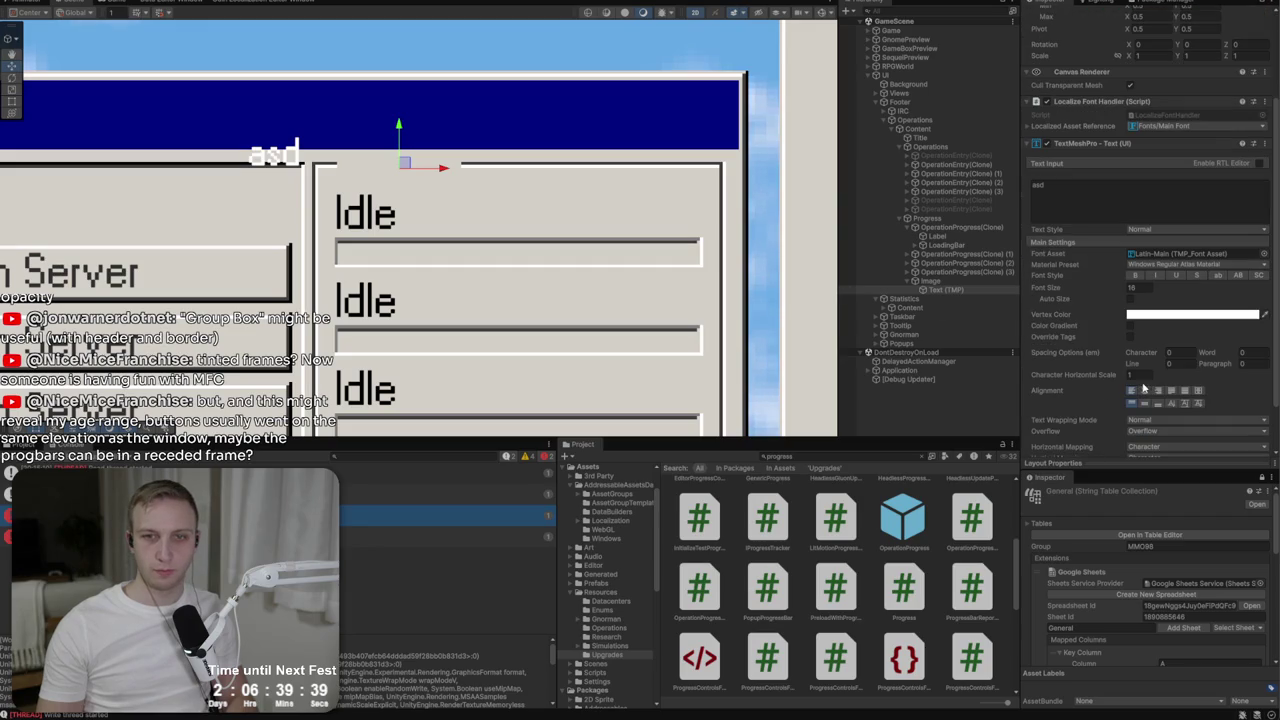
click(1146, 405)
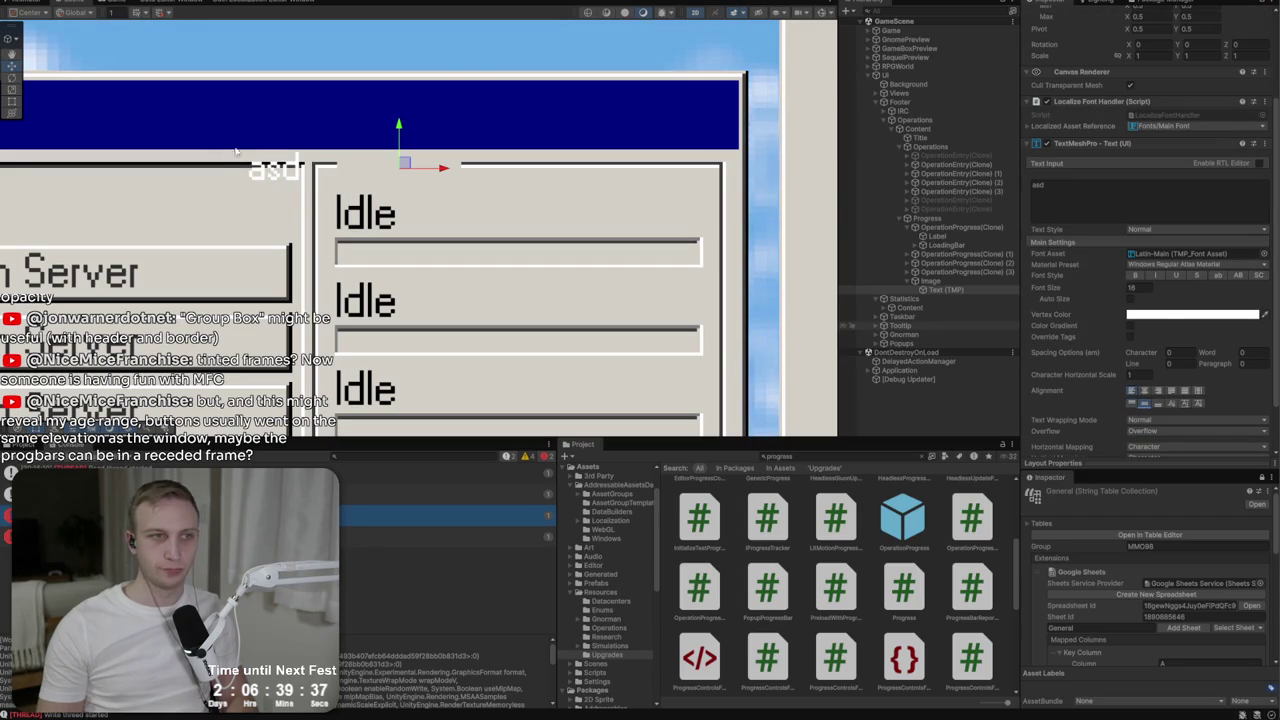
click(1190, 314)
drag(1205, 405, 1180, 425)
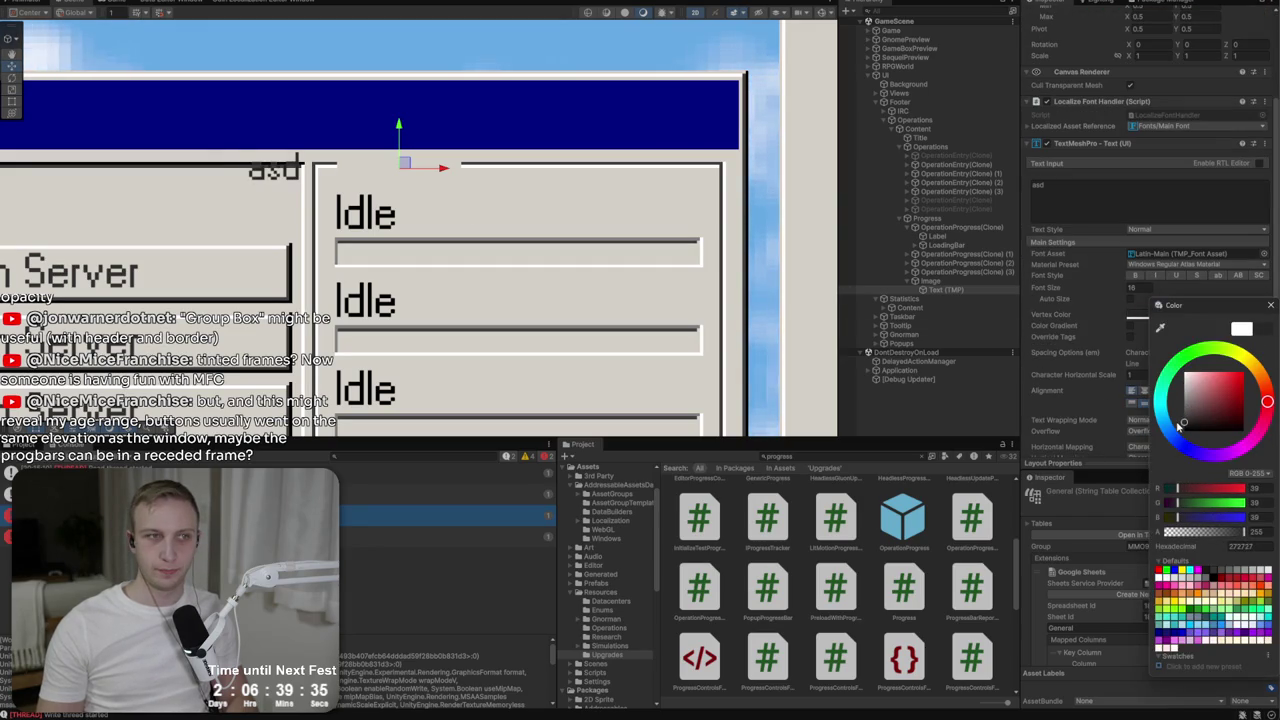
click(1265, 308)
Change the label text to 'Progress' and slide it right onto the frame's top edge.
click(1080, 198)
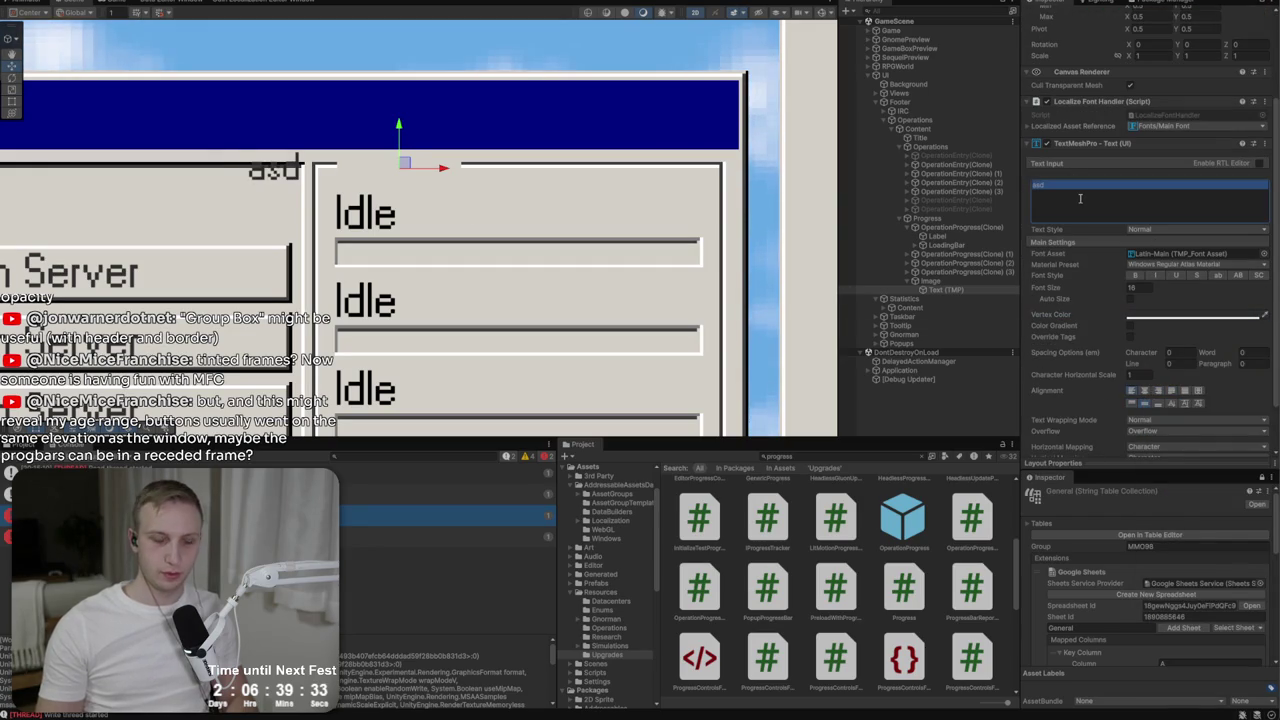
key(ctrl+a)
text(Pro)
text(s)
key(BackSpace)
key(BackSpace)
key(BackSpace)
mouse_move(446, 175)
mouse_down()
mouse_move(581, 172)
mouse_move(522, 172)
mouse_up()
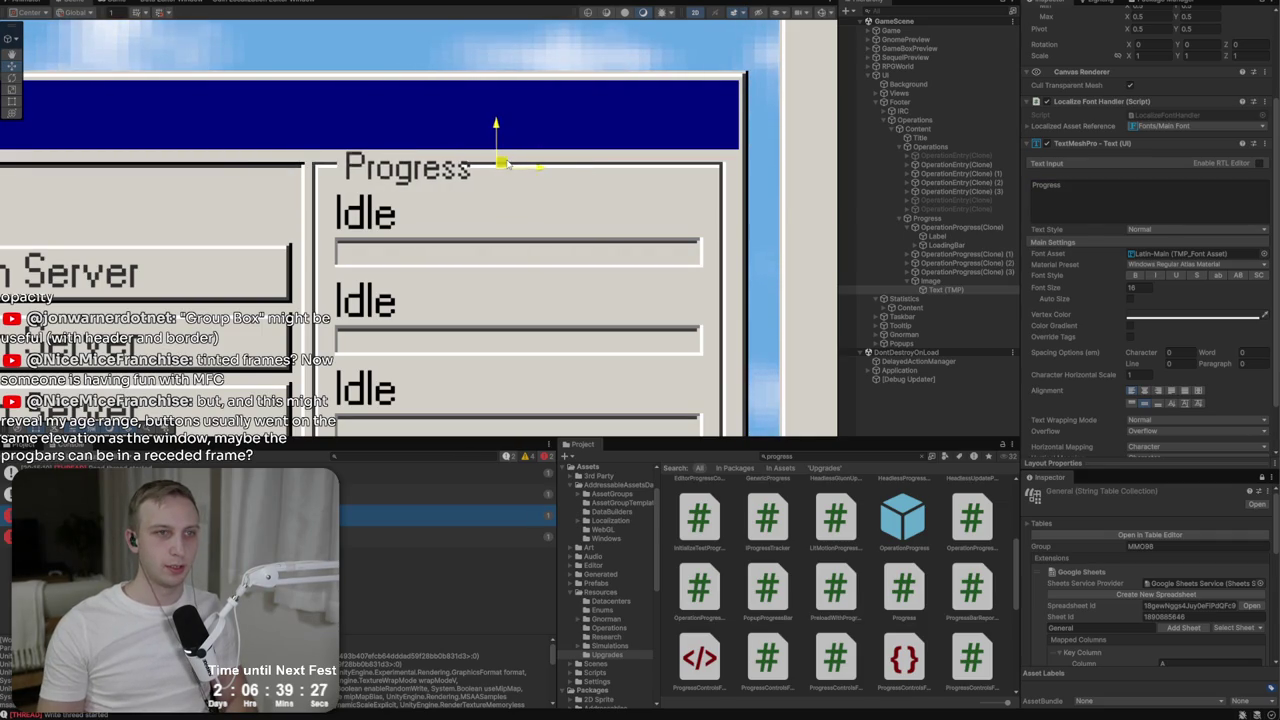
click(925, 218)
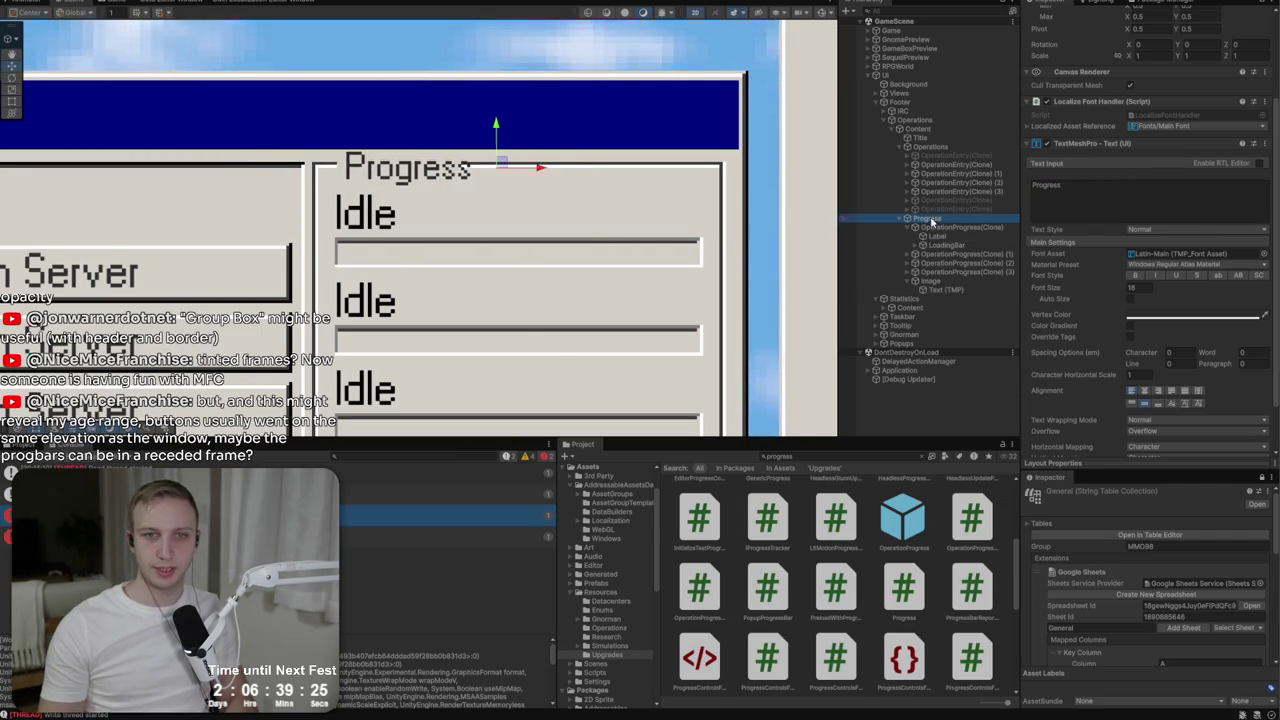
Move the Operations button list a few pixels lower in the Scene view.
scroll(1153, 195, up, 2)
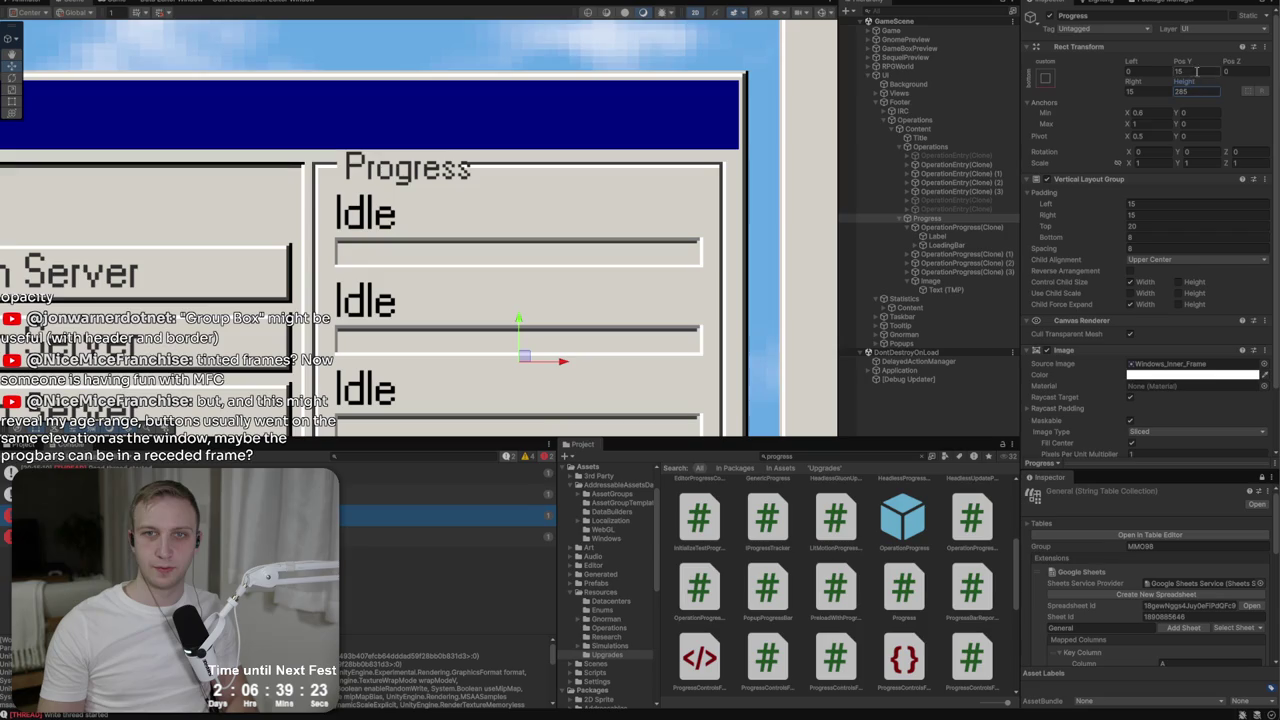
text(20)
text(10)
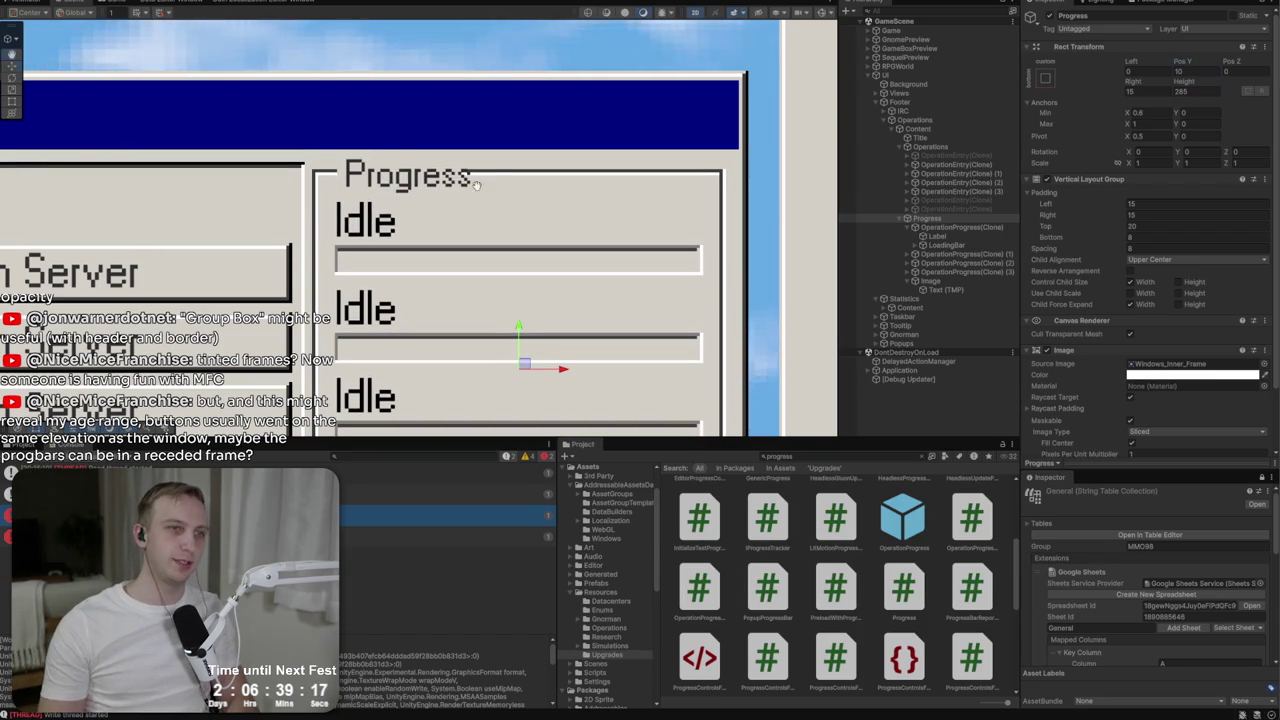
scroll(585, 237, down, 2)
scroll(585, 237, down, 3)
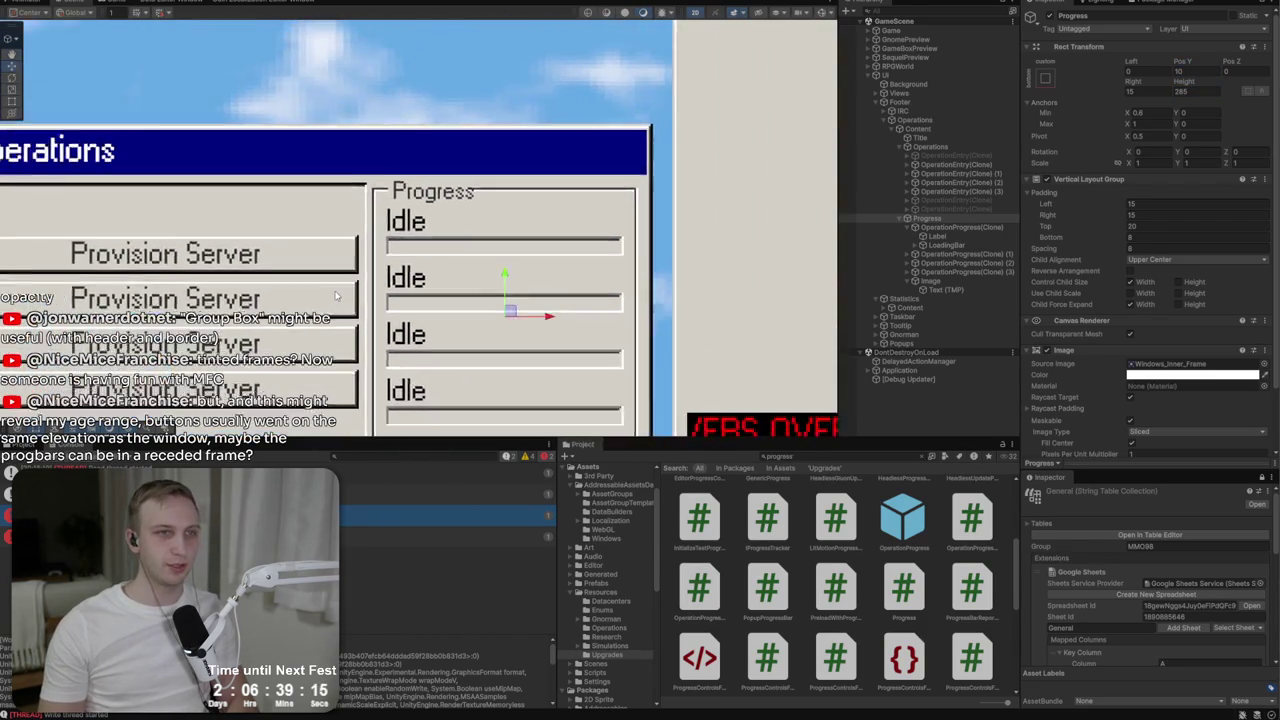
scroll(643, 258, down, 3)
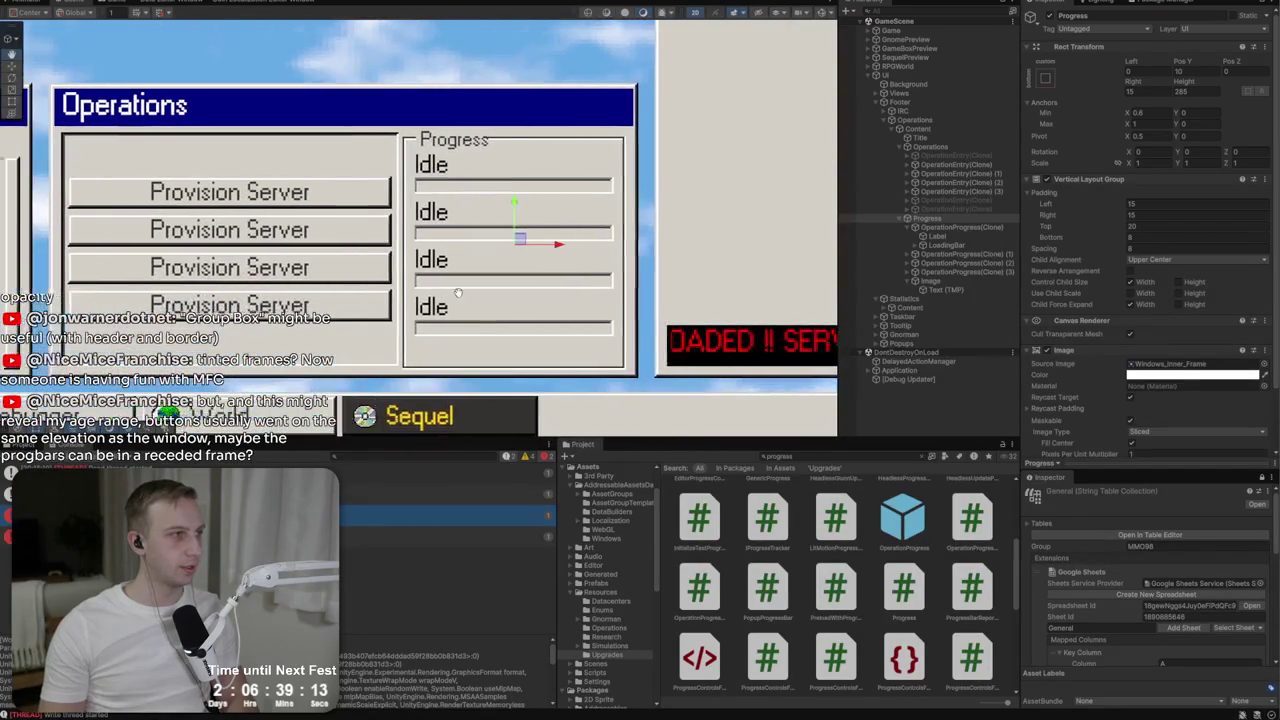
scroll(507, 225, up, 5)
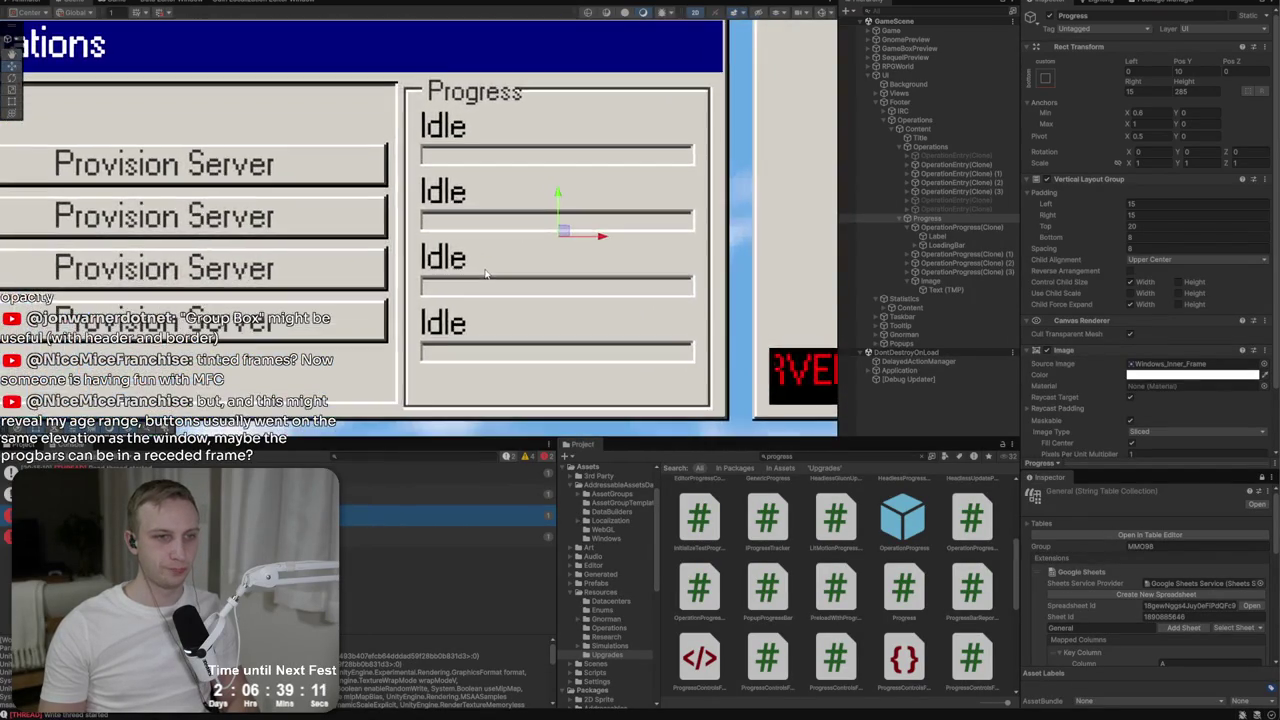
click(929, 149)
drag(289, 175, 291, 181)
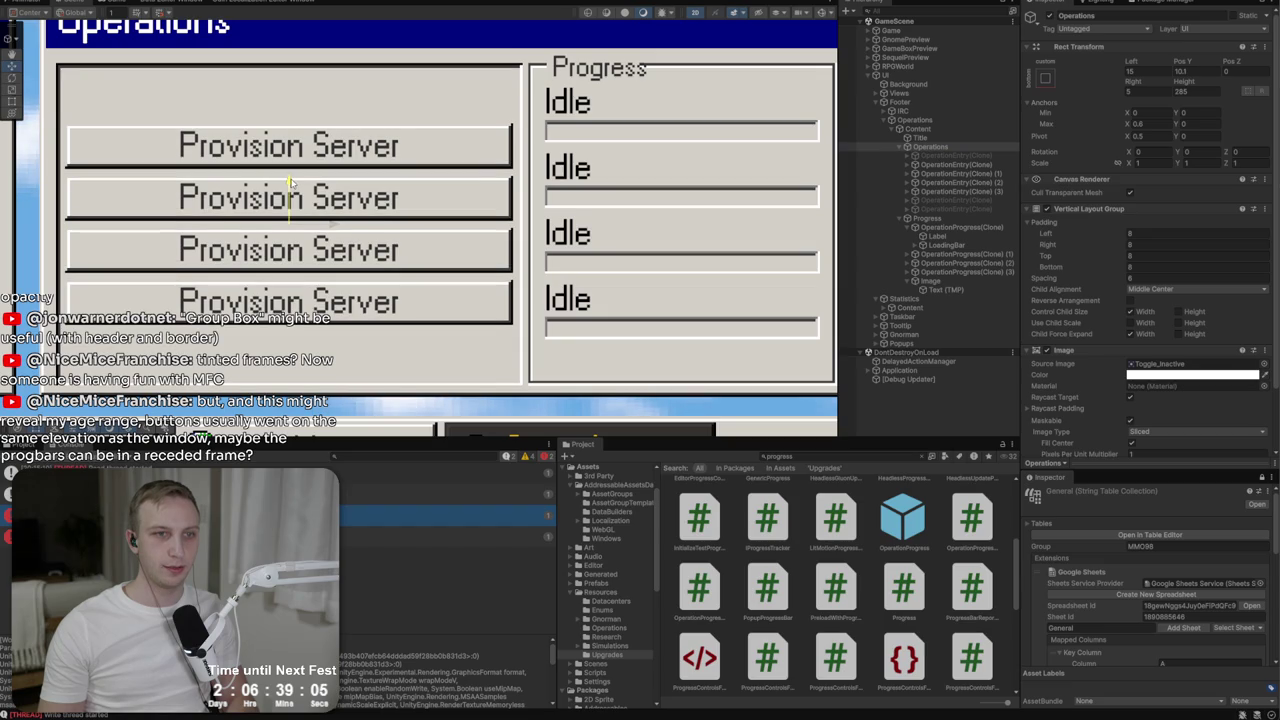
scroll(290, 181, down, 8)
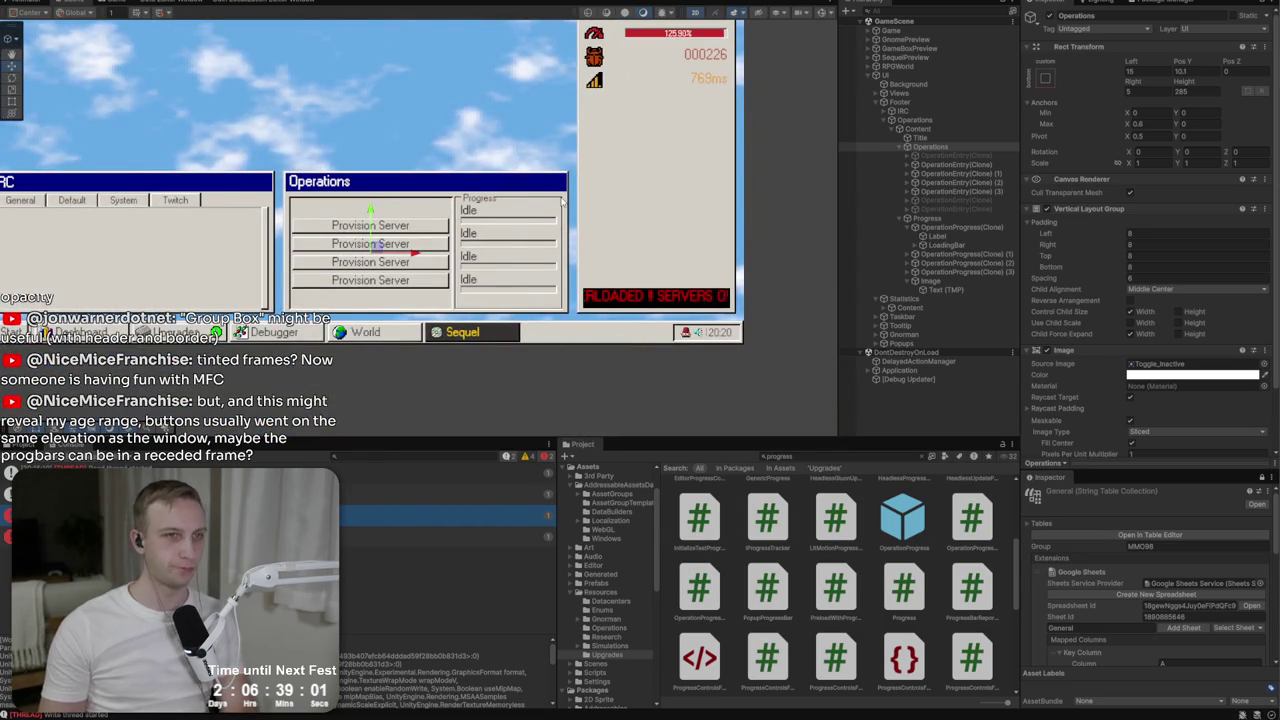
Maximize and restore the Game view to check the new button position.
key(shift+space)
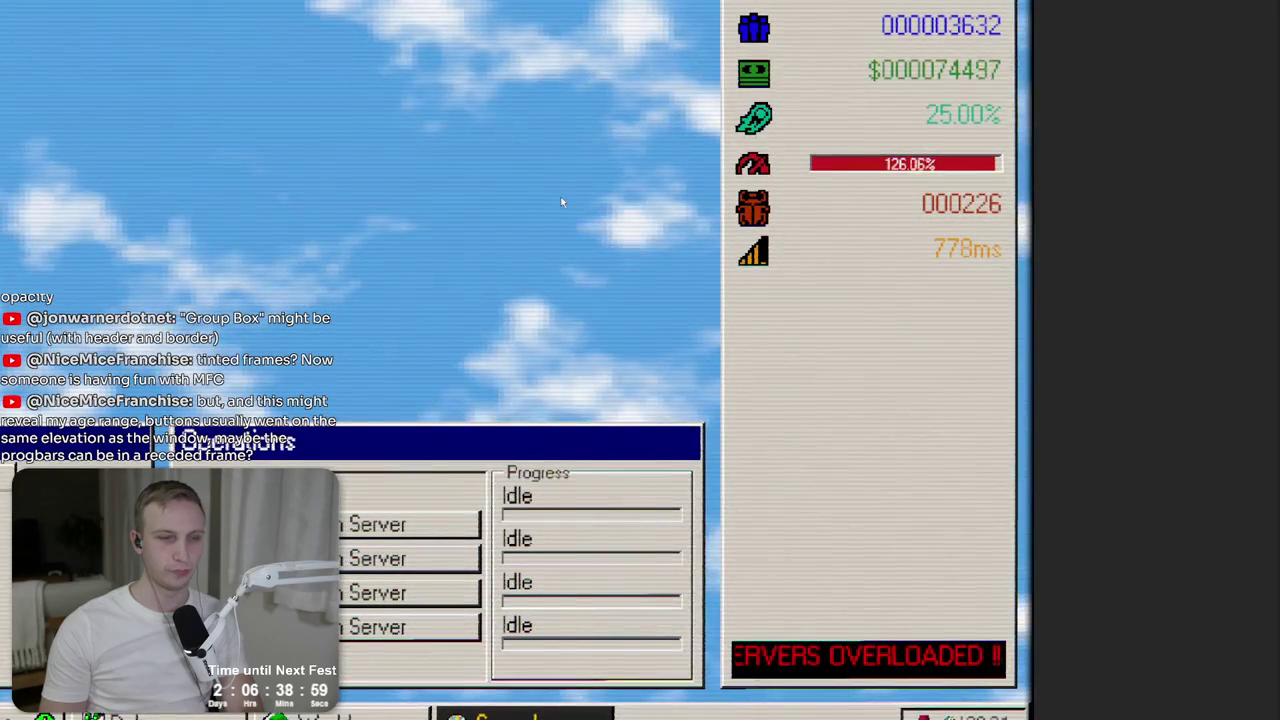
key(shift+space)
scroll(562, 201, up, 2)
scroll(491, 227, up, 3)
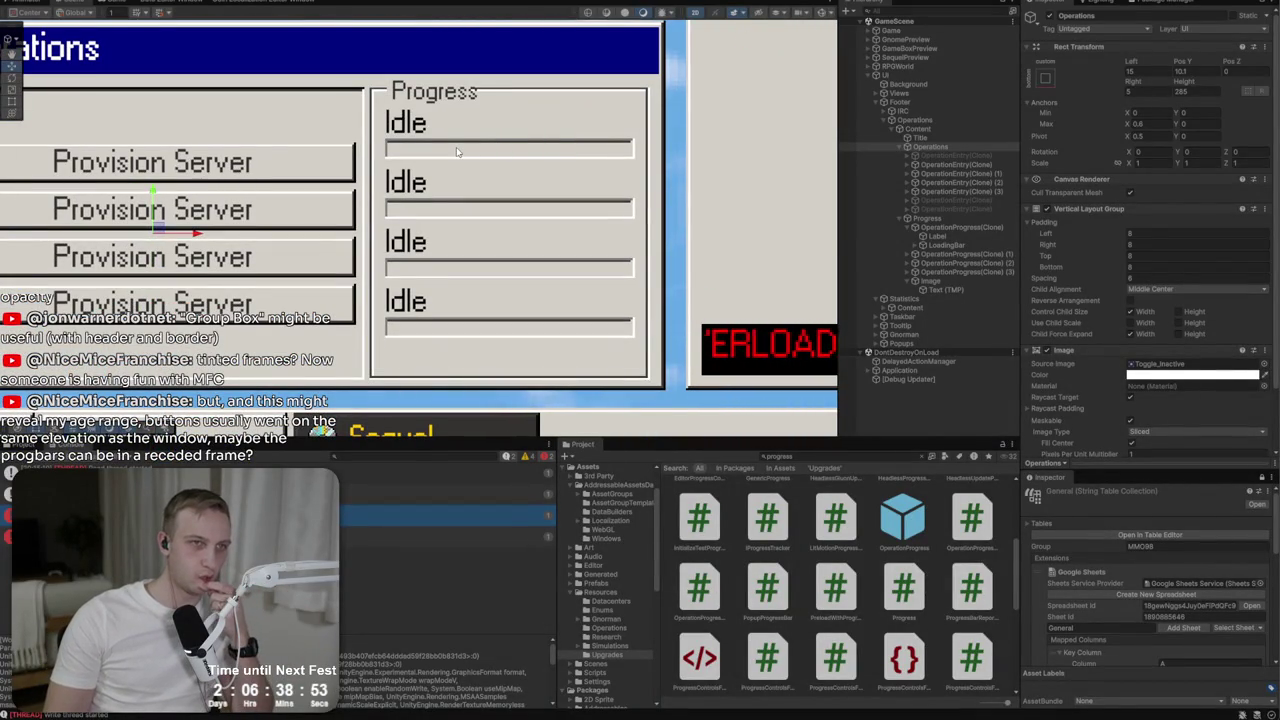
Undo the accidental edit to the first bar's Idle label.
click(938, 236)
click(942, 245)
click(942, 236)
click(1079, 346)
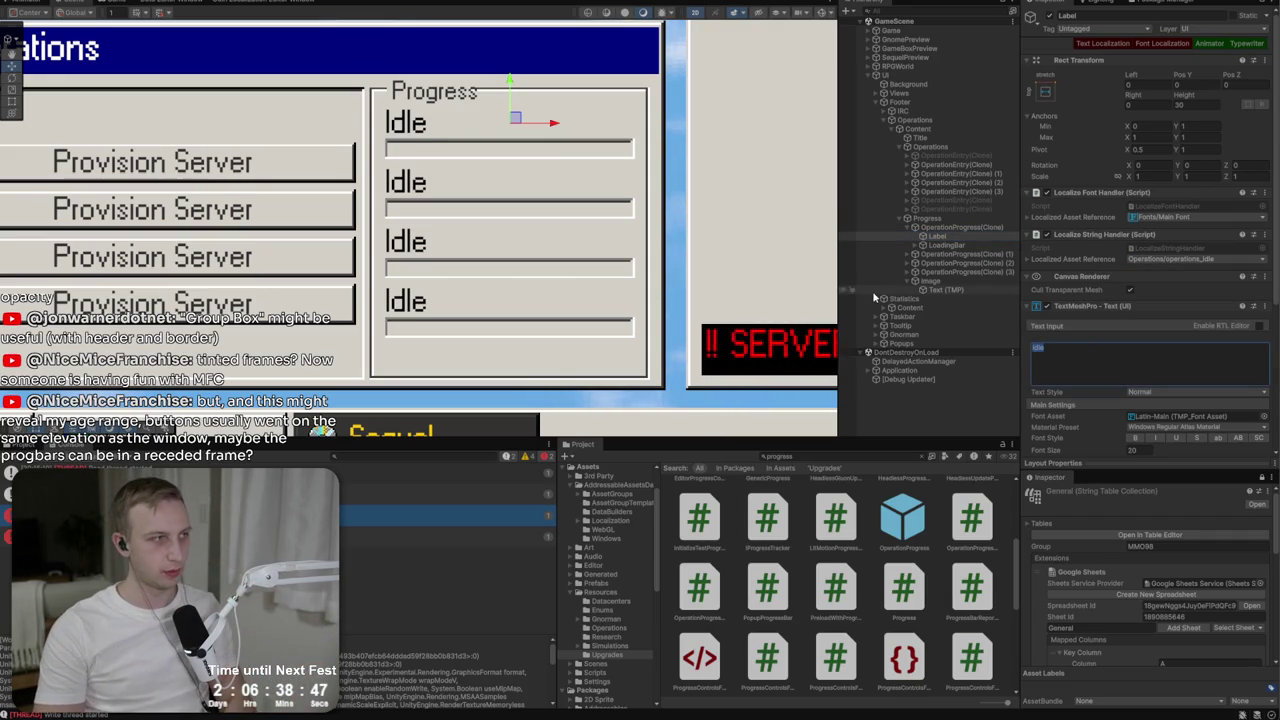
key(ctrl+z)
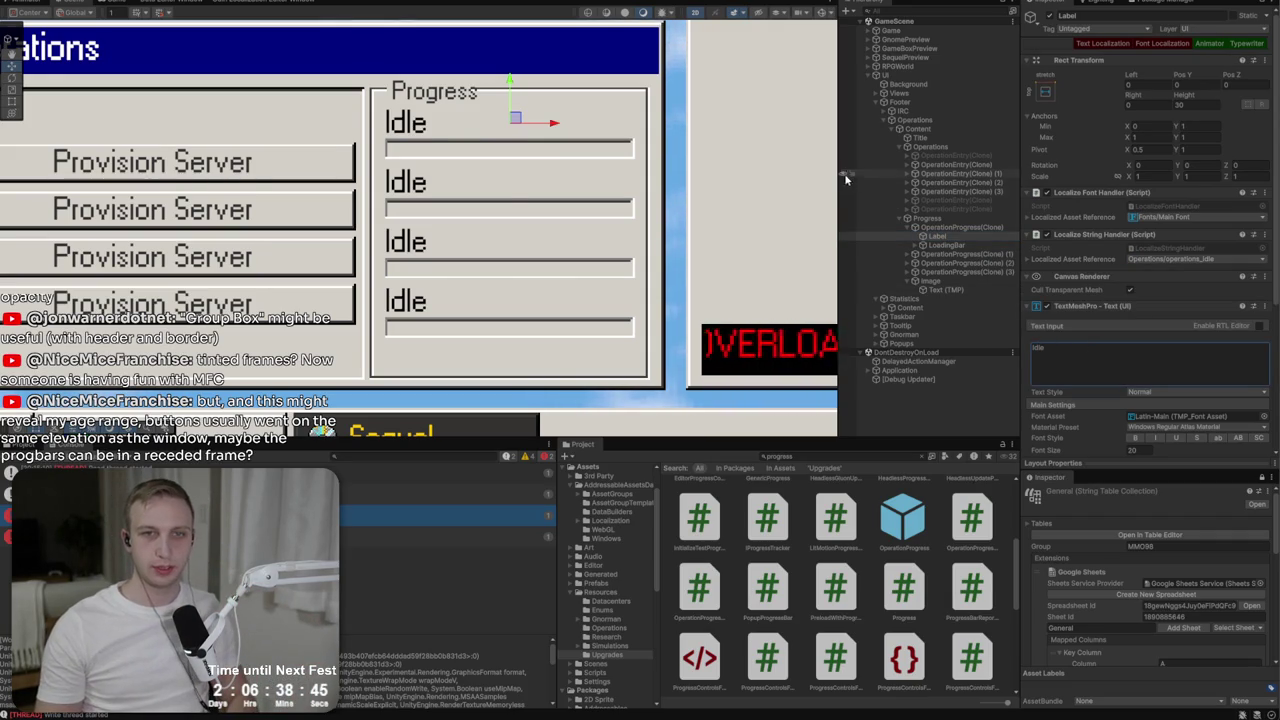
Change the group box heading text from Progress to 'Status'.
click(926, 218)
scroll(1071, 369, down, 3)
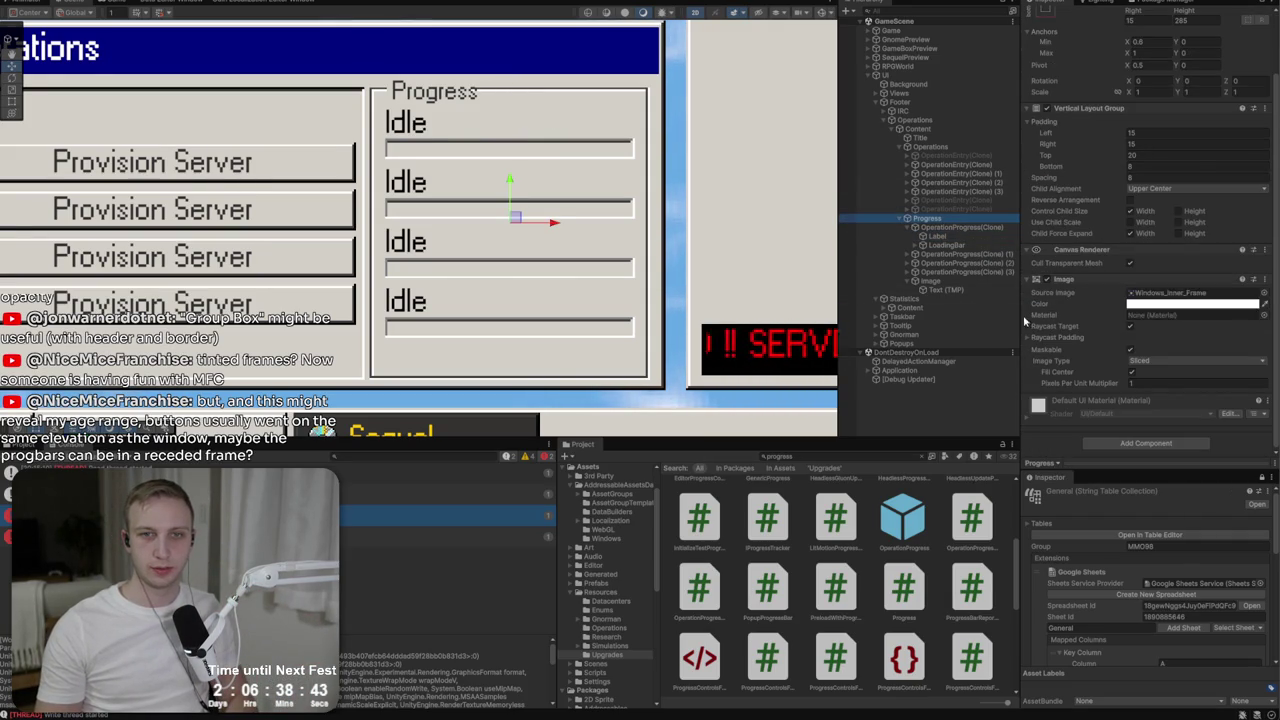
click(939, 290)
click(1123, 248)
key(ctrl+a)
text(Stat)
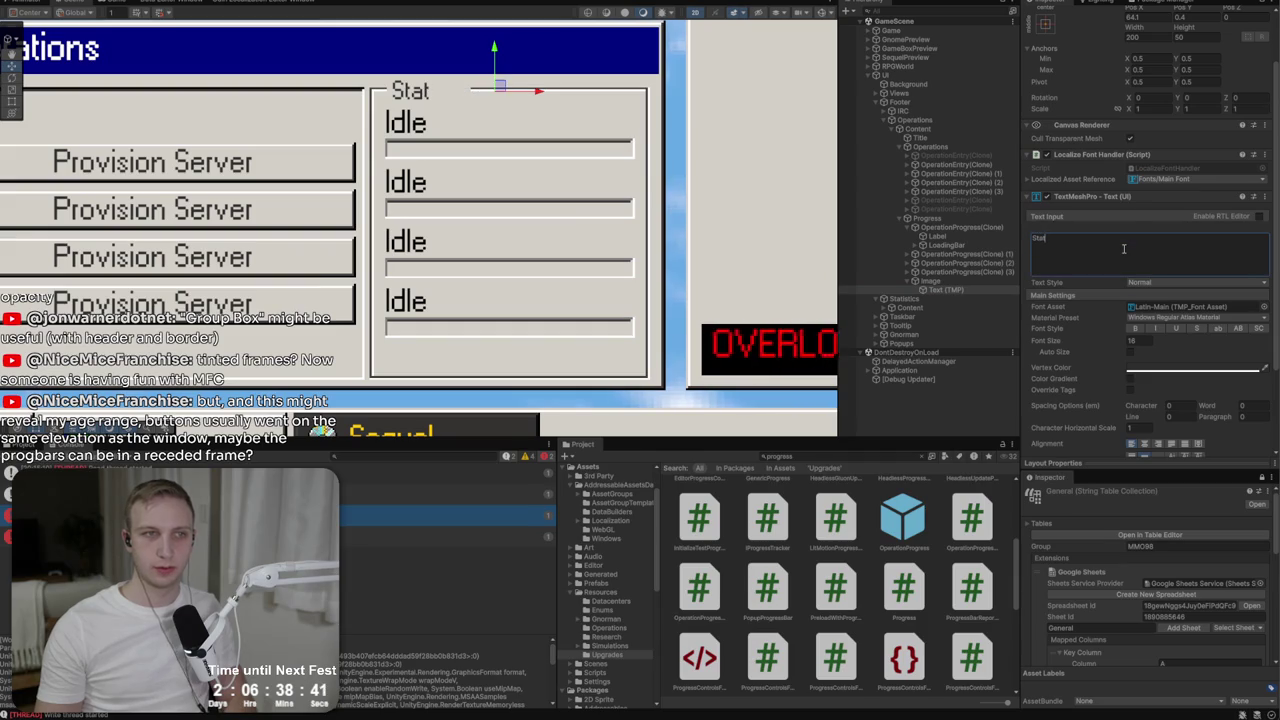
text(us)
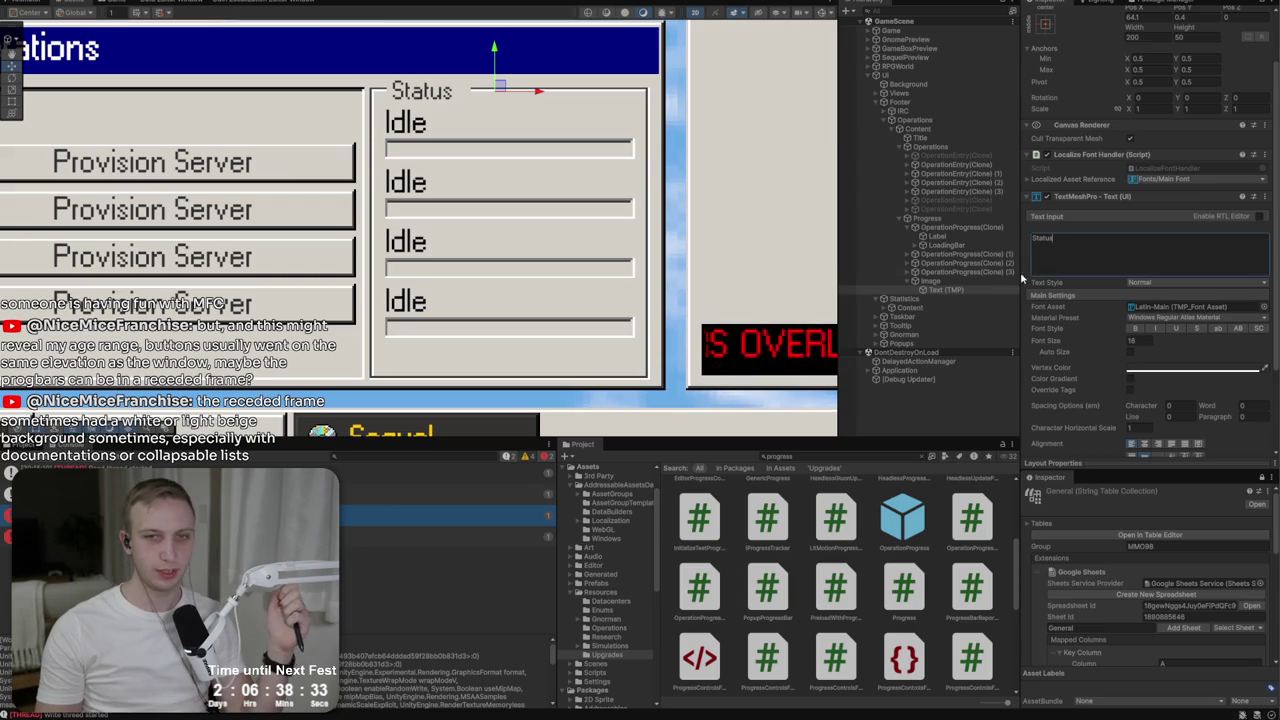
drag(445, 226, 536, 232)
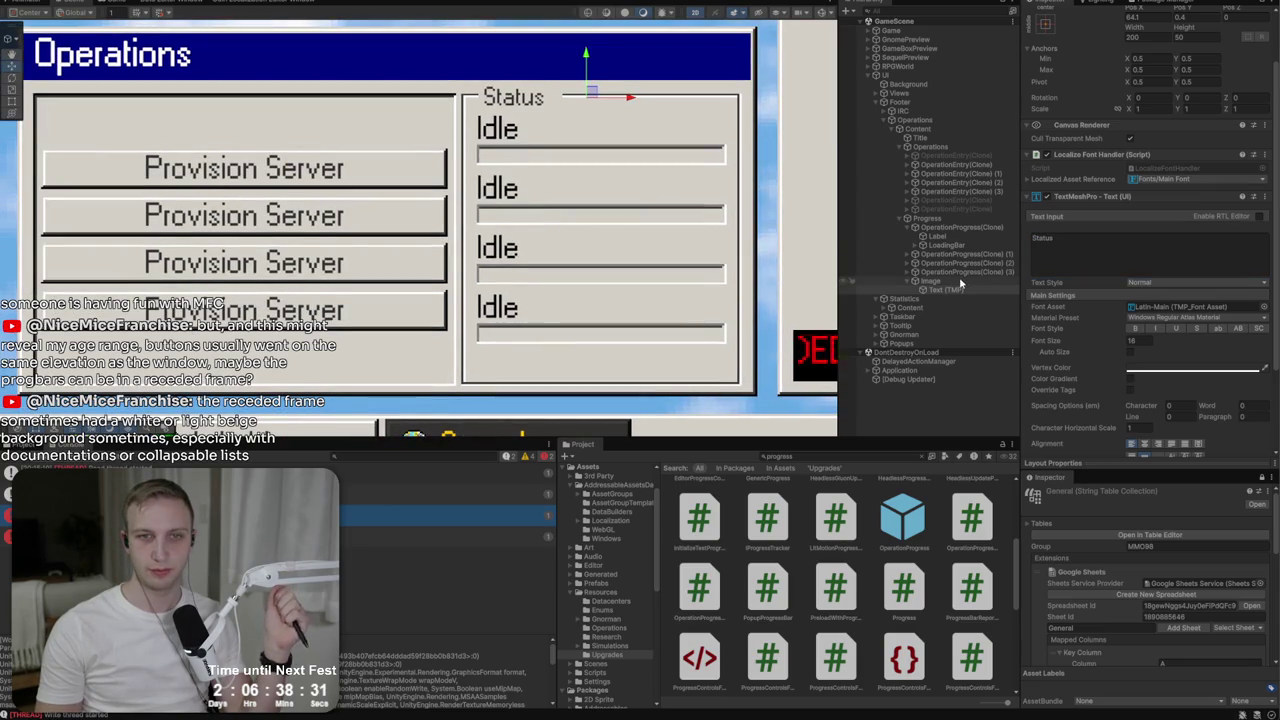
Set the Operations pane's Source Image to the Toggle_Inactive sprite.
click(928, 137)
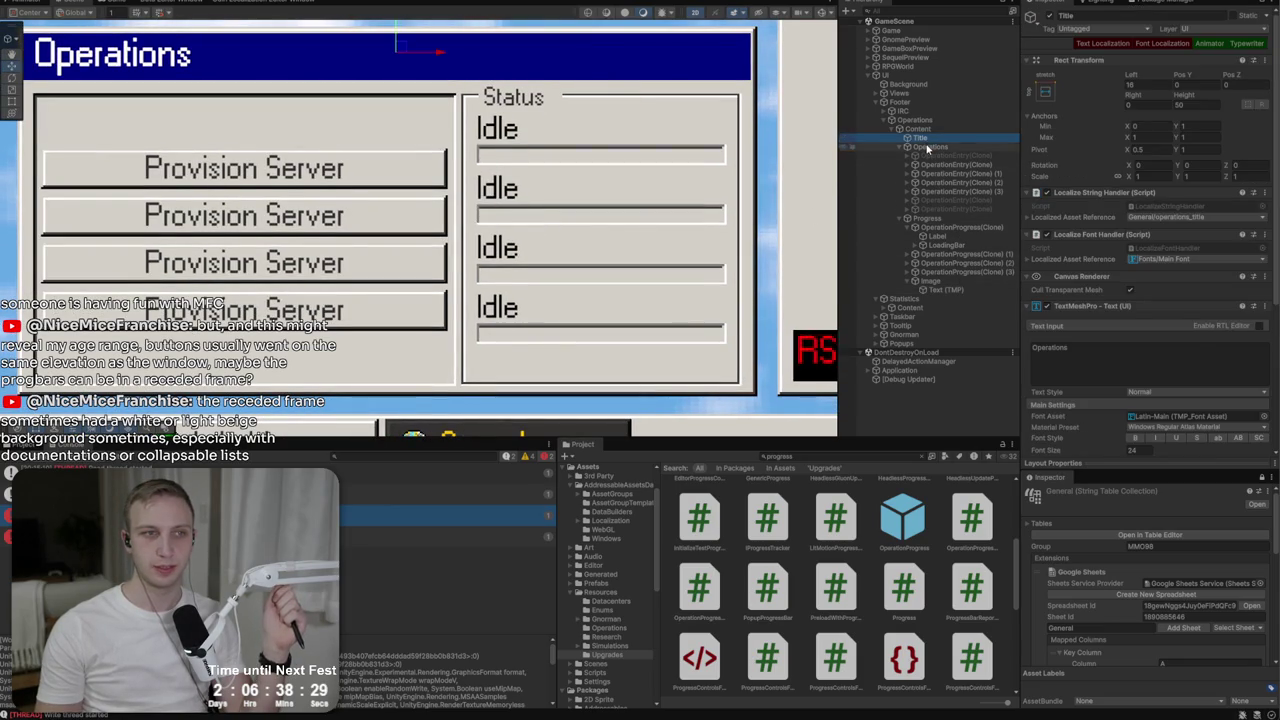
click(928, 148)
click(1259, 370)
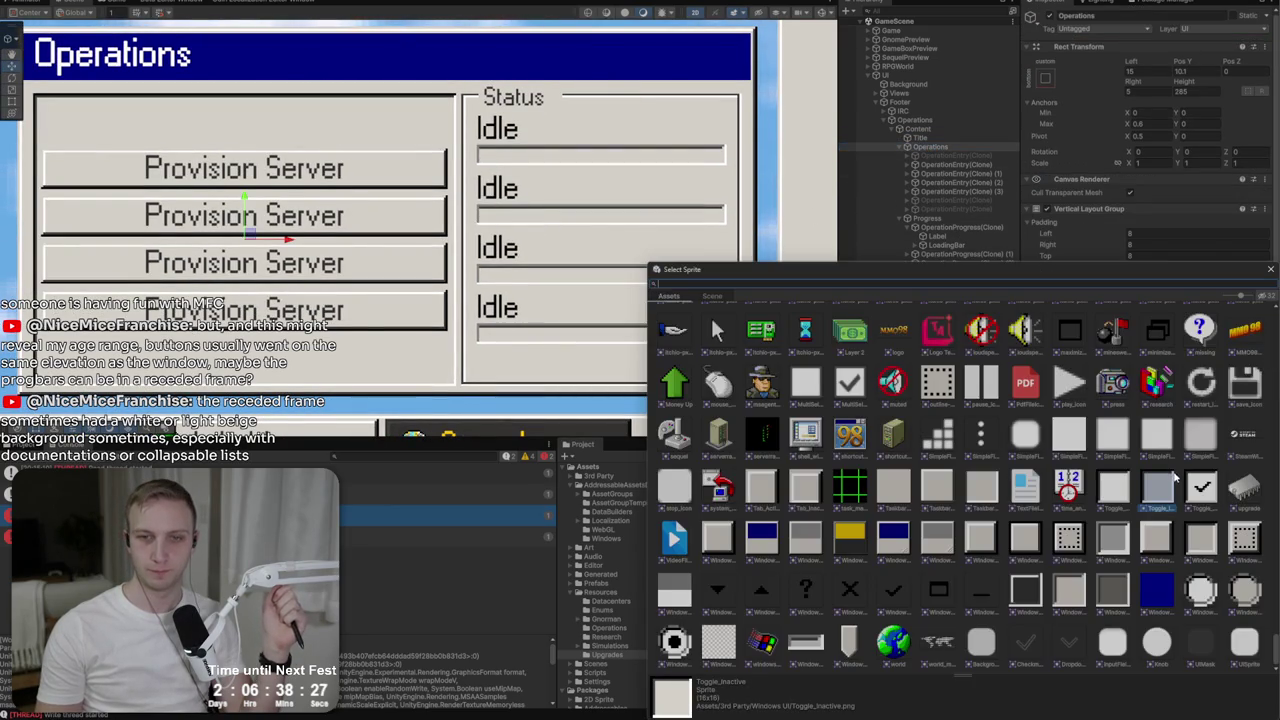
double_click(1120, 487)
Try light yellow, then mid grey, as the pane's background colour.
click(1148, 378)
mouse_move(1225, 440)
mouse_down()
mouse_move(1210, 430)
mouse_move(1220, 445)
mouse_move(1243, 441)
mouse_move(1207, 447)
mouse_move(1234, 433)
mouse_up()
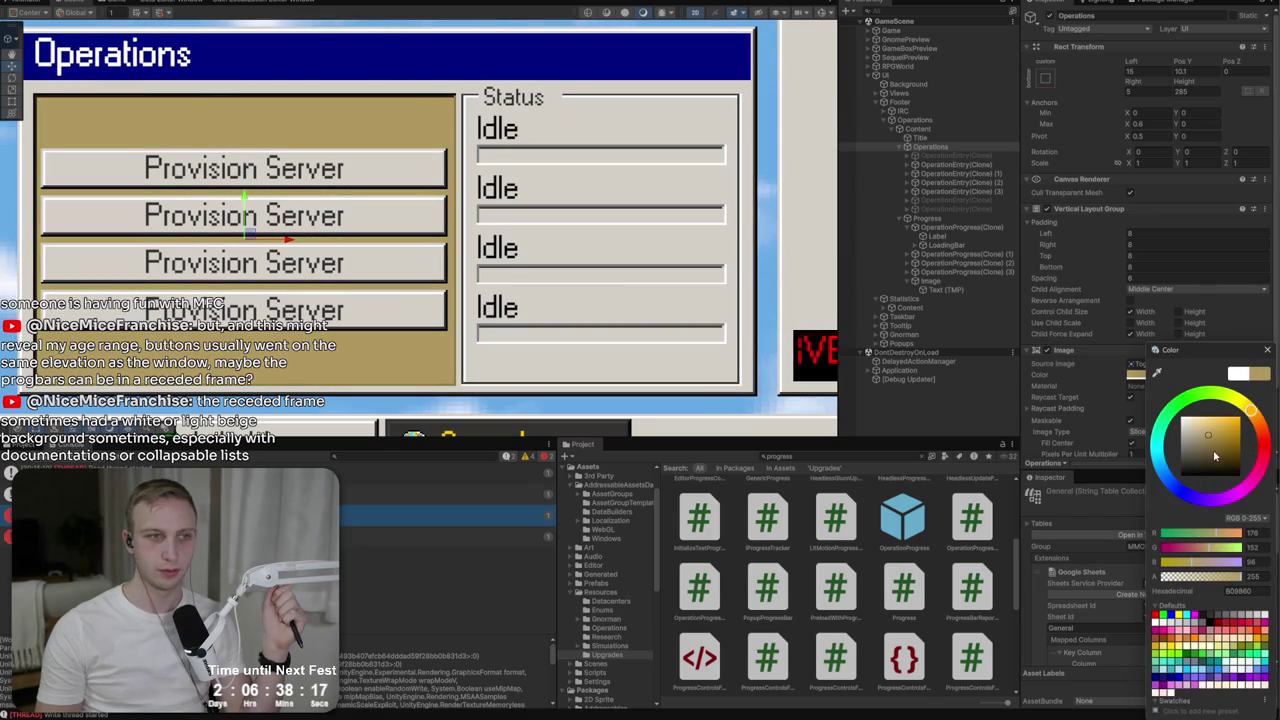
scroll(540, 350, down, 5)
click(1190, 375)
drag(1180, 444, 1172, 451)
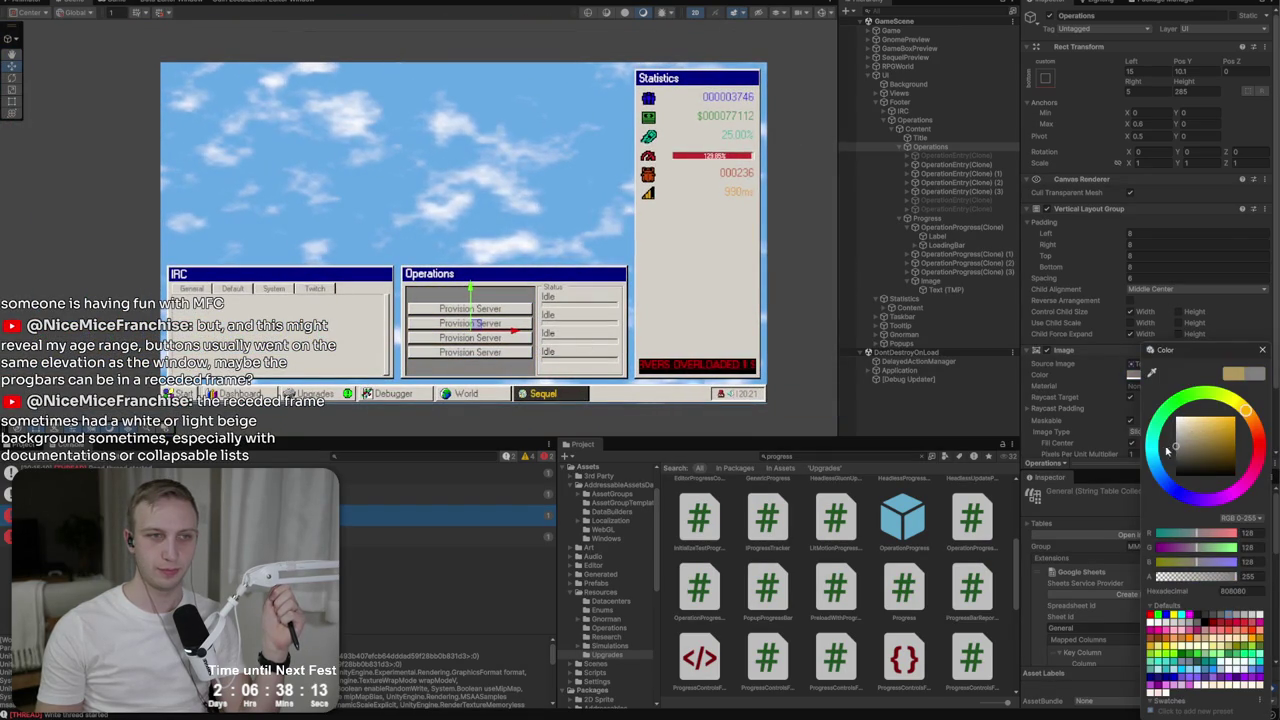
scroll(521, 338, up, 3)
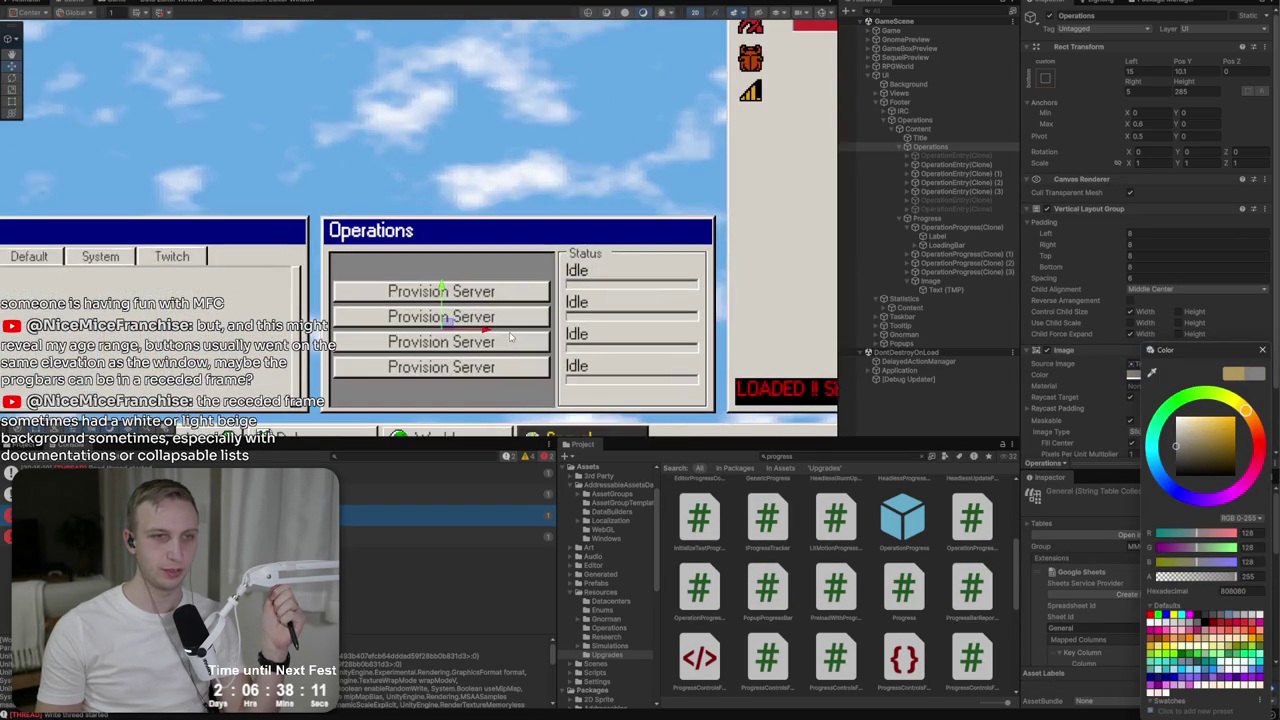
drag(1190, 444, 1177, 440)
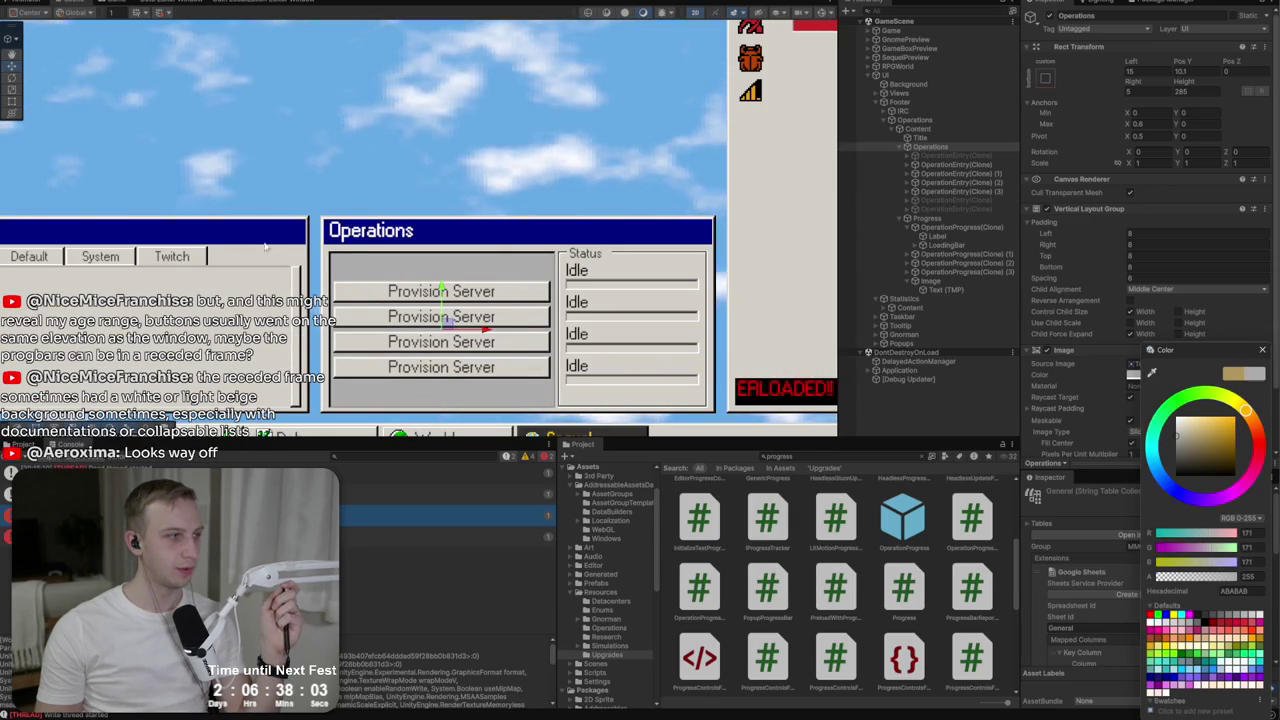
scroll(512, 352, down, 3)
Settle the Operations pane background on a pale light grey tint.
click(751, 207)
scroll(518, 365, down, 2)
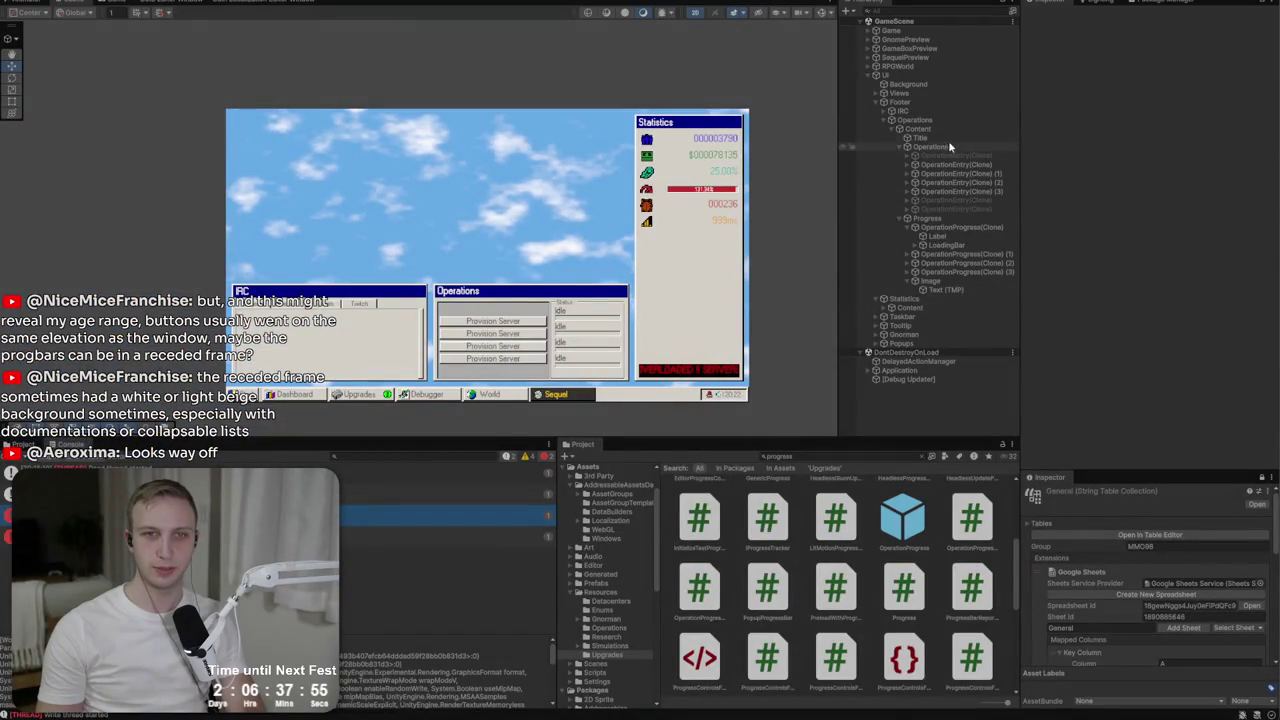
click(946, 146)
click(1145, 375)
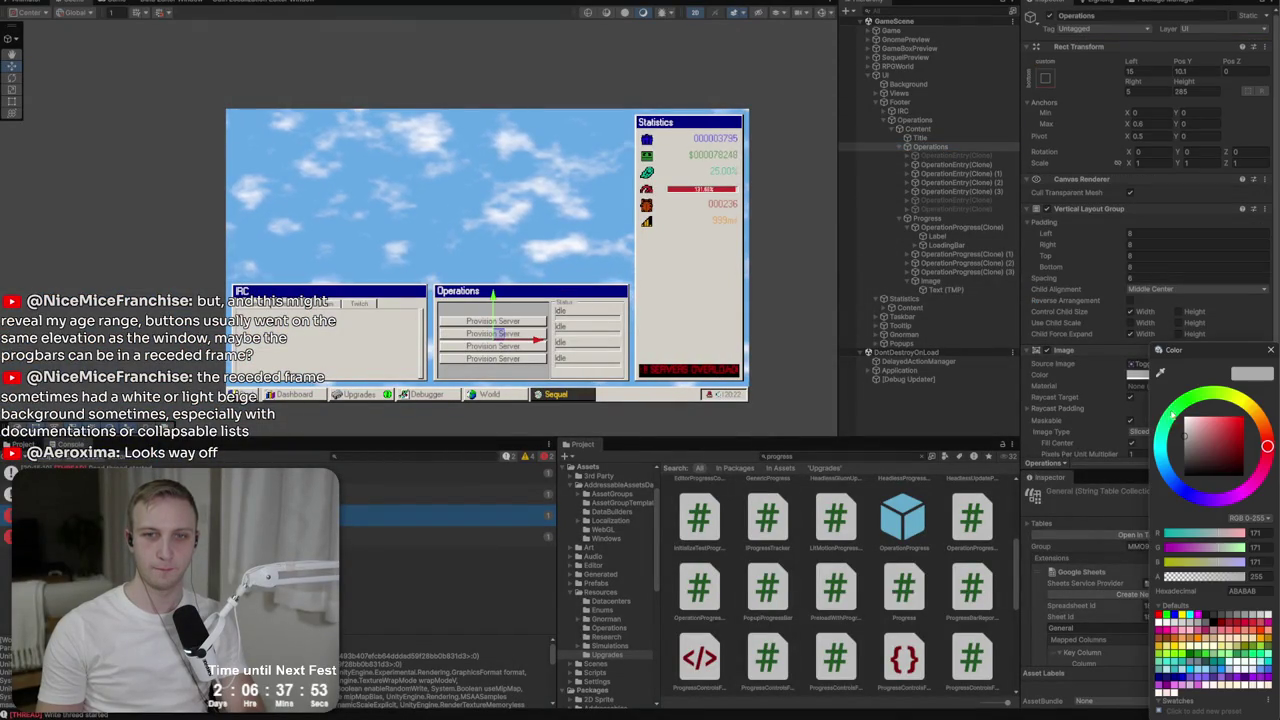
click(1186, 429)
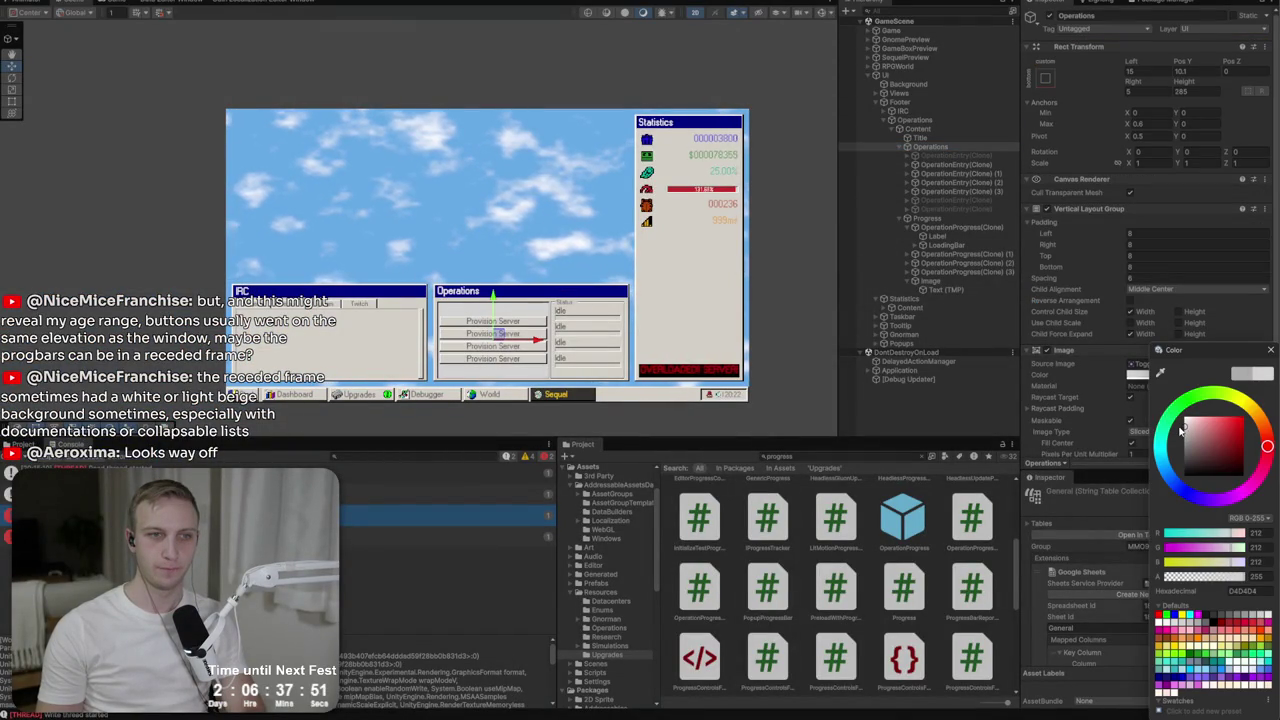
drag(1180, 431, 1180, 434)
scroll(569, 336, up, 5)
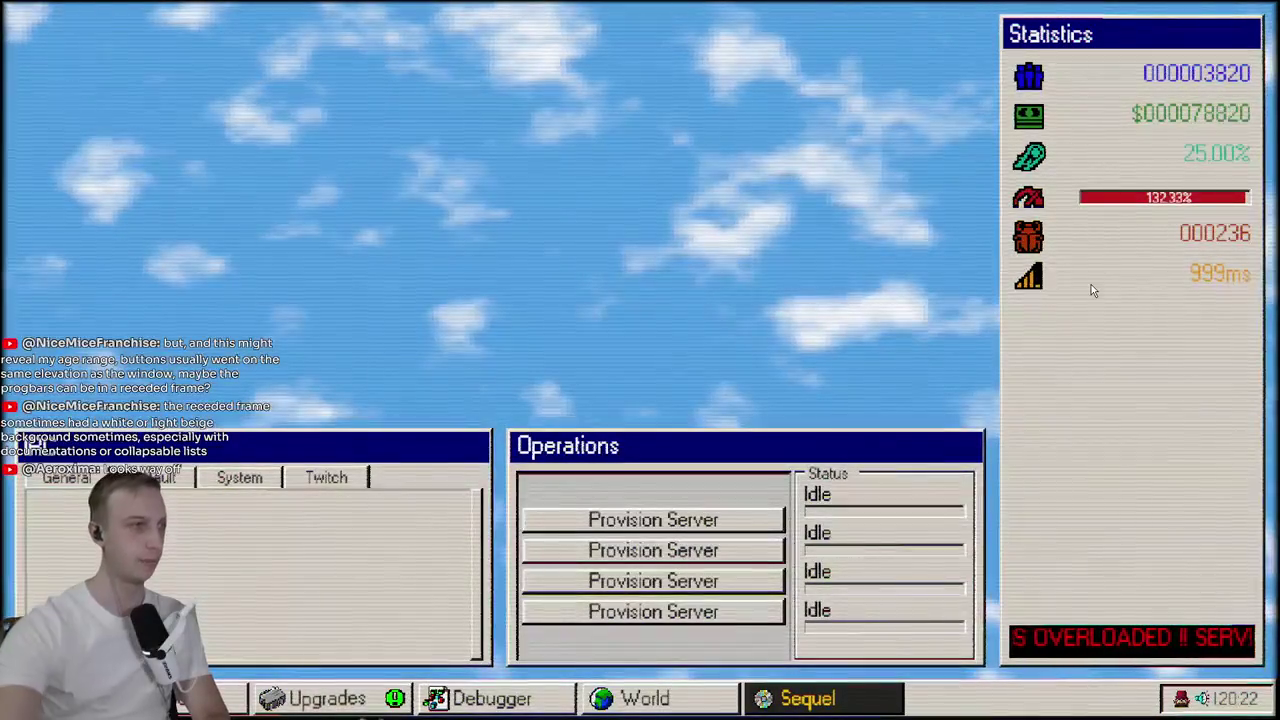
Check the tooltips on the Totals stats, Provision Server button and Idle status in the running game.
mouse_move(1091, 286)
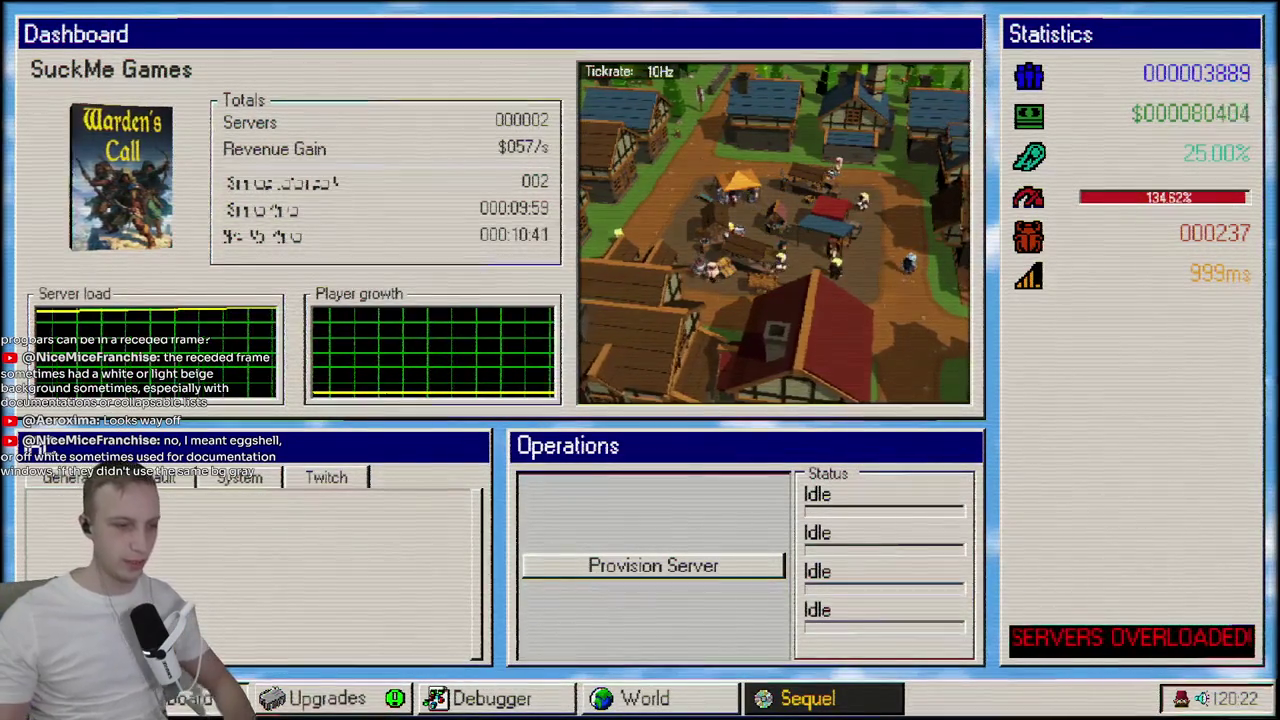
mouse_move(251, 189)
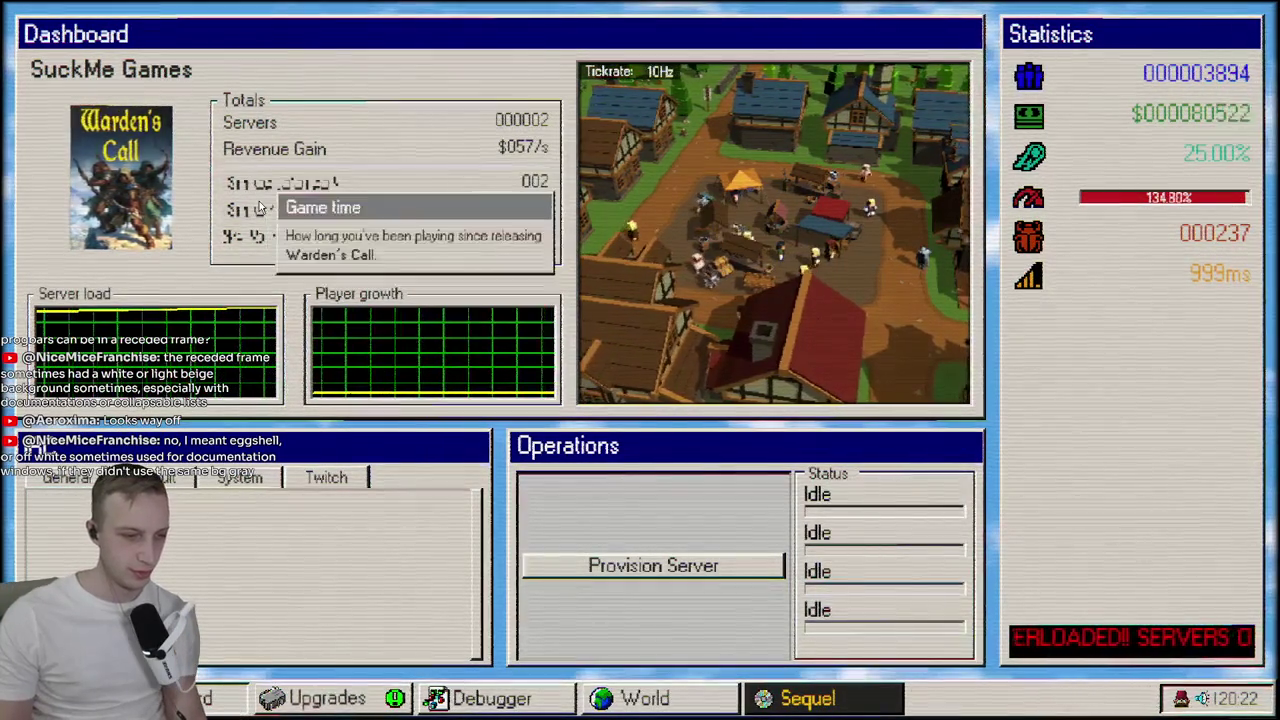
mouse_move(266, 234)
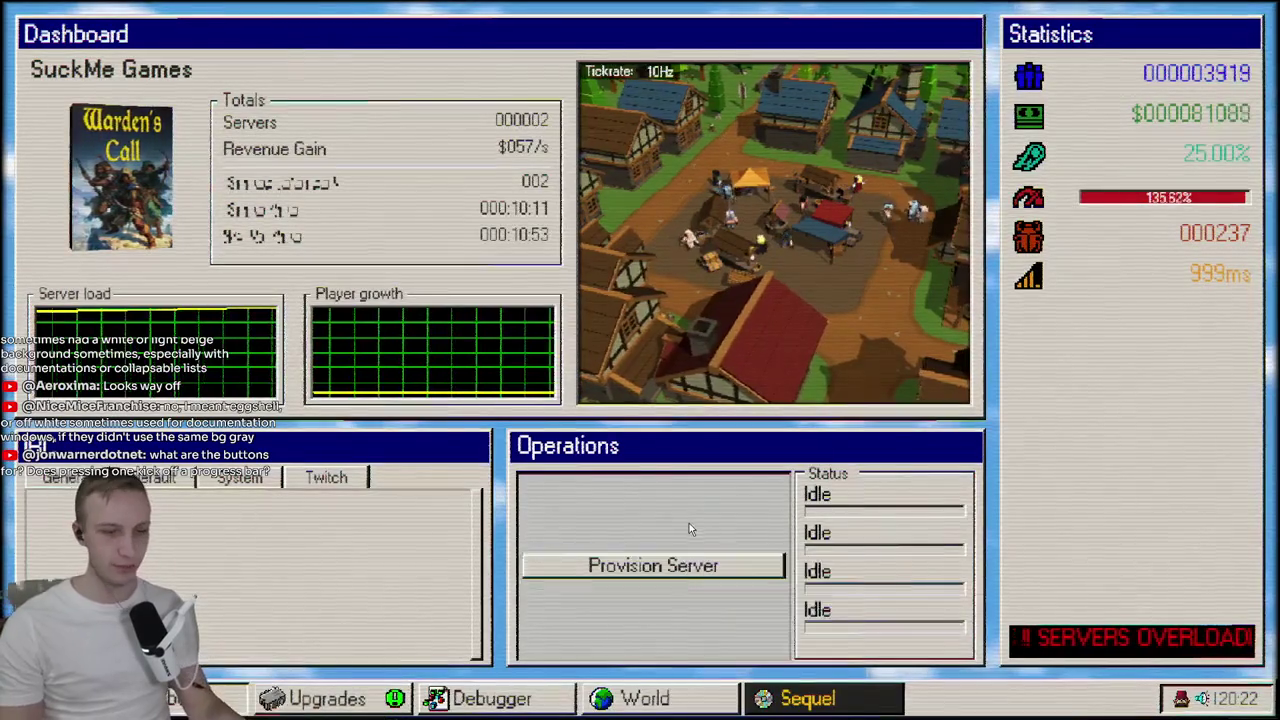
mouse_move(690, 590)
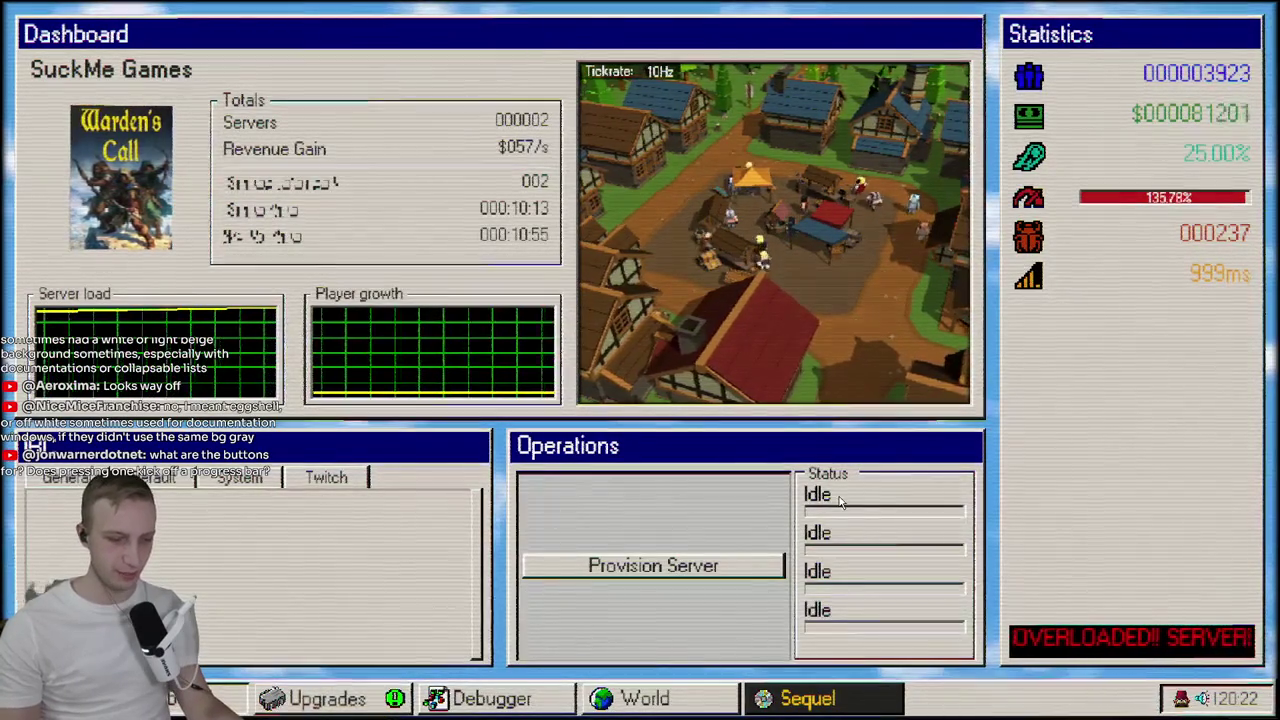
mouse_move(841, 503)
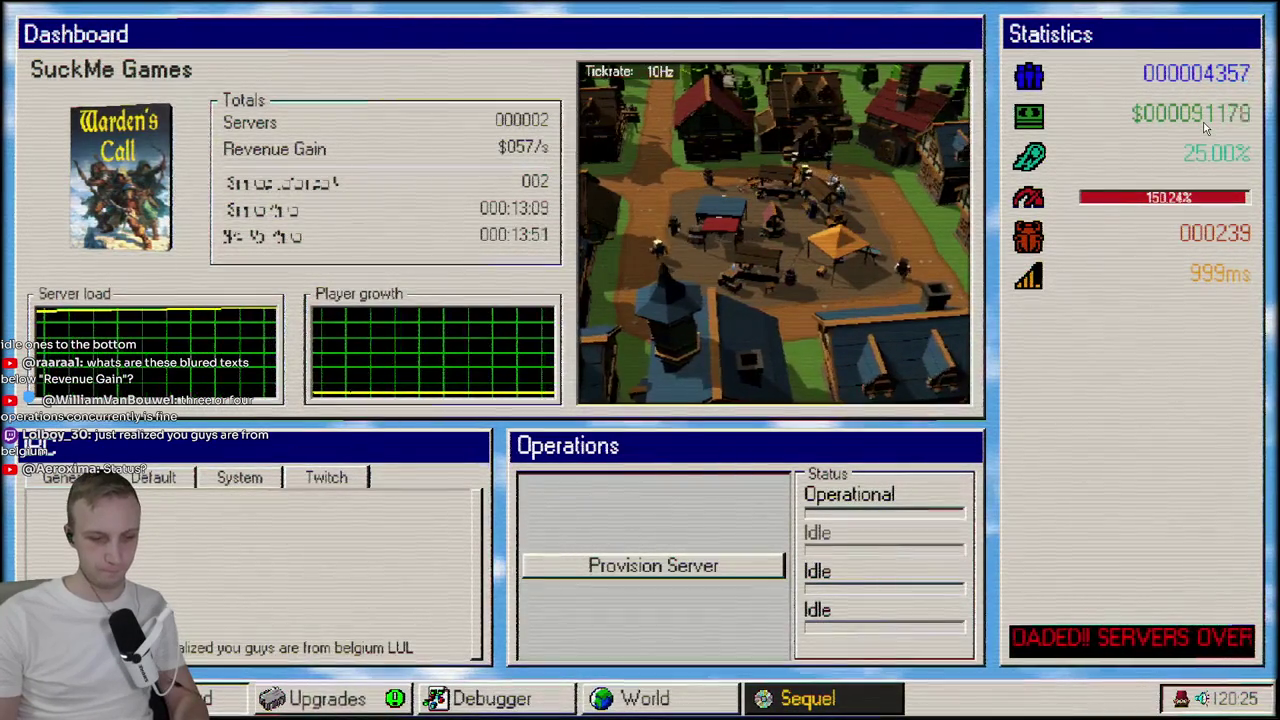
Confirm the first Status bar reads 'Provisioning Server' with four Provision Server buttons listed.
mouse_move(1205, 127)
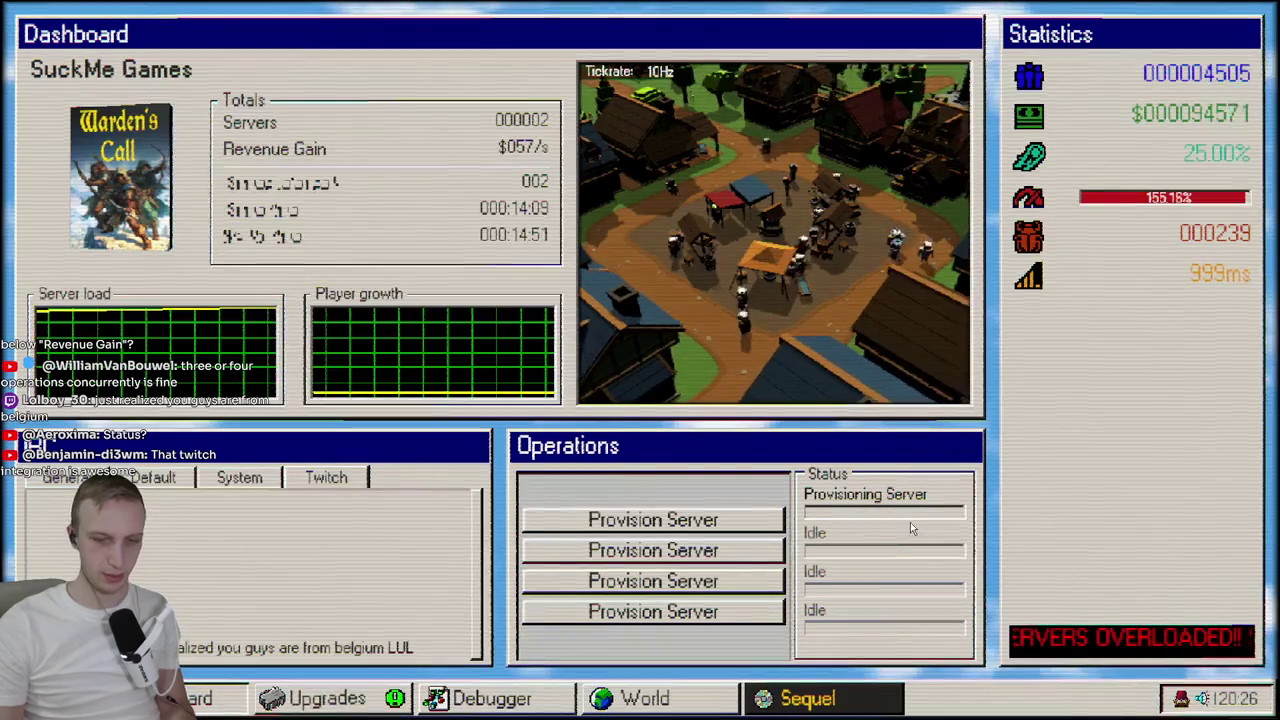
Paste the captured Operations panel image onto the whiteboard beside the other mockups.
key(alt+Tab)
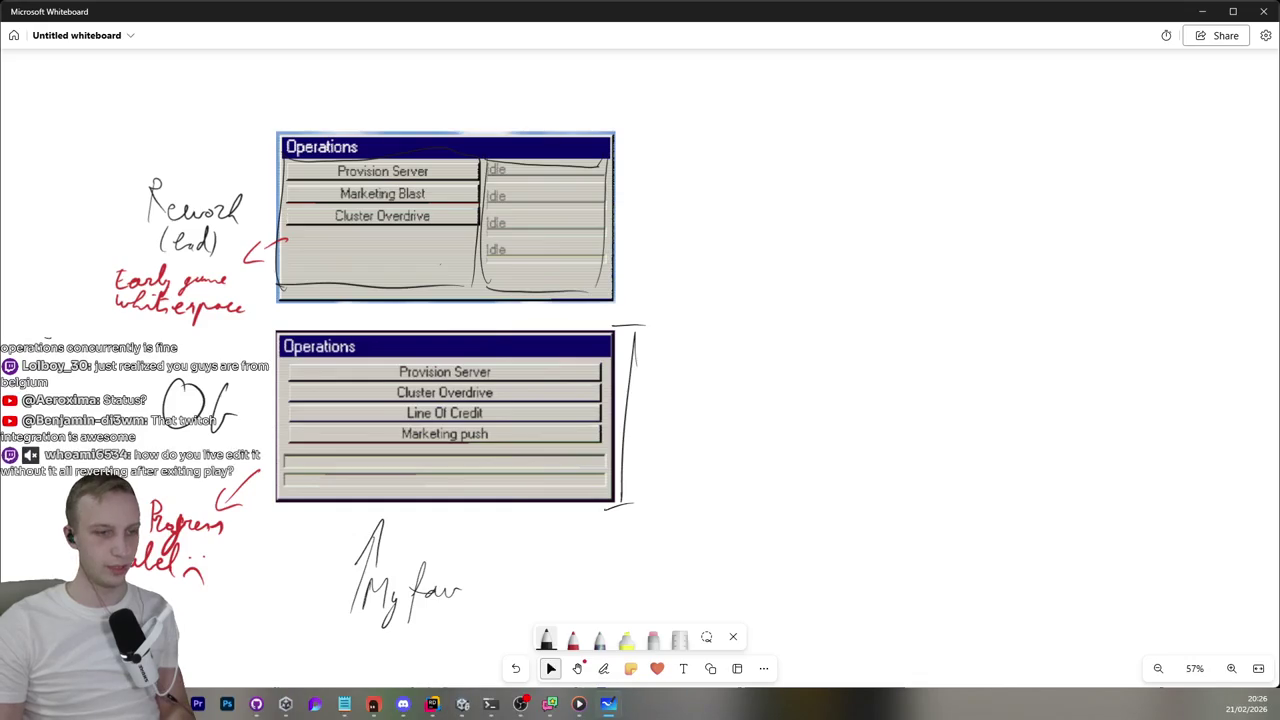
key(ctrl+v)
scroll(803, 289, up, 1)
scroll(946, 340, left, 5)
scroll(948, 393, down, 1)
mouse_move(869, 334)
mouse_down()
mouse_move(740, 363)
mouse_move(770, 355)
mouse_up()
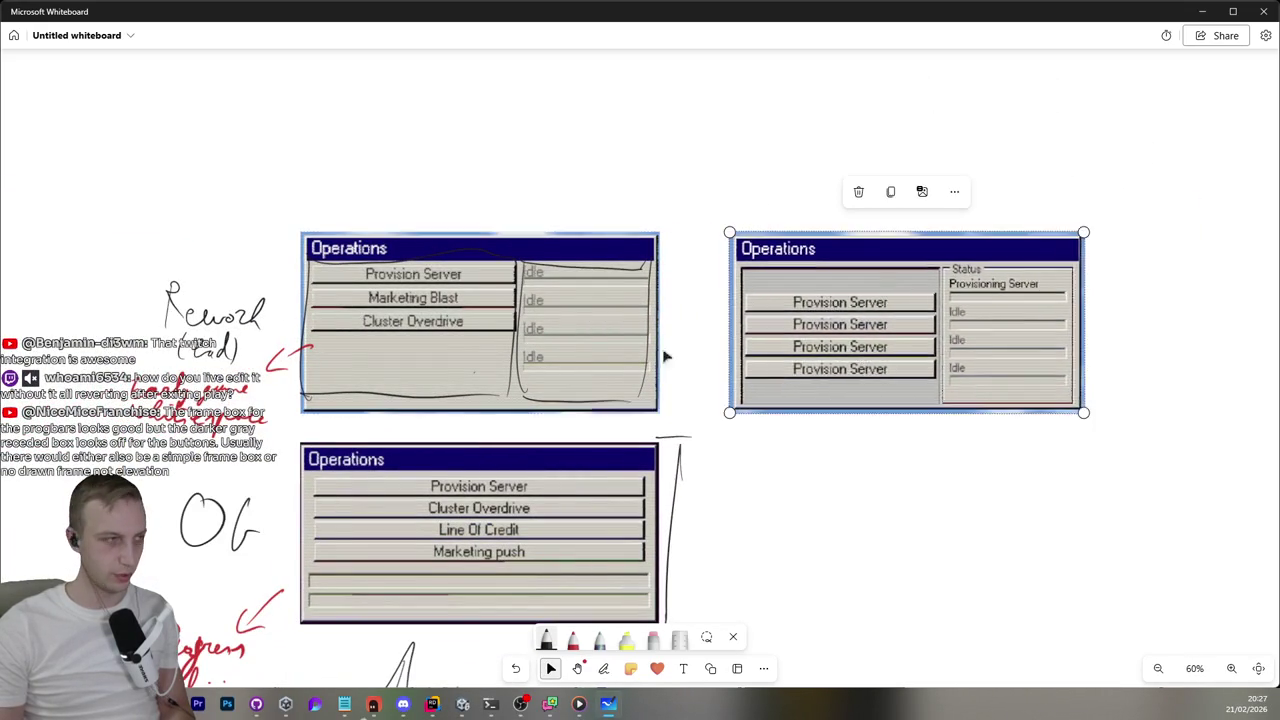
scroll(770, 355, up, 3)
click(737, 420)
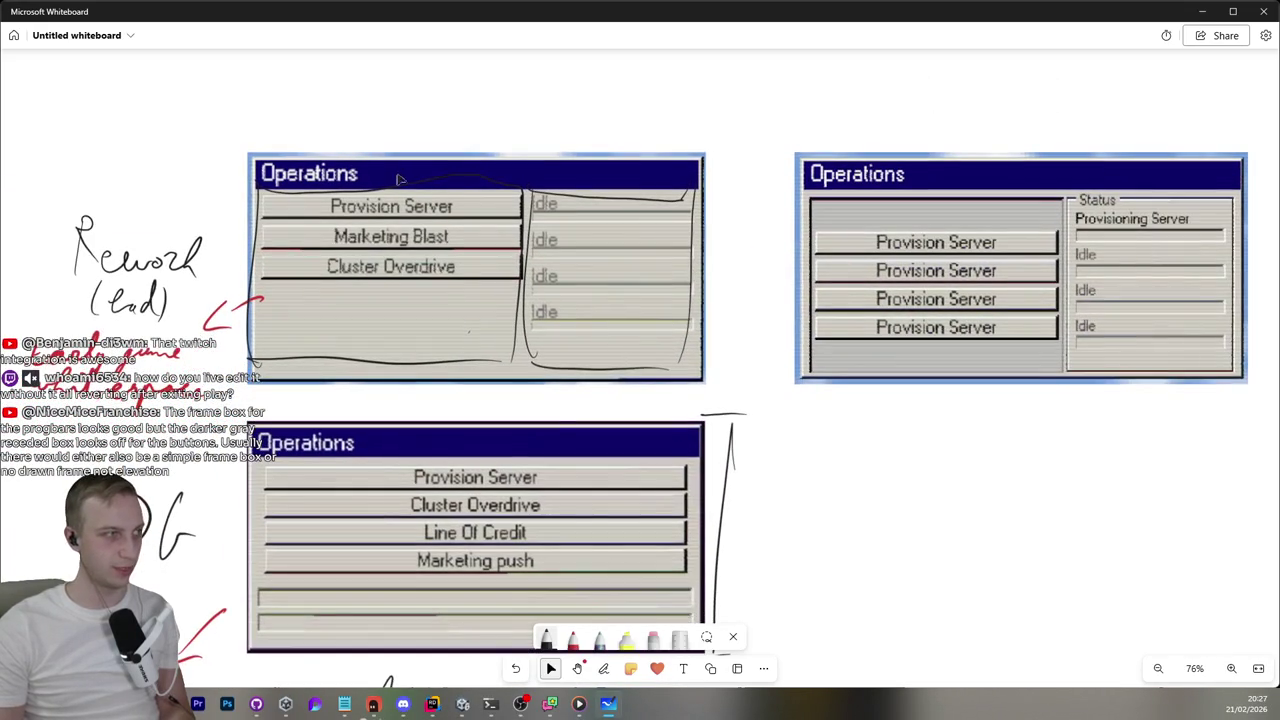
Restore the accidentally deleted top-left screenshot and shift the right screenshot further left.
click(514, 347)
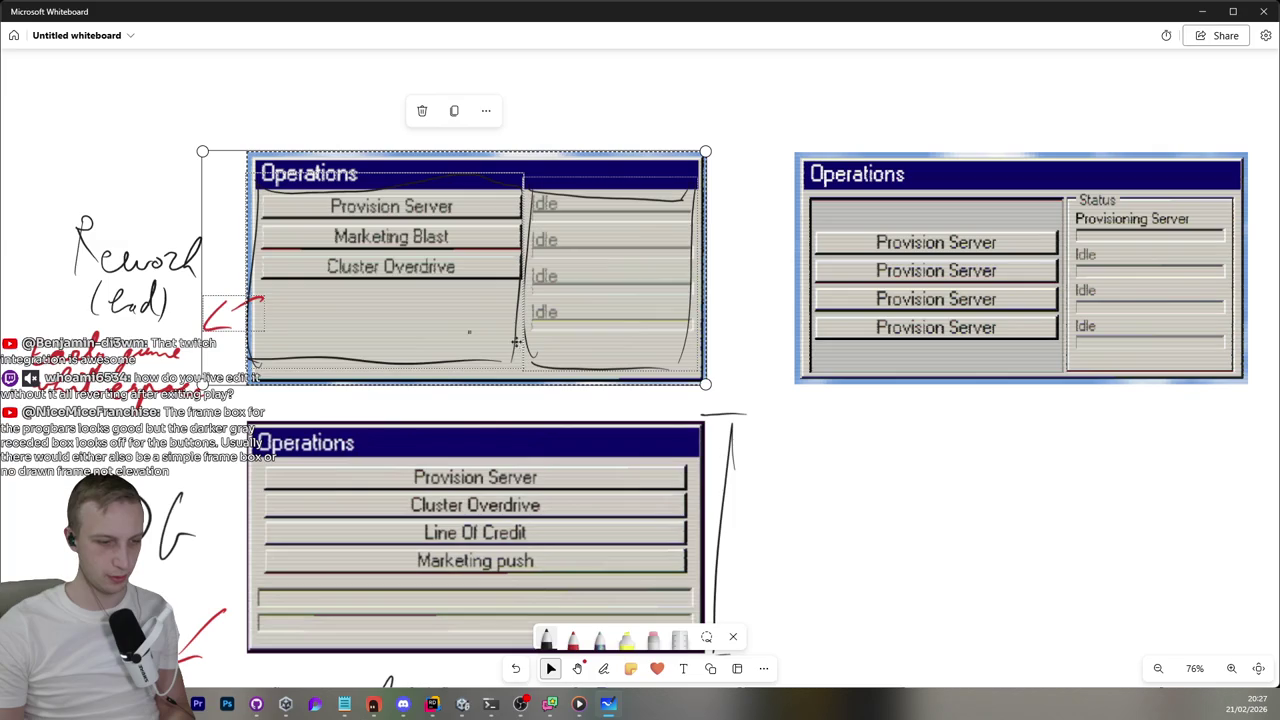
key(Delete)
key(ctrl+z)
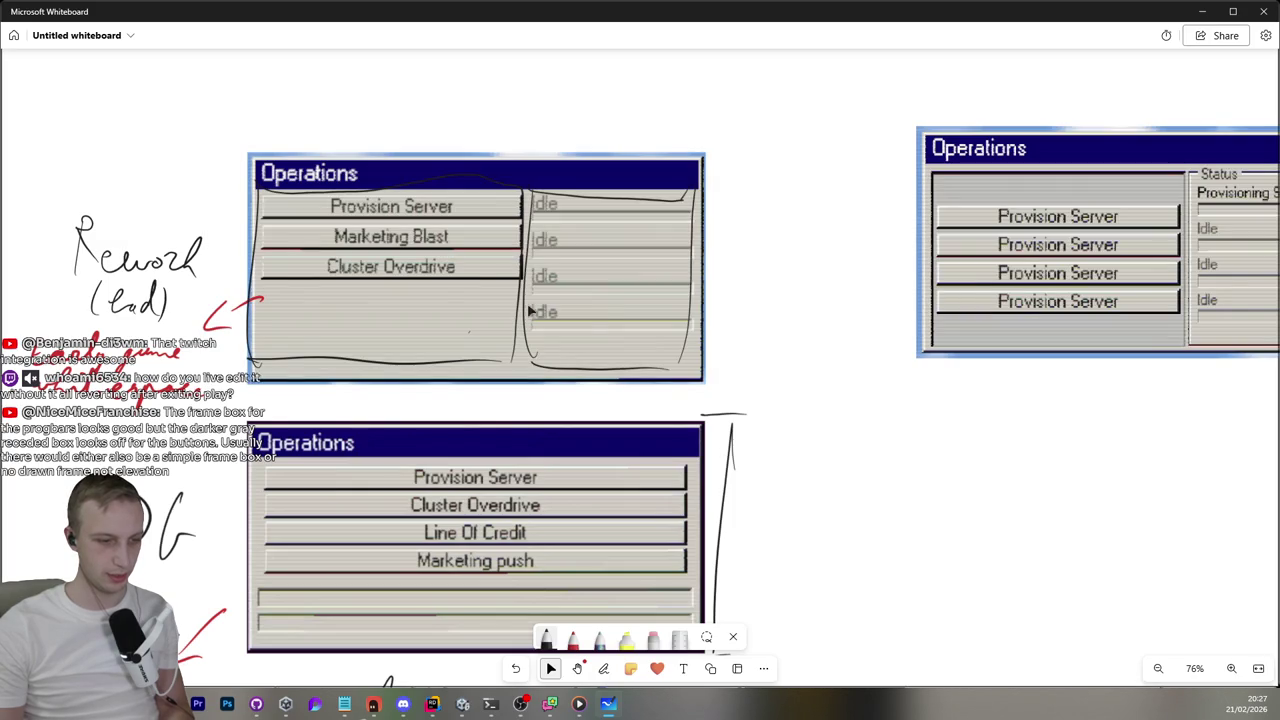
click(1070, 297)
drag(1070, 297, 916, 297)
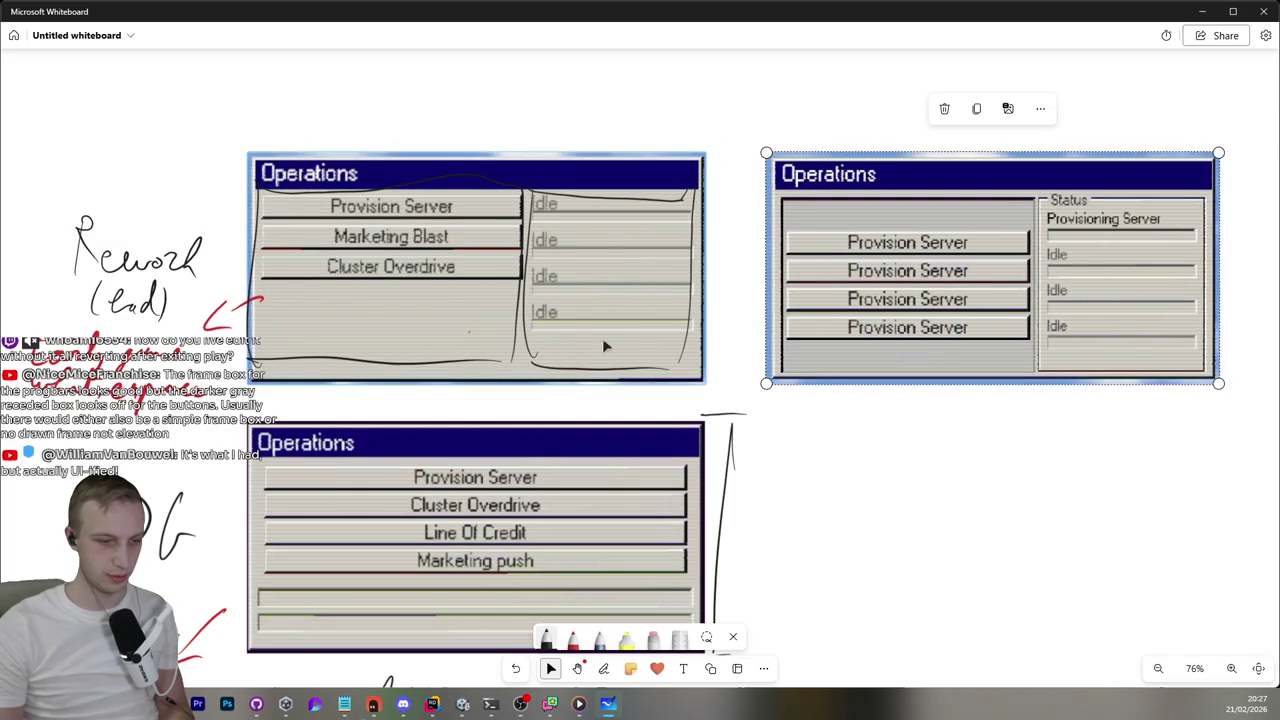
Delete the hand-drawn boxes over the Idle column and buttons, plus the red check mark.
click(581, 371)
key(Delete)
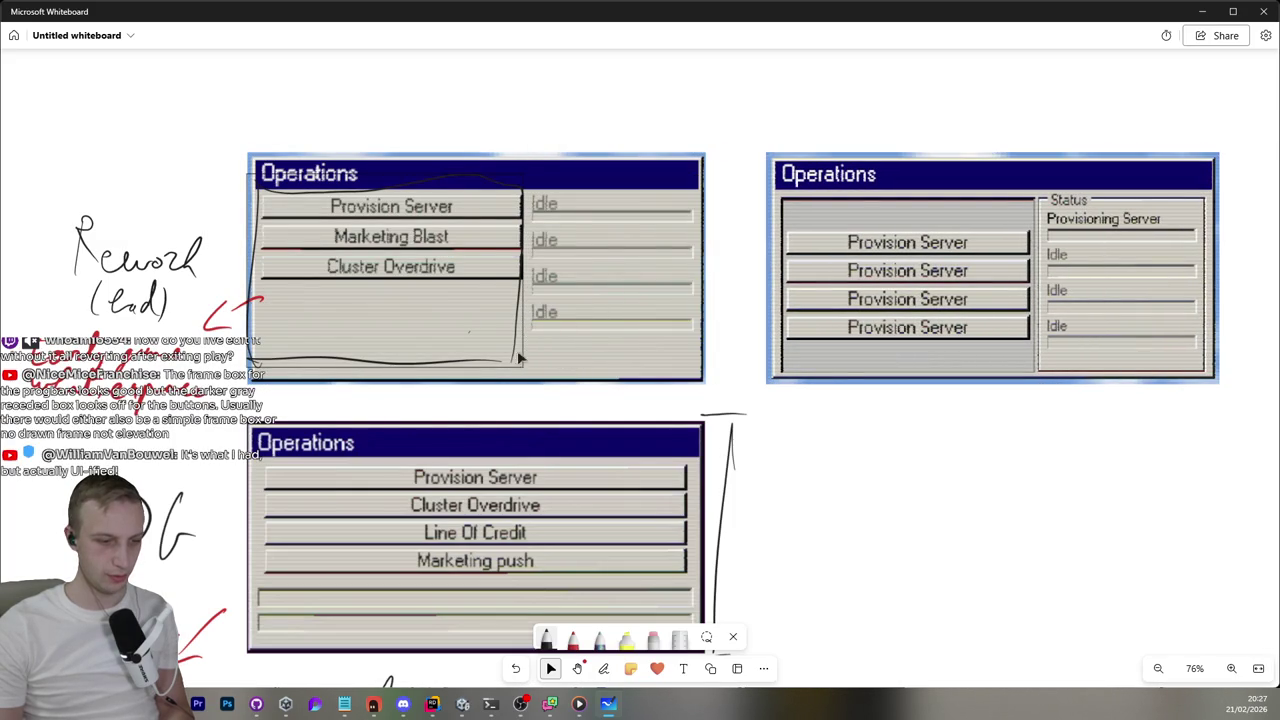
click(516, 355)
key(Delete)
click(240, 308)
key(Delete)
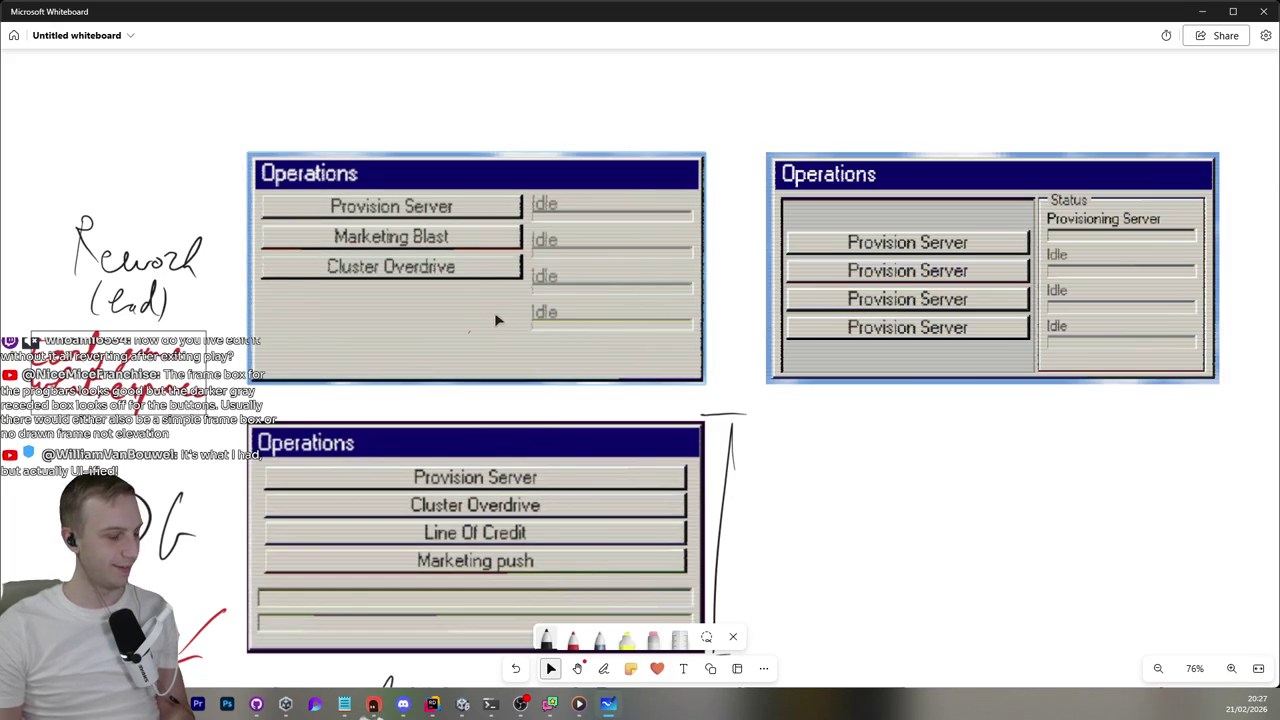
Align the right Operations screenshot with the left one.
click(826, 334)
drag(855, 340, 848, 337)
click(1016, 453)
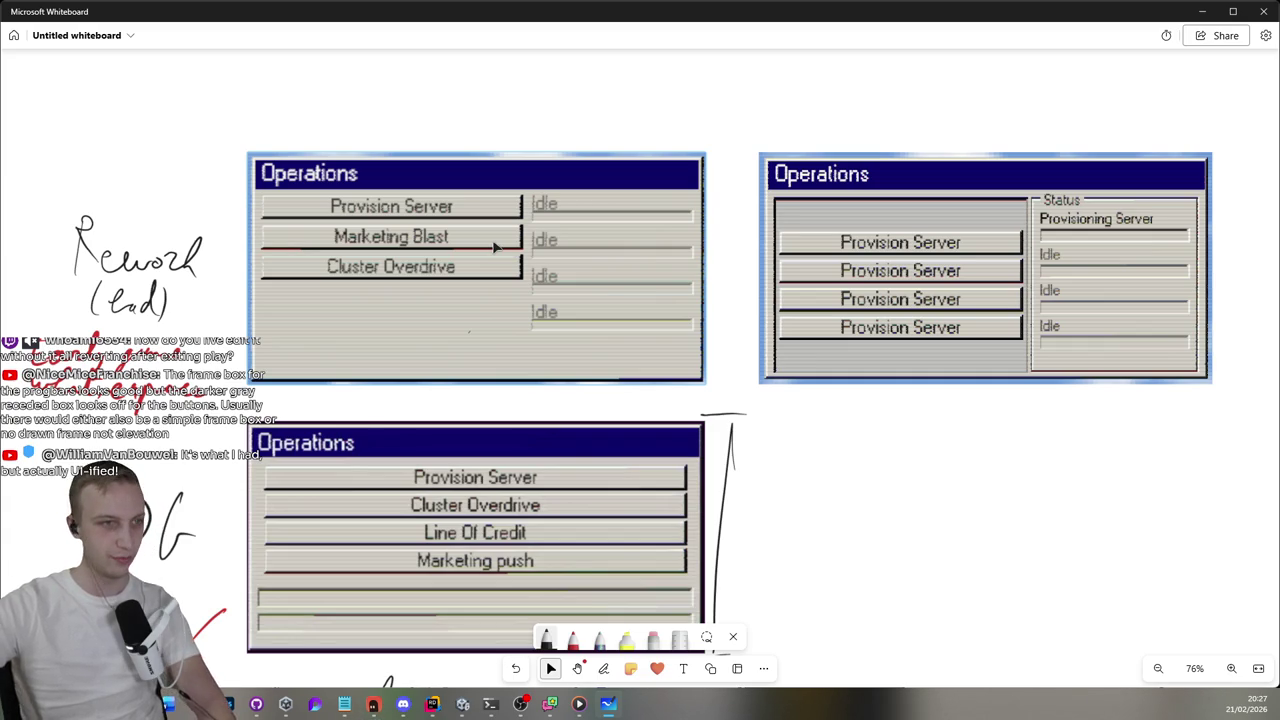
click(603, 668)
key(alt+Tab)
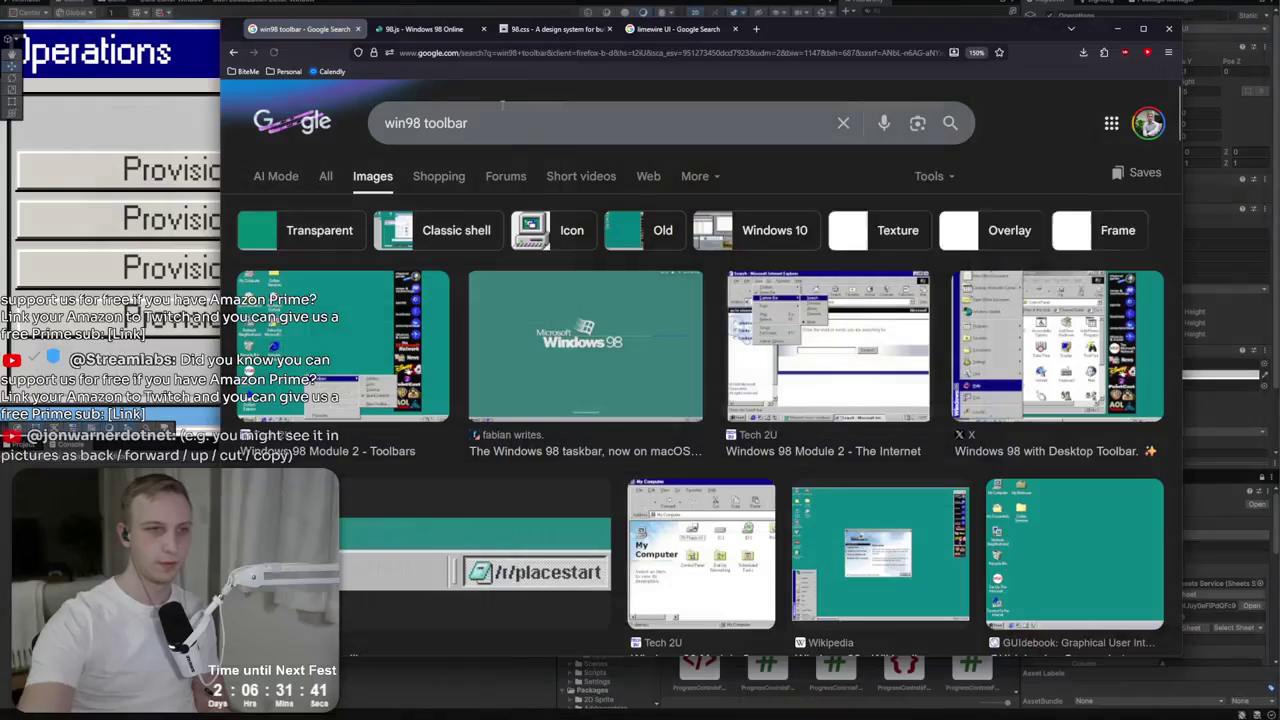
Preview the Windows 98 Module 2 - The Internet screenshot, then minimise the browser and frame the Operations panel.
click(838, 366)
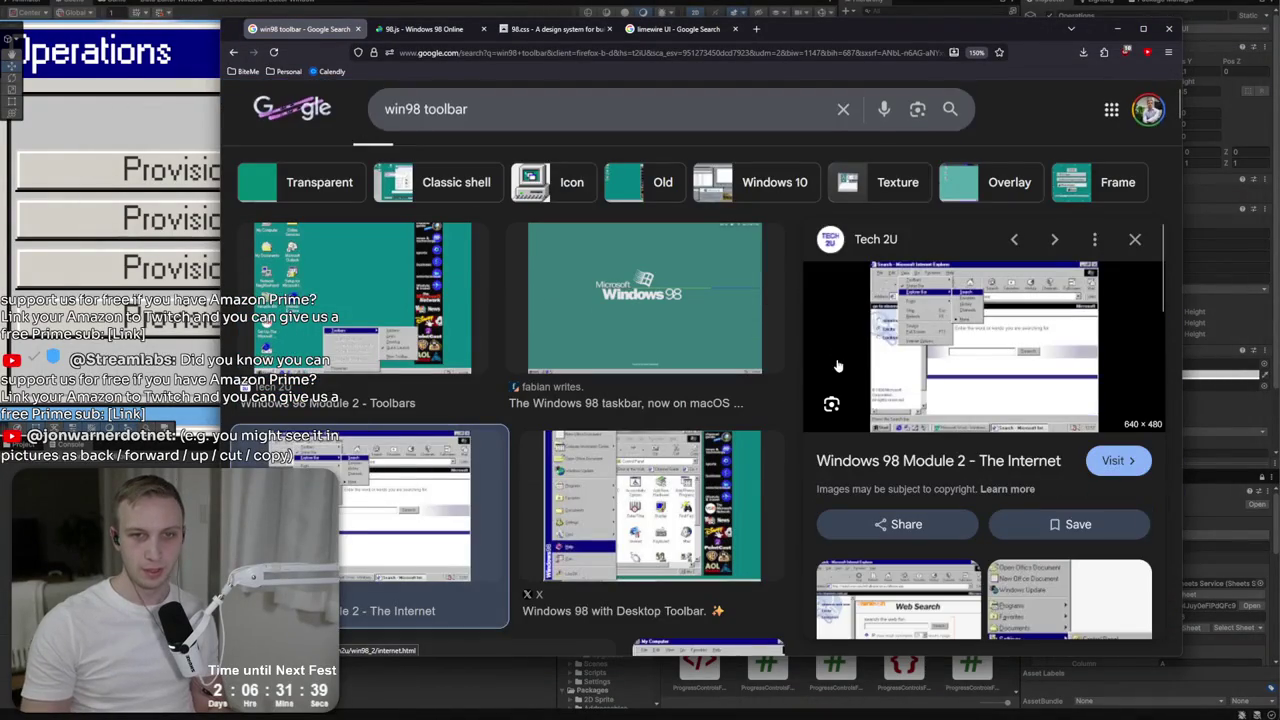
key(Right)
key(Left)
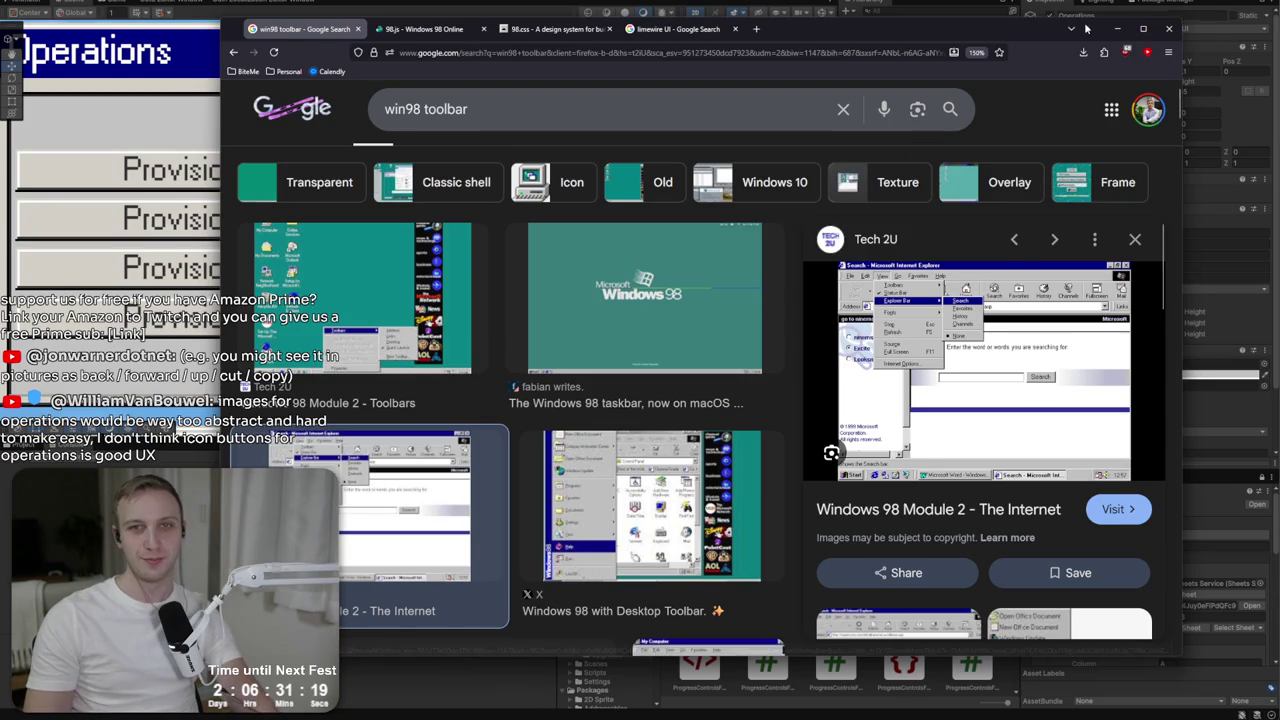
click(1117, 28)
key(f)
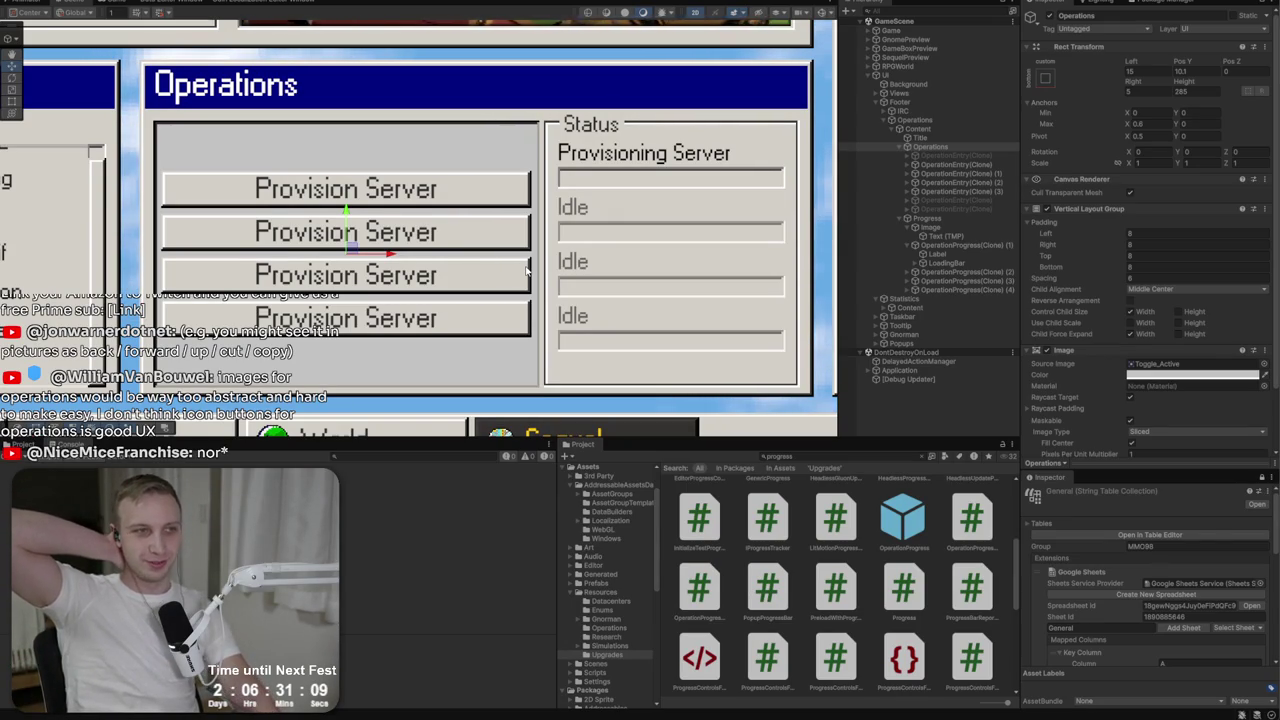
Set the Operations background Source Image to Windows_Button_Inactive after trying Toggle_Inactive.
click(1190, 375)
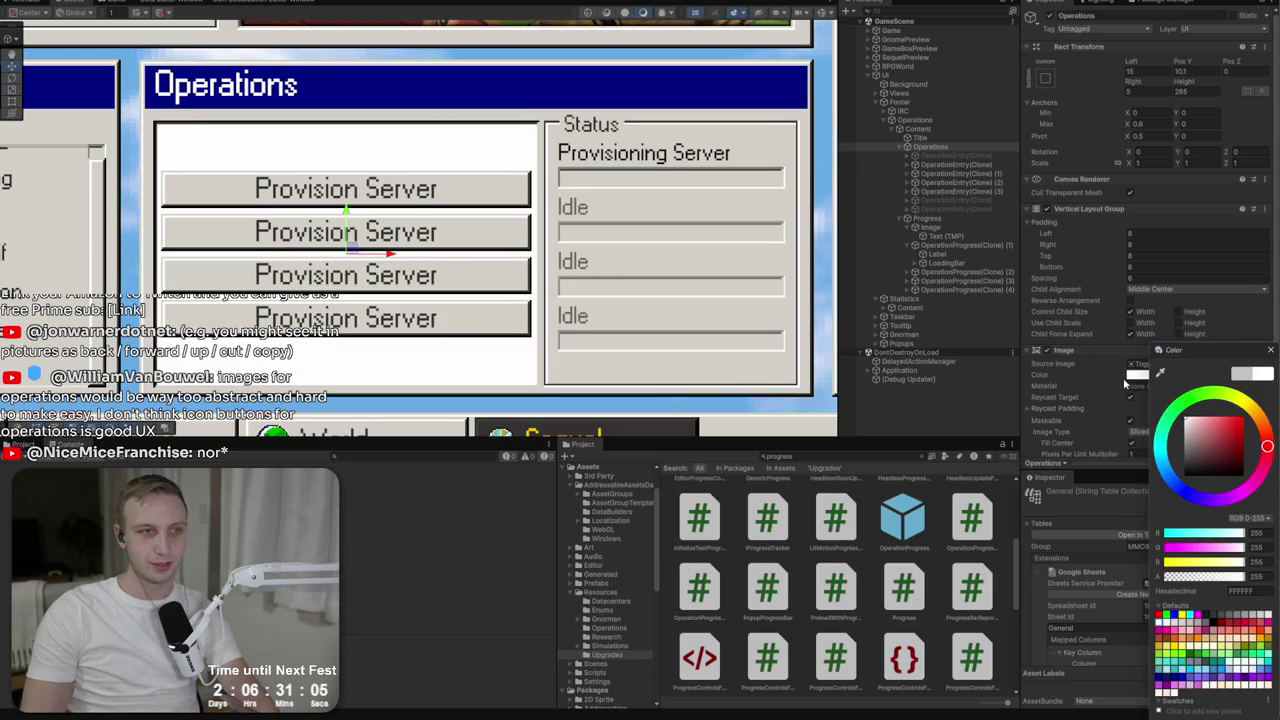
click(1268, 352)
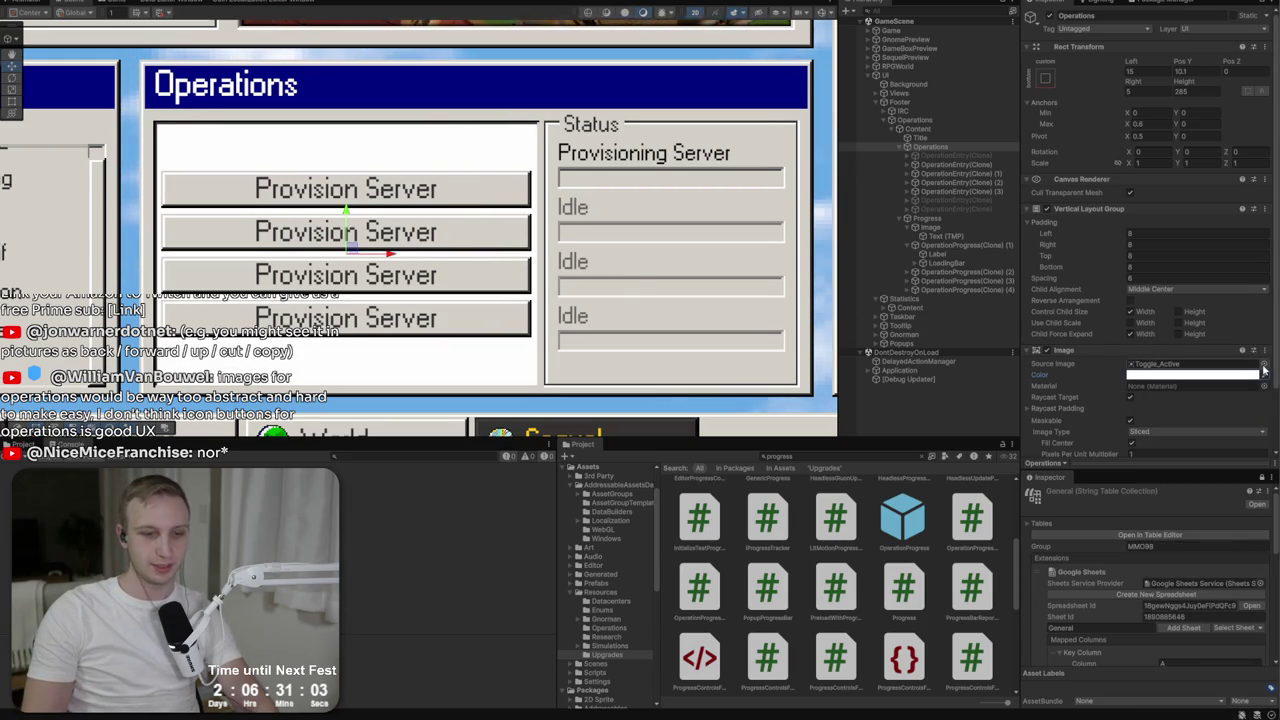
click(1262, 366)
click(1158, 498)
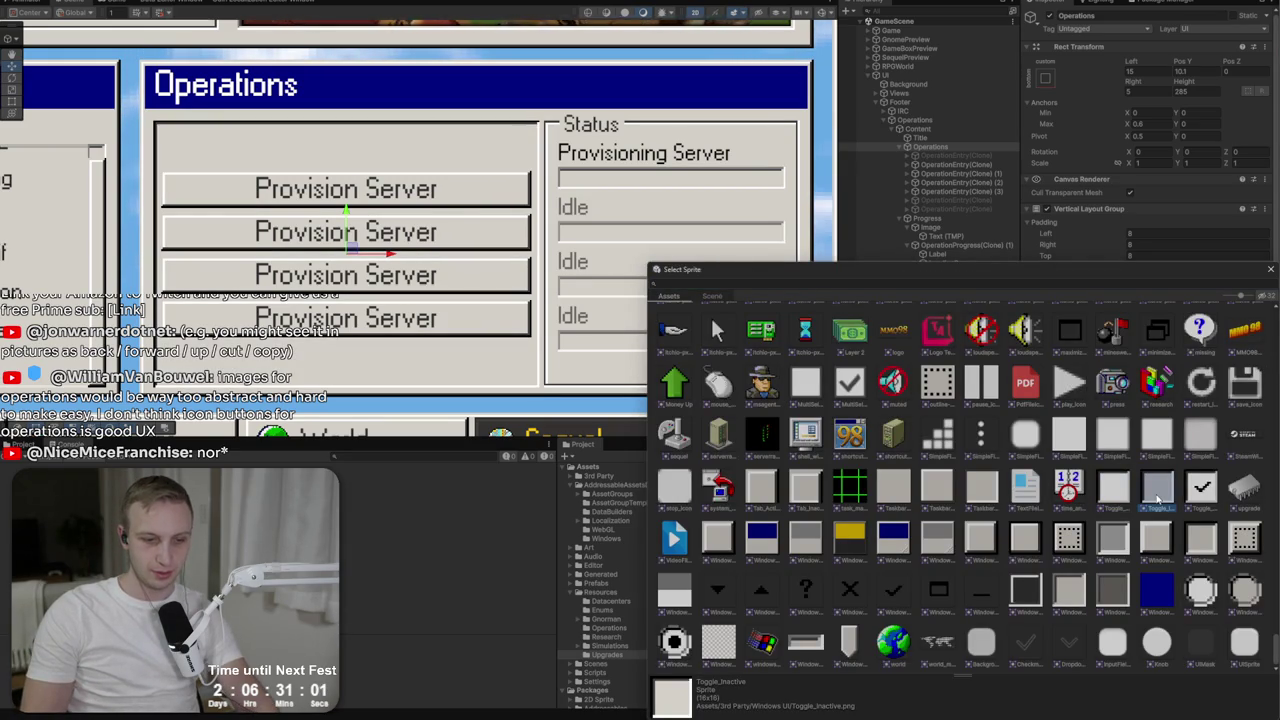
click(1115, 535)
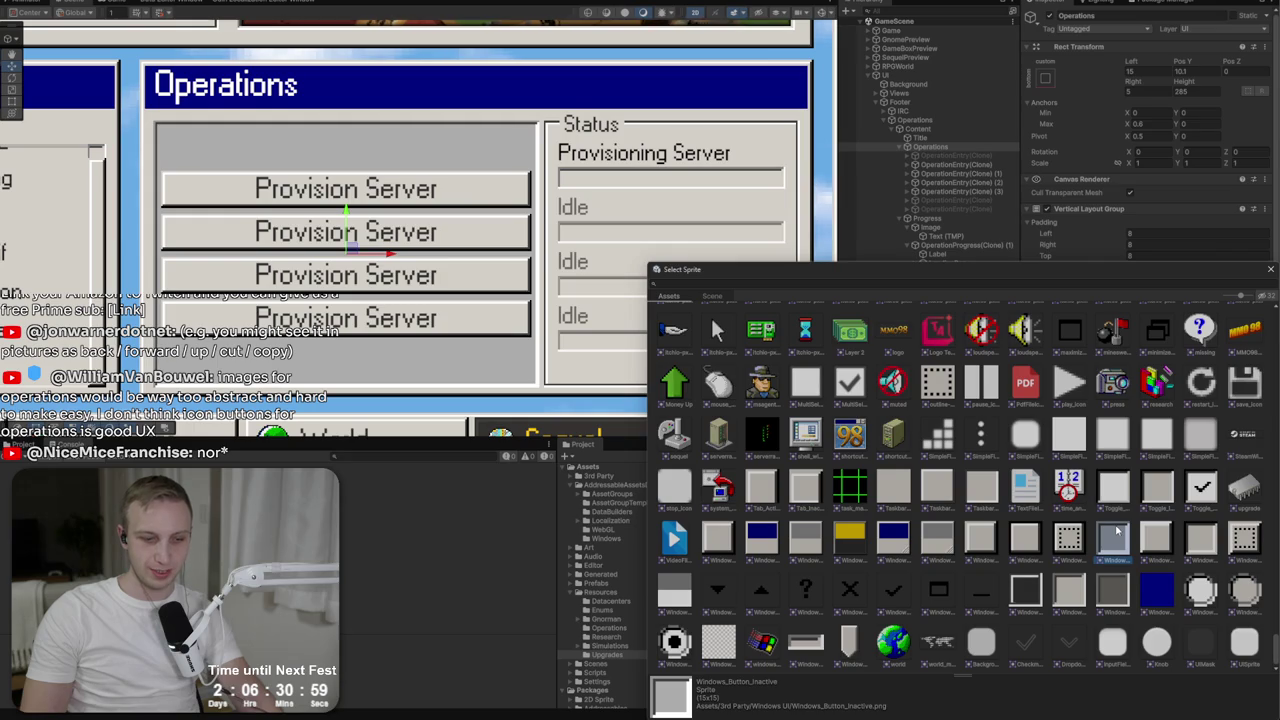
double_click(1115, 535)
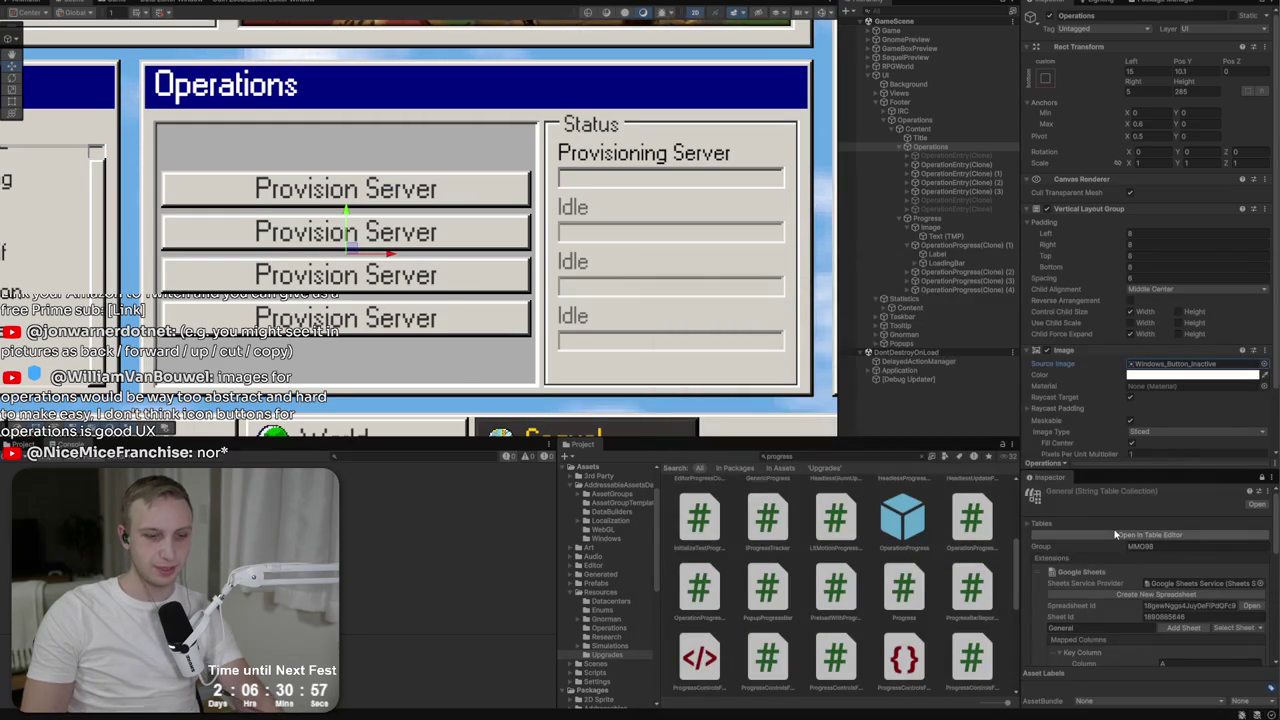
Preview Windows_Button_Pressed and Windows_Inner_Frame_Inverted, then settle back on Windows_Button_Inactive.
click(1262, 366)
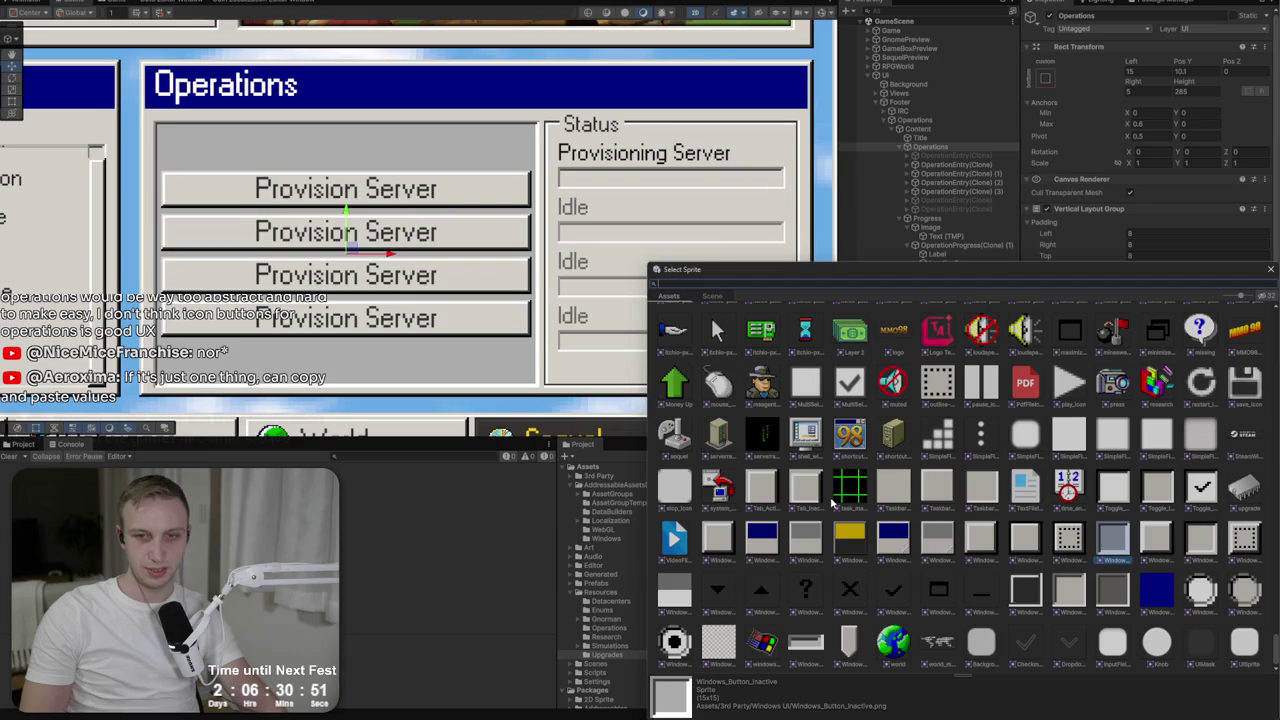
click(1203, 541)
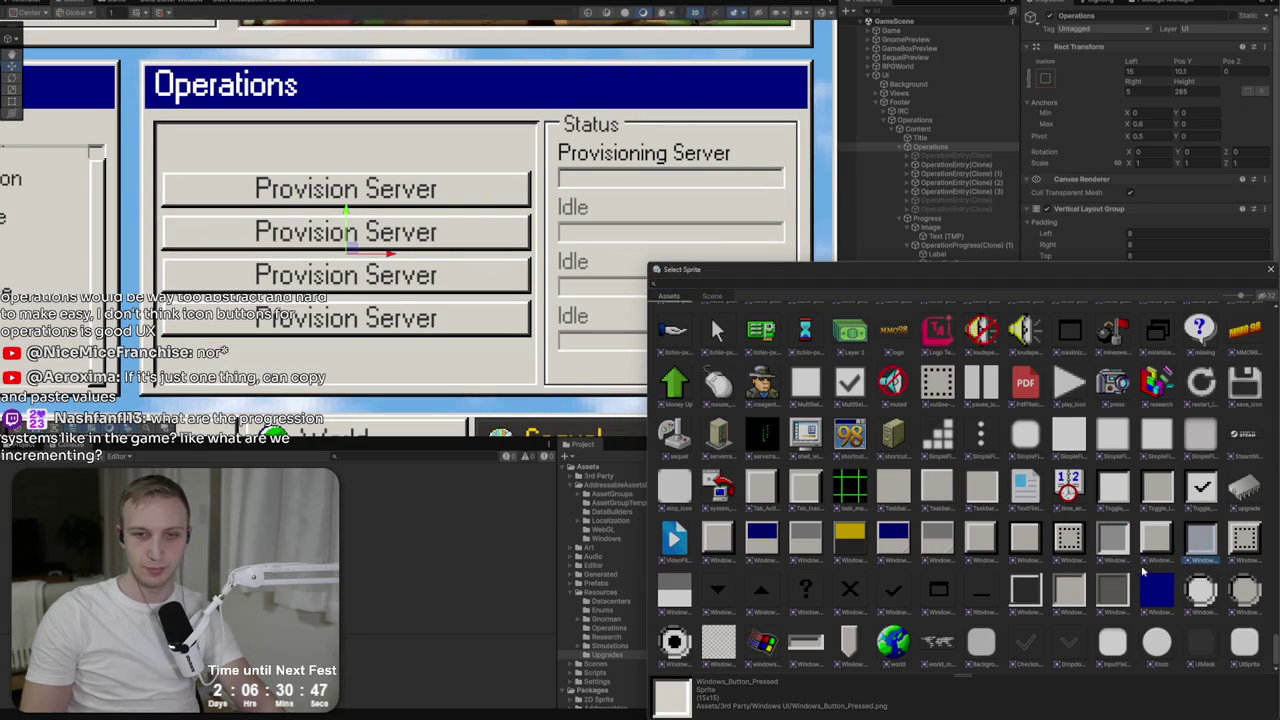
click(1090, 590)
click(1109, 590)
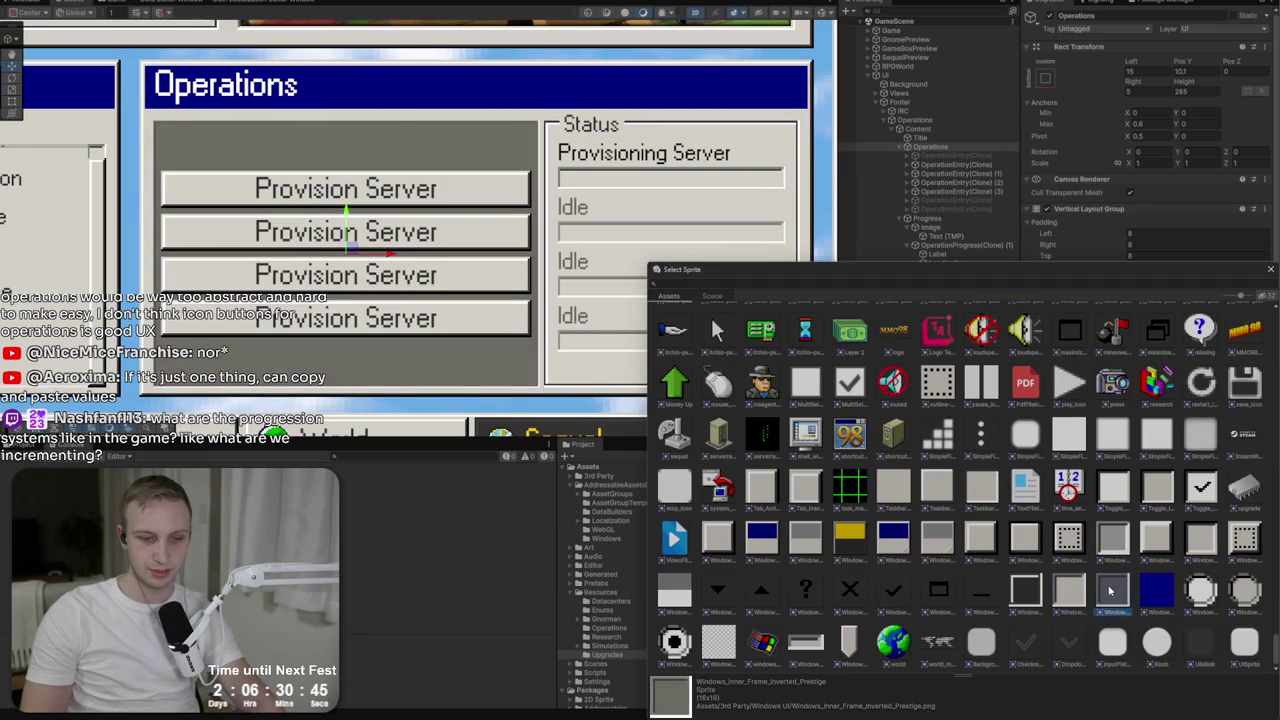
click(1064, 594)
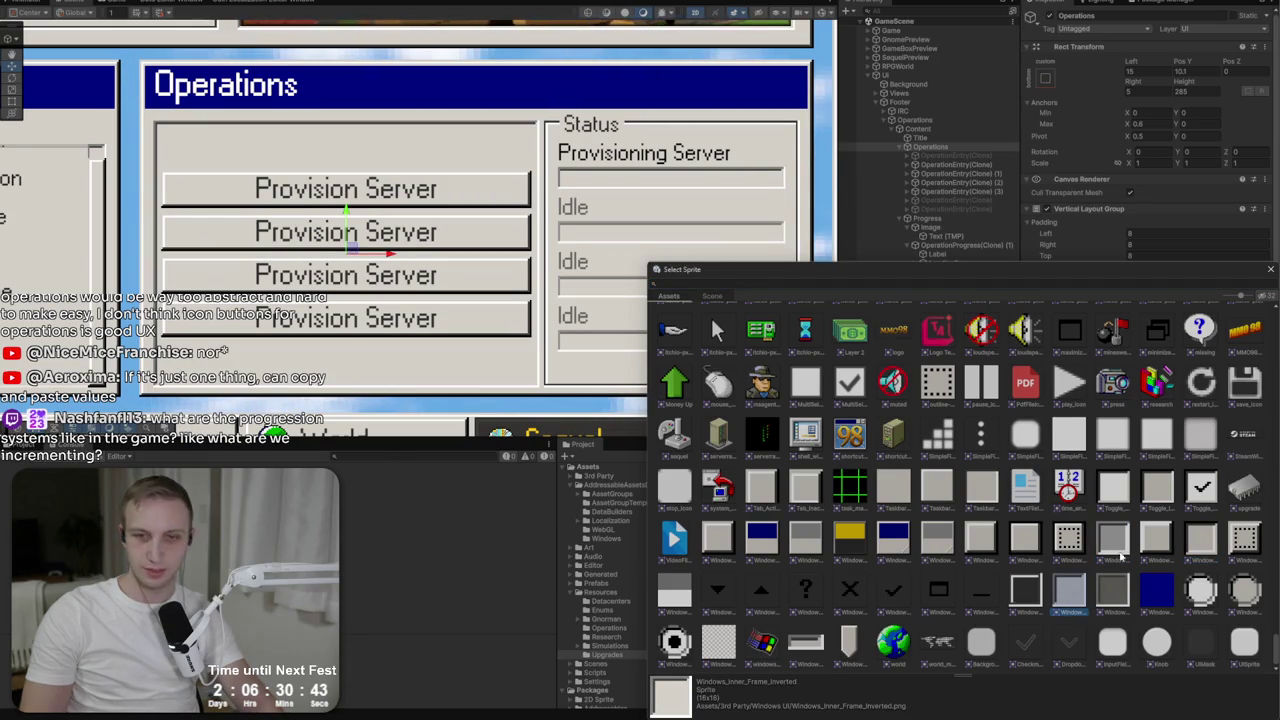
click(1127, 547)
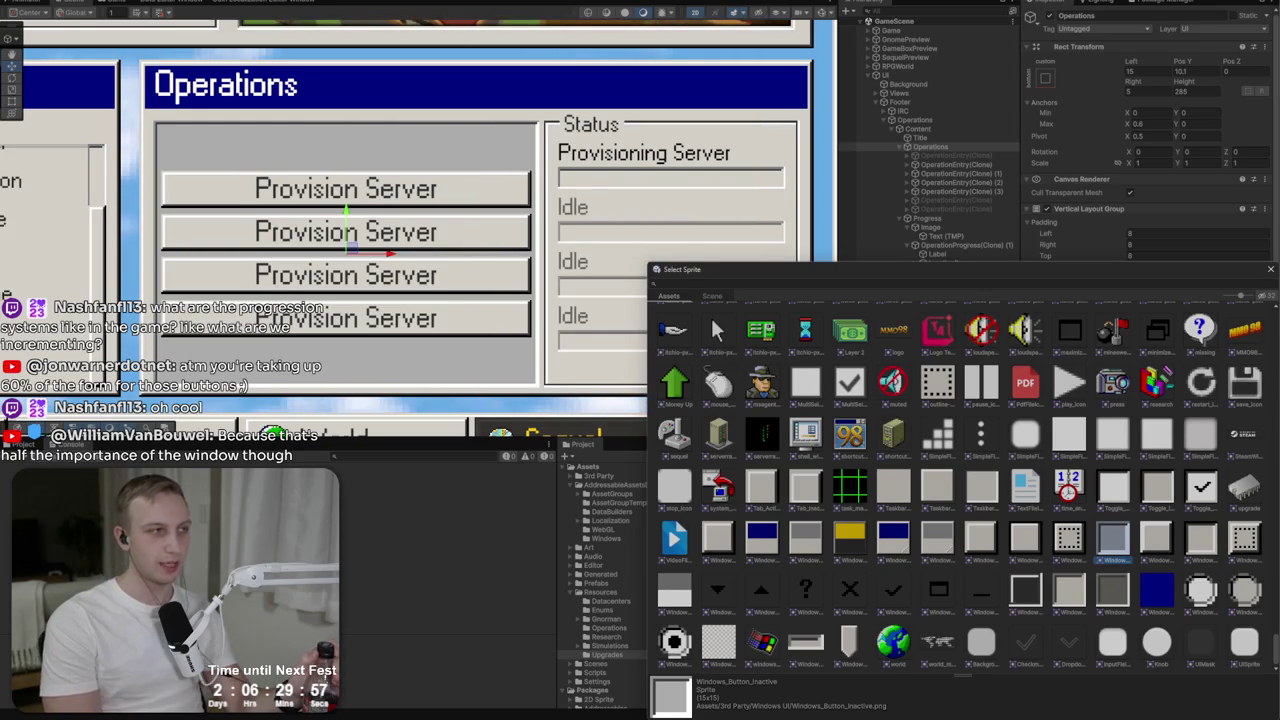
key(Escape)
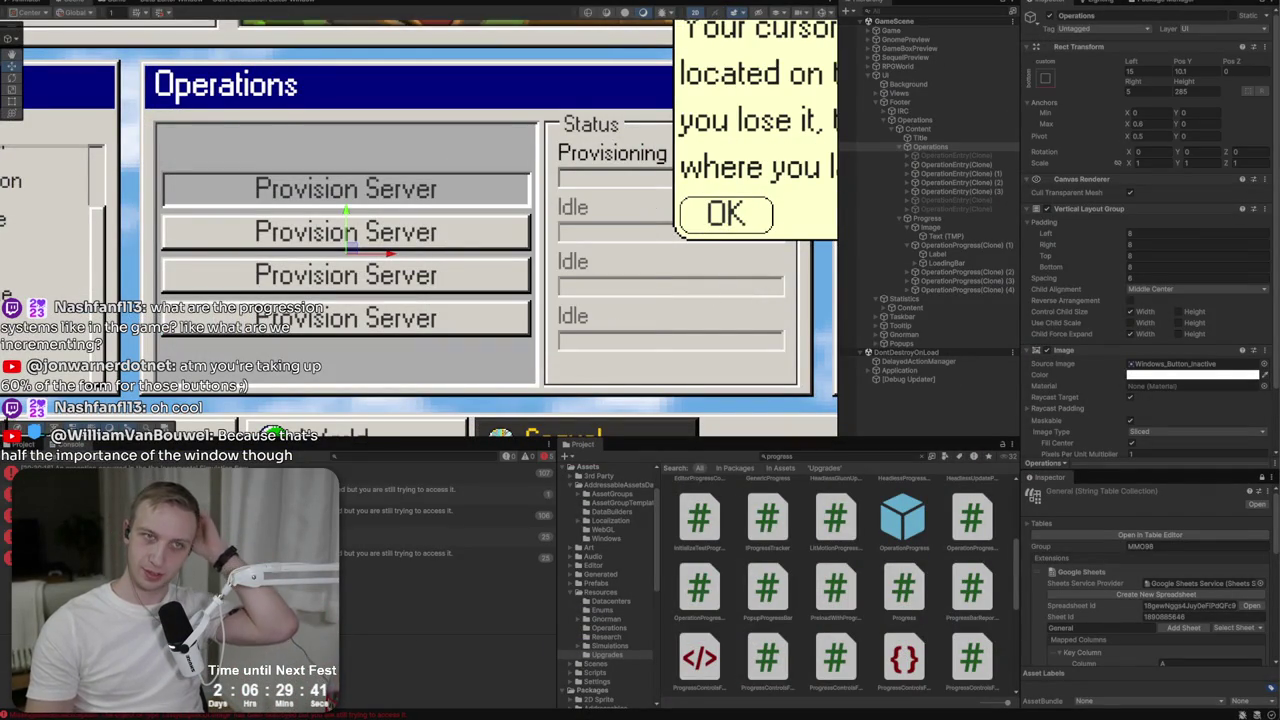
Exit Play mode with Ctrl+P and select the Operations object in the scene.
scroll(547, 345, down, 3)
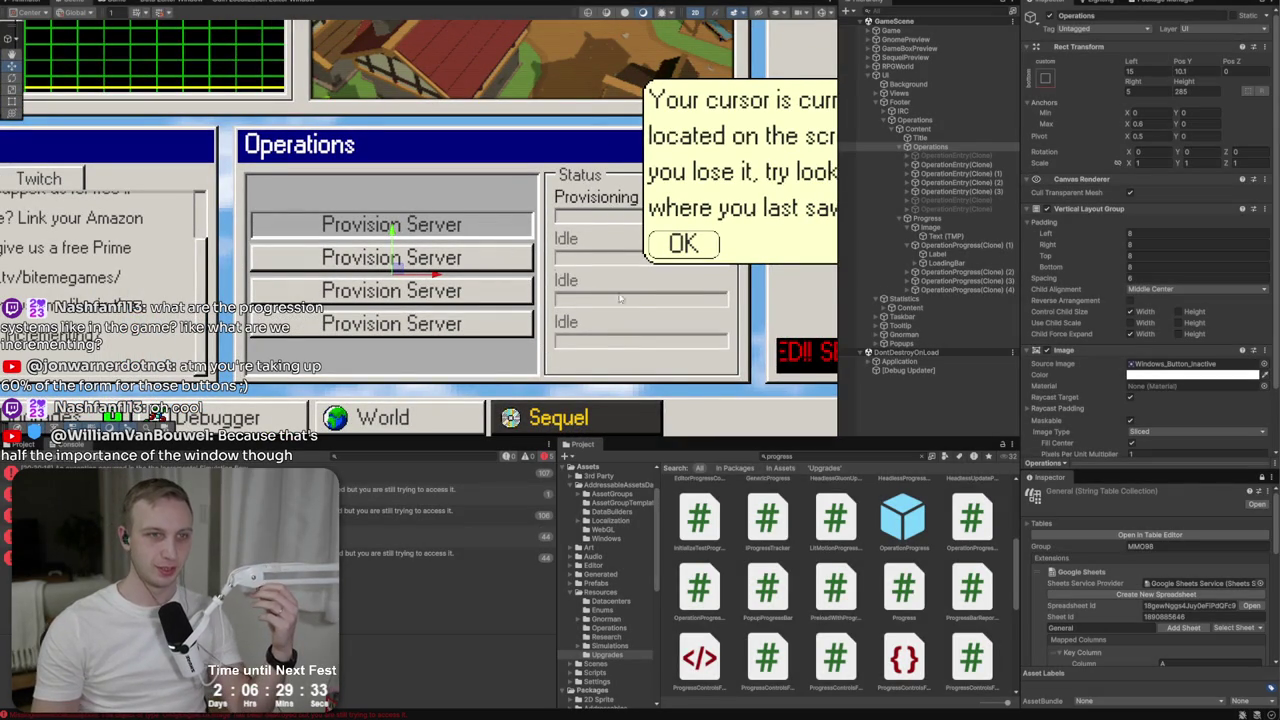
key(ctrl+p)
drag(560, 292, 444, 285)
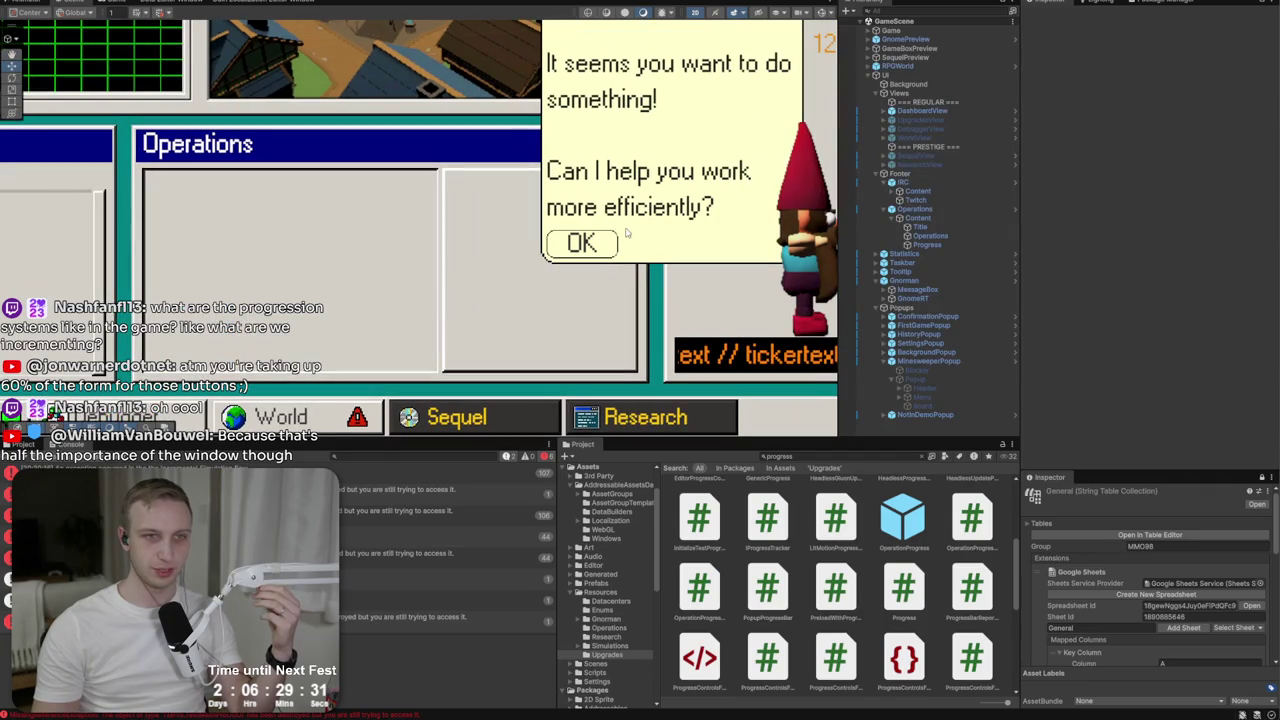
click(914, 209)
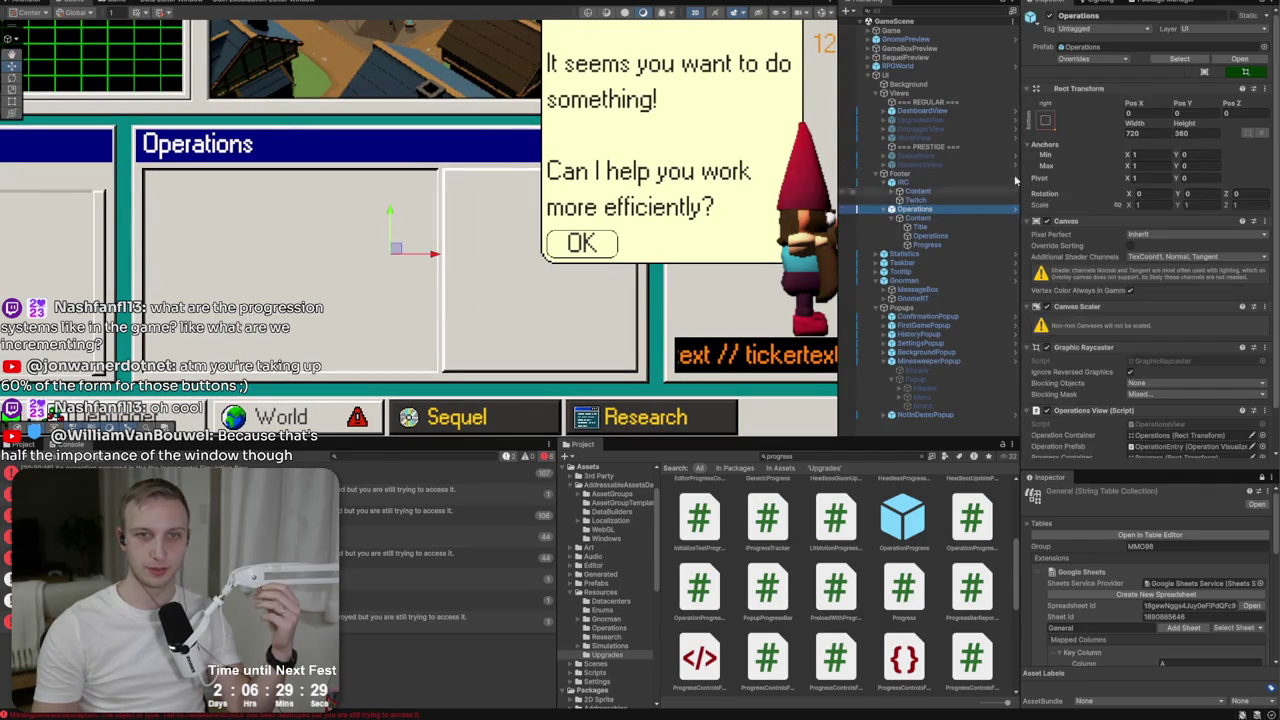
Apply all pending overrides to the Operations prefab.
click(1239, 59)
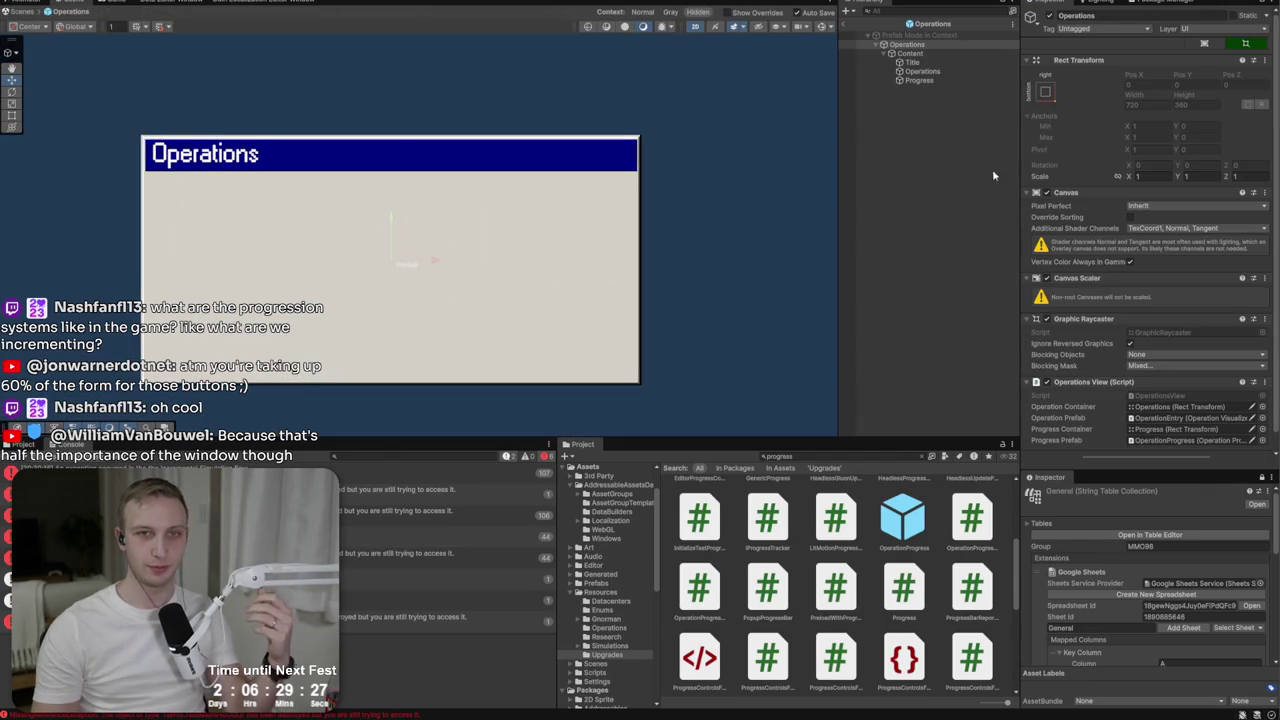
click(848, 25)
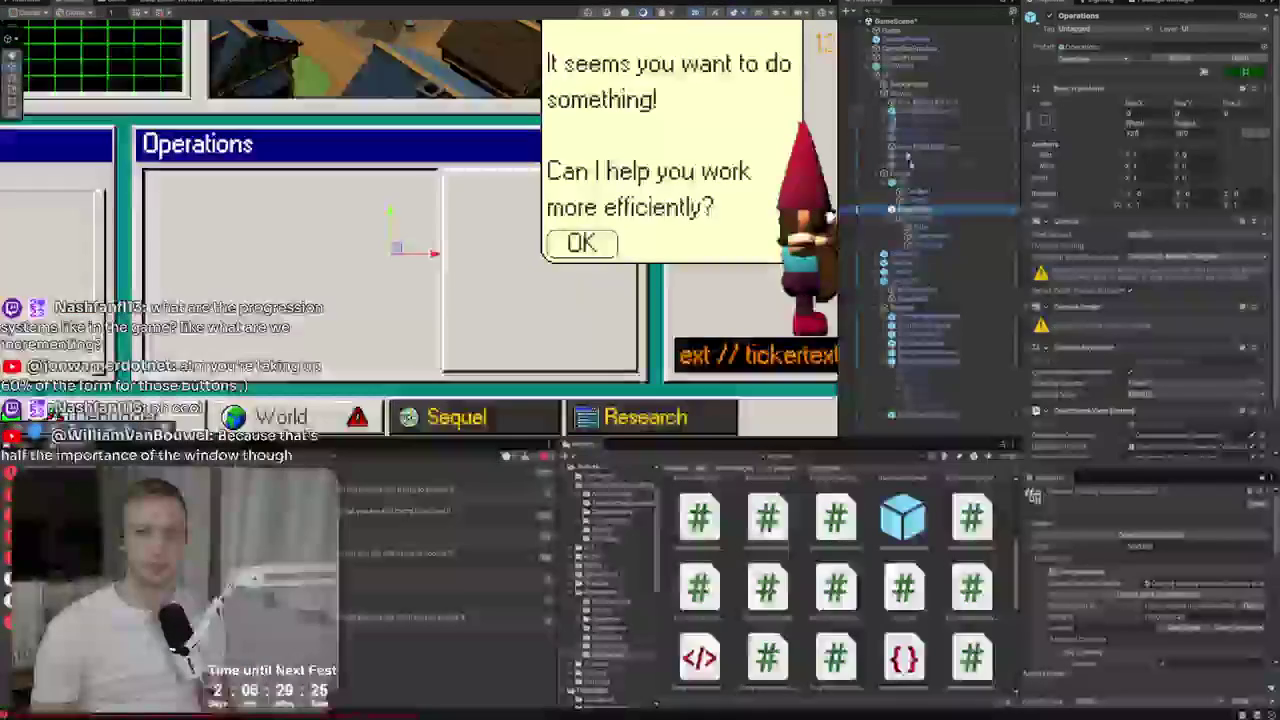
click(1098, 58)
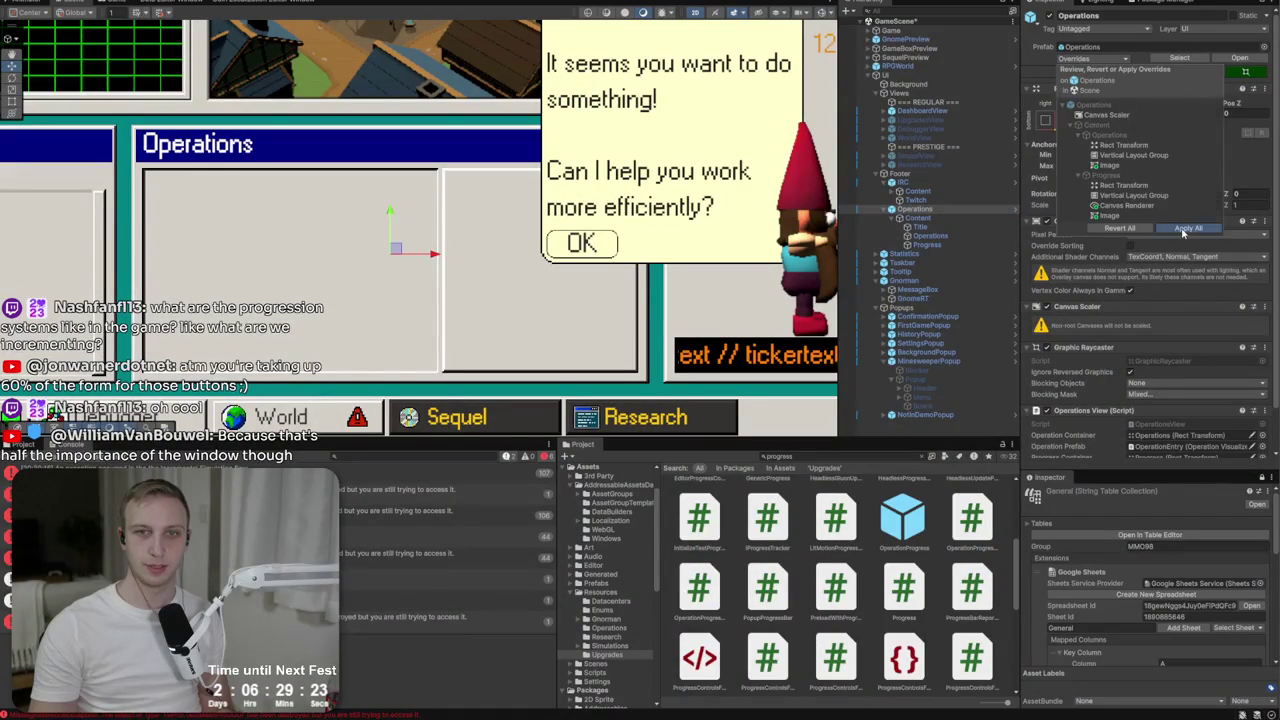
click(1186, 229)
In Prefab Mode, nest an OperationProgress Idle bar under the Progress panel.
click(1239, 59)
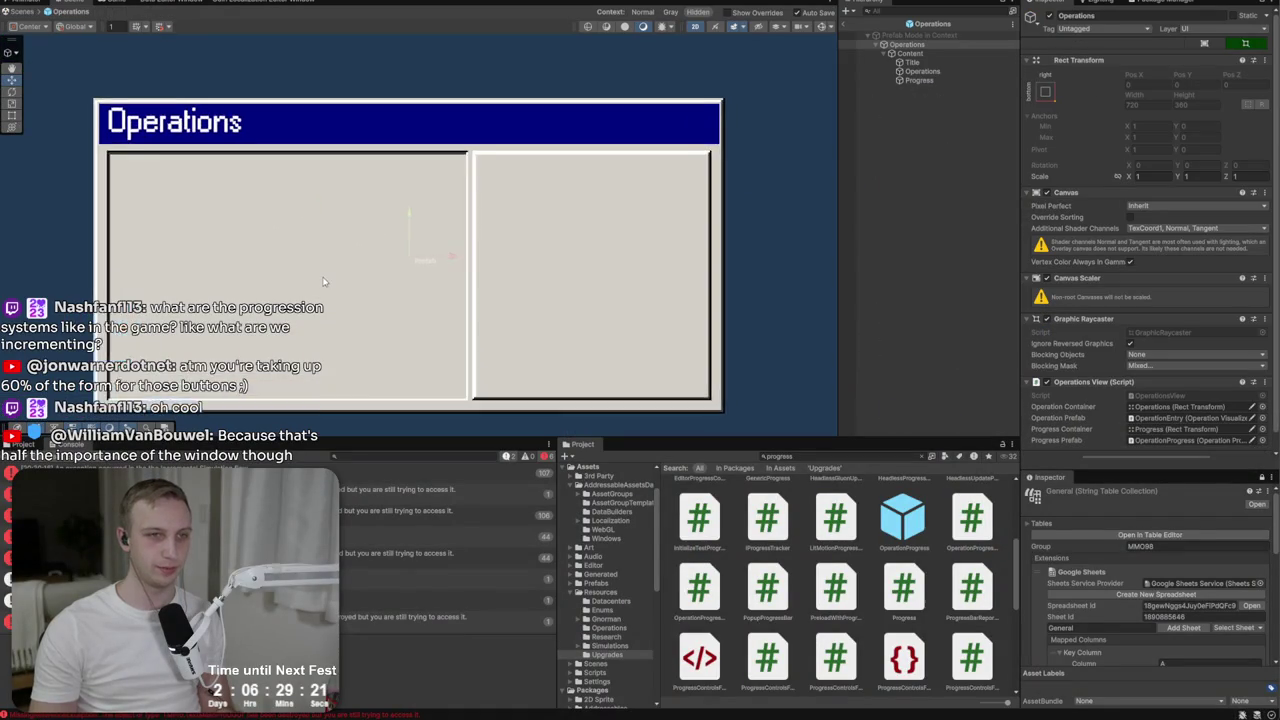
click(918, 80)
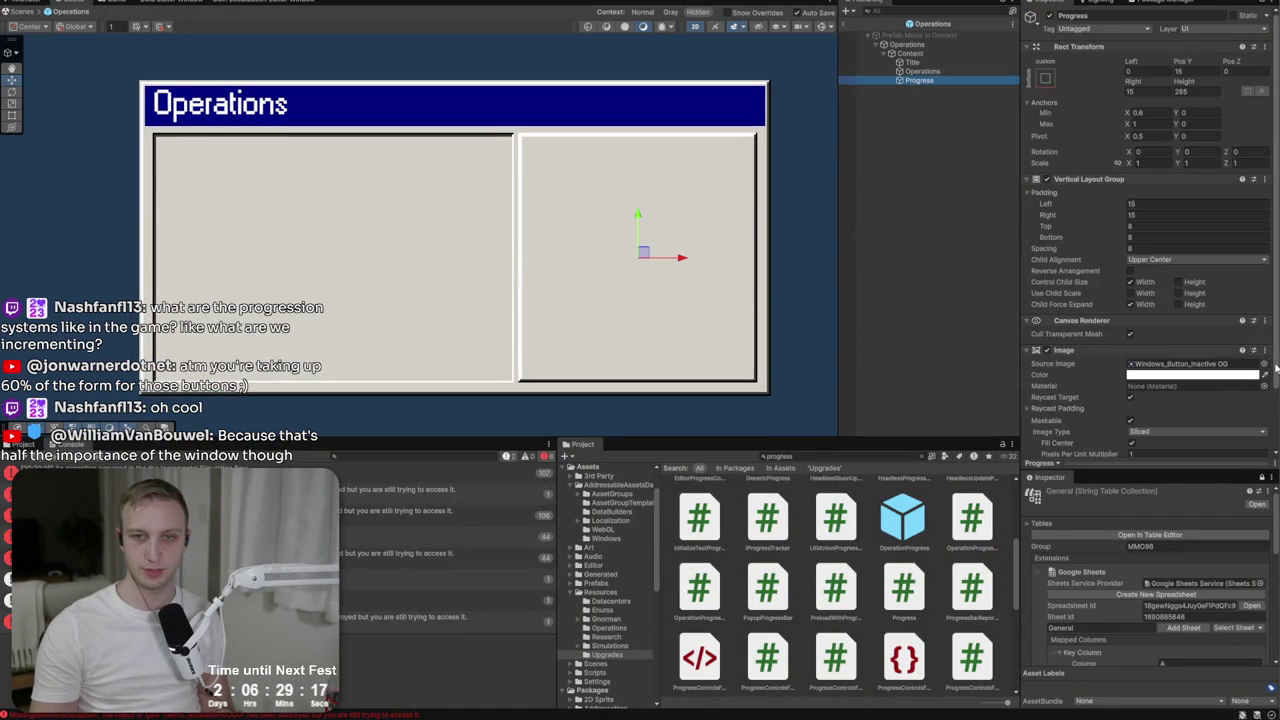
drag(893, 104, 915, 81)
click(886, 80)
click(892, 80)
click(940, 89)
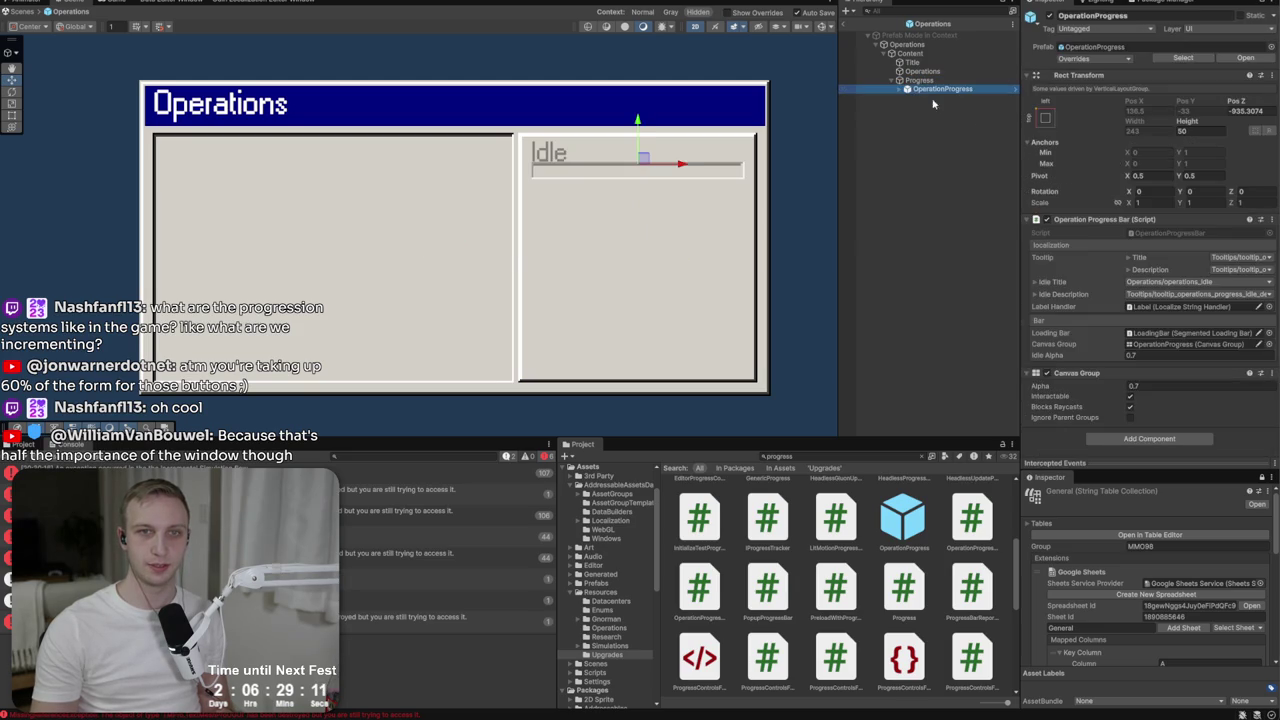
Set the Idle bar's Canvas Group alpha to 0.8 and its height to 60.
click(1153, 357)
text(0.8)
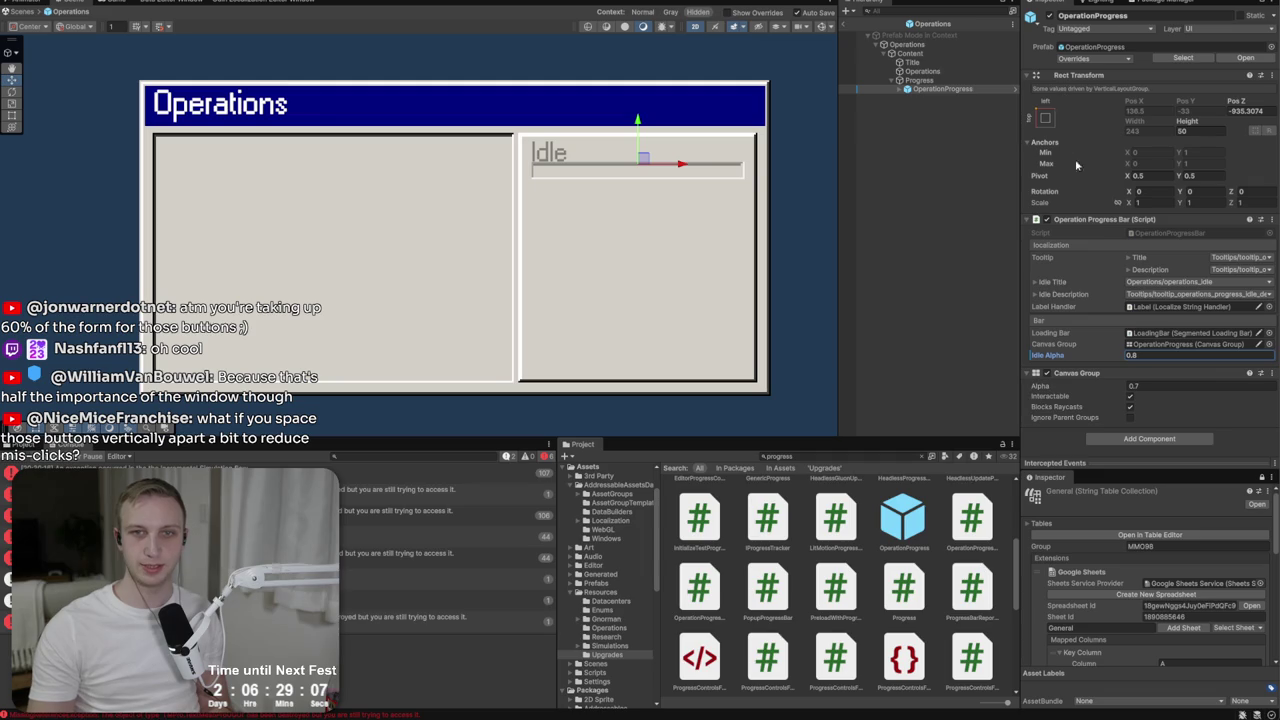
click(1160, 387)
text(0.8)
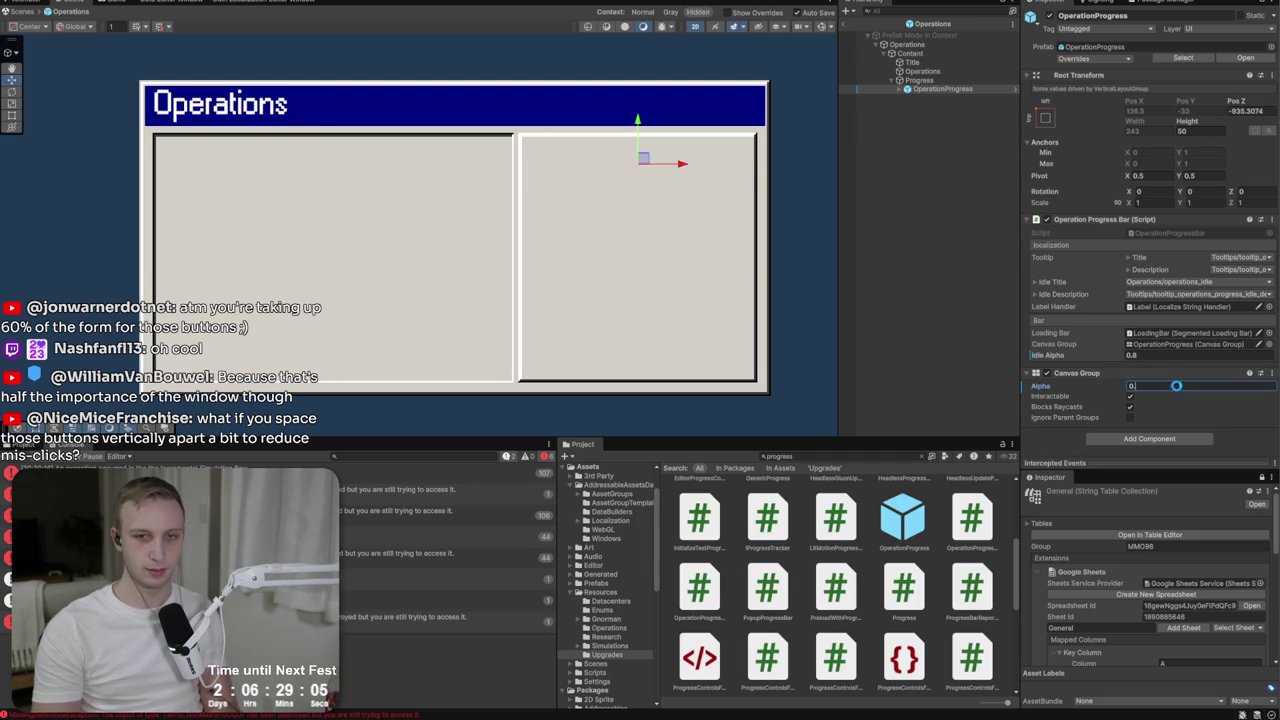
click(937, 91)
click(1200, 131)
text(60)
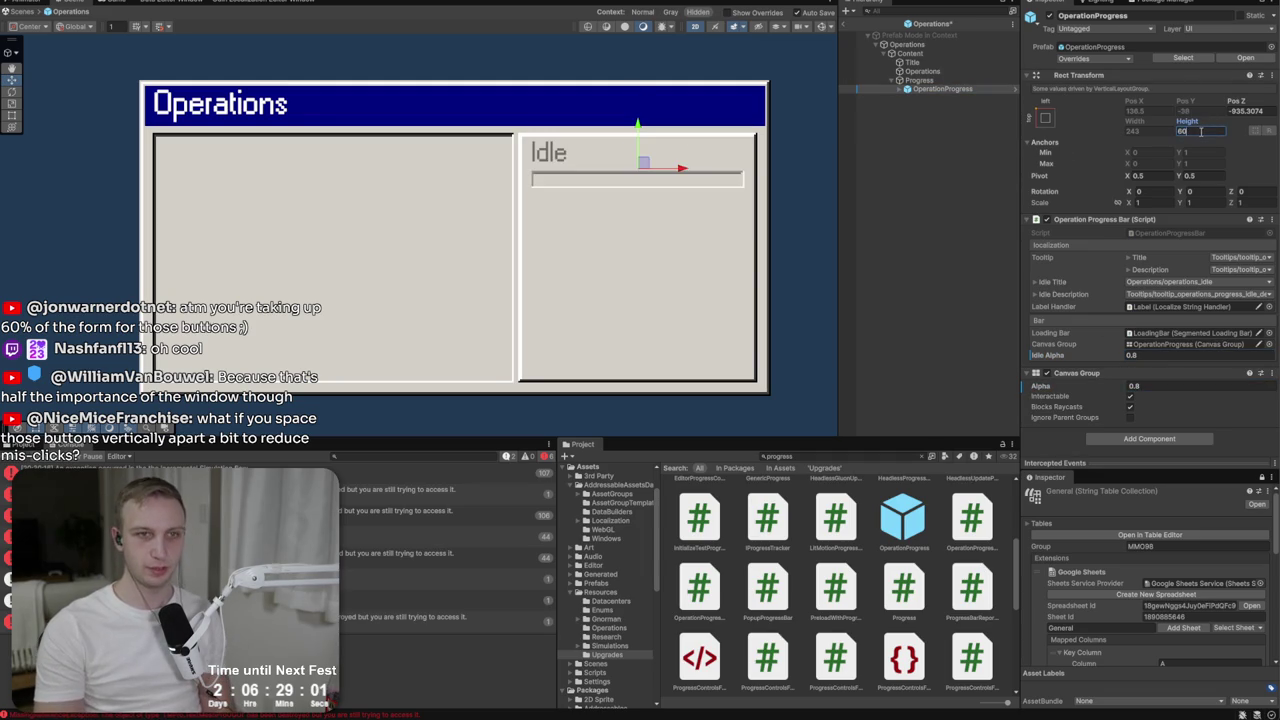
Set the Label font size to 18 and LoadingBar height to 50, then duplicate OperationProgress.
click(902, 89)
click(928, 97)
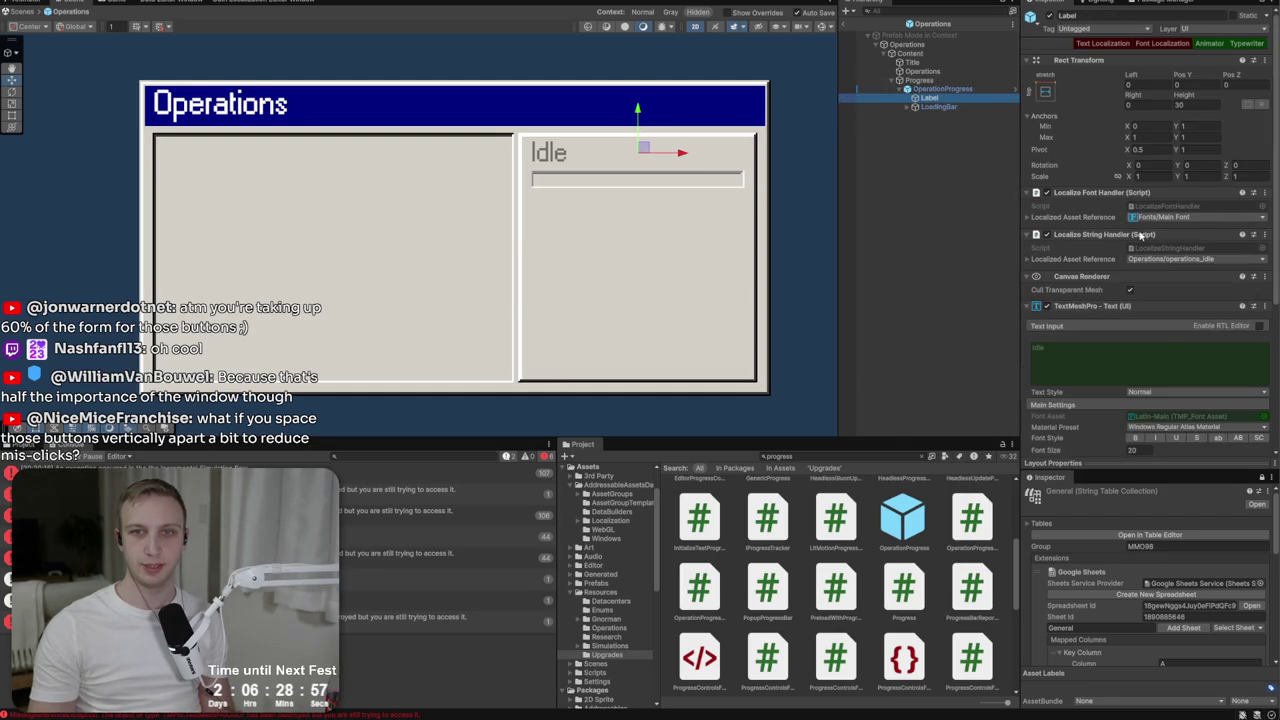
click(1140, 449)
text(18)
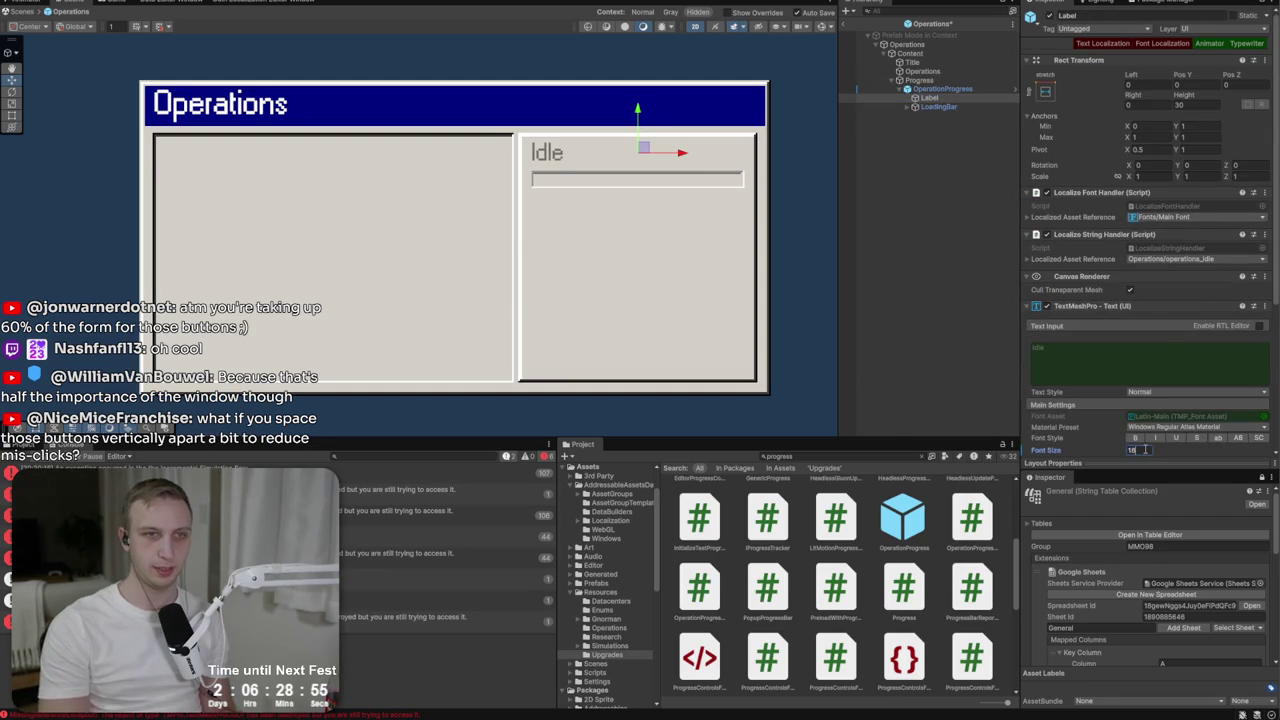
click(950, 107)
drag(637, 140, 640, 137)
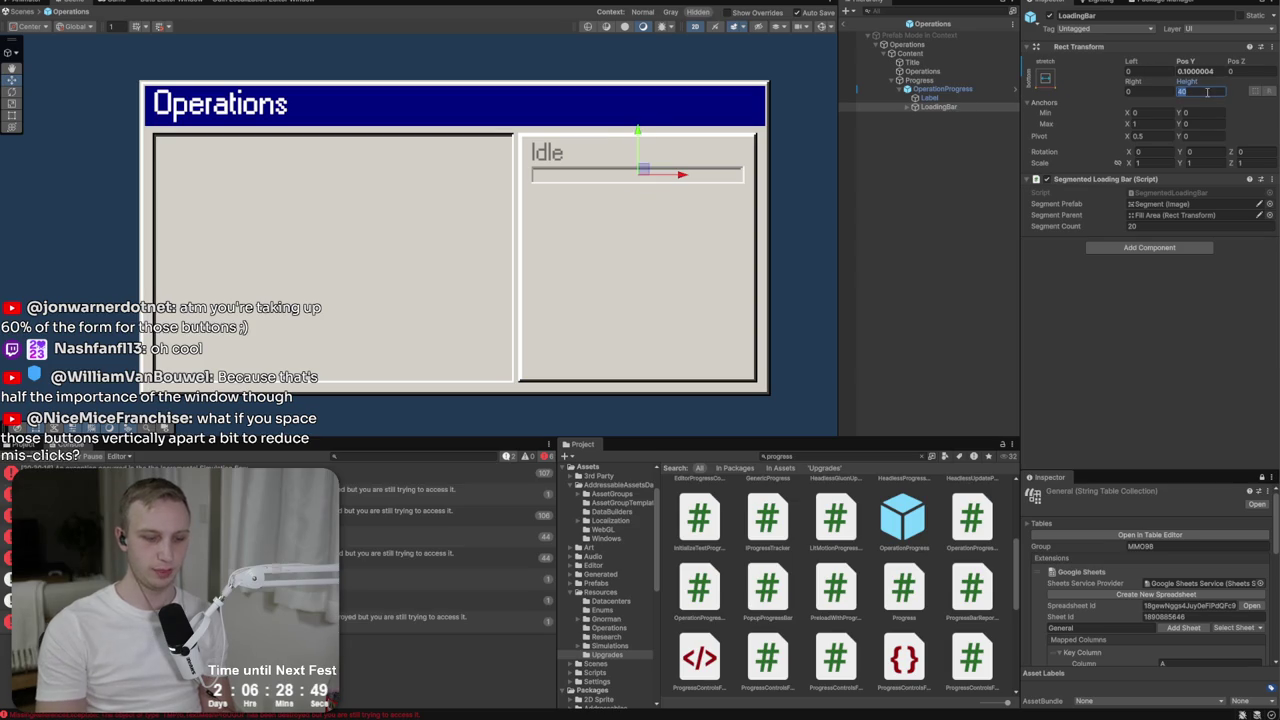
text(50)
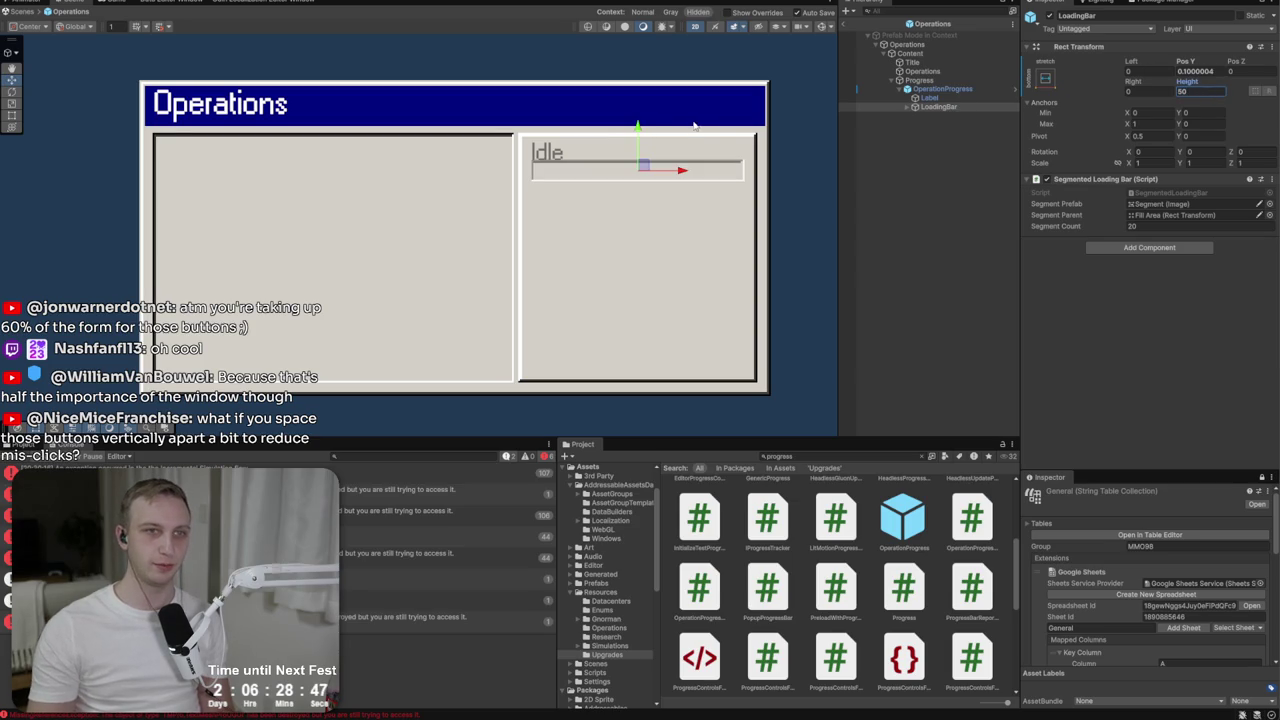
drag(637, 133, 637, 138)
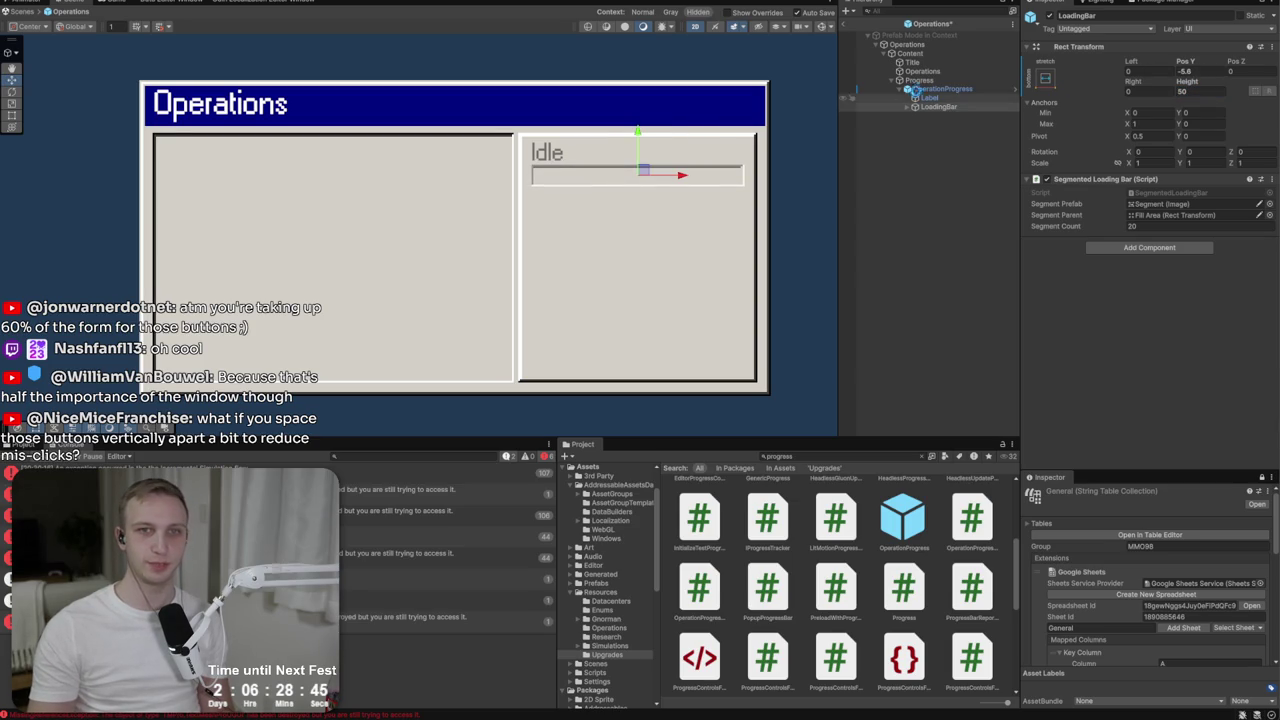
click(941, 91)
key(ctrl+d)
key(ctrl+d)
key(ctrl+d)
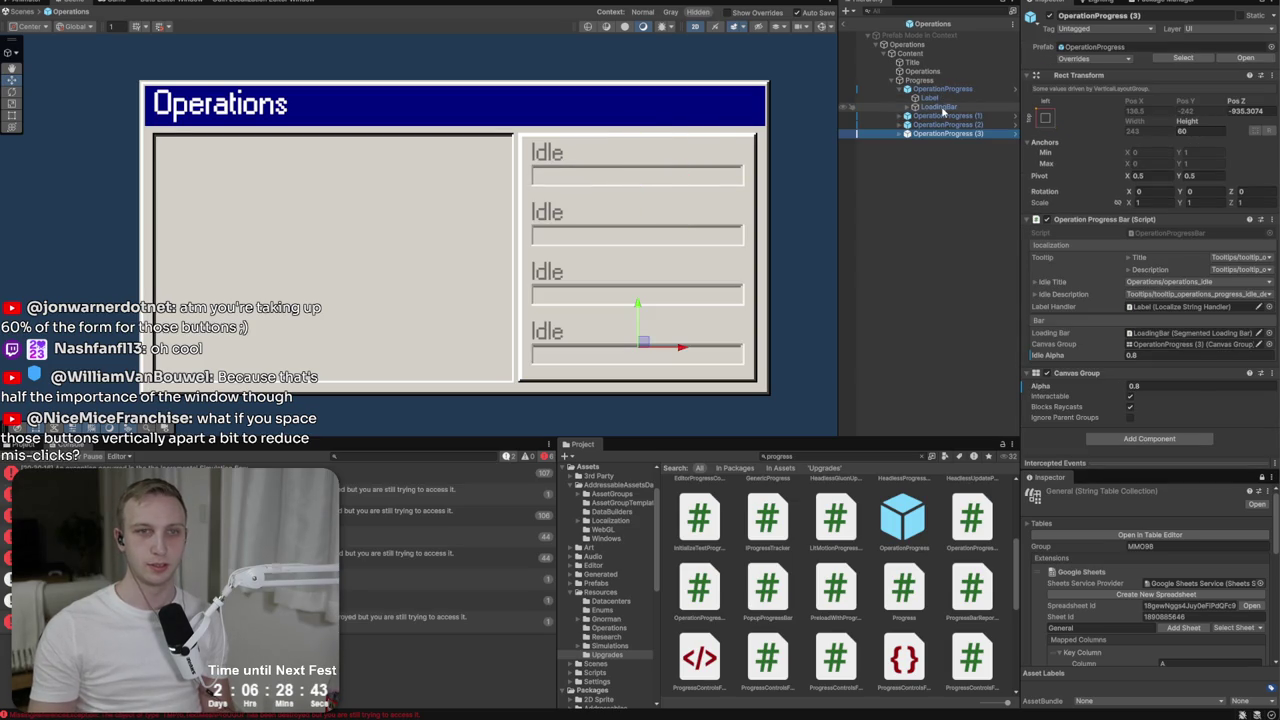
Set the Progress Vertical Layout Group spacing to 0.
click(941, 89)
click(919, 80)
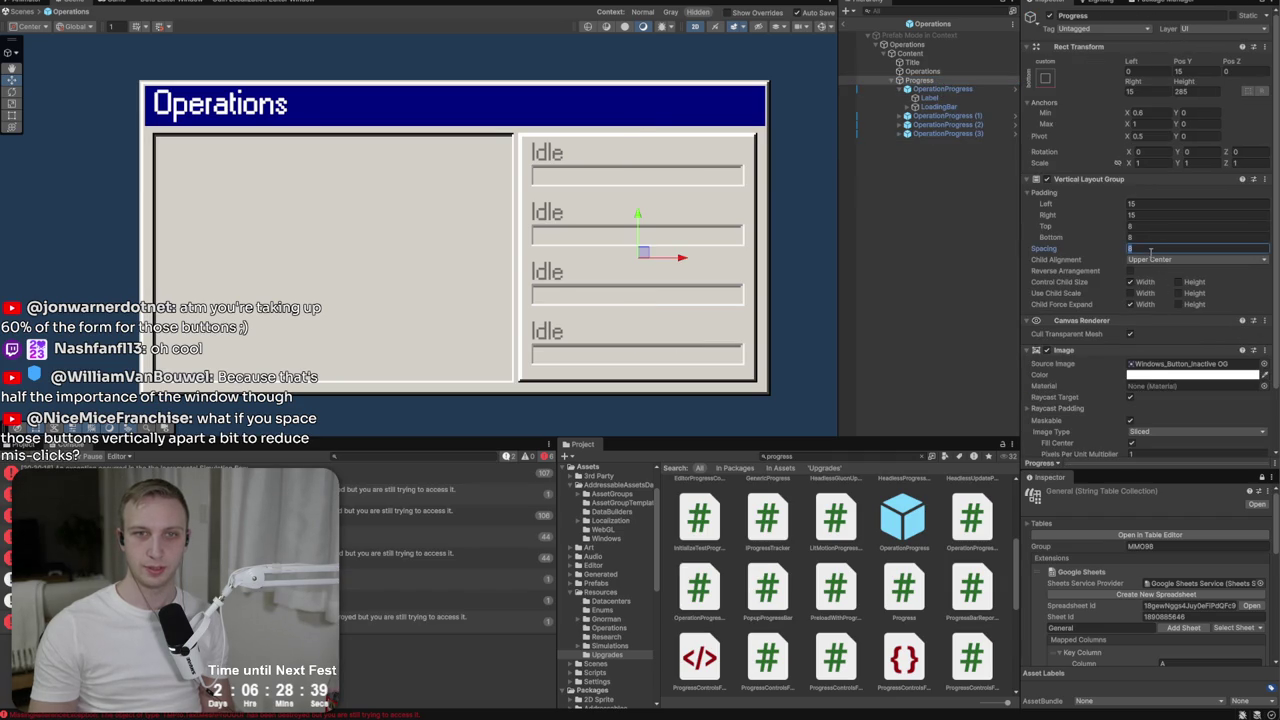
text(0)
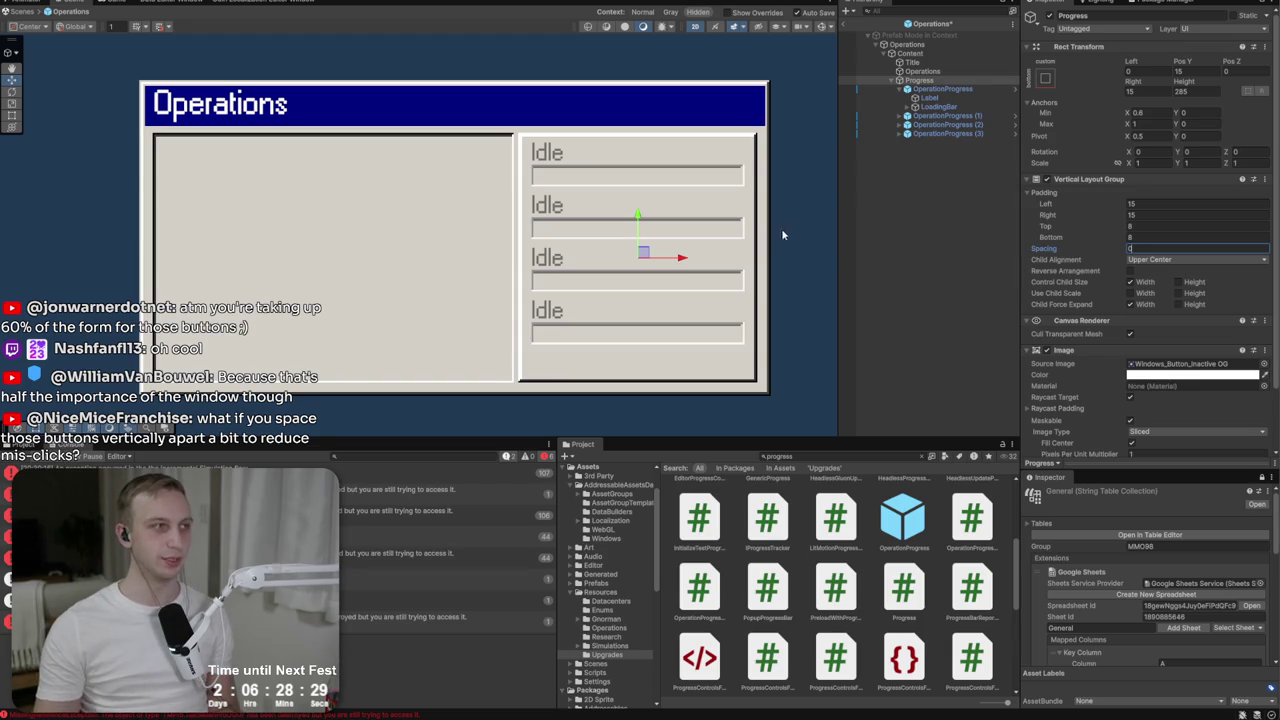
Try alpha 1 on the first Idle bar, then revert it to 0.8.
click(940, 133)
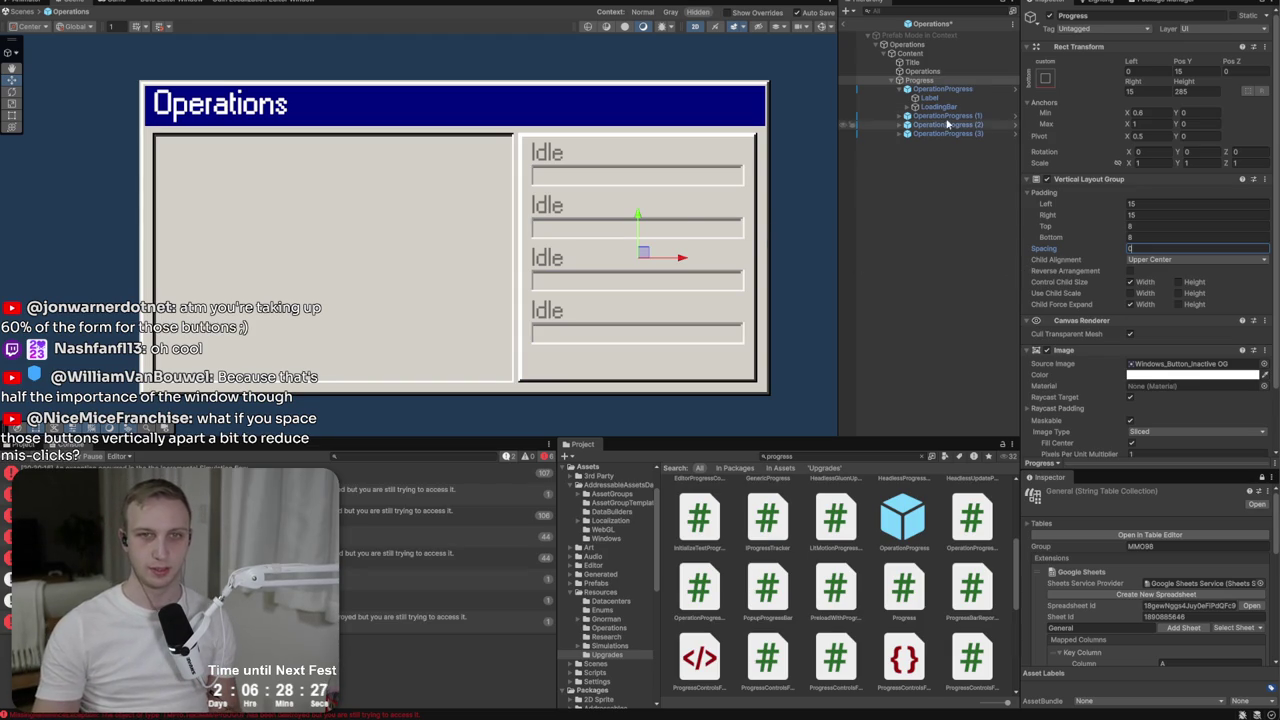
shift+click(935, 117)
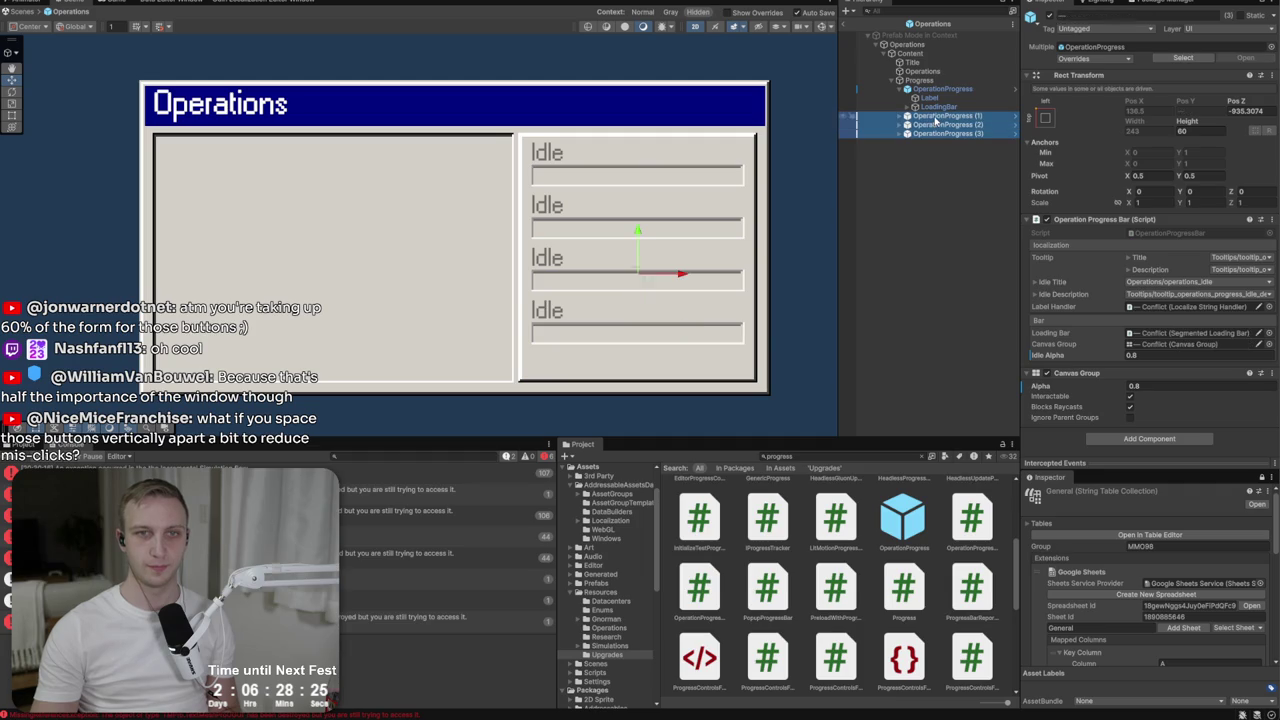
click(940, 89)
click(1200, 386)
text(1)
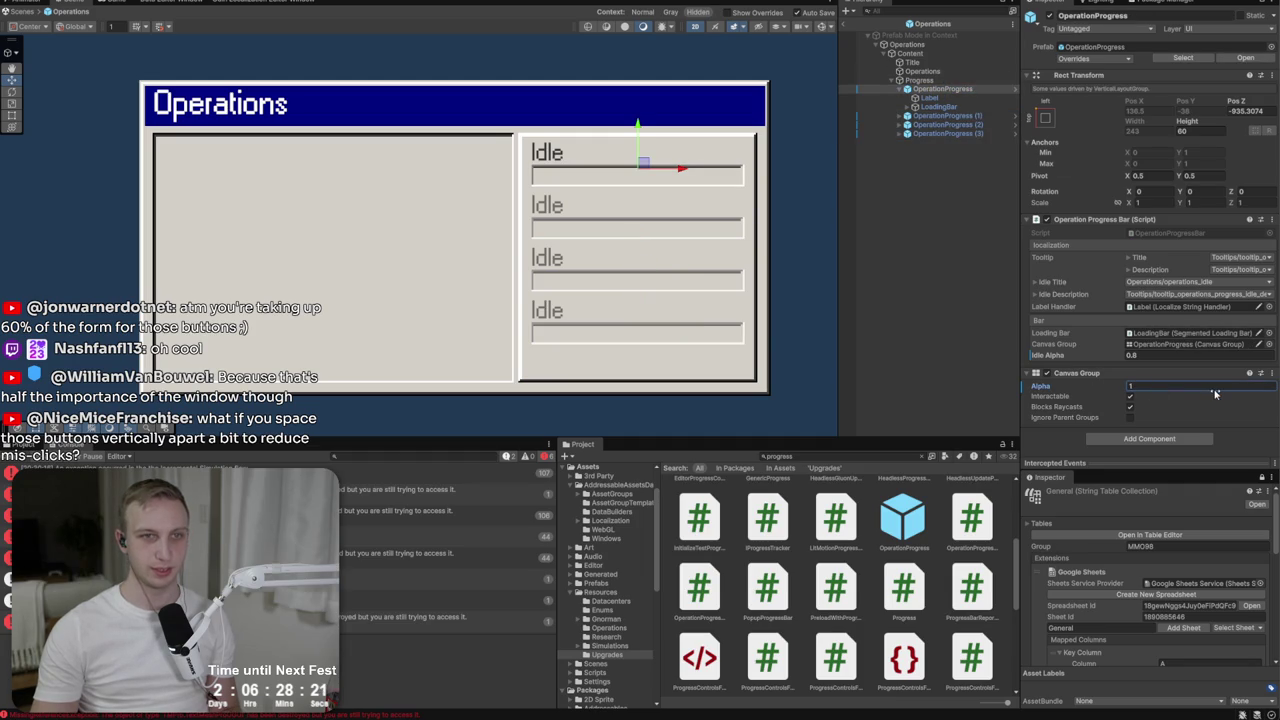
key(Escape)
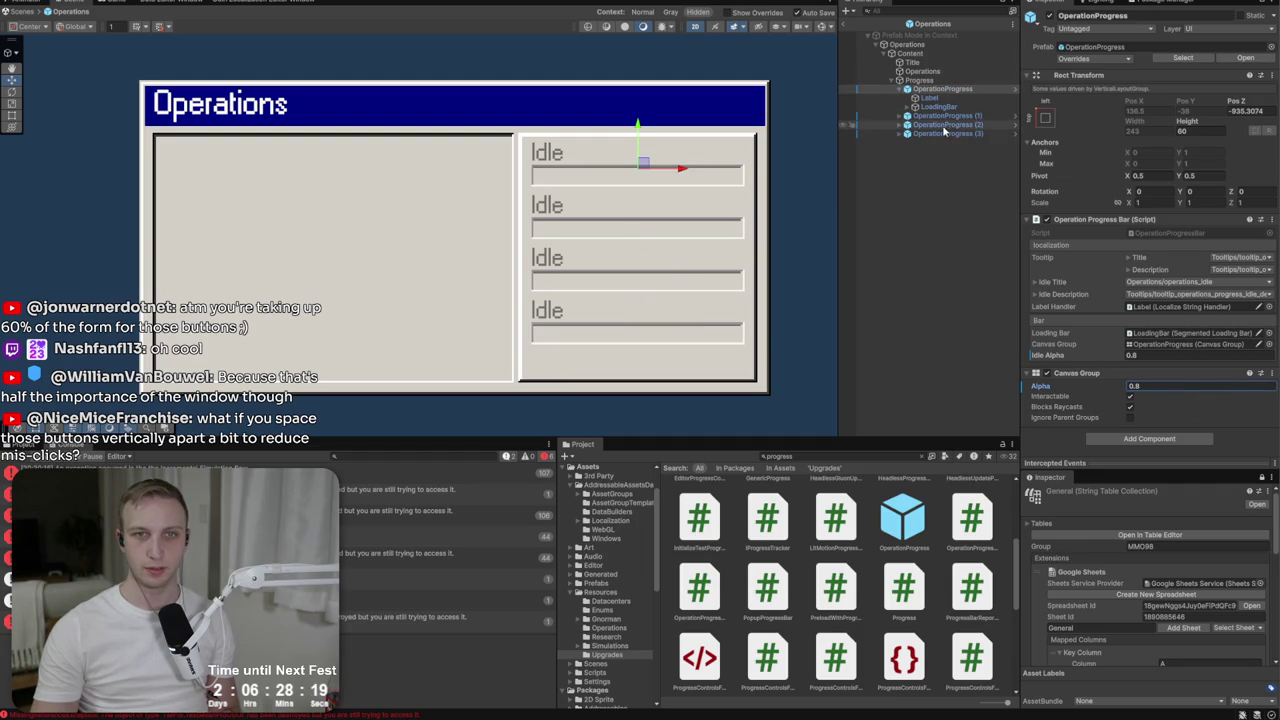
Apply the overrides to the OperationProgress prefab.
click(907, 89)
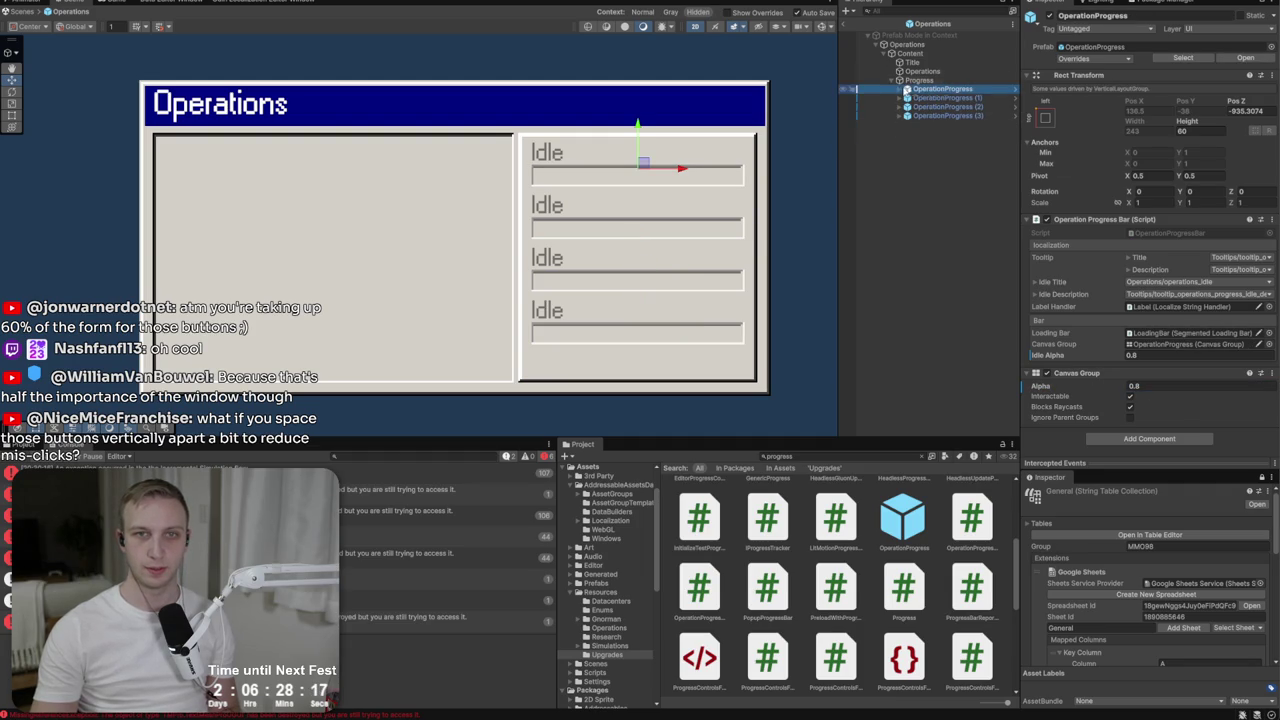
click(1078, 62)
click(1180, 177)
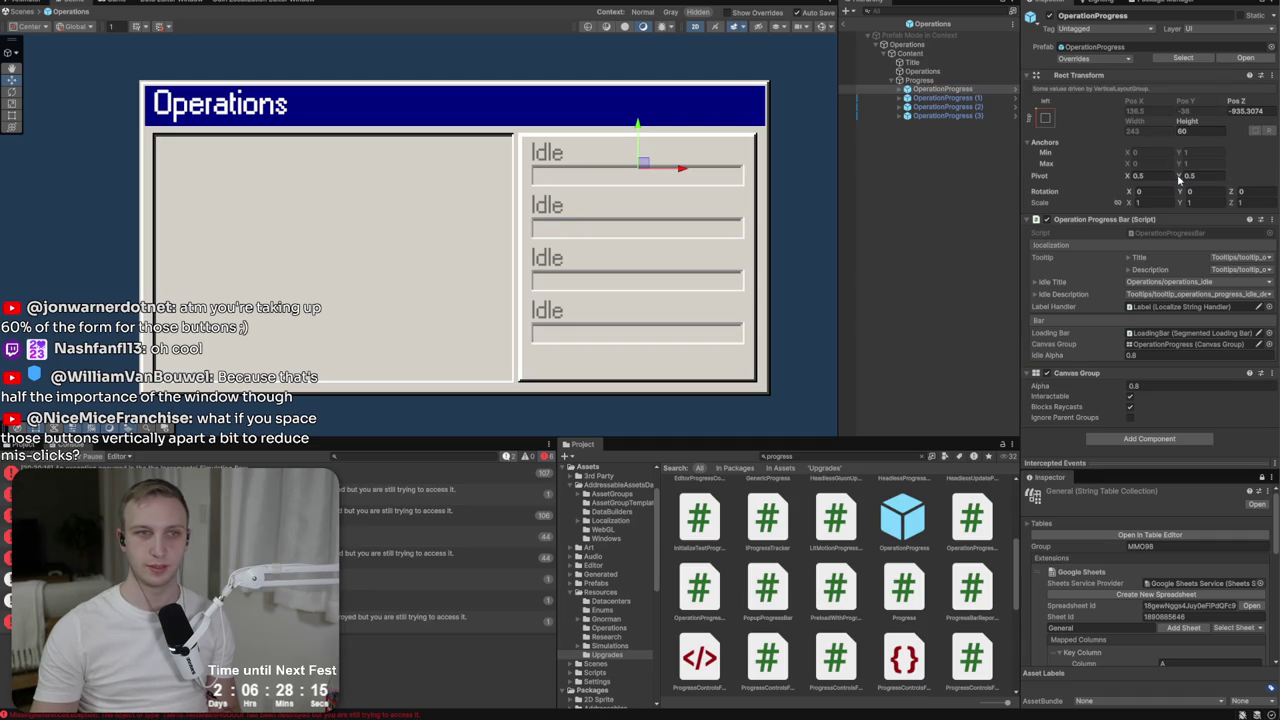
Clear the Console and give Progress the Windows_Inner_Frame background sprite.
click(10, 457)
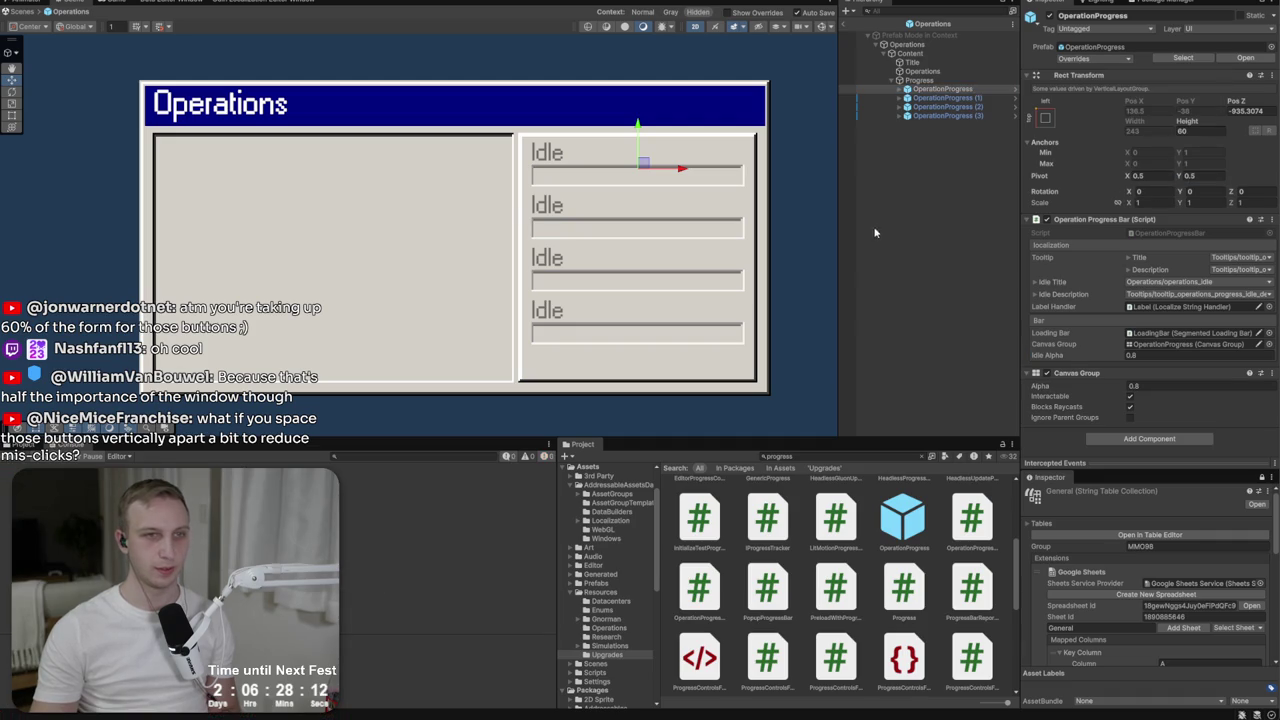
click(918, 80)
scroll(1173, 293, down, 2)
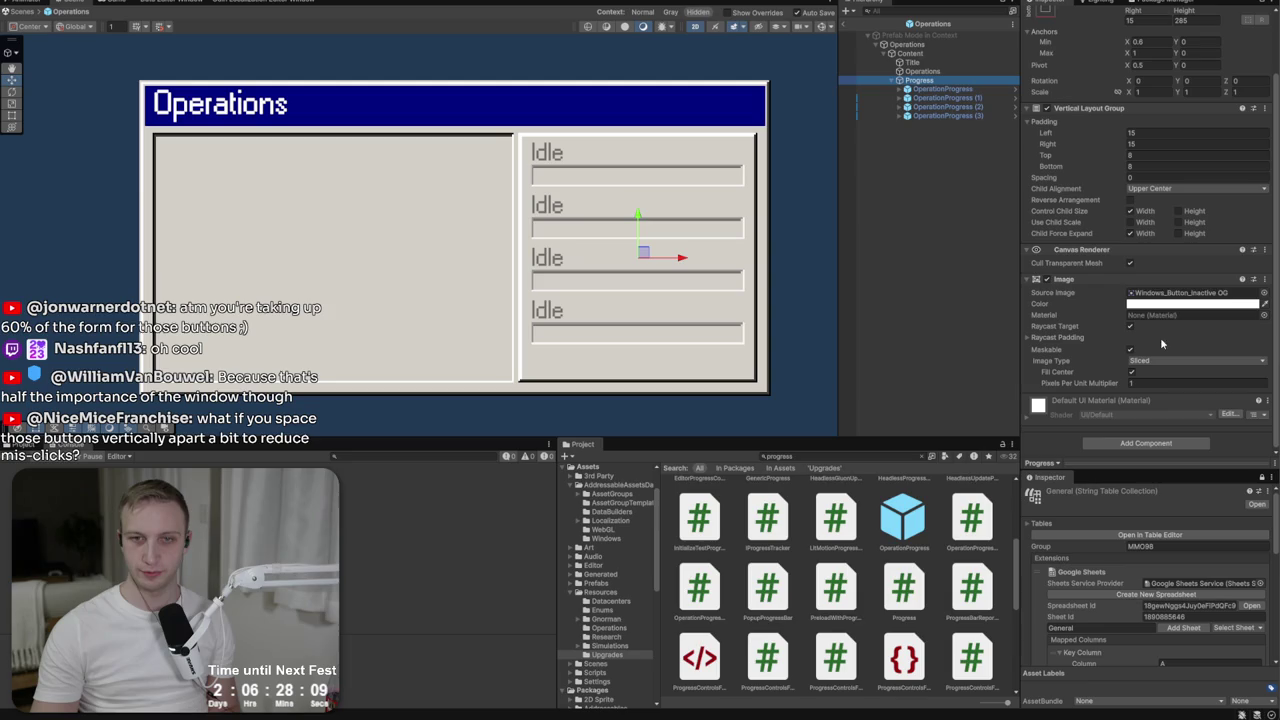
click(1264, 292)
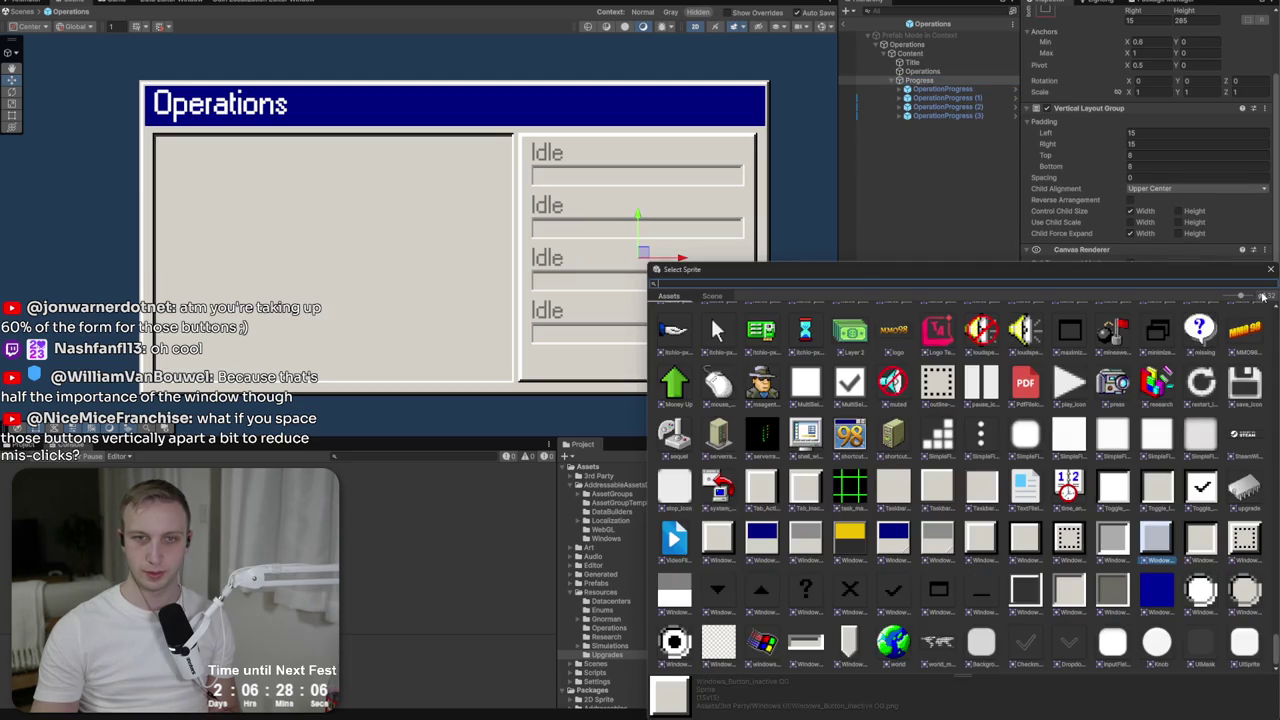
double_click(1116, 588)
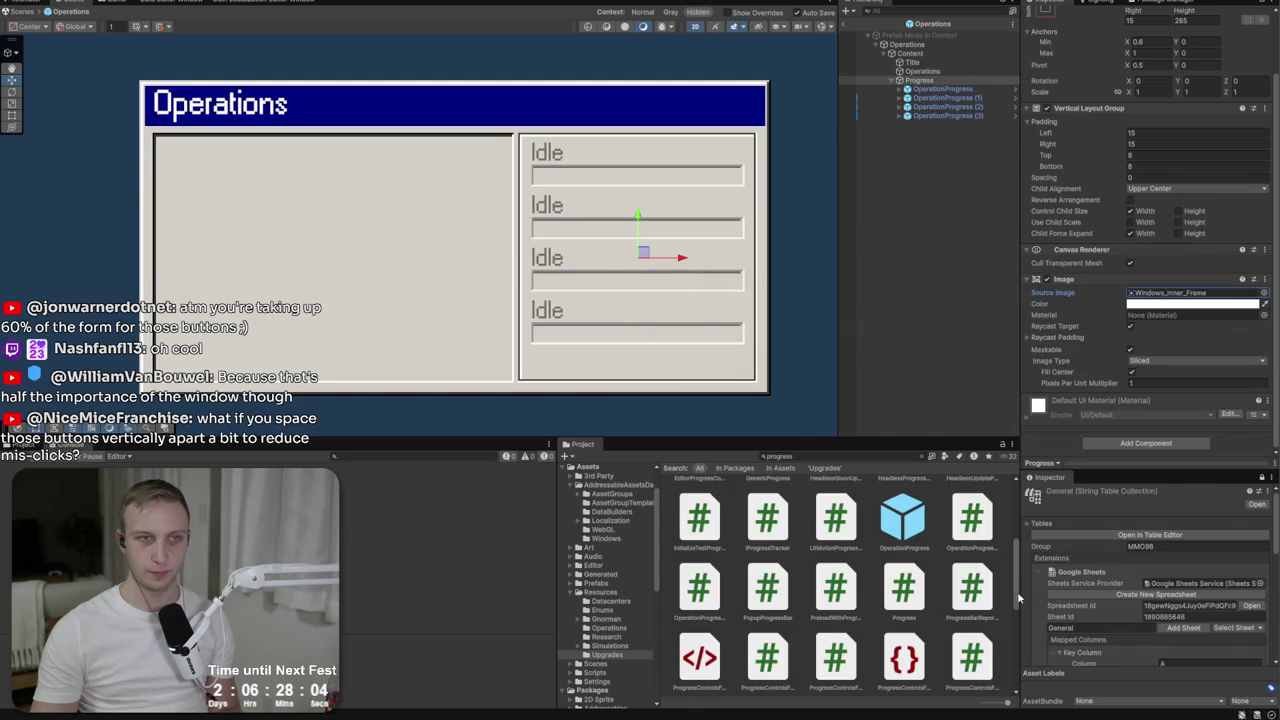
Add a new UI Image inside the Progress panel.
right_click(917, 80)
mouse_move(962, 386)
click(1120, 385)
Give the new Image a Layout Element that ignores layout and a sampled light-grey colour.
click(1147, 353)
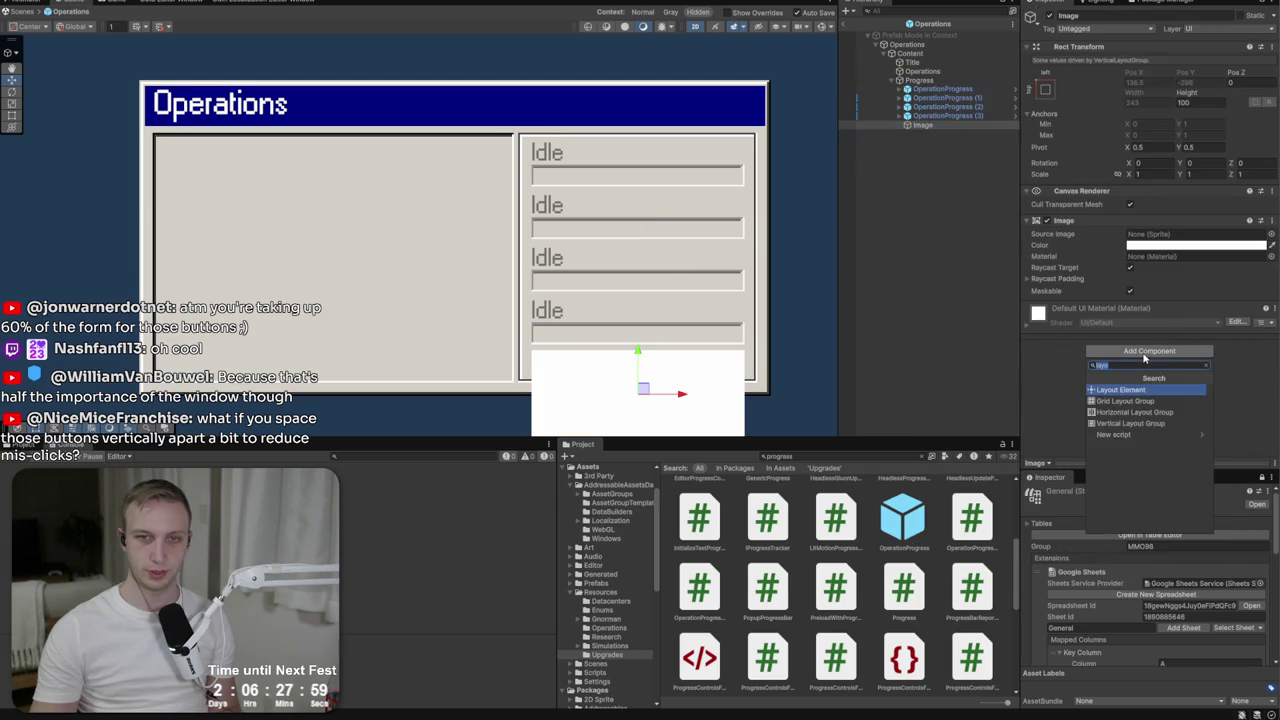
key(Return)
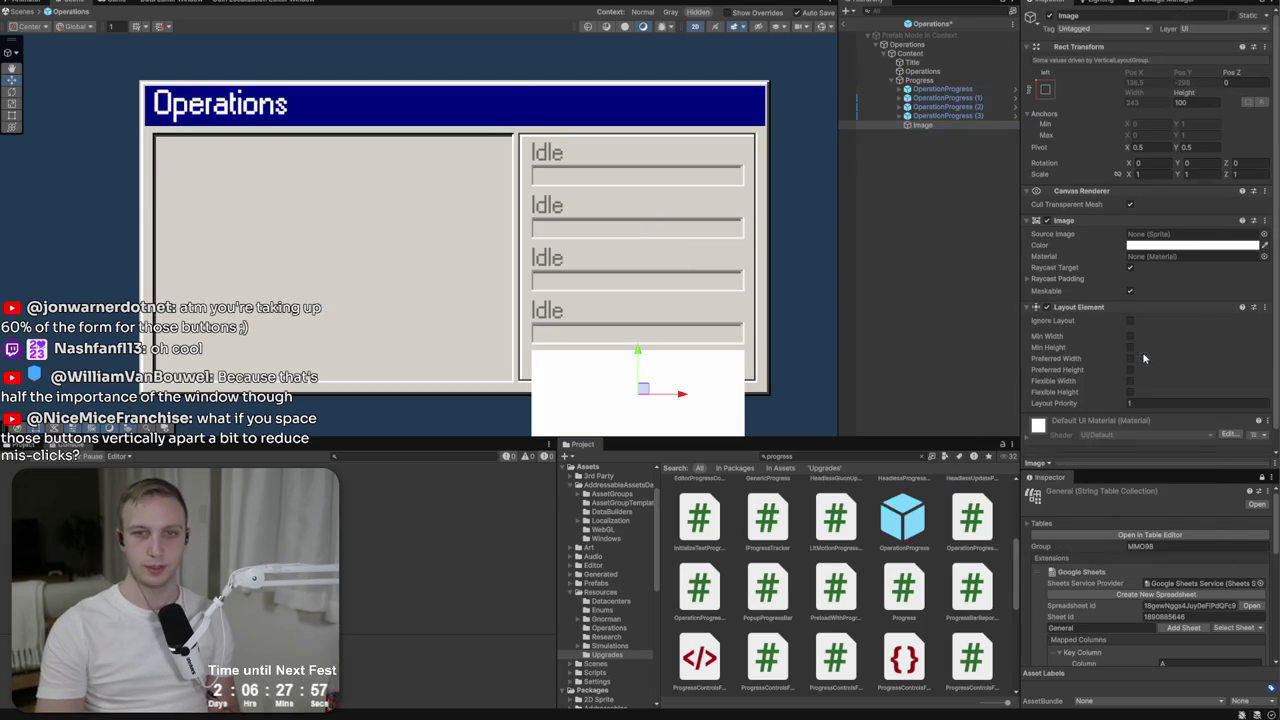
click(1130, 320)
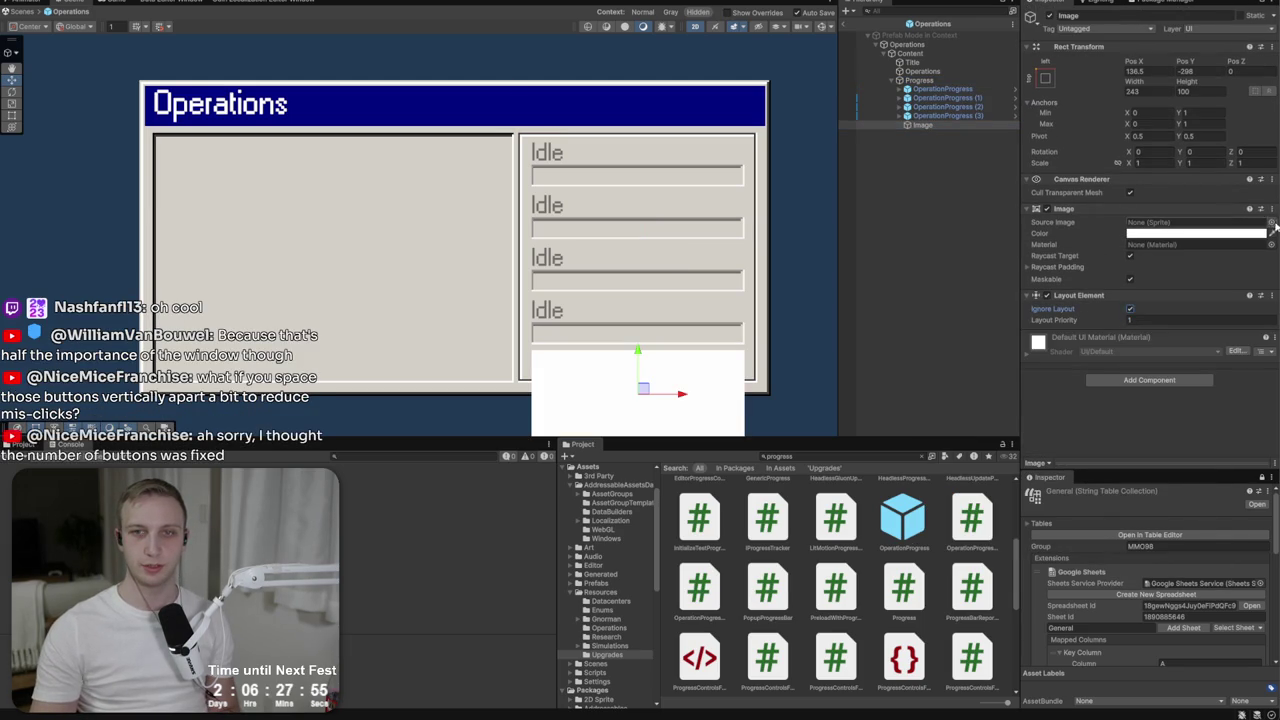
click(1263, 222)
click(1270, 213)
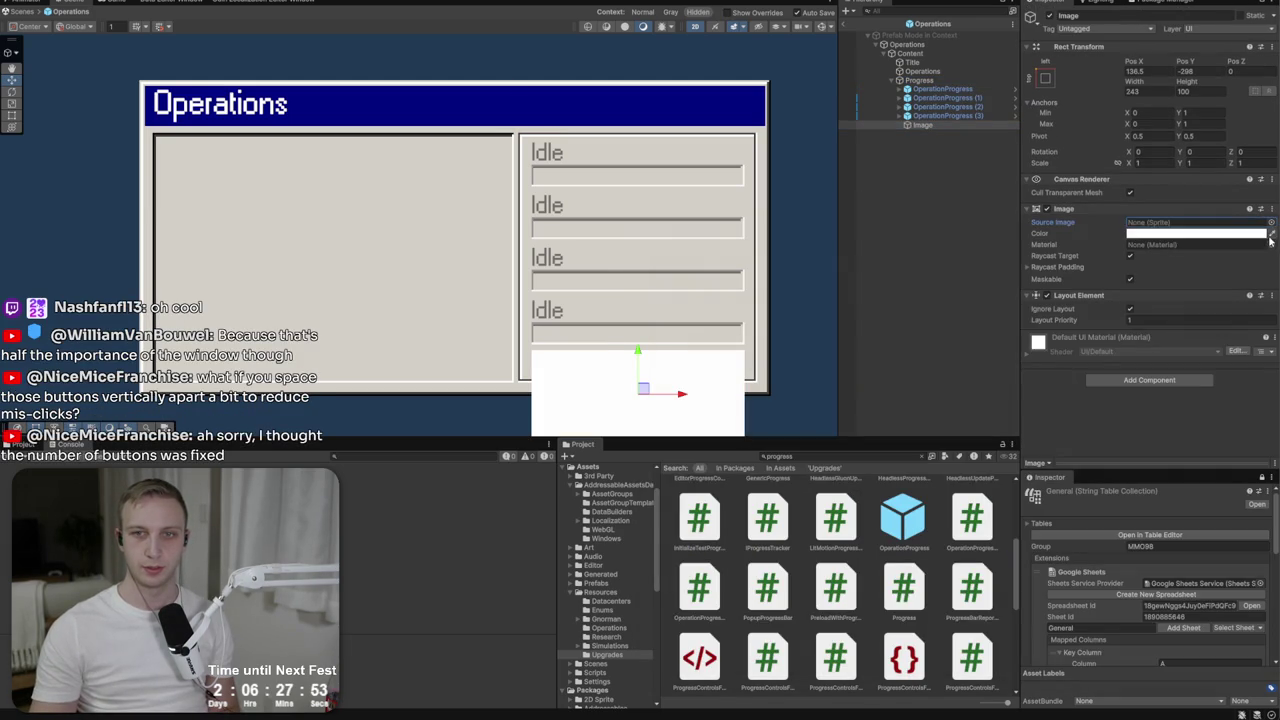
click(701, 200)
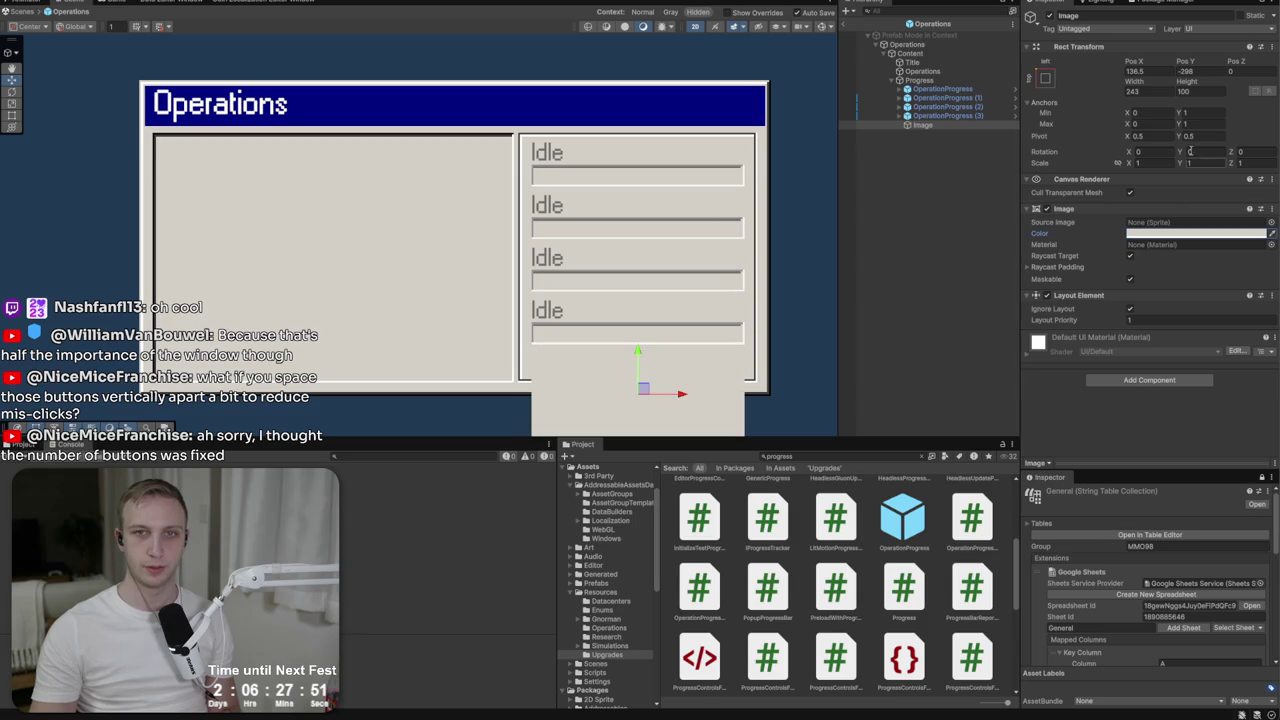
Anchor the Image top-left and size it to a roughly 102×23 strip on the Progress top edge.
click(1046, 78)
alt+click(1084, 189)
scroll(597, 183, up, 3)
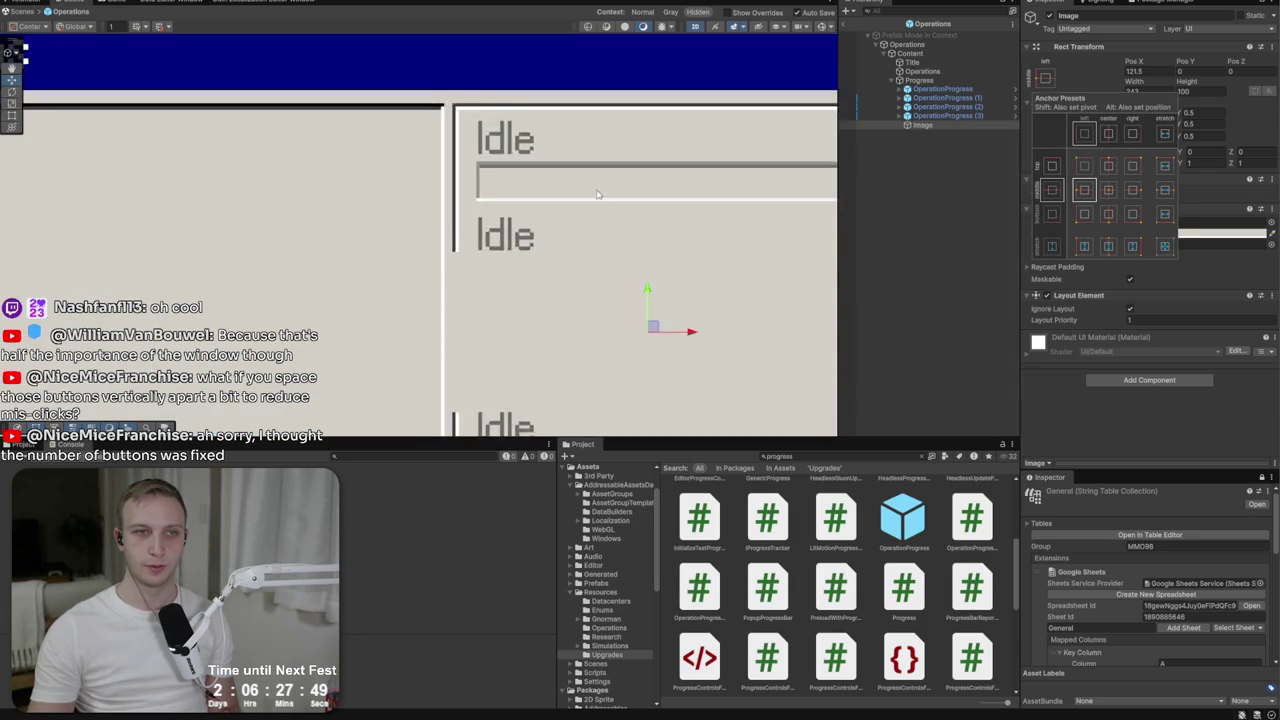
scroll(597, 183, down, 1)
click(1041, 76)
click(1046, 78)
alt+click(1084, 165)
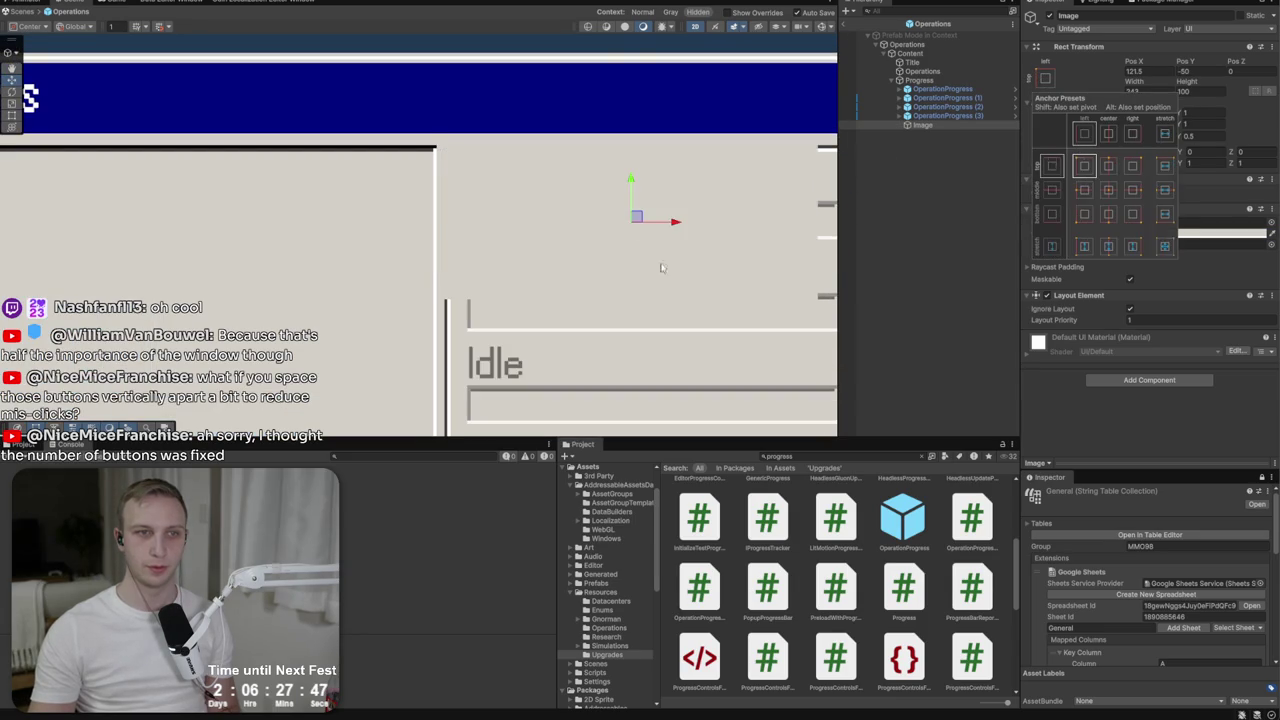
mouse_move(637, 216)
mouse_down()
mouse_move(666, 190)
mouse_move(654, 141)
mouse_up()
key(t)
drag(661, 268, 438, 151)
key(w)
drag(368, 131, 375, 190)
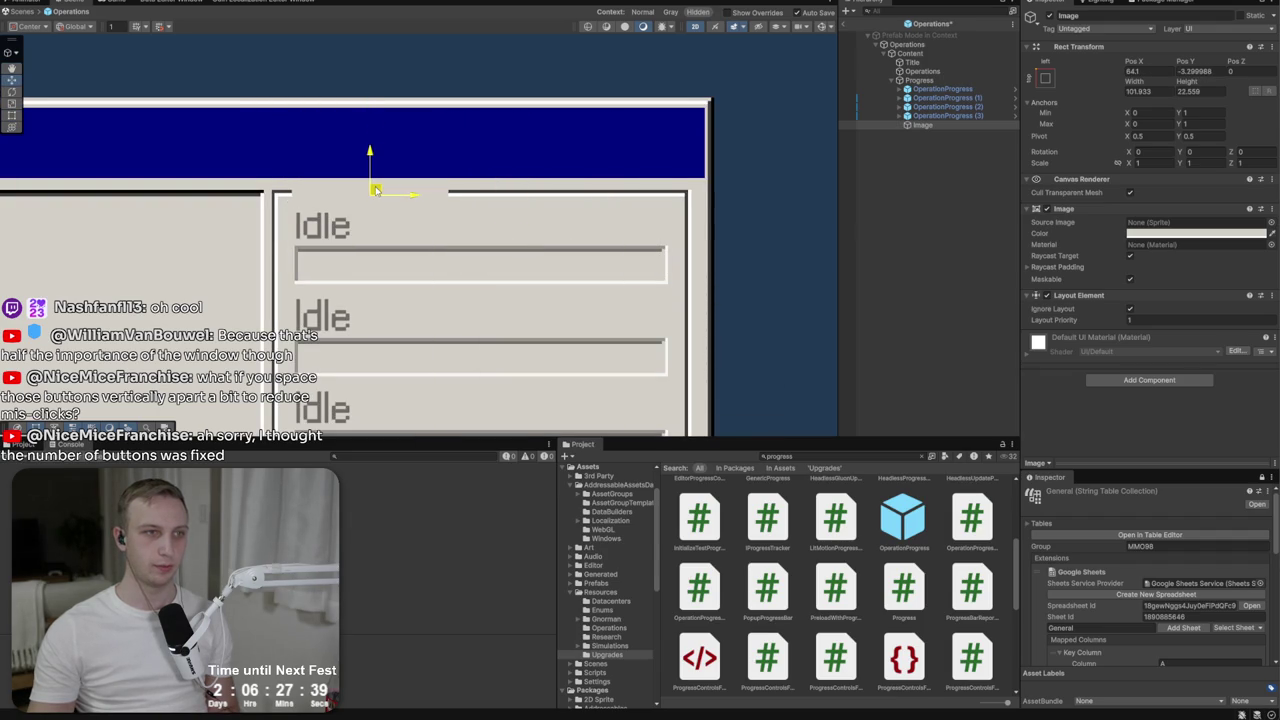
Set Progress top padding to 20 and make Image its first child.
click(996, 82)
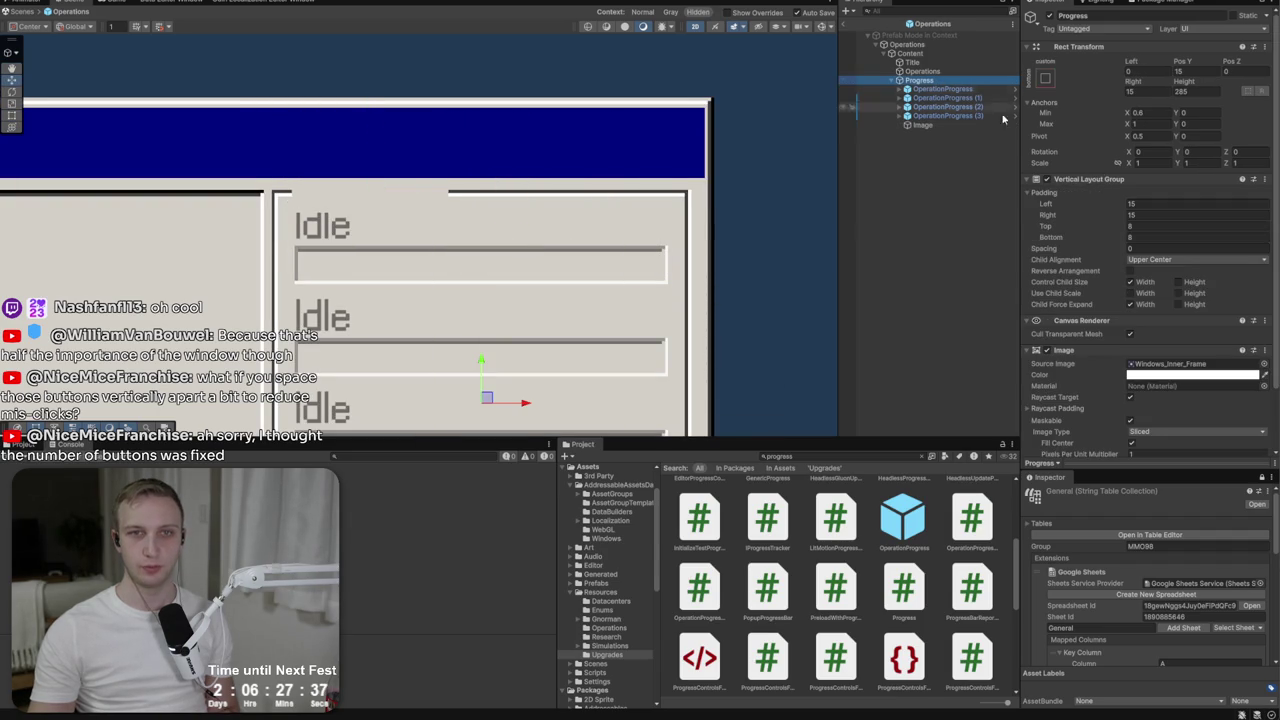
click(1151, 225)
text(20)
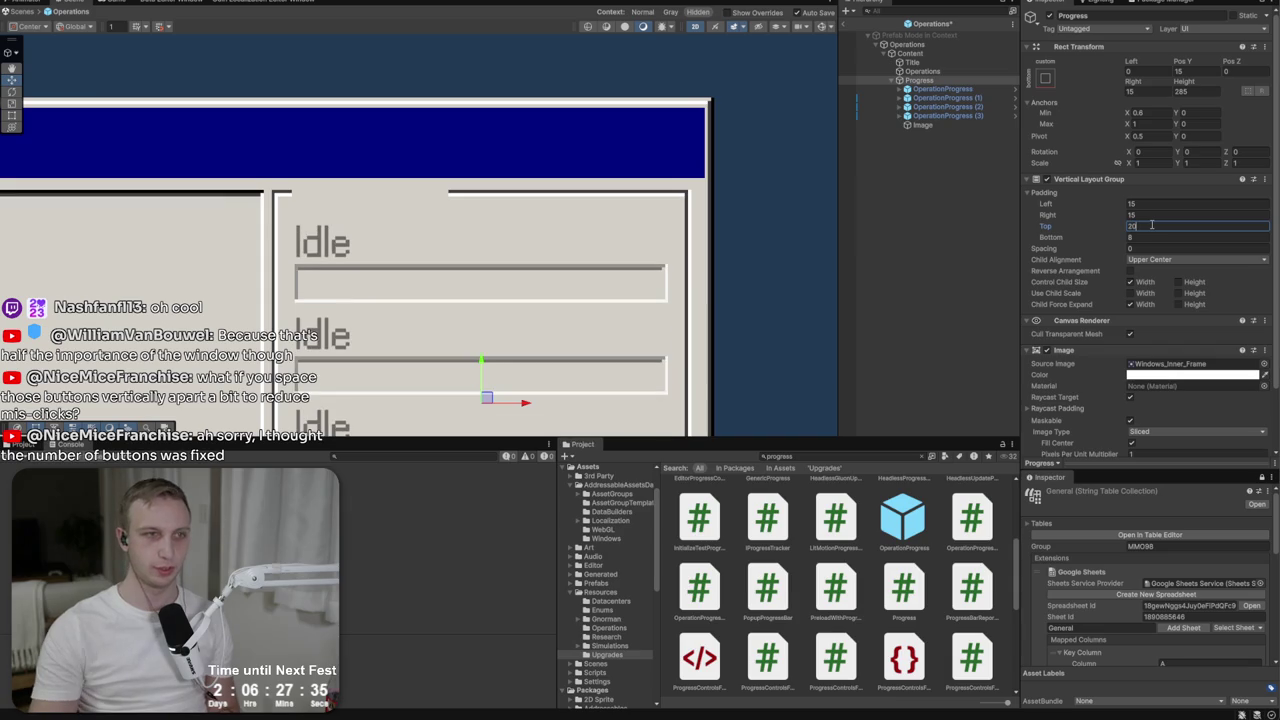
drag(922, 125, 919, 89)
right_click(919, 89)
Add a TextMeshPro text inside the Image, stretched to fill it, using the localized main font.
mouse_move(990, 398)
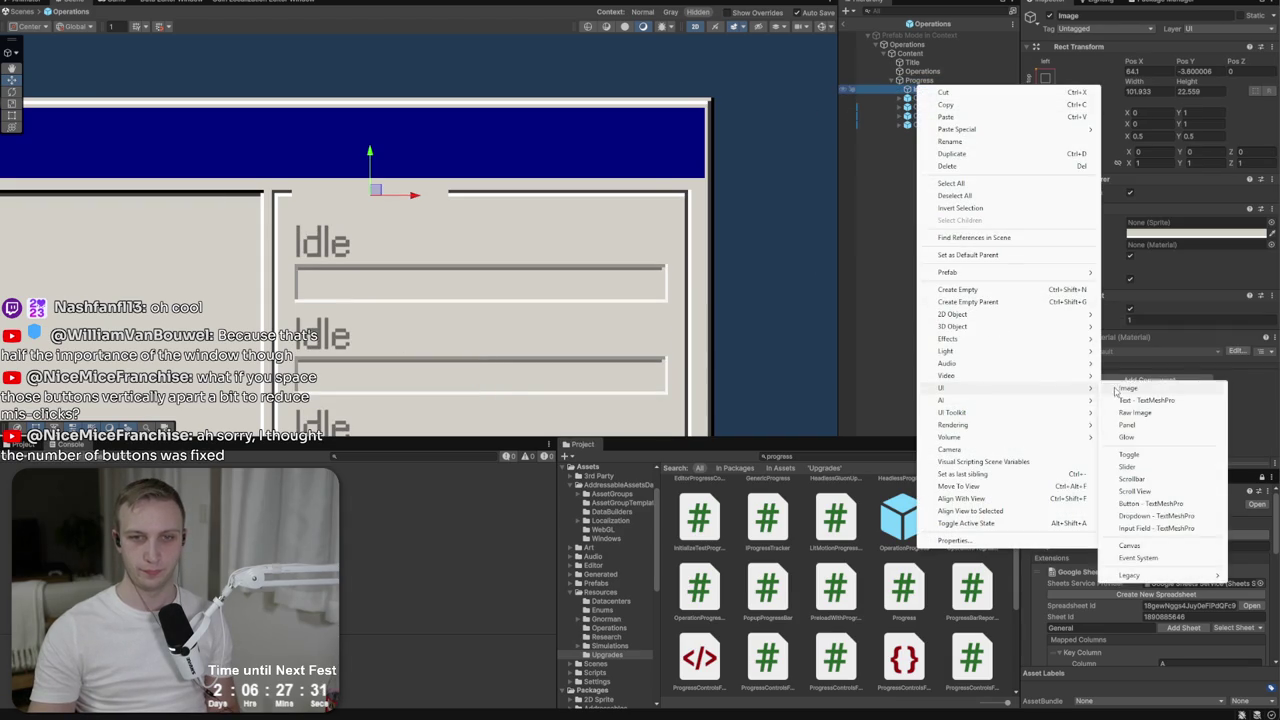
click(1140, 400)
click(1045, 91)
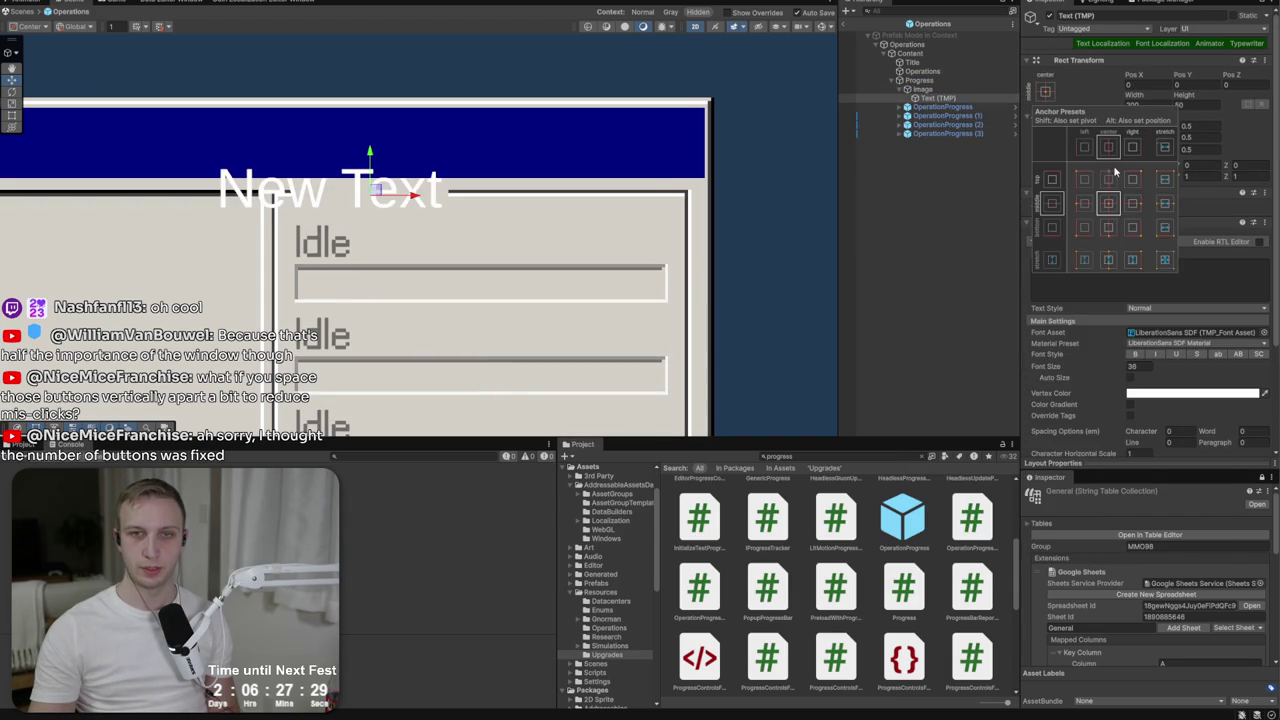
alt+click(1164, 259)
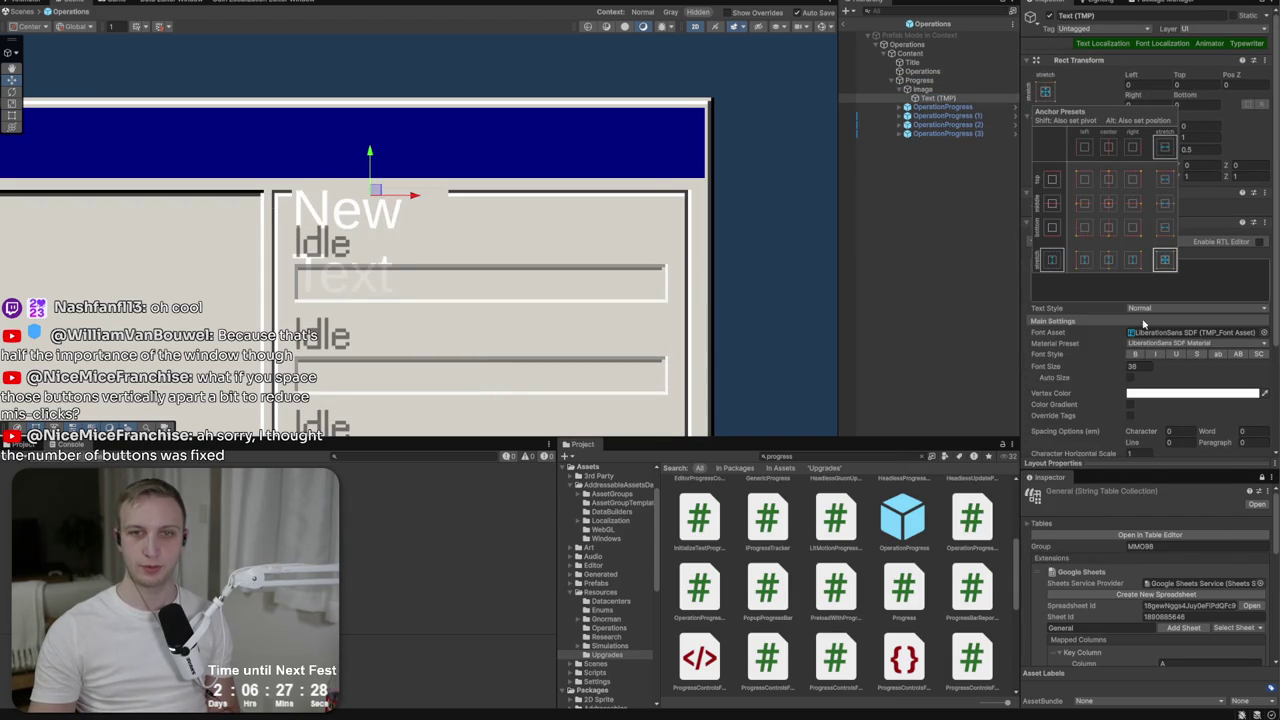
click(1107, 44)
click(1162, 44)
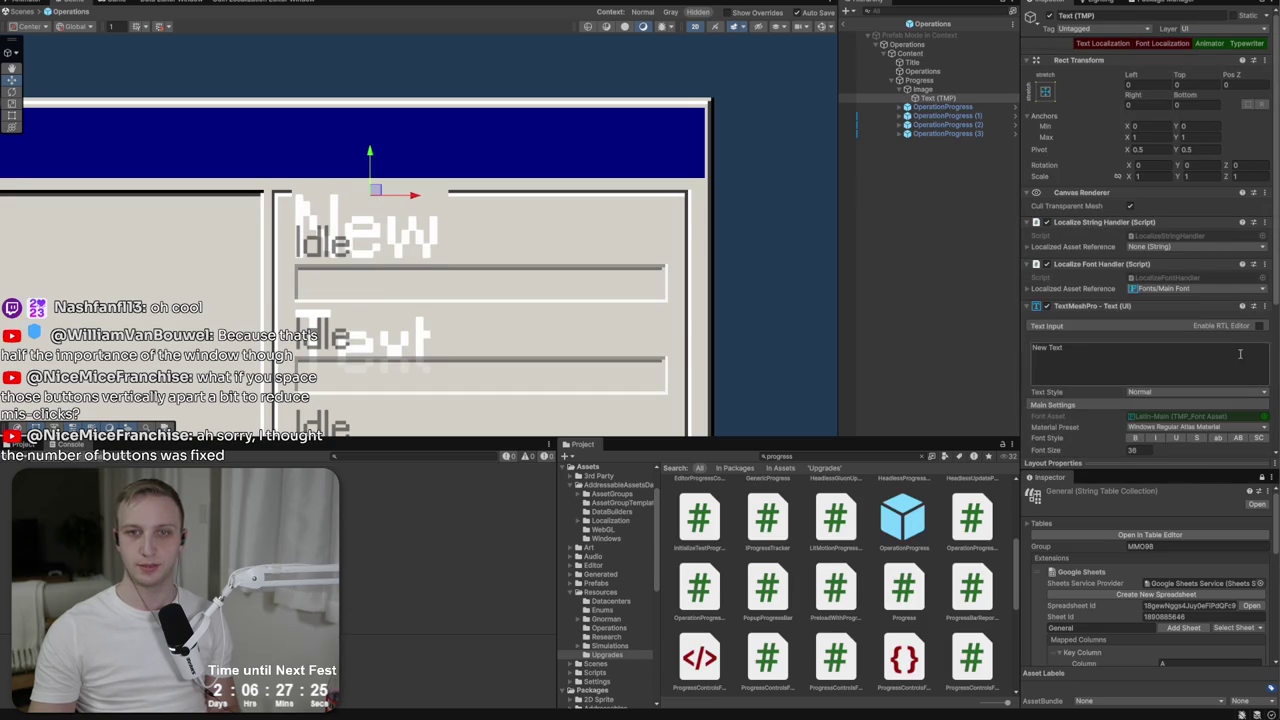
Set the text to 'Status' at font size 18 in dark grey 313131.
scroll(1133, 390, down, 2)
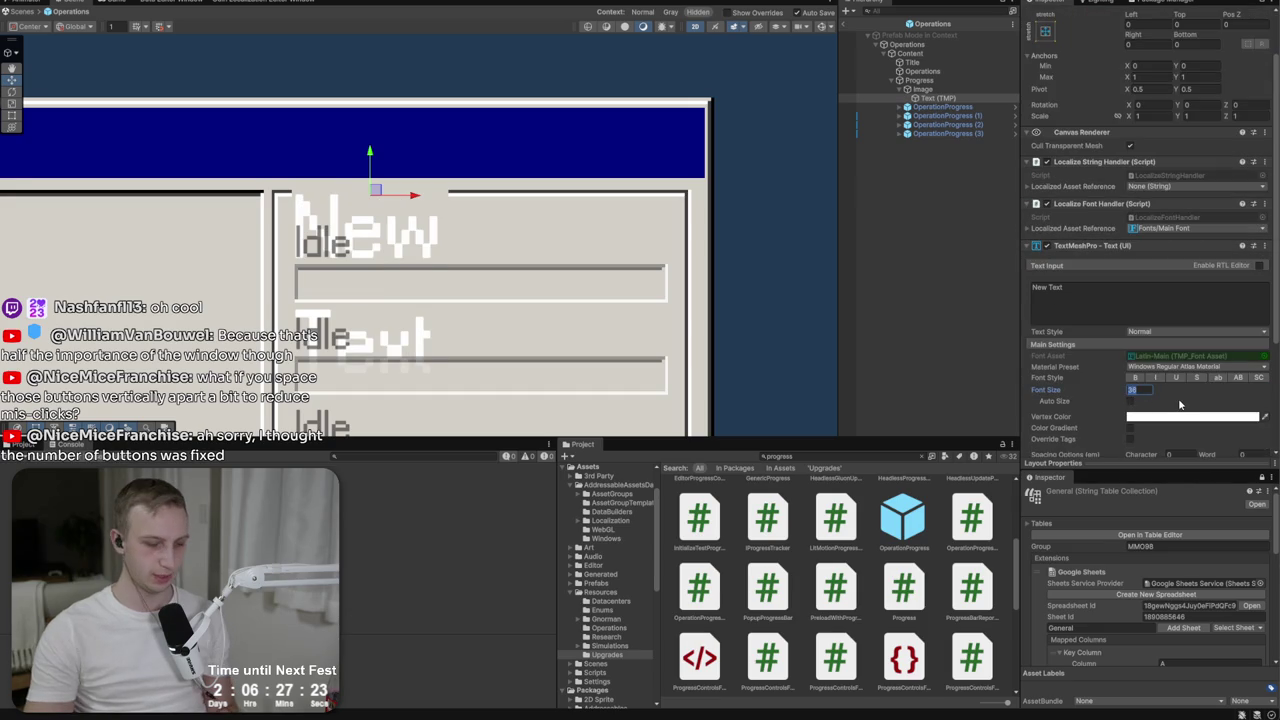
text(18)
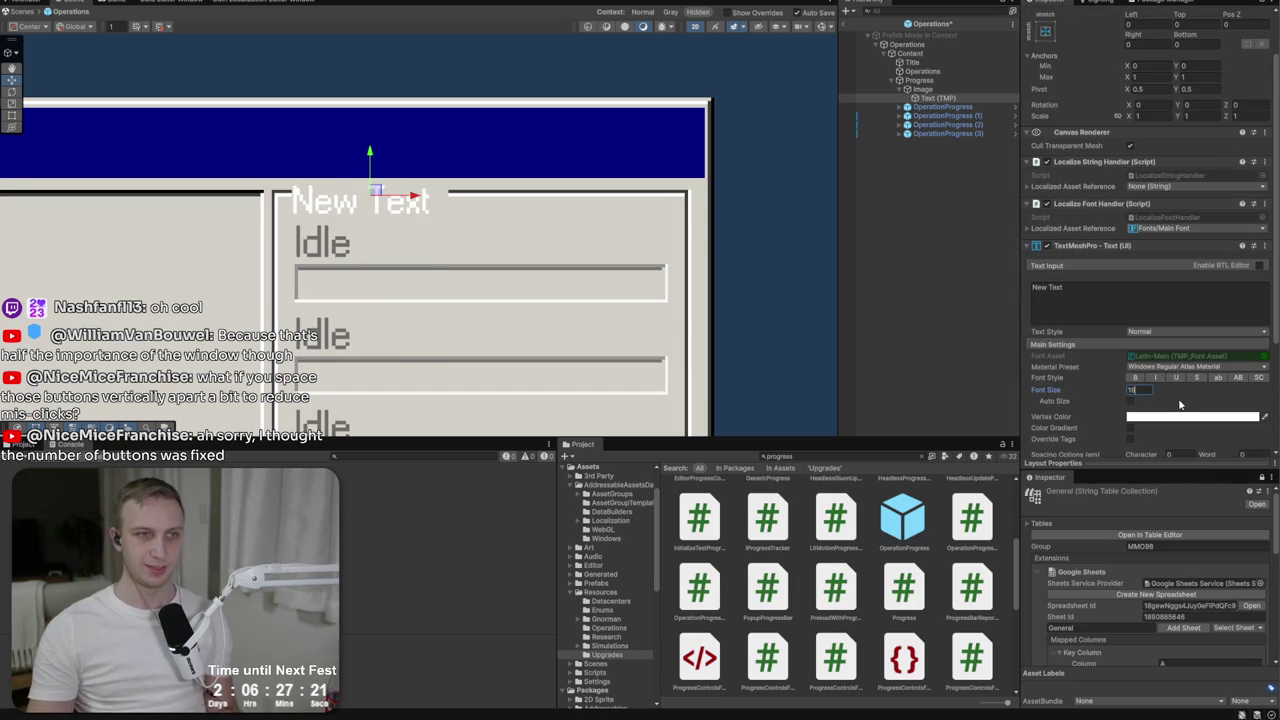
click(1100, 295)
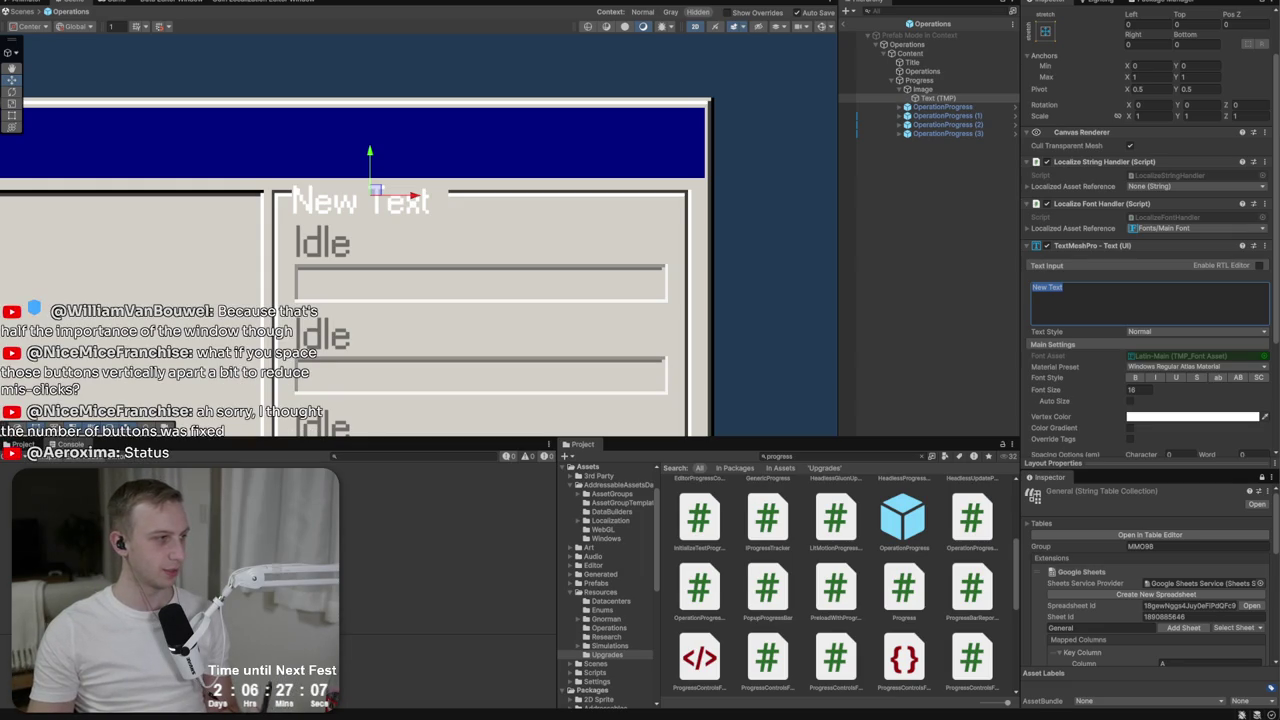
text(Status)
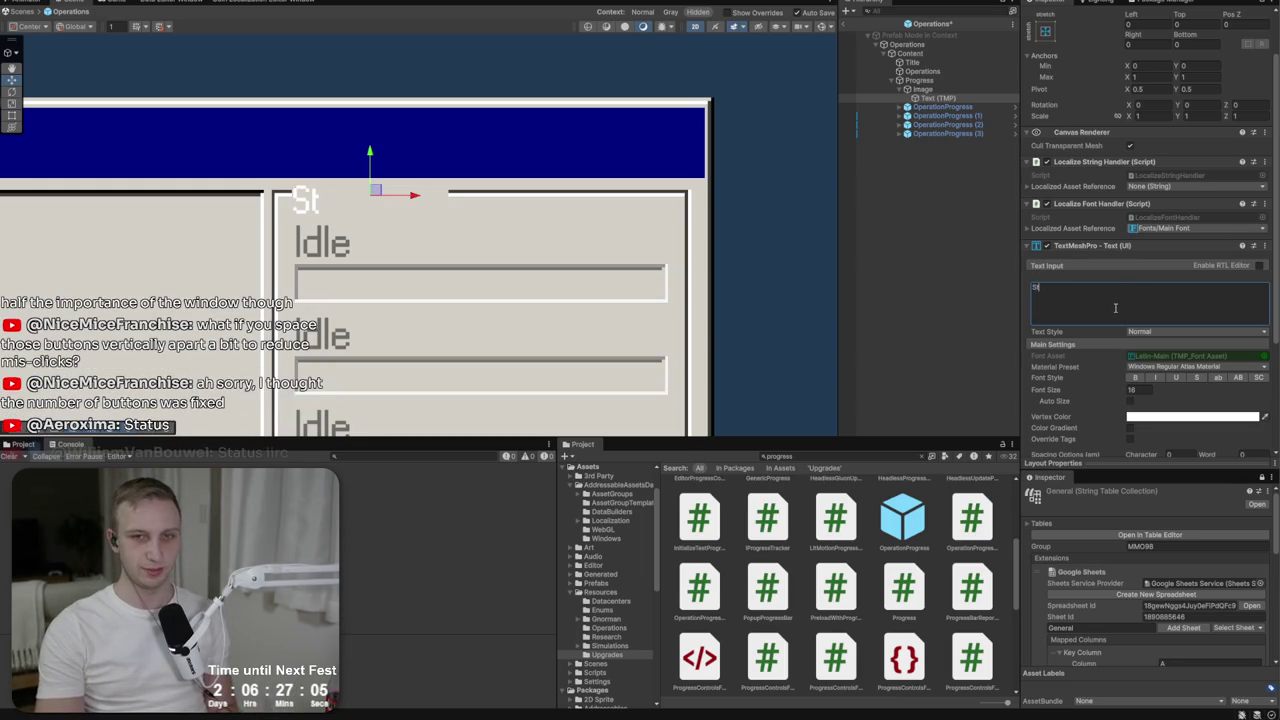
click(1165, 417)
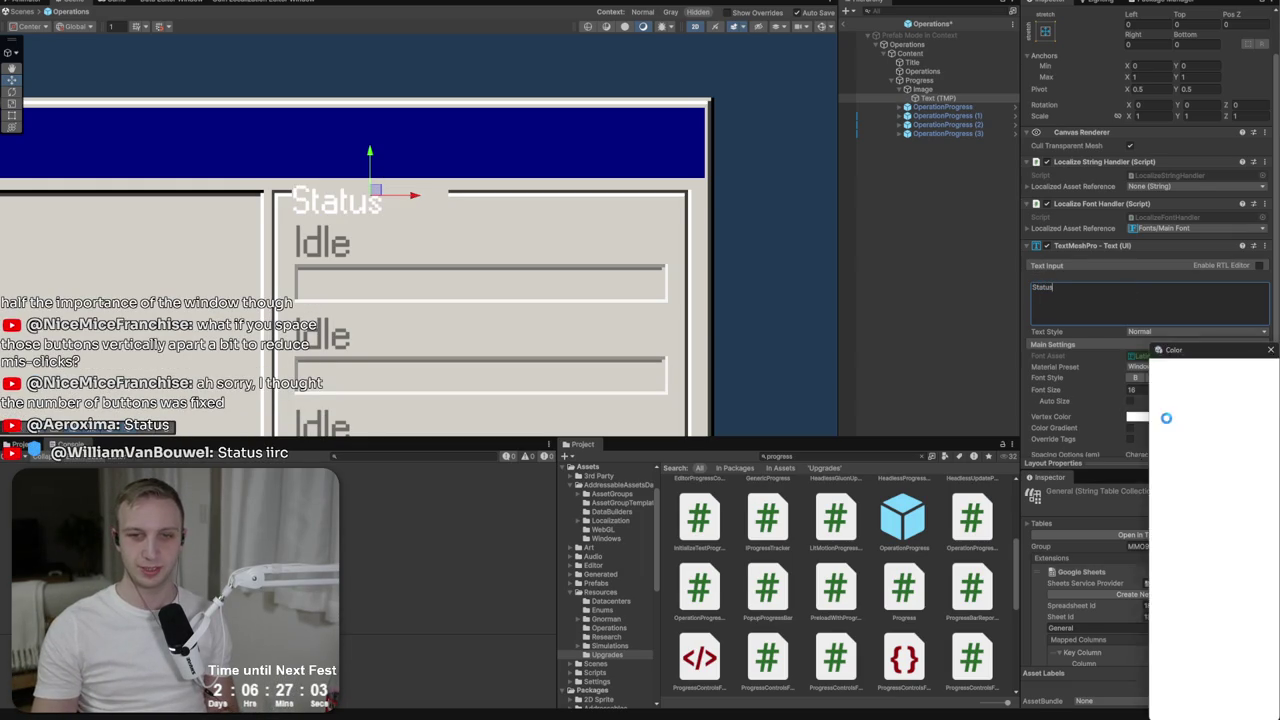
click(1182, 466)
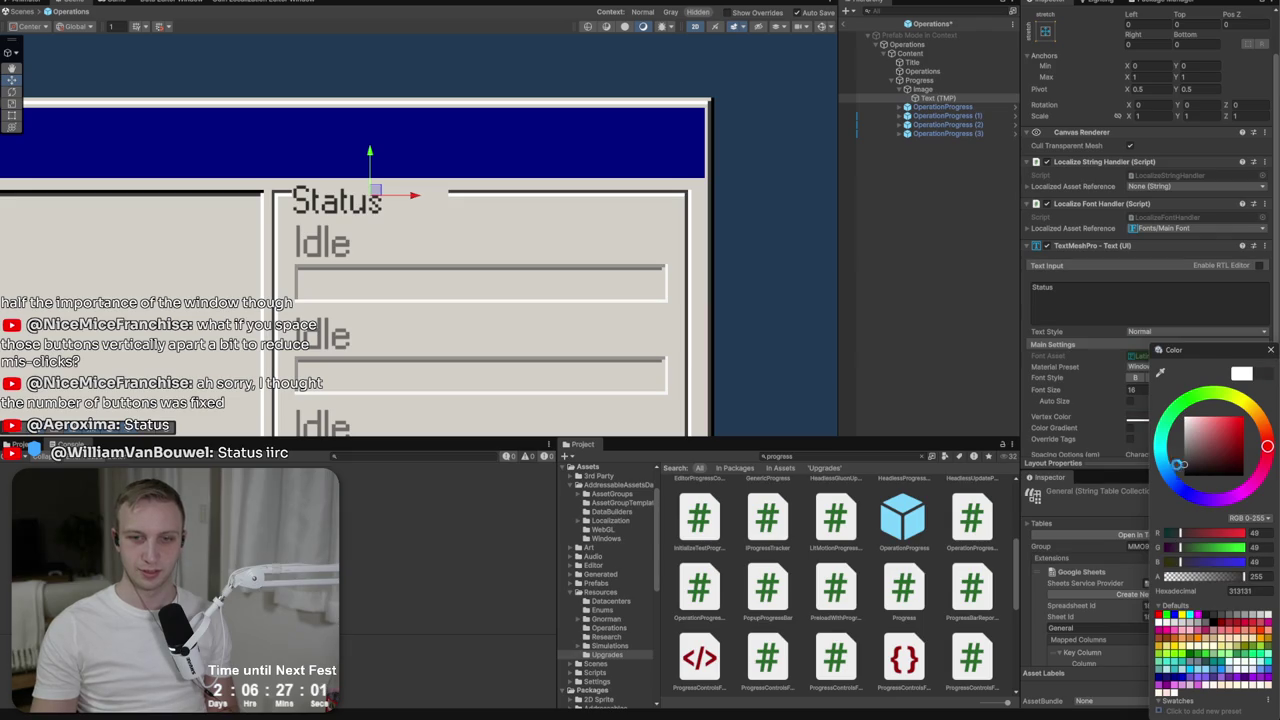
click(1270, 349)
Nudge the Status caption and narrow the grey strip to about 73 wide to fit it.
drag(376, 191, 383, 186)
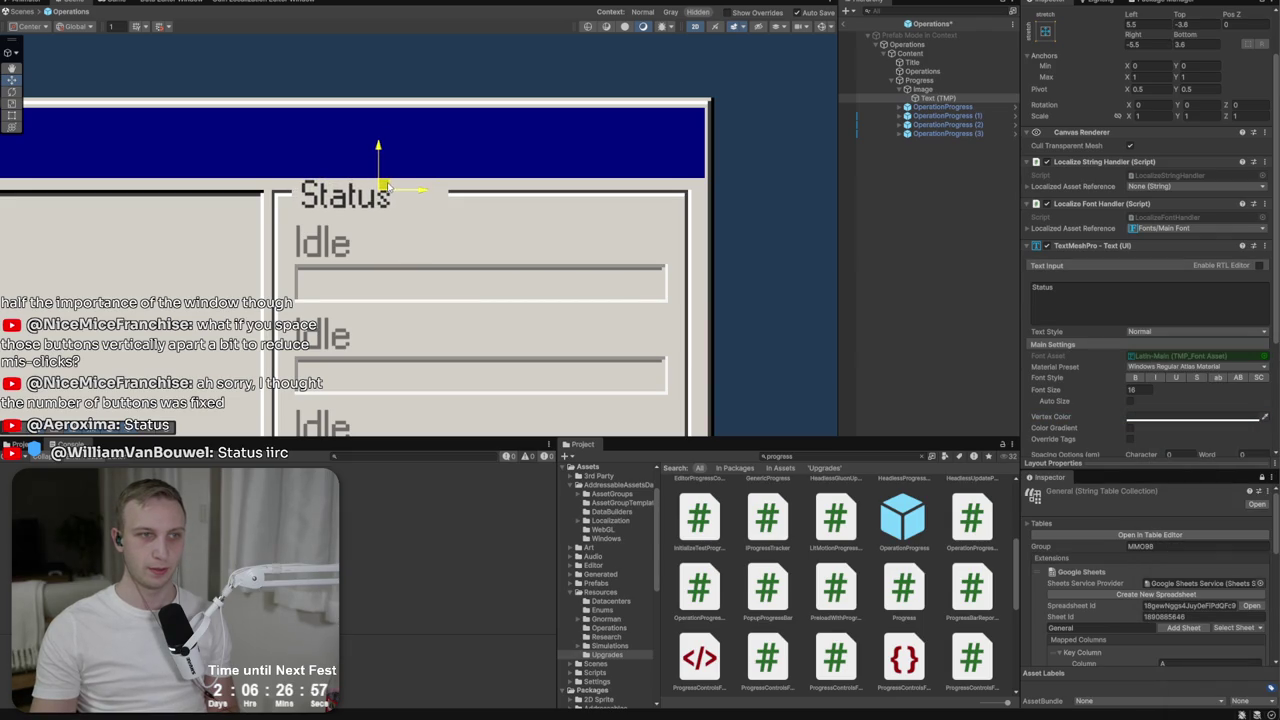
click(1149, 420)
drag(388, 258, 577, 266)
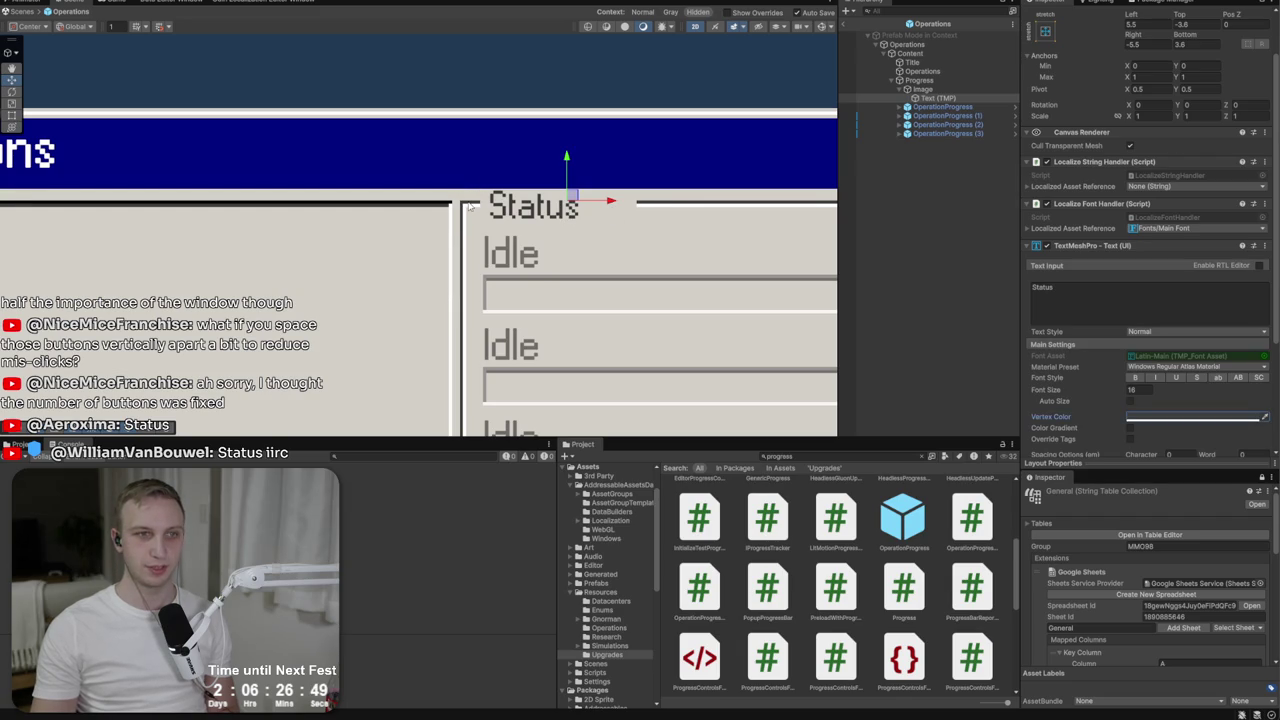
scroll(624, 233, up, 5)
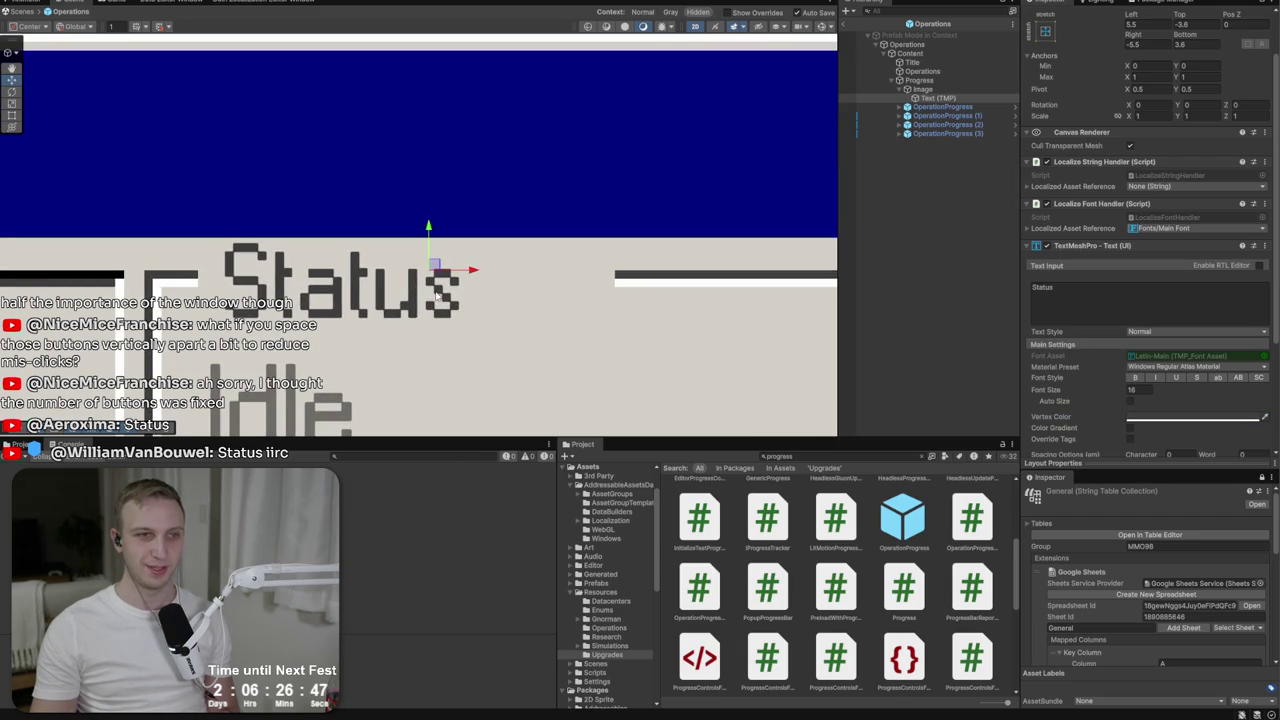
click(922, 90)
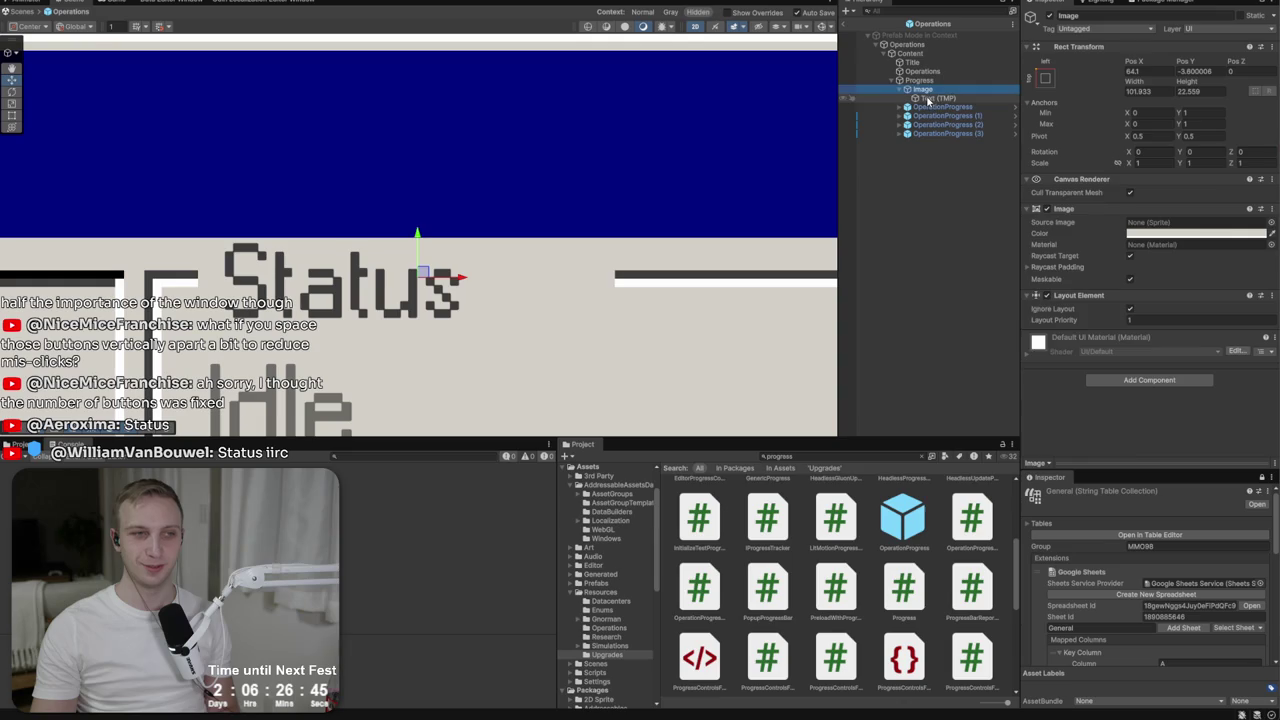
click(928, 98)
click(922, 90)
key(t)
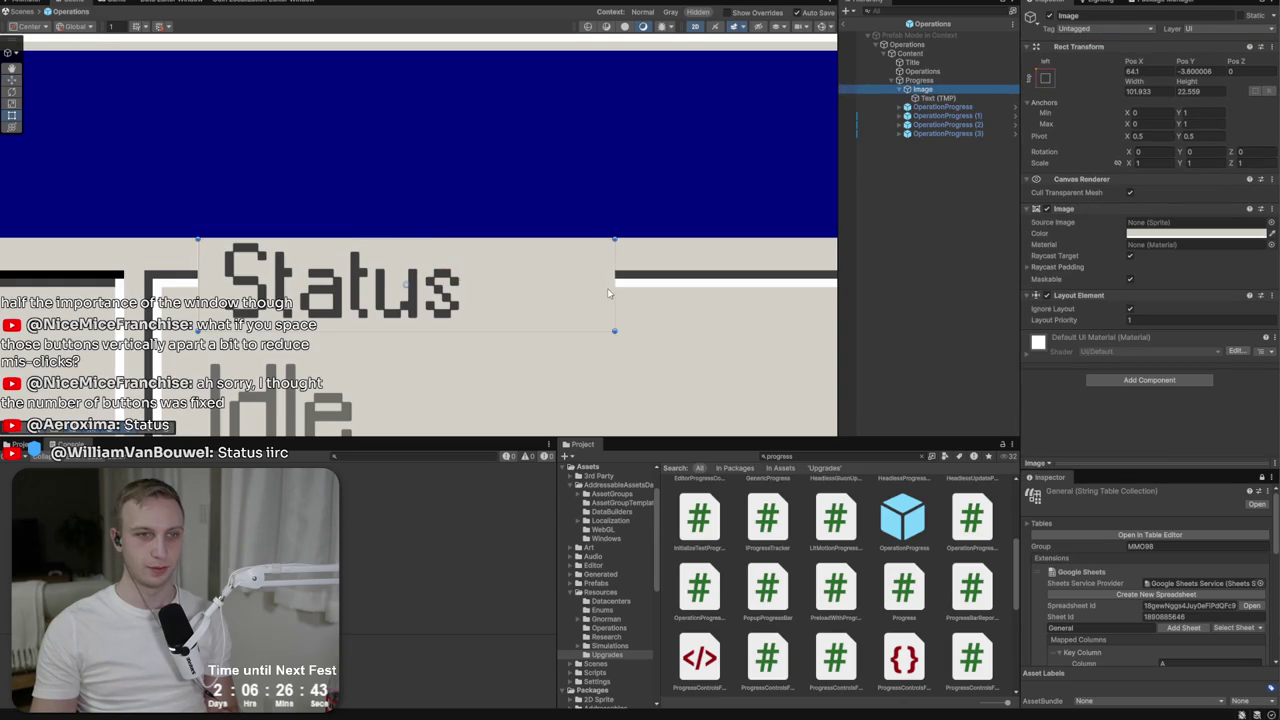
drag(613, 288, 494, 299)
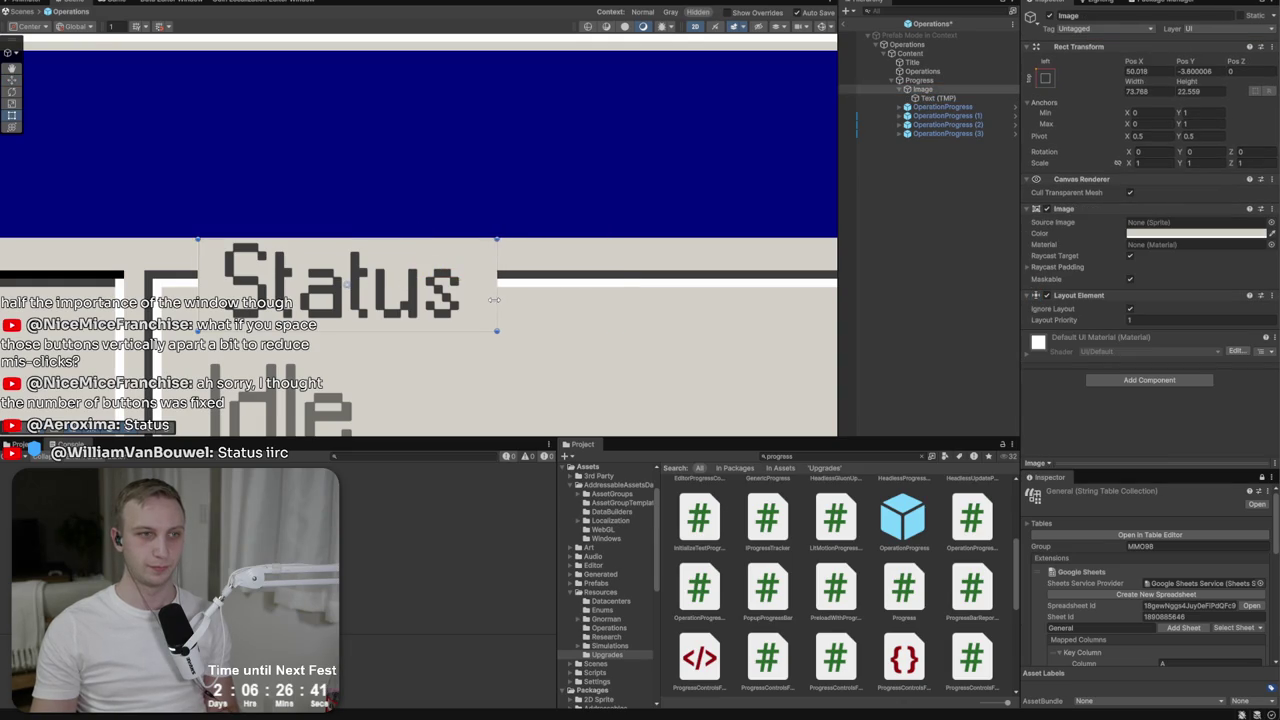
scroll(489, 300, down, 5)
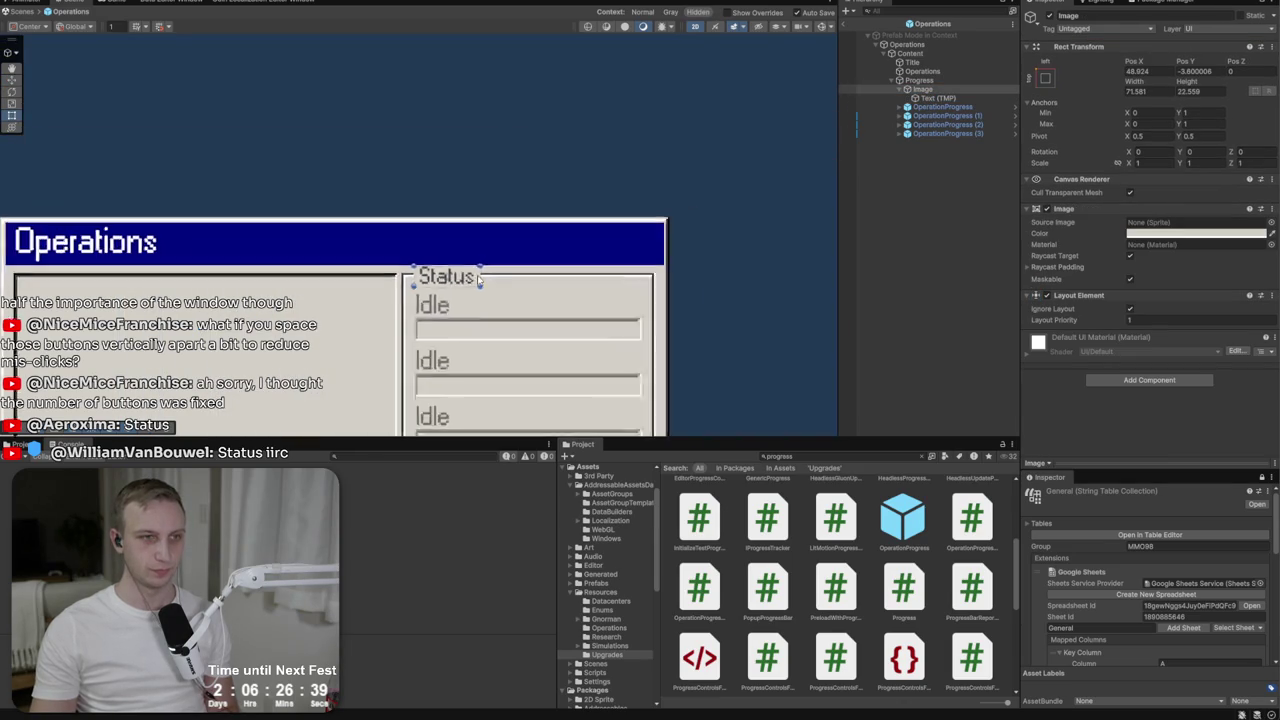
click(512, 292)
Inspect the Operations and Status objects, then set the Progress container's Pos Y to 10.
click(410, 250)
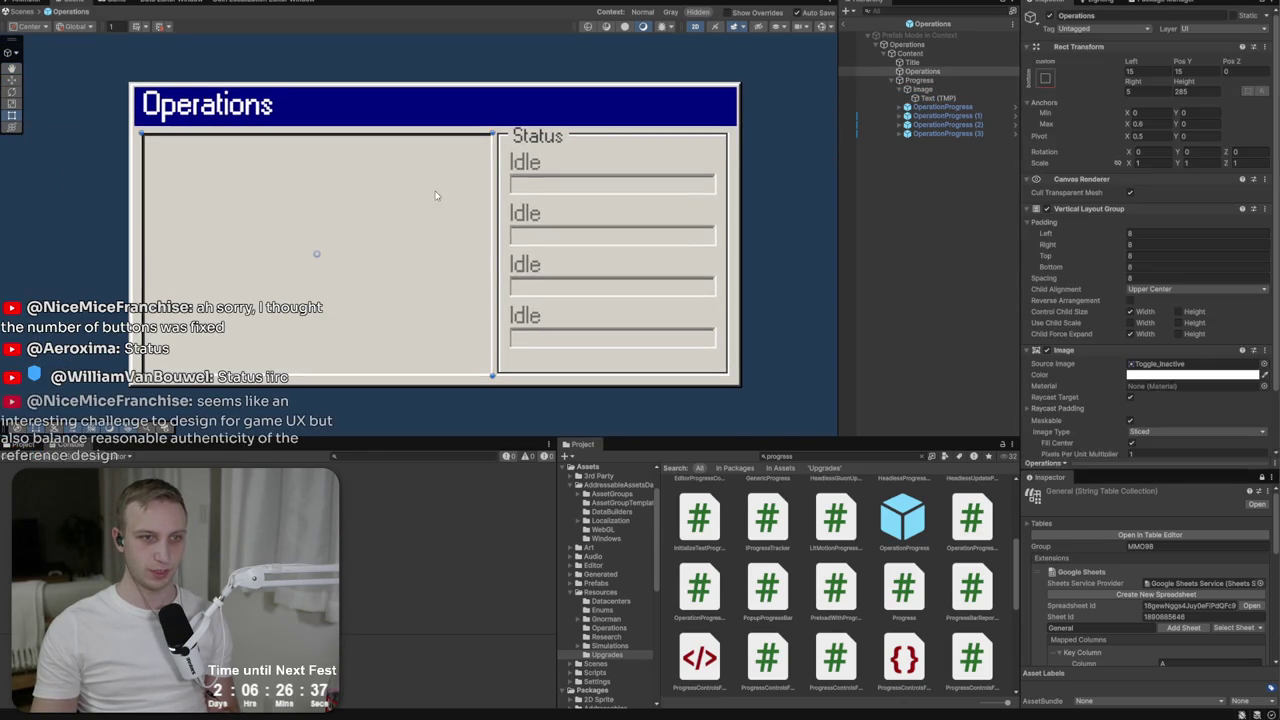
scroll(410, 250, up, 3)
scroll(425, 119, up, 5)
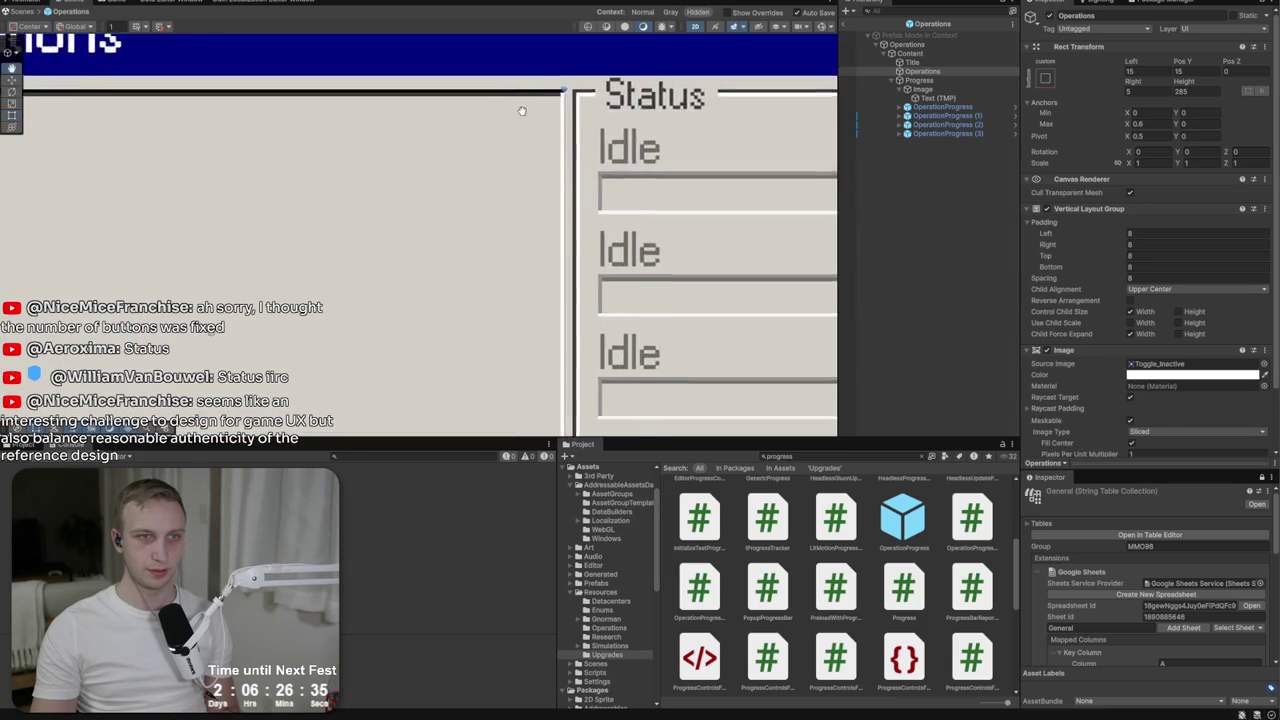
click(630, 202)
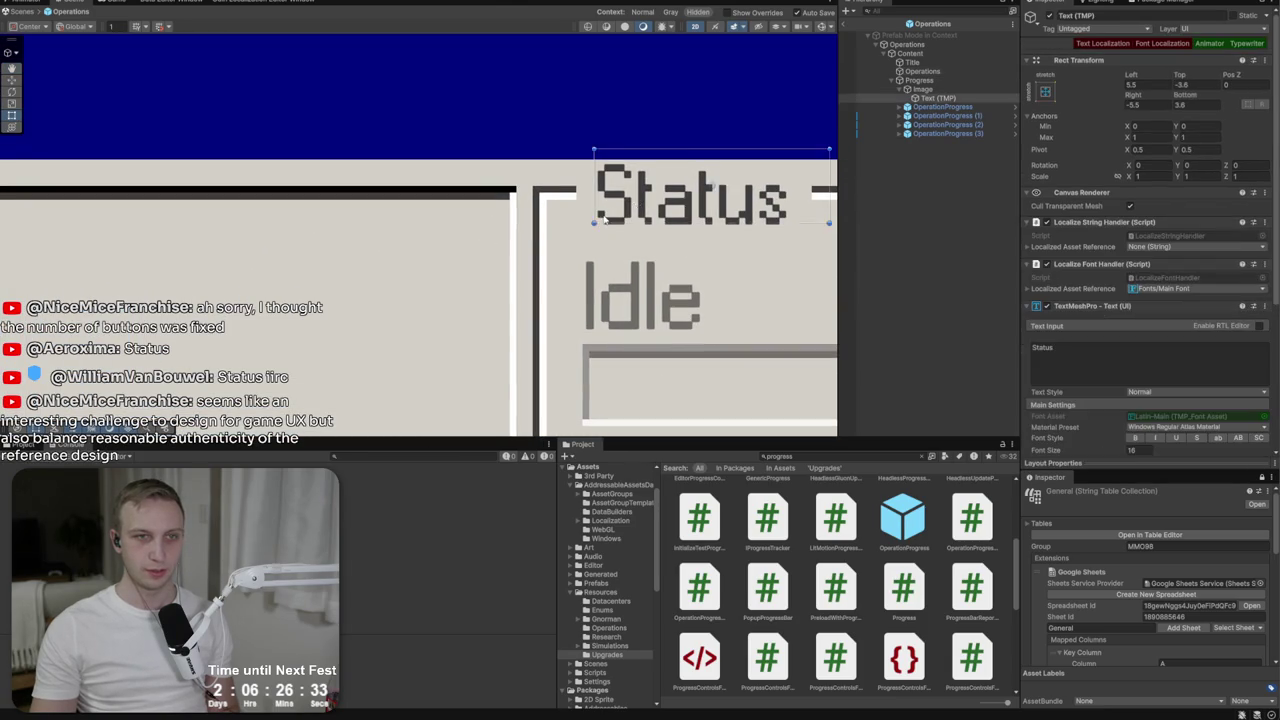
scroll(600, 212, down, 3)
click(583, 224)
click(940, 80)
click(1202, 74)
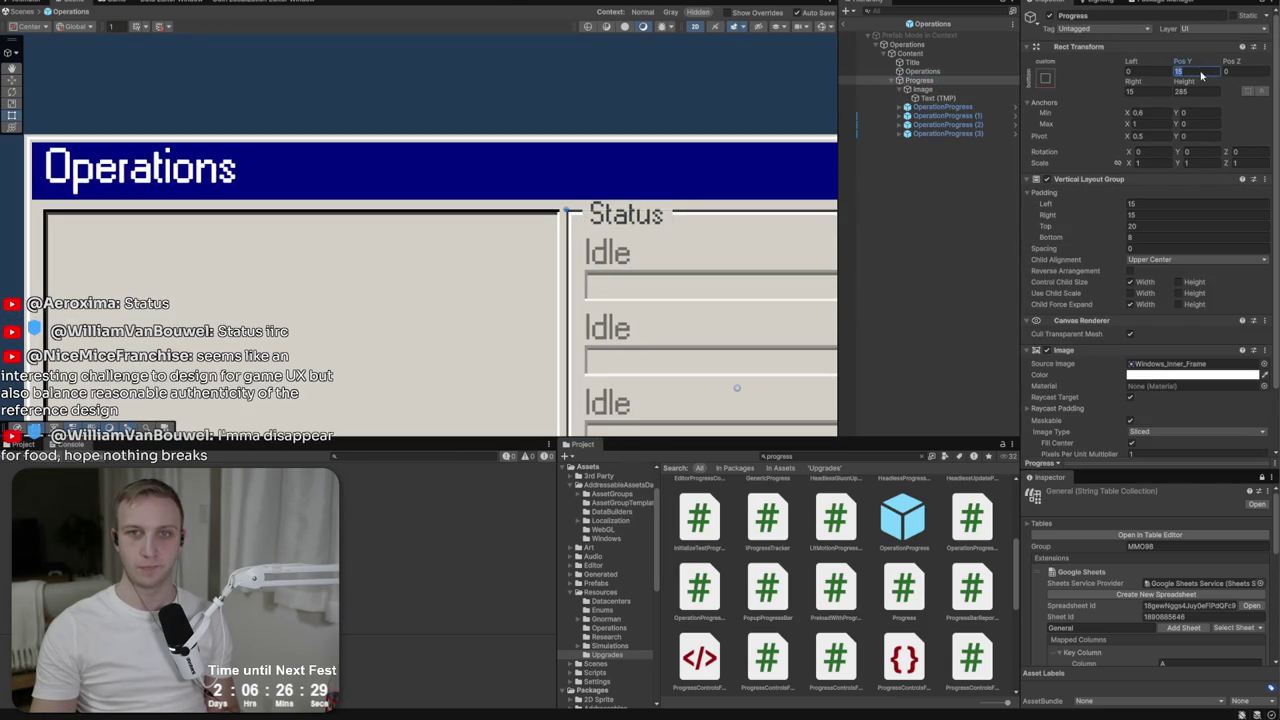
text(10)
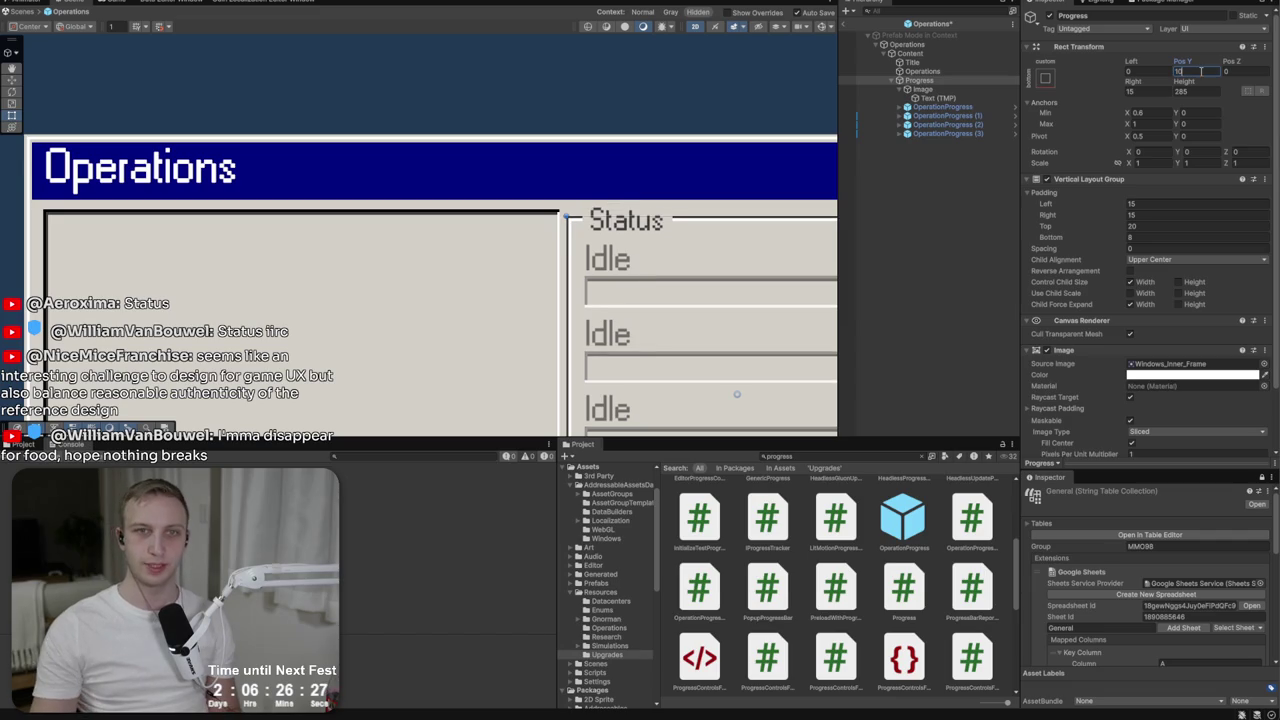
Set the Operations pane's Pos Y to 10 and frame it in the scene.
click(922, 71)
click(1190, 71)
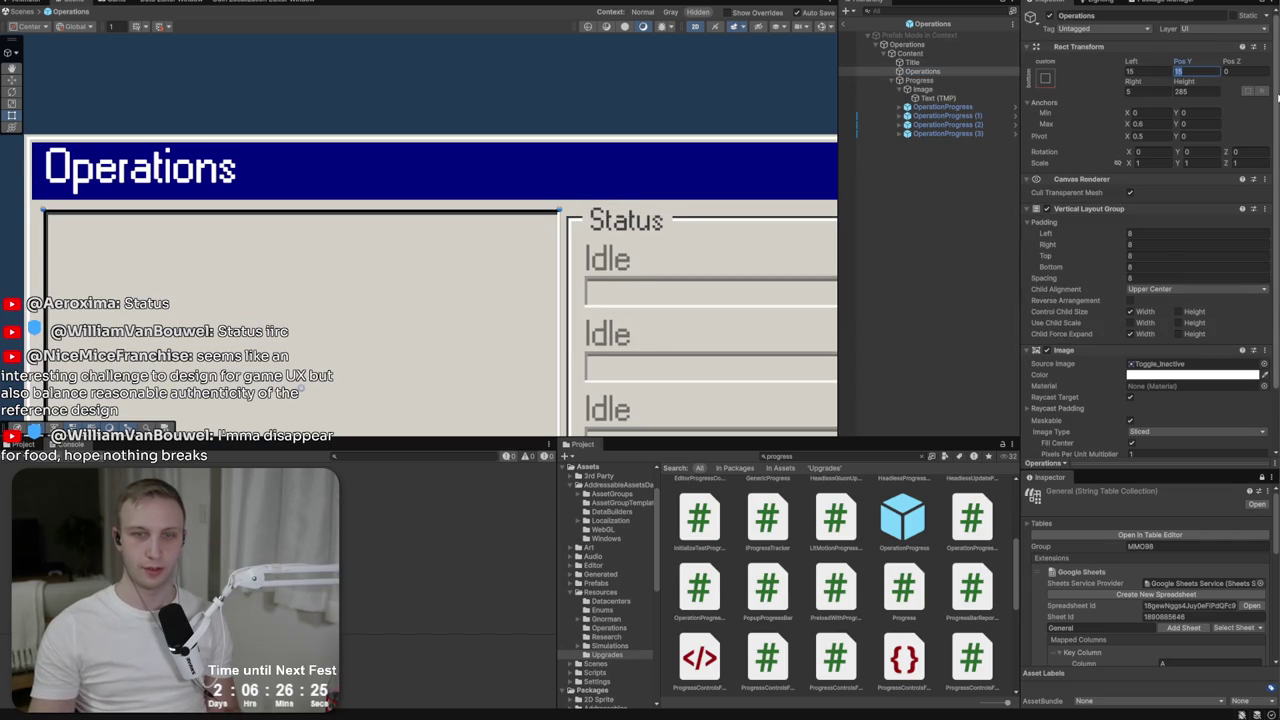
text(10)
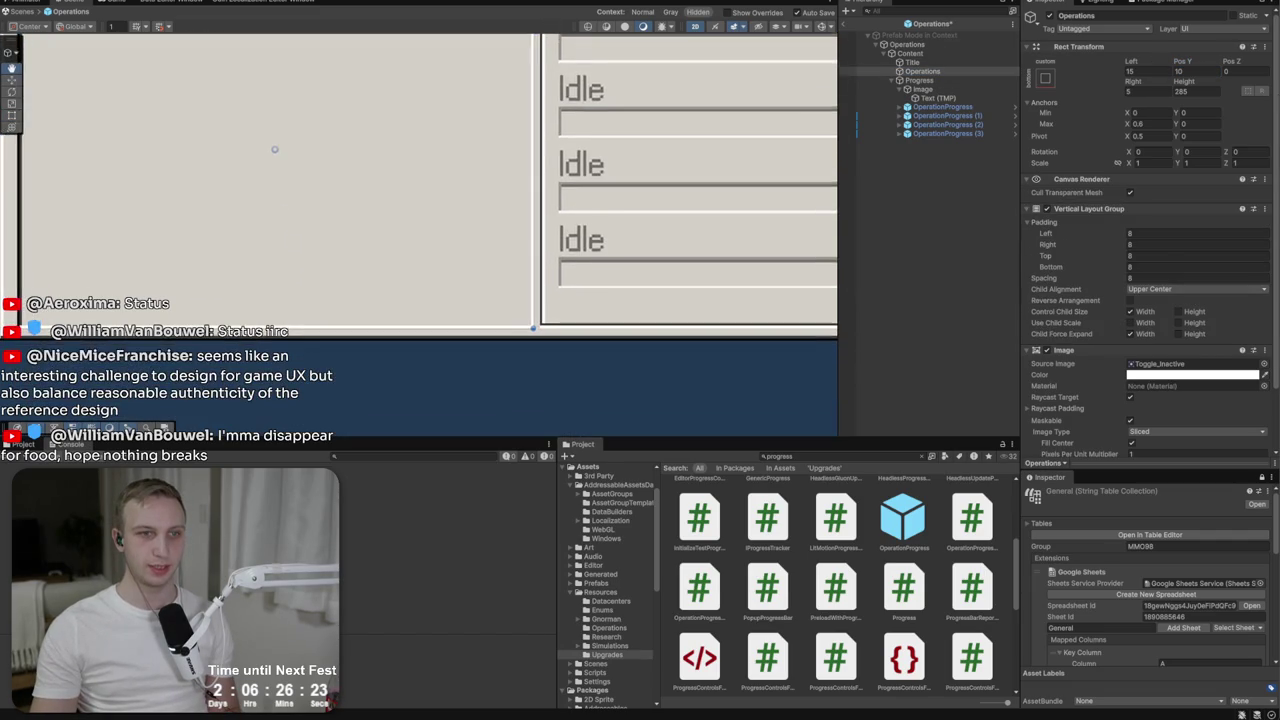
scroll(548, 297, down, 5)
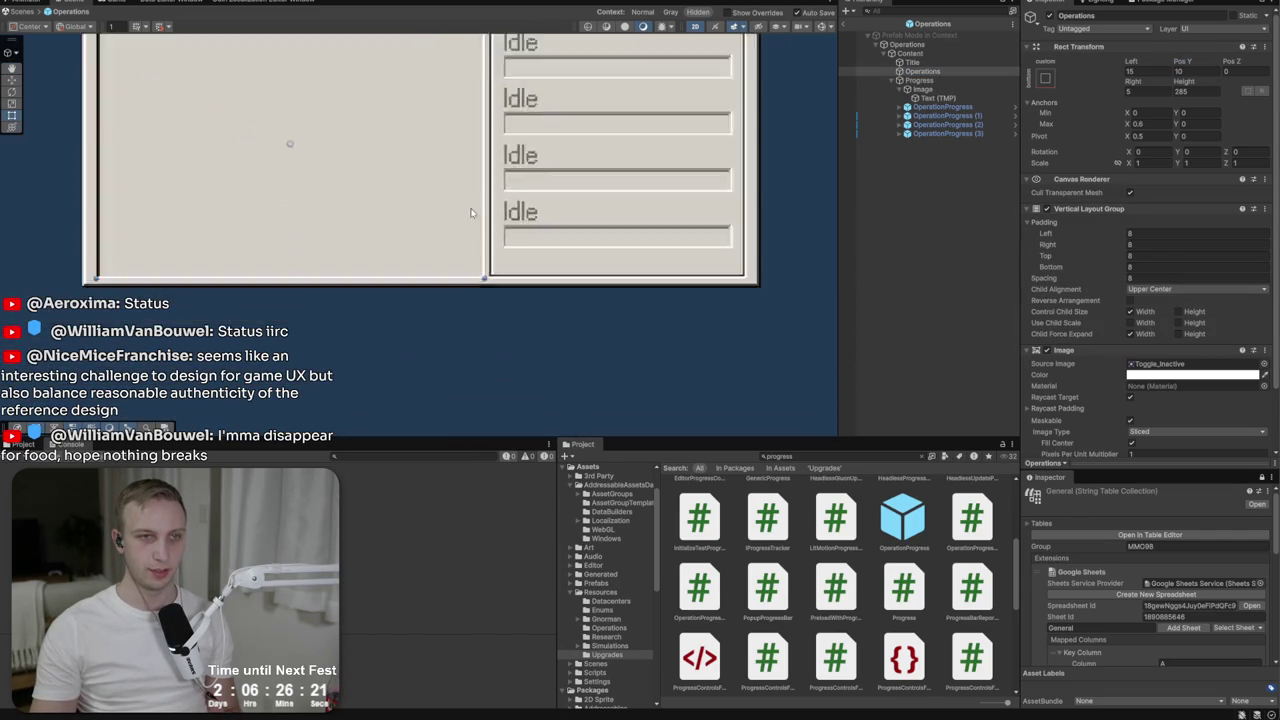
key(f)
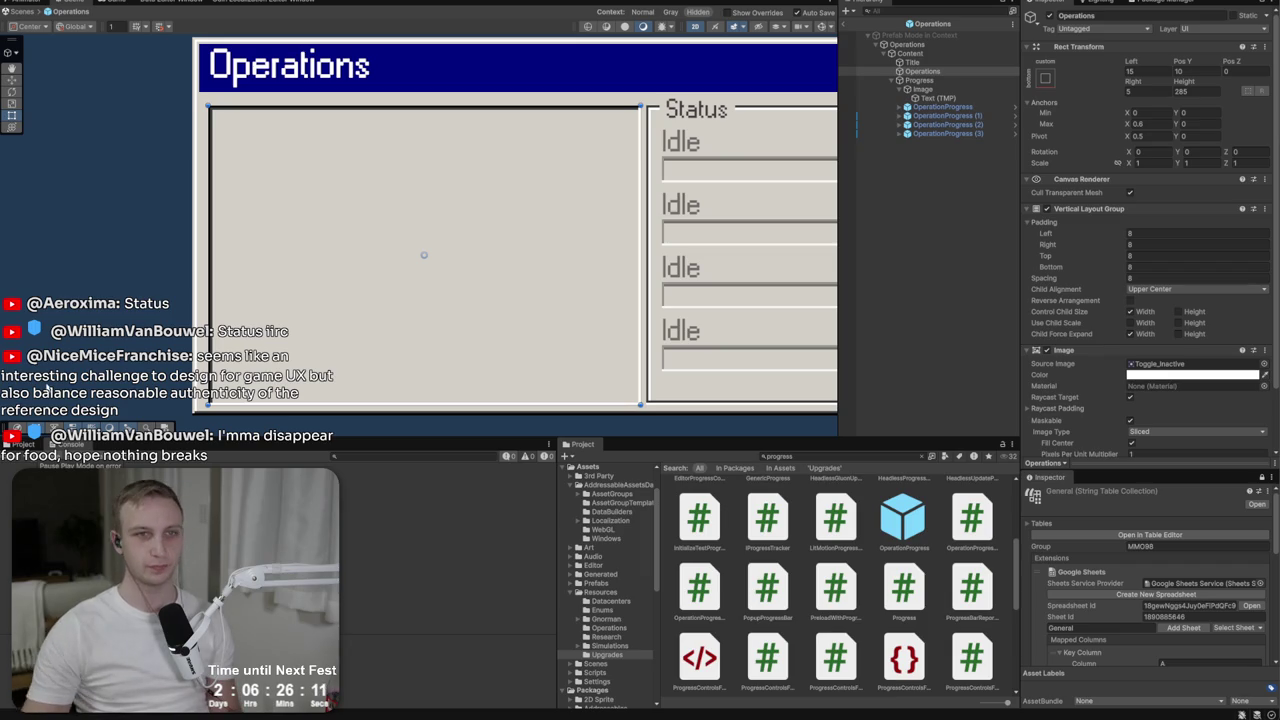
scroll(447, 302, right, 3)
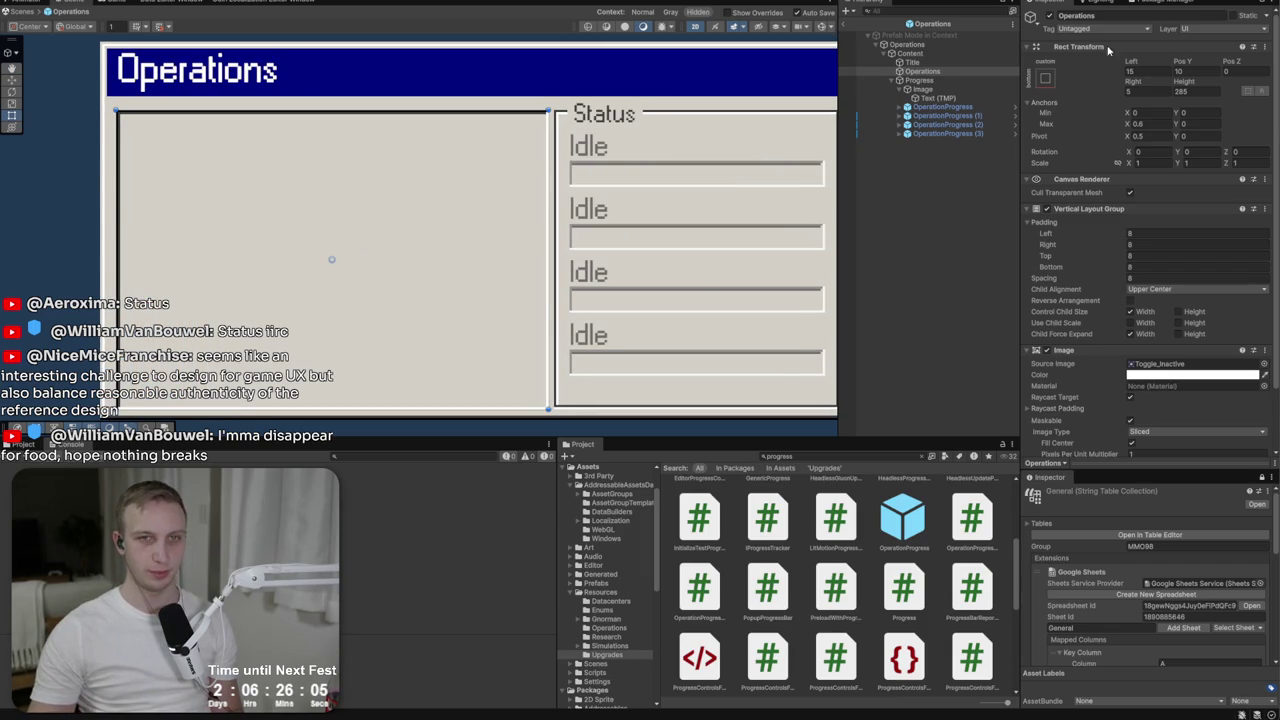
Try Windows_Button_Inactive on the status box, then apply it as the Operations pane's Source Image.
click(910, 62)
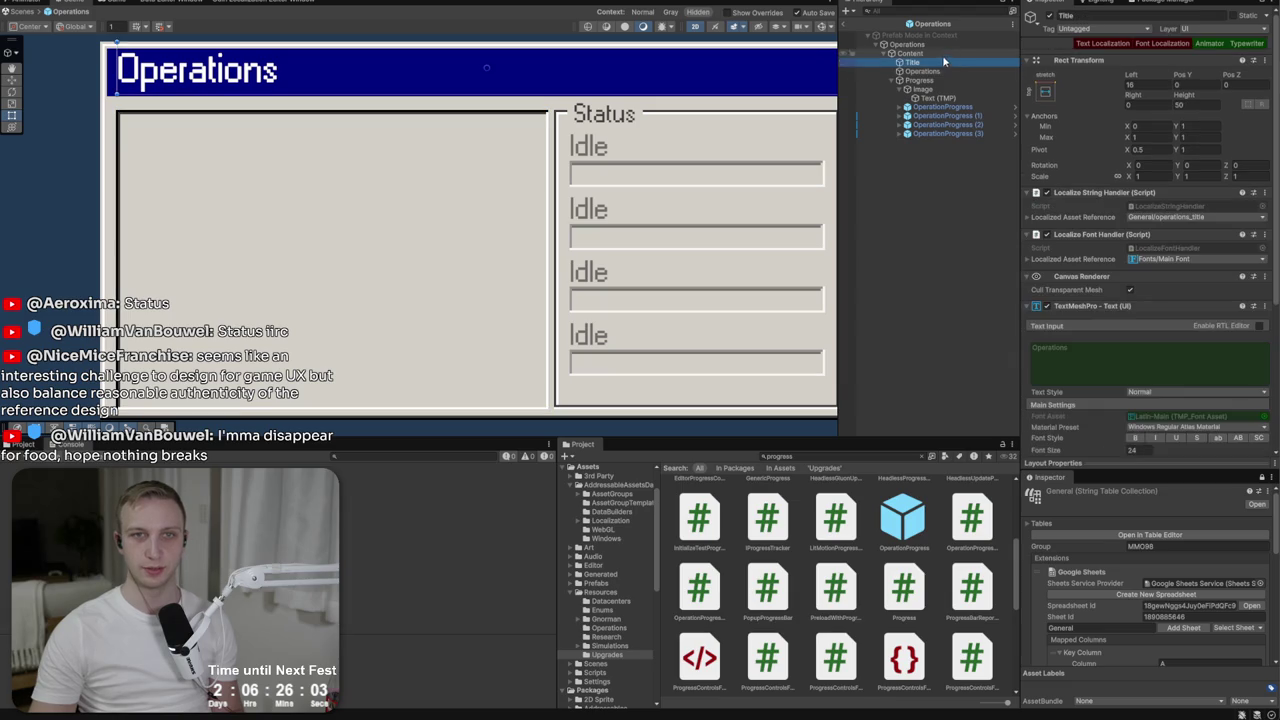
click(910, 80)
click(1260, 368)
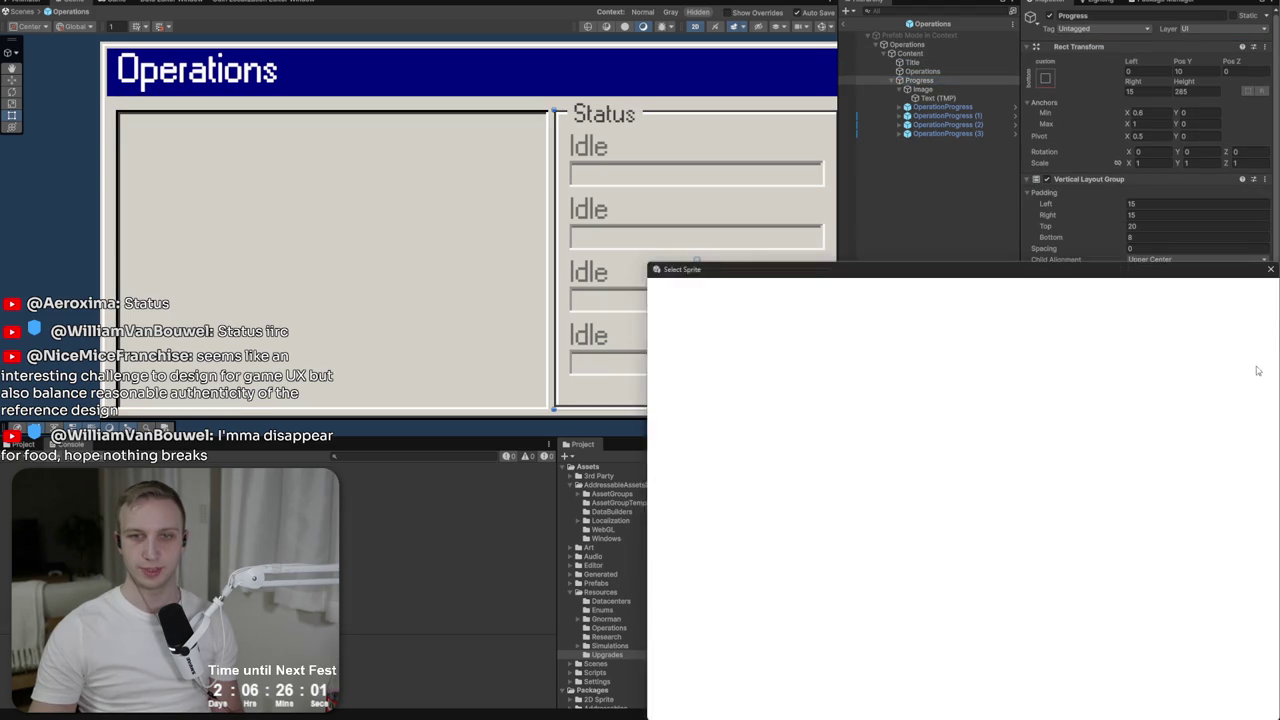
click(1115, 540)
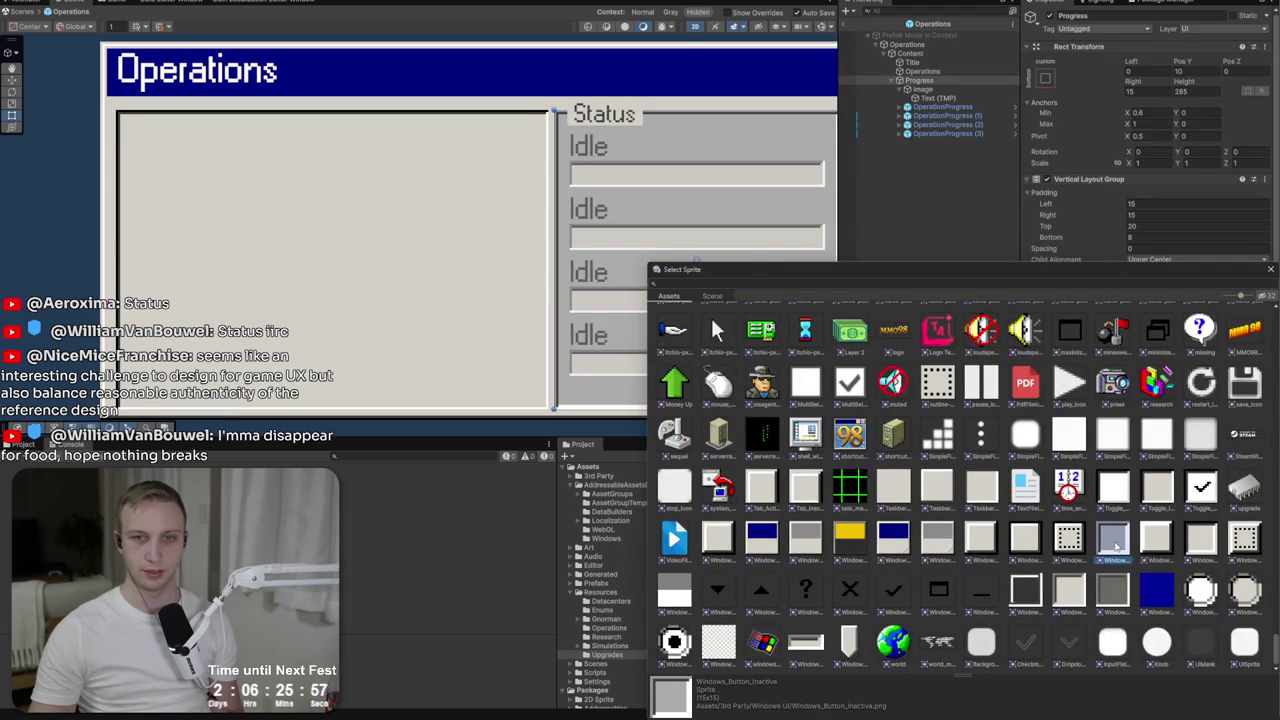
click(922, 71)
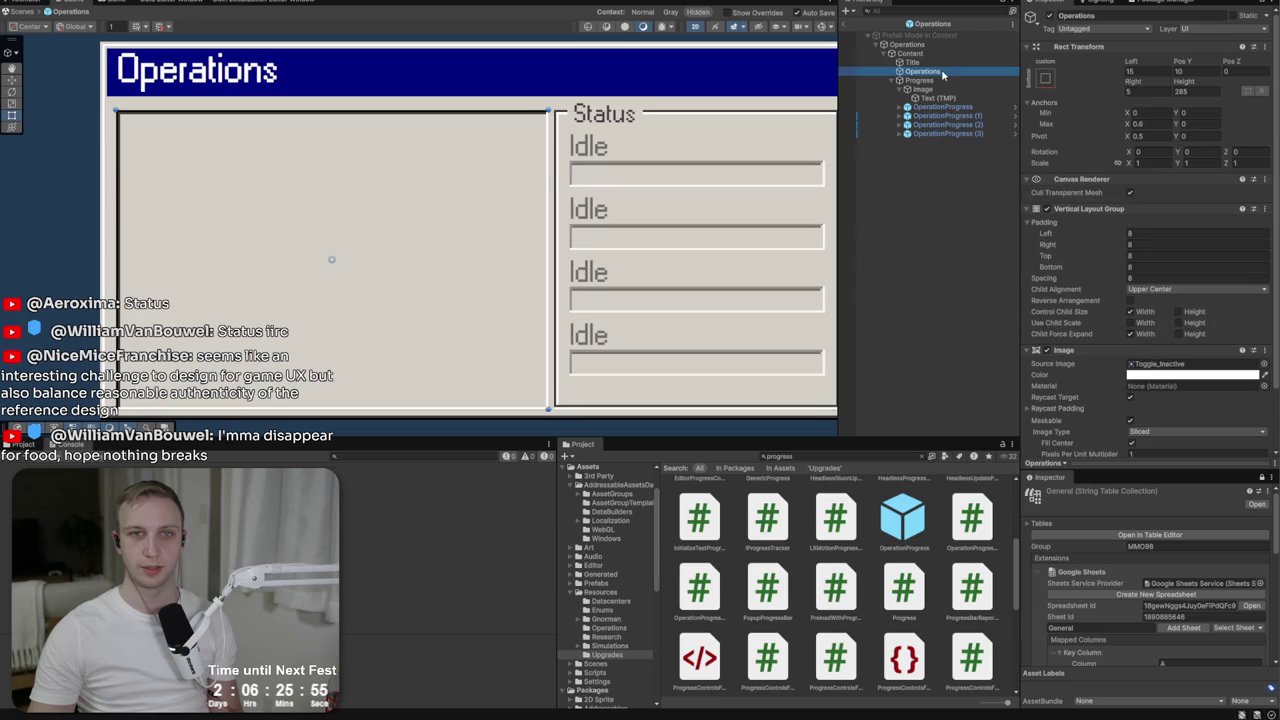
click(1264, 363)
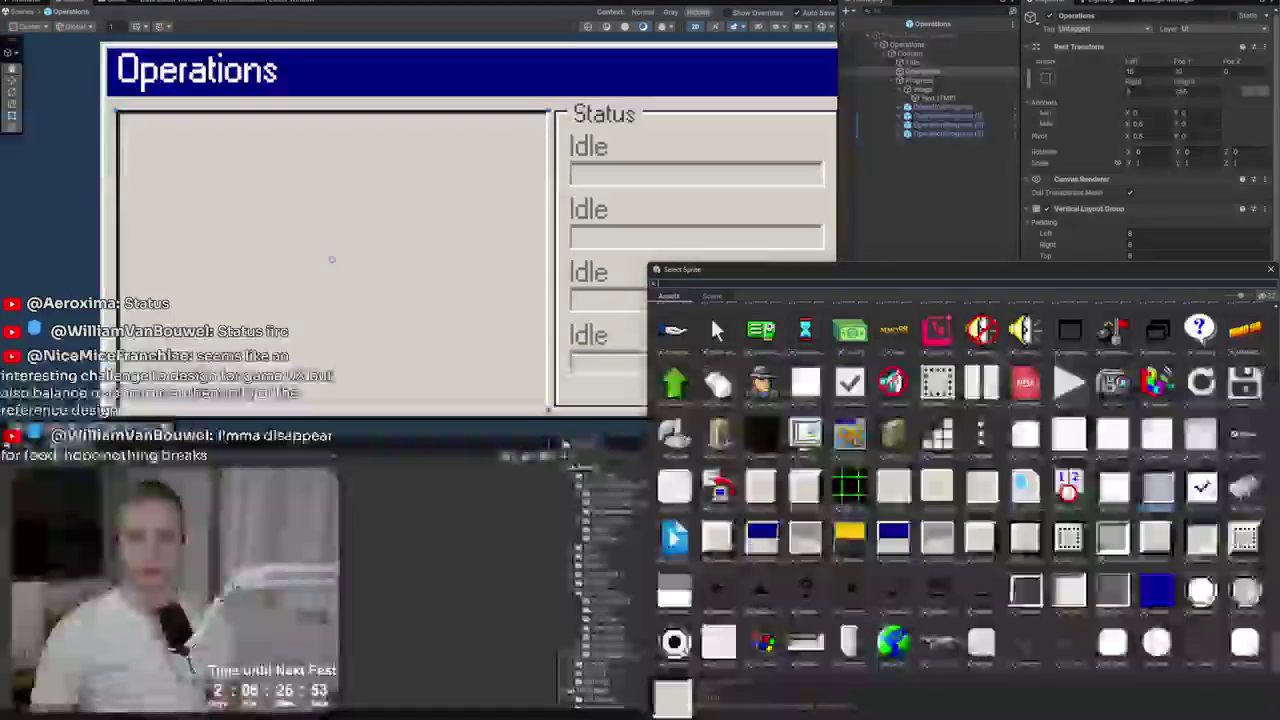
double_click(1113, 540)
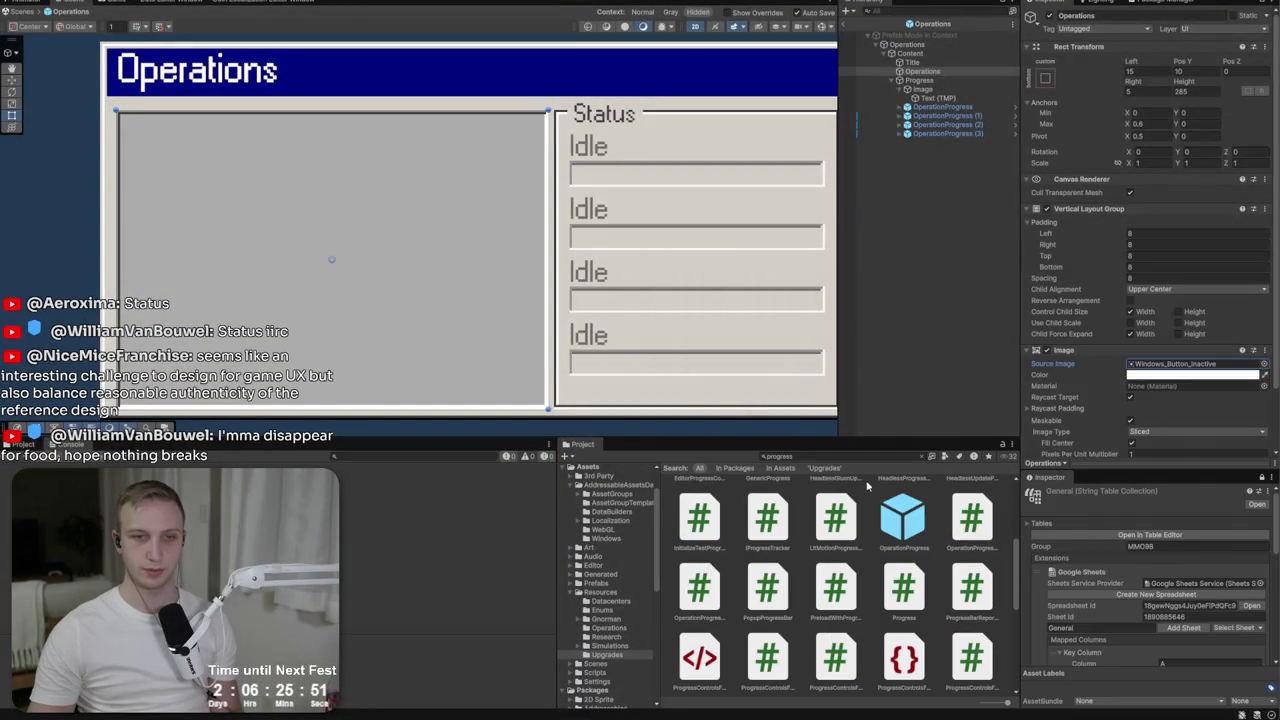
Find the Button prefab in the project and place it inside the Operations pane.
click(876, 455)
text(operati)
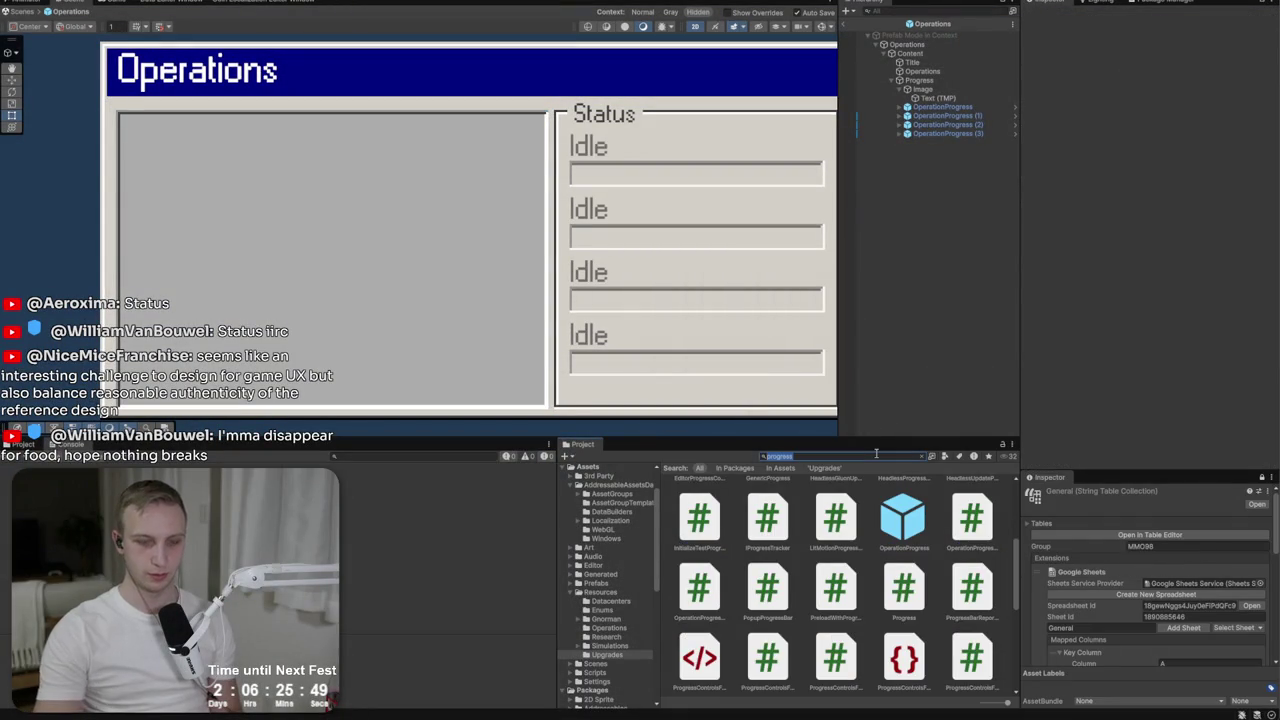
text(on)
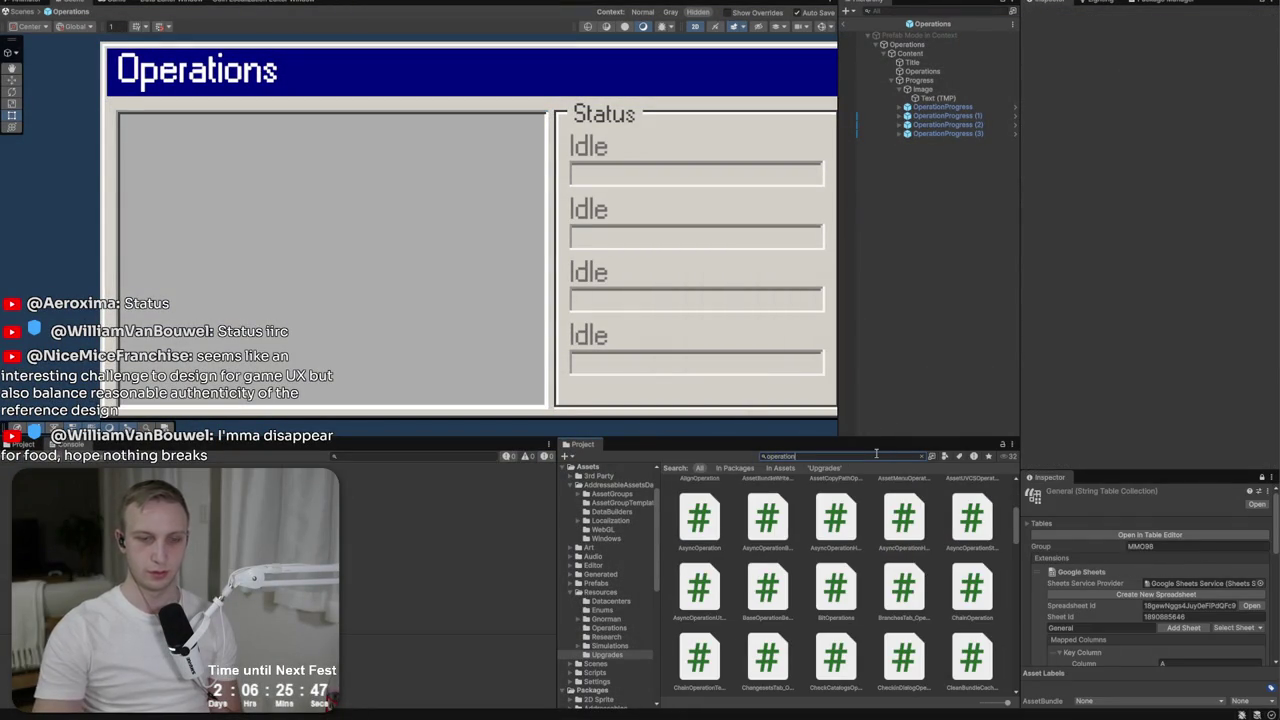
key(ctrl+a)
text(button)
click(698, 578)
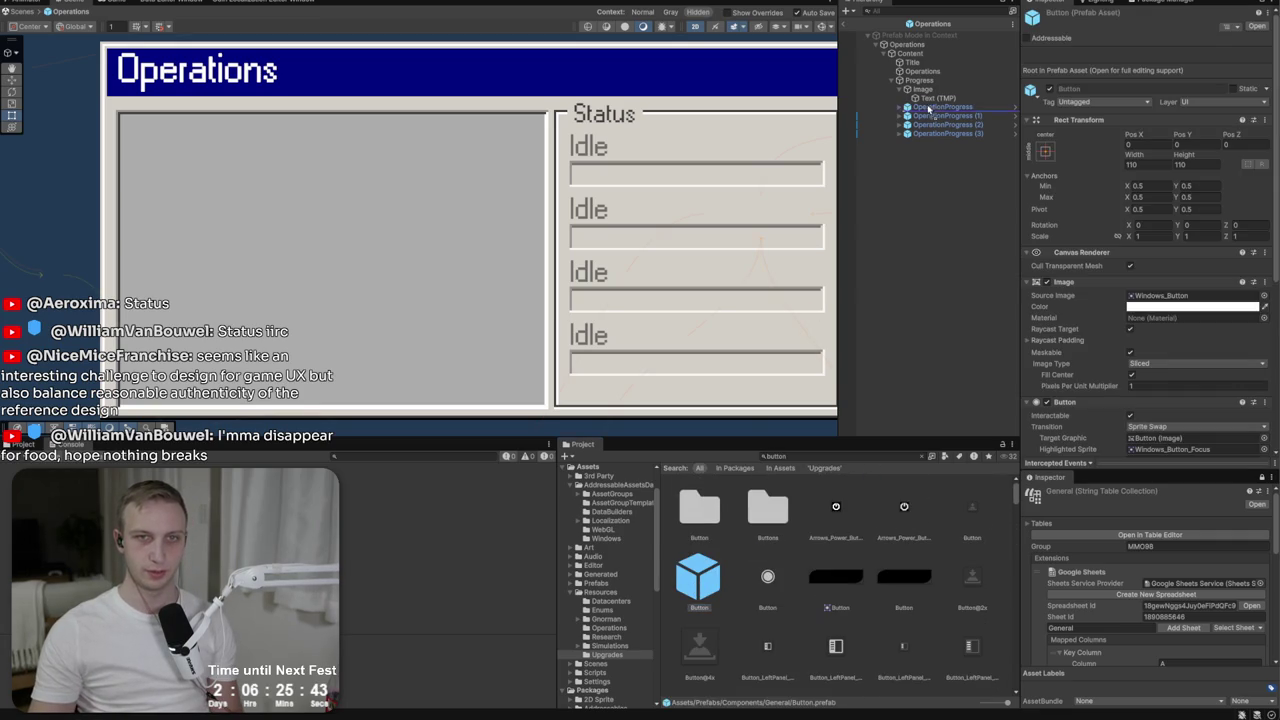
drag(928, 101, 942, 75)
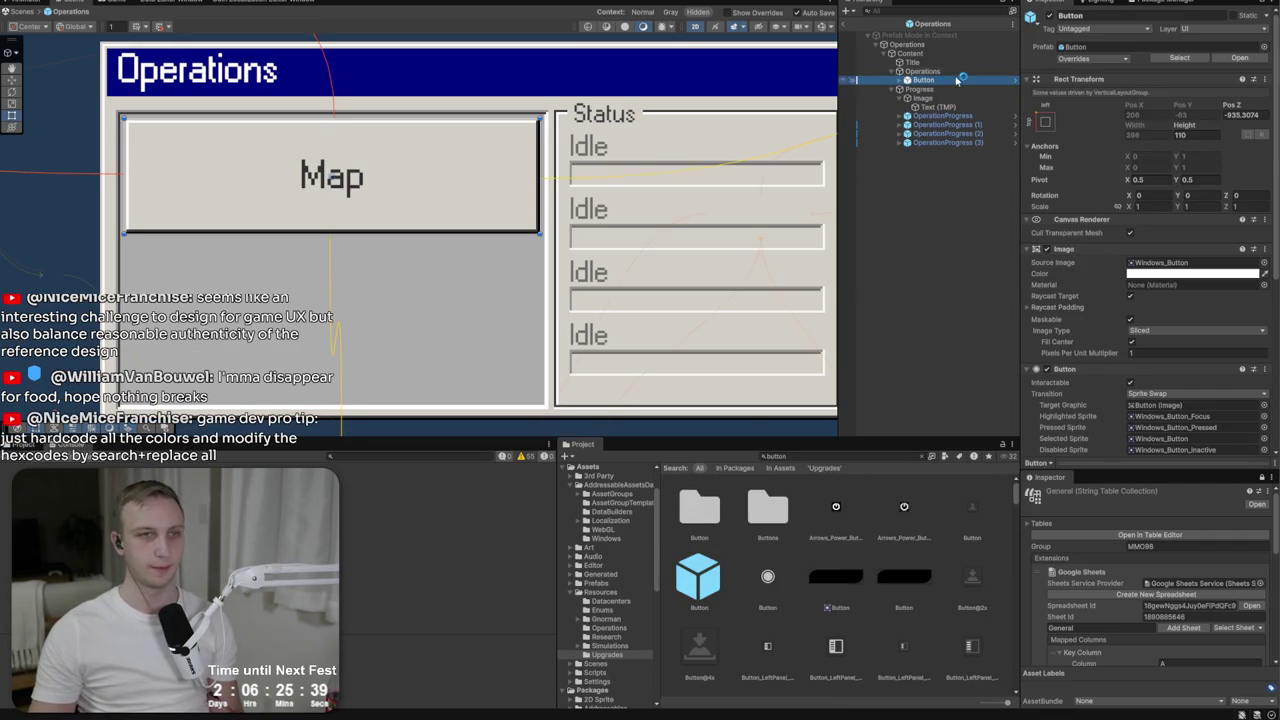
Set the Map button's height to 40 and duplicate it.
double_click(1195, 135)
text(80)
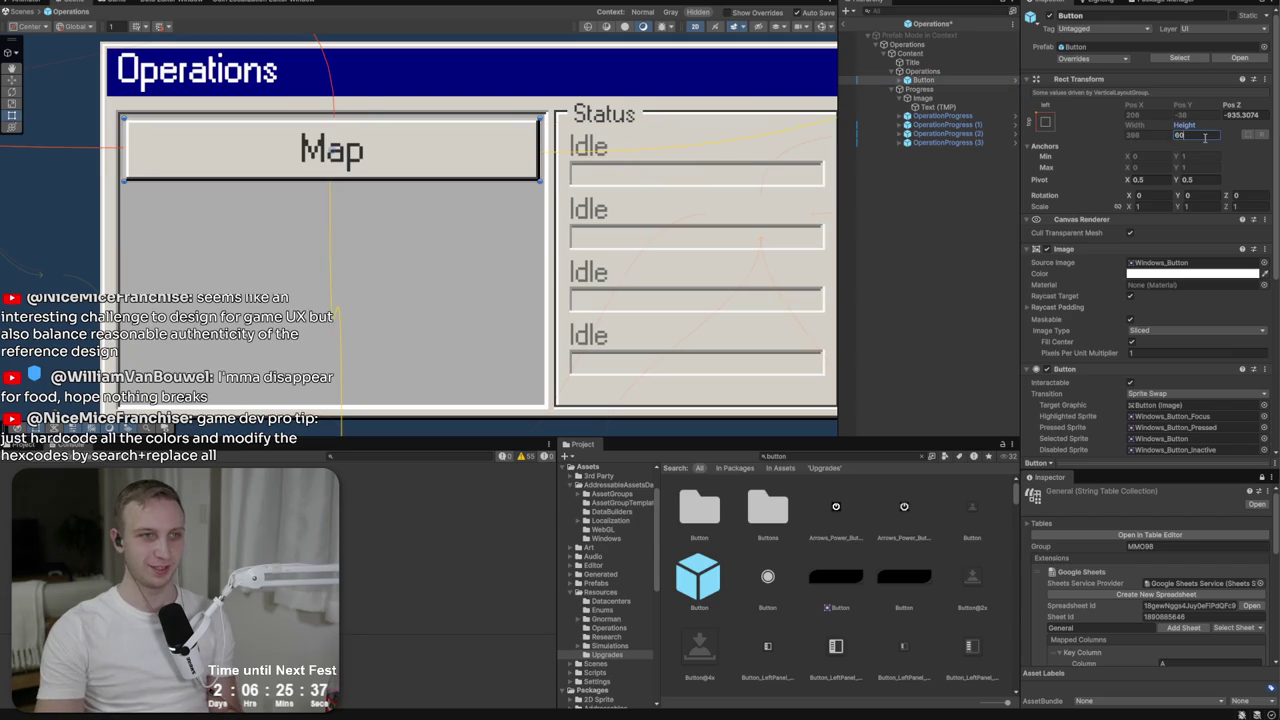
key(BackSpace)
key(BackSpace)
text(50)
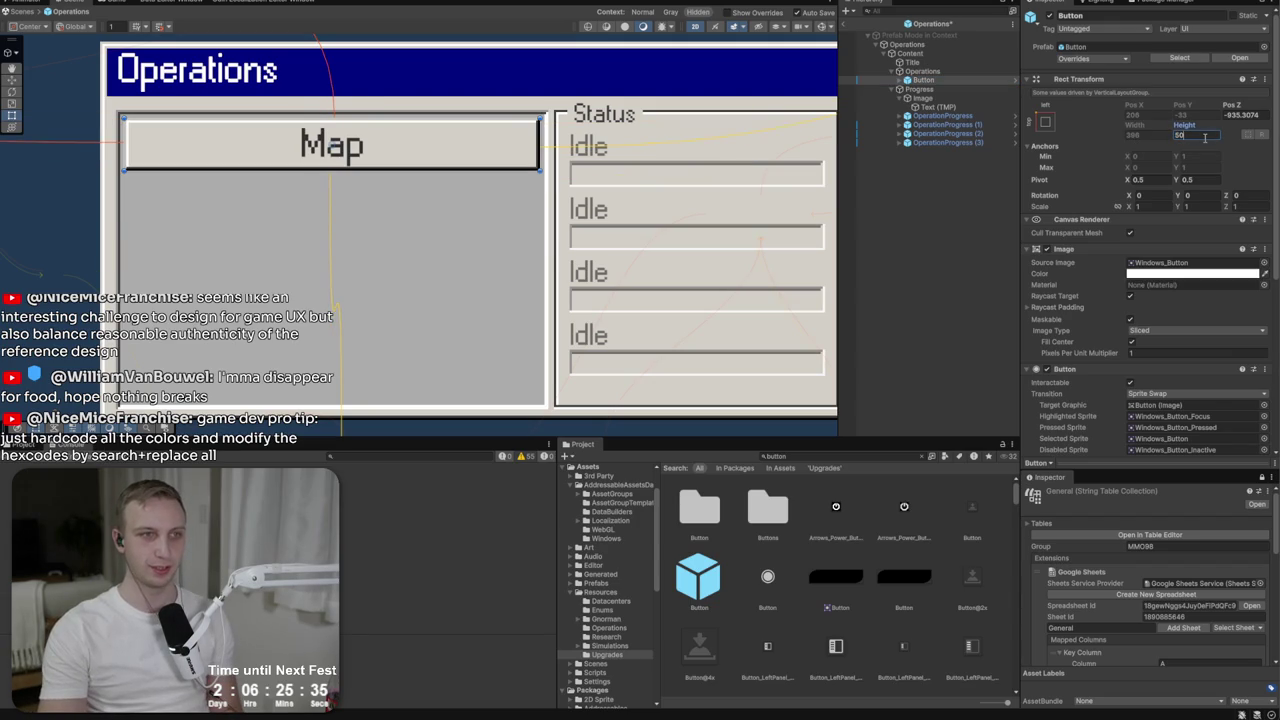
key(BackSpace)
key(BackSpace)
text(40)
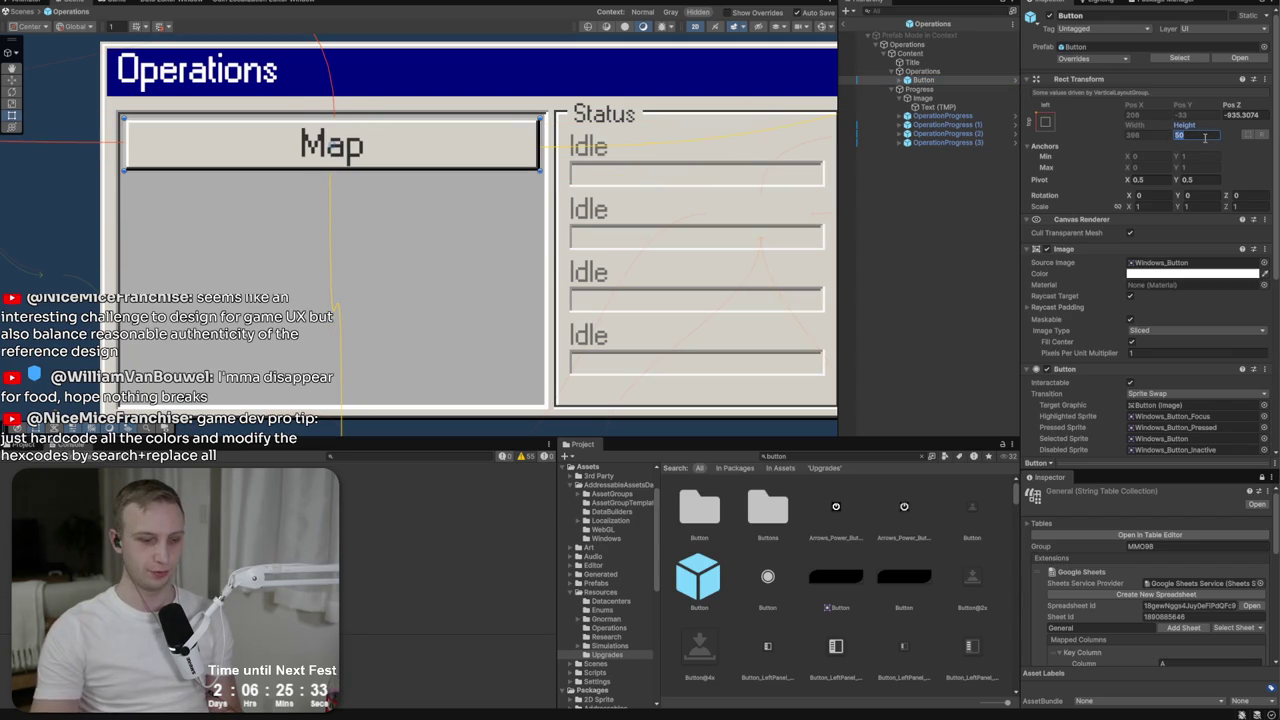
click(968, 80)
key(ctrl+d)
key(ctrl+d)
key(ctrl+d)
key(ctrl+d)
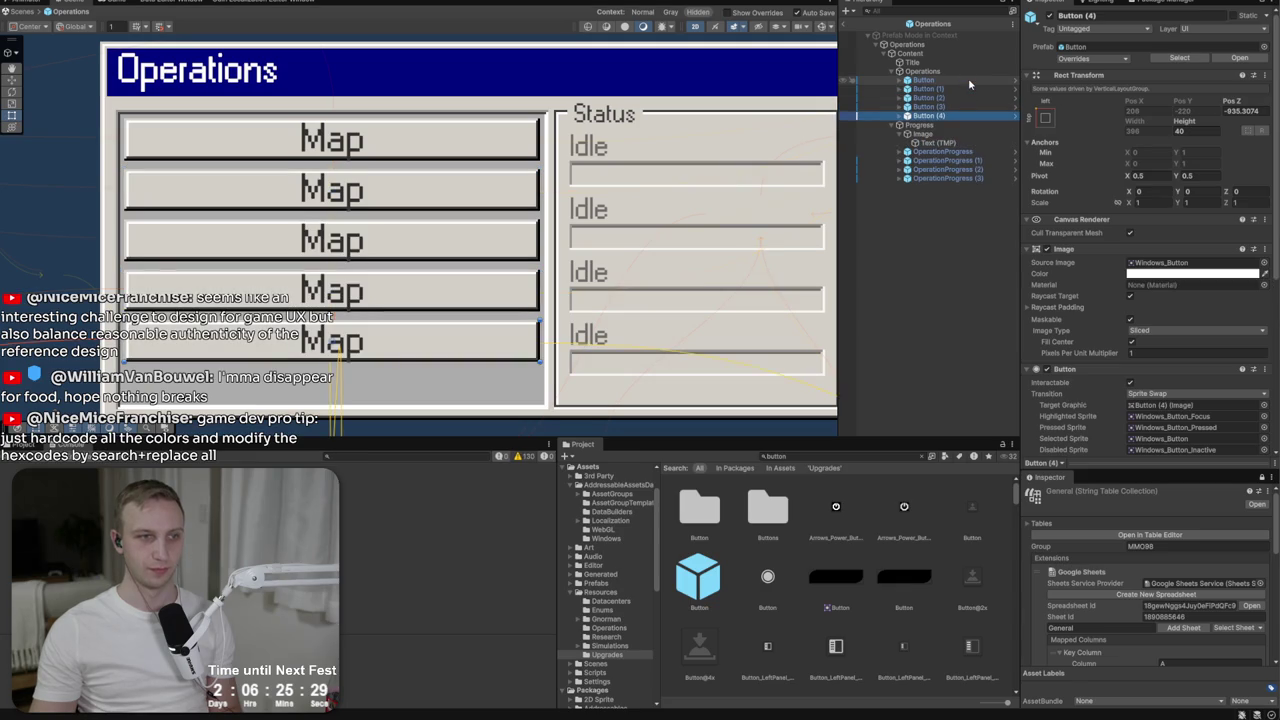
Give the Operations Vertical Layout Group spacing 0 and Middle Center child alignment.
click(941, 72)
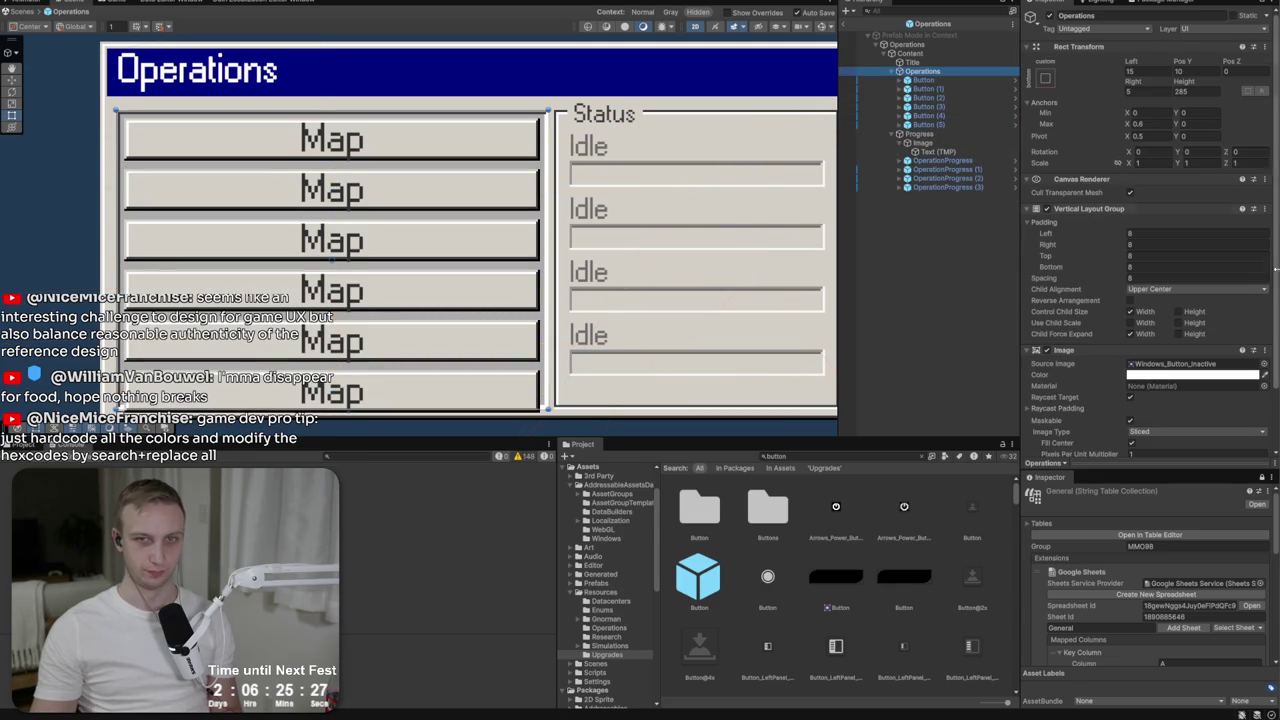
click(1150, 277)
text(0)
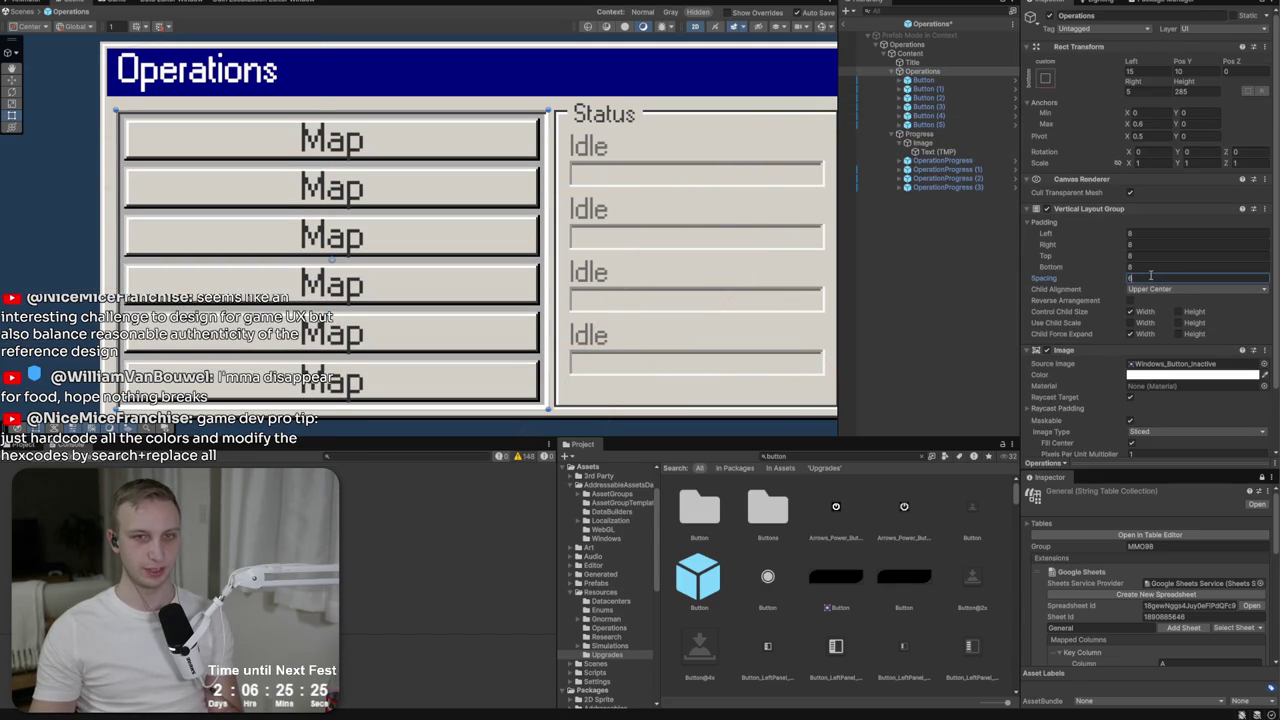
click(1157, 289)
click(1170, 350)
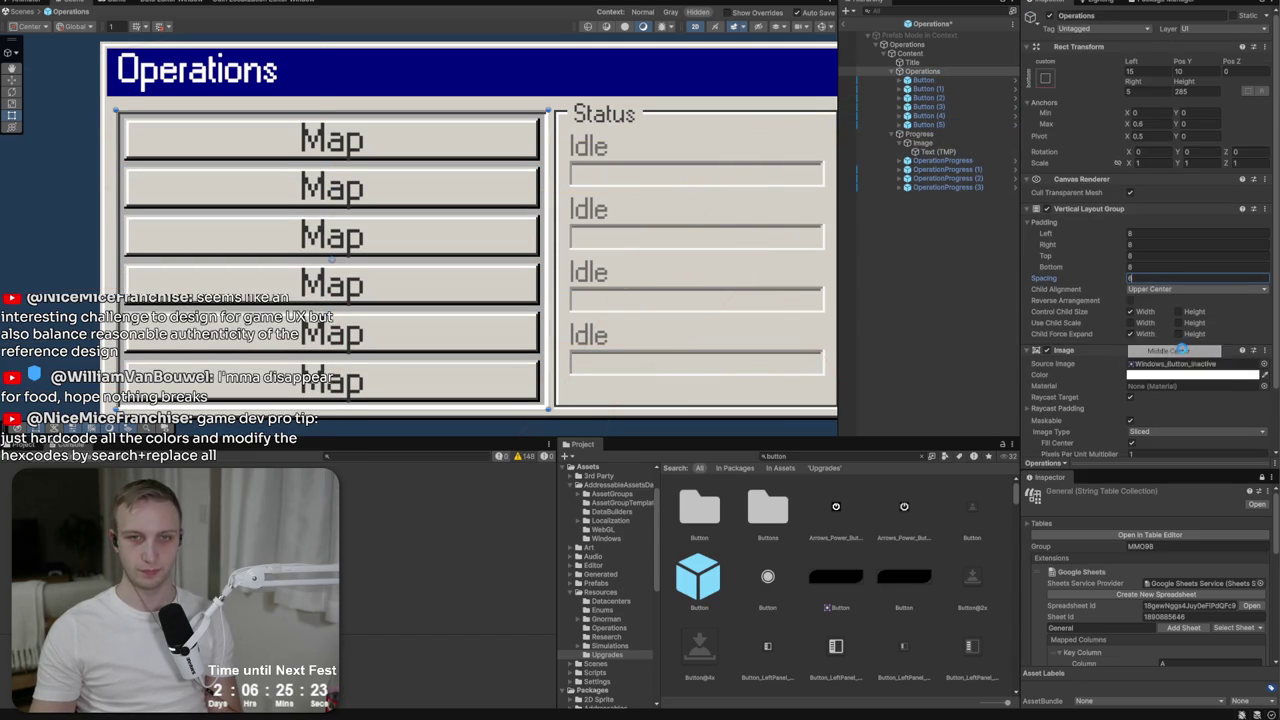
Delete all the trial Map buttons from the Operations pane.
click(938, 125)
shift+click(940, 80)
key(Delete)
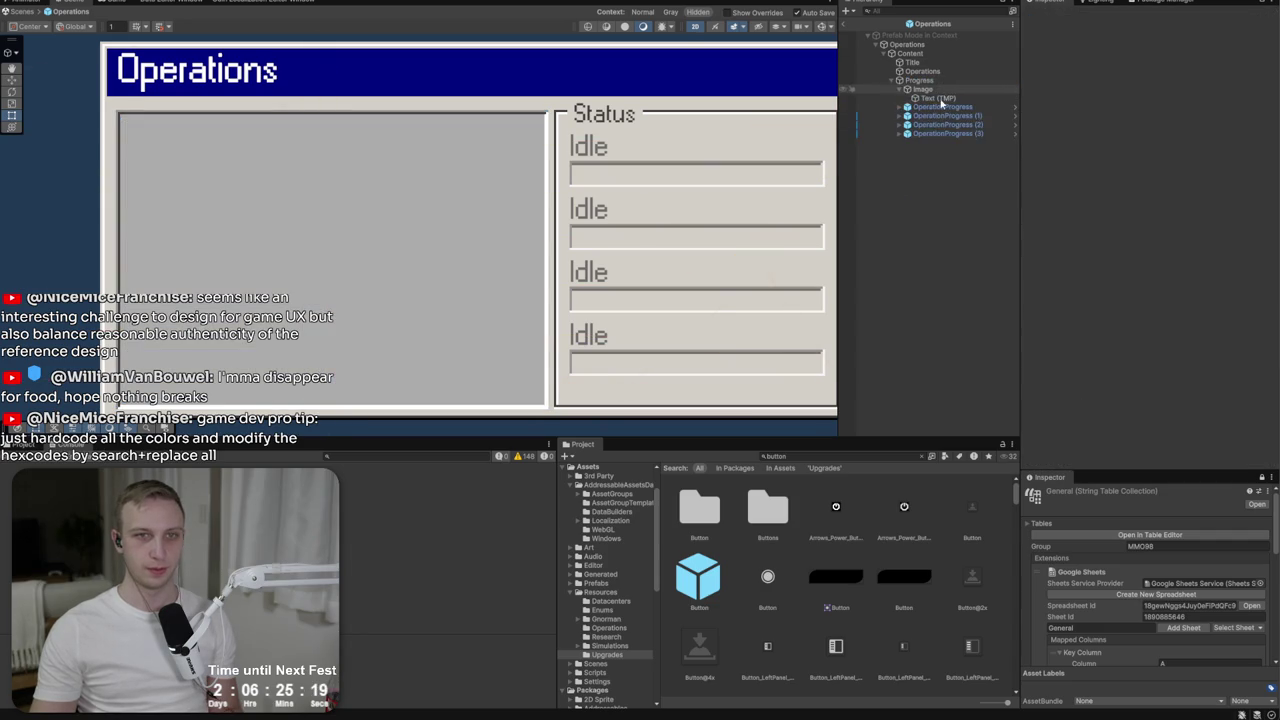
Select all four OperationProgress Idle bars in the Hierarchy and delete them.
click(945, 133)
click(940, 107)
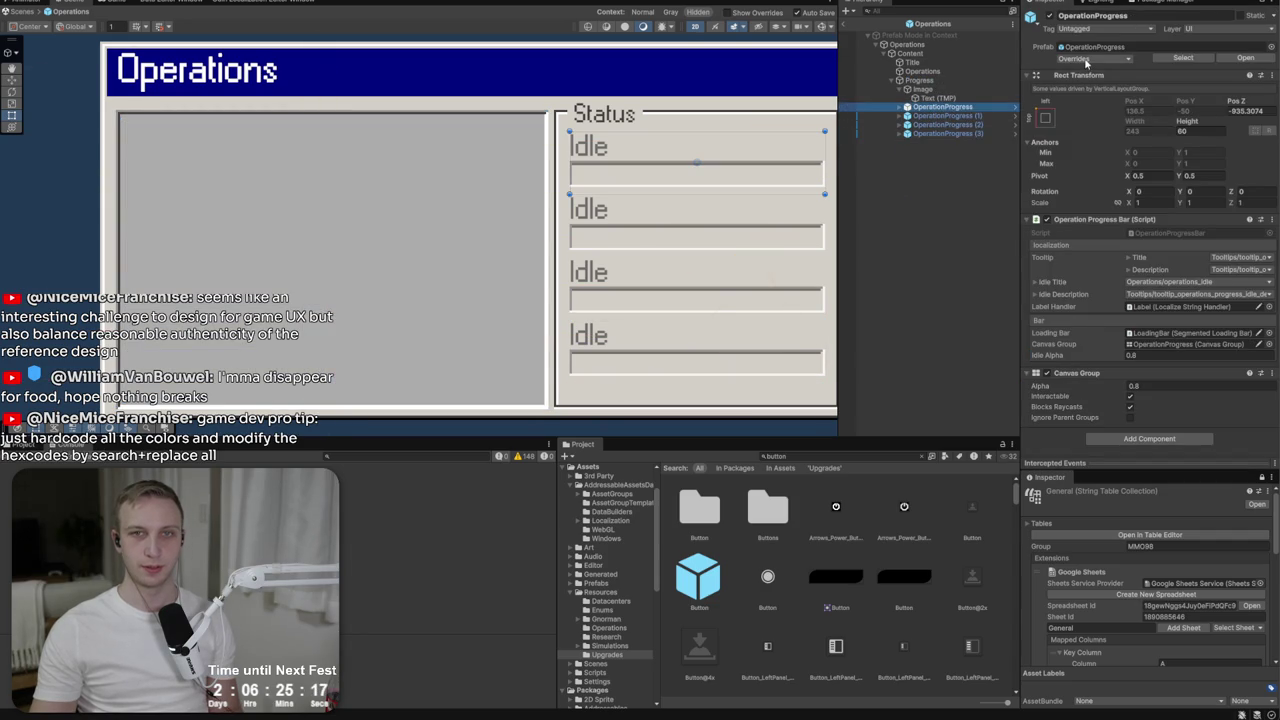
click(1095, 58)
click(940, 107)
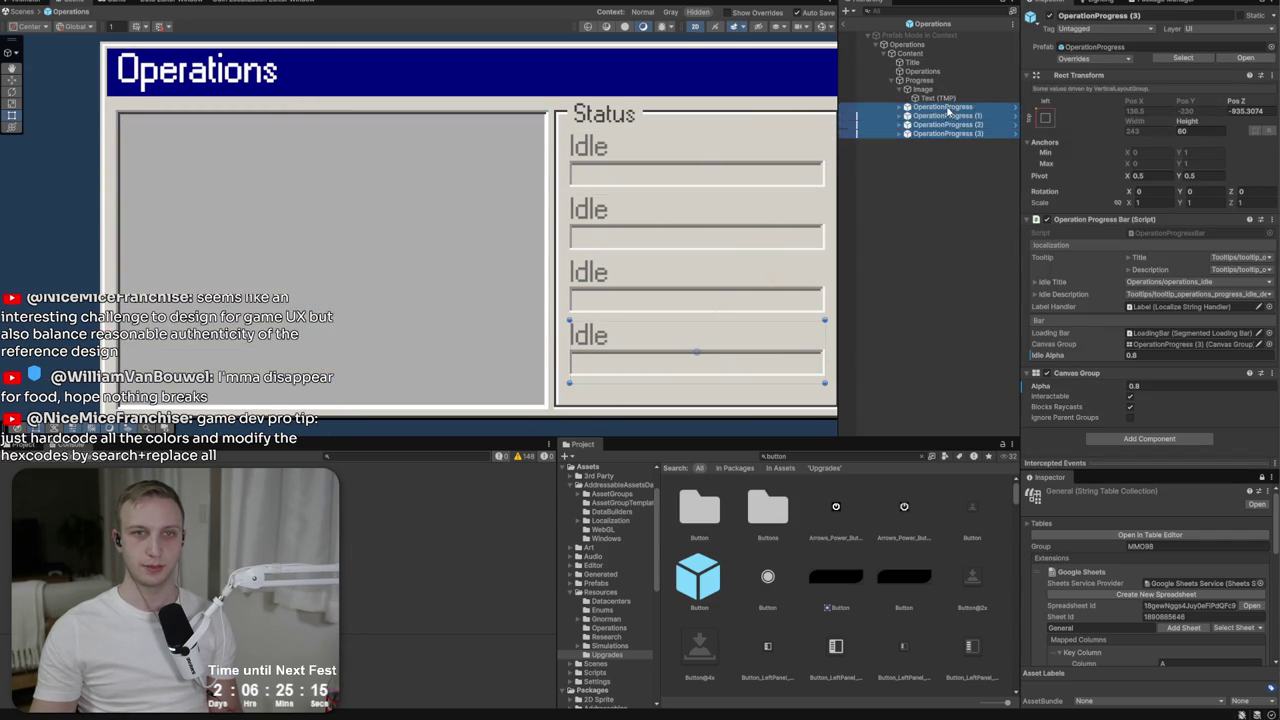
shift+click(945, 133)
key(Delete)
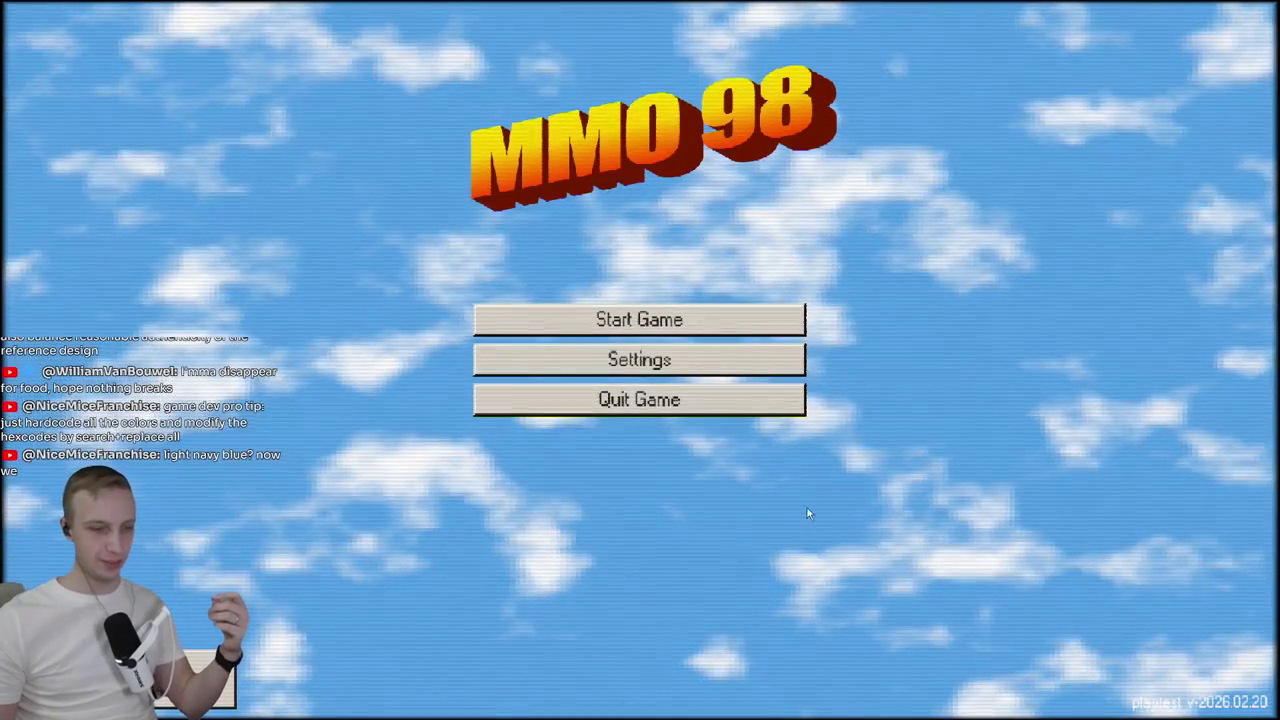
In Play mode, start a new game in a studio and launch a Provision Server operation.
click(700, 322)
click(754, 357)
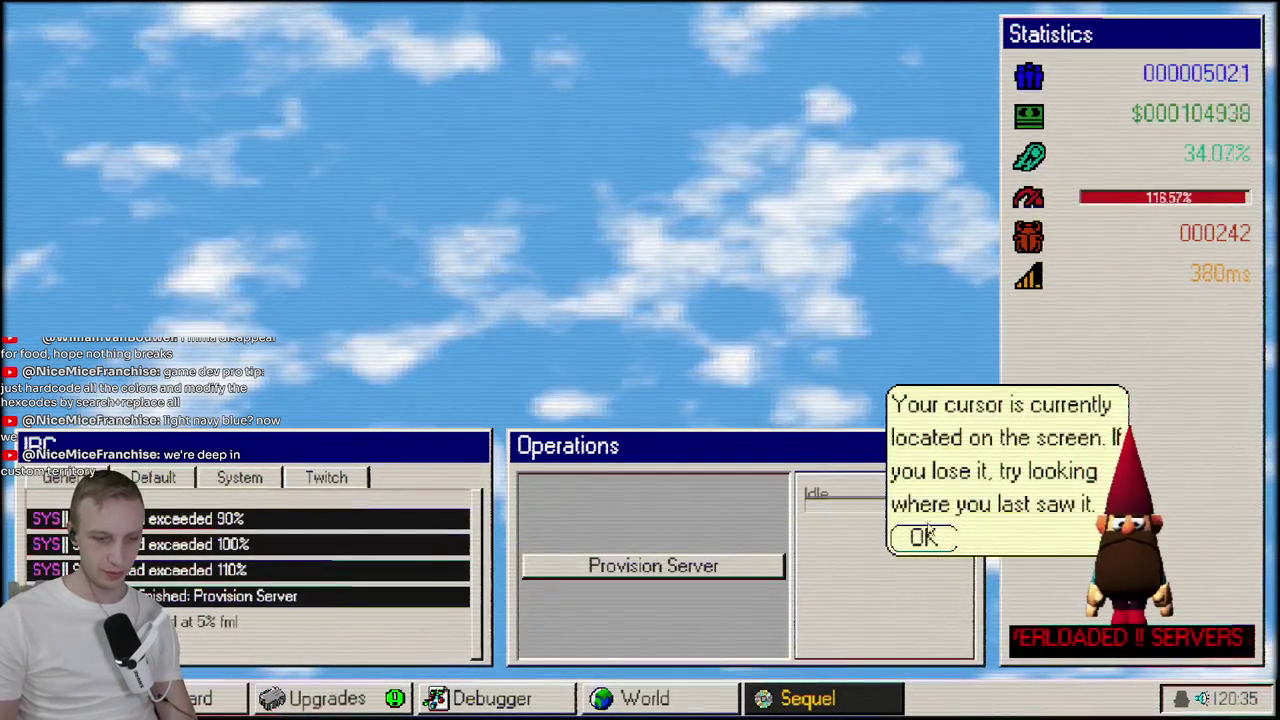
click(940, 537)
mouse_move(821, 500)
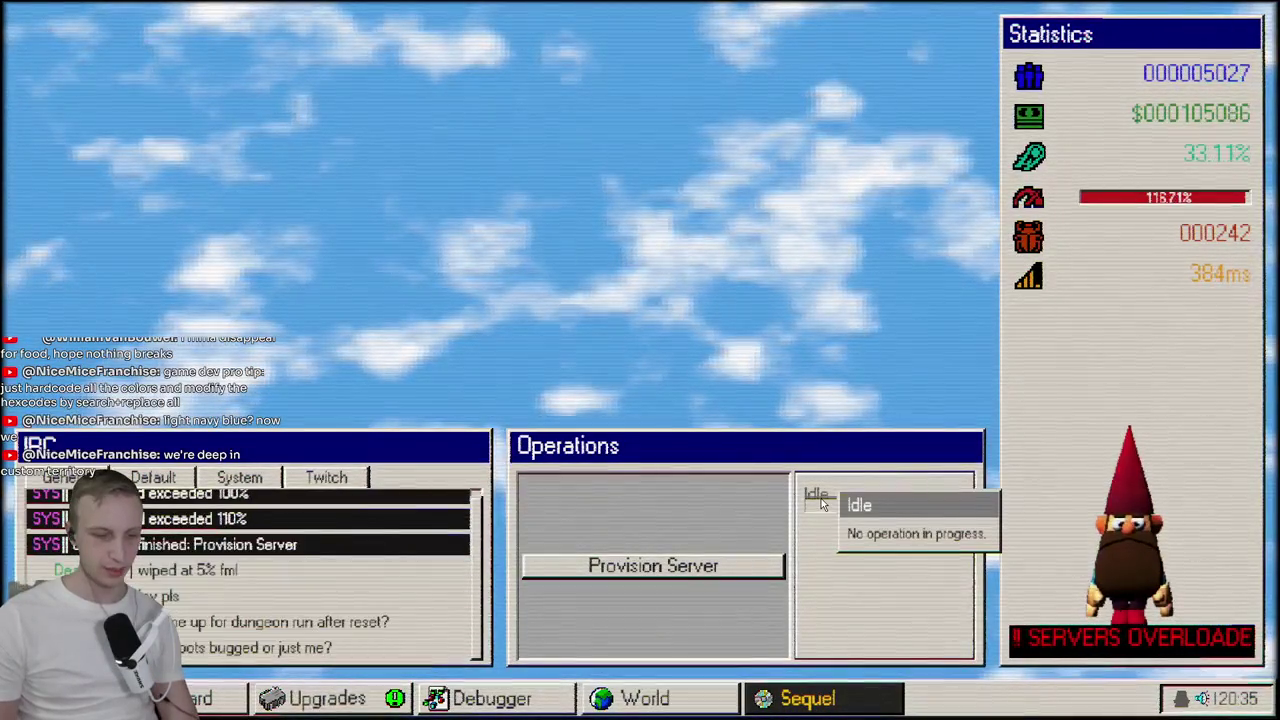
click(735, 566)
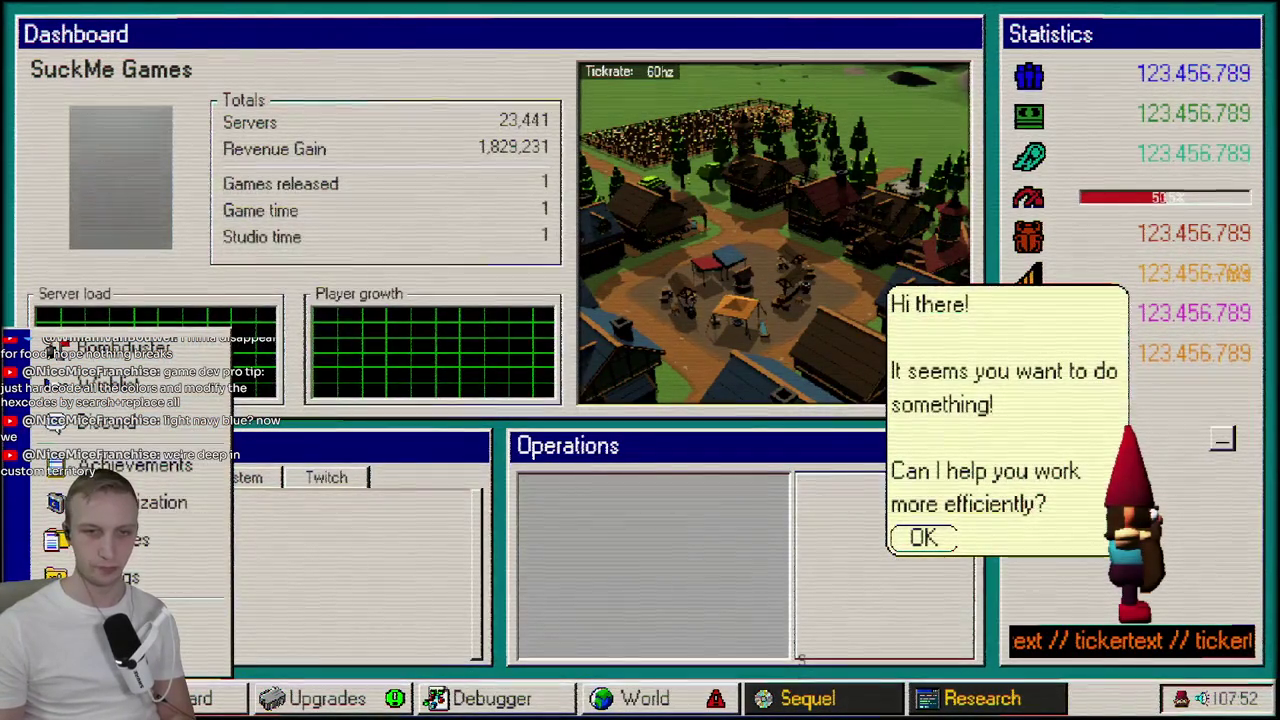
scroll(866, 610, up, 3)
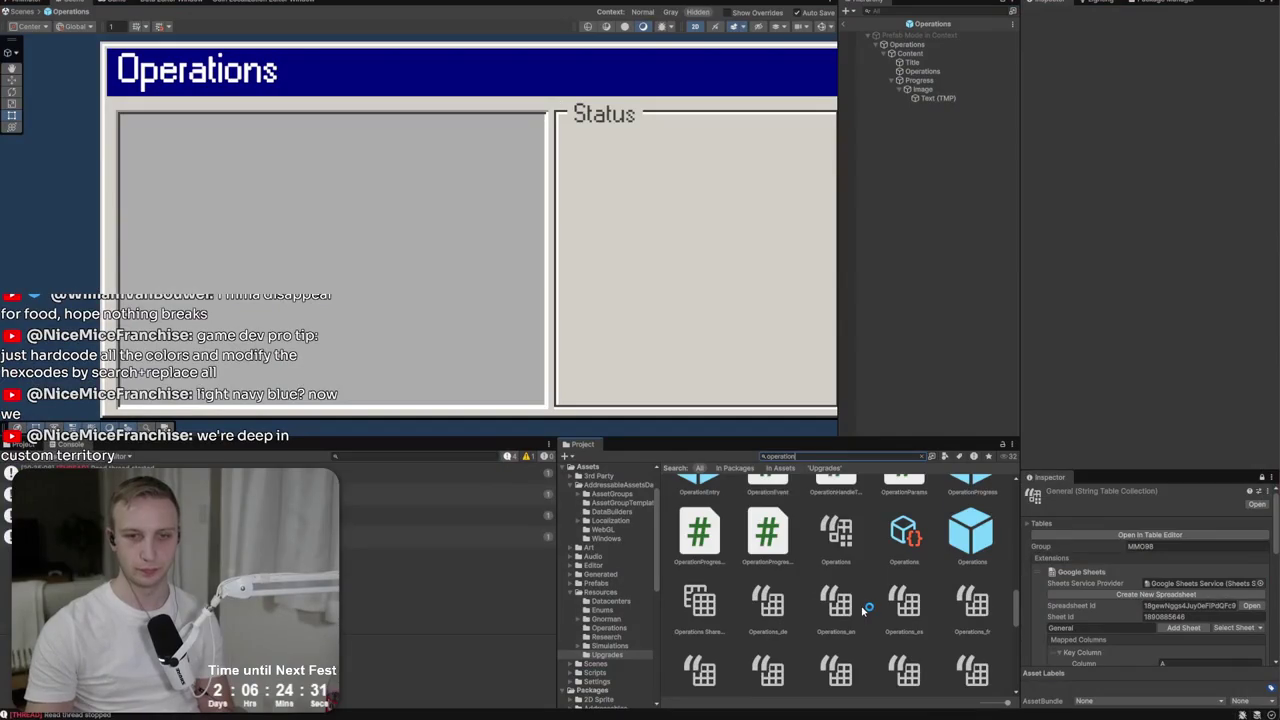
Place a single OperationProgress bar inside the Progress group.
mouse_move(944, 538)
mouse_down()
mouse_move(929, 97)
mouse_move(906, 107)
mouse_up()
key(ctrl+d)
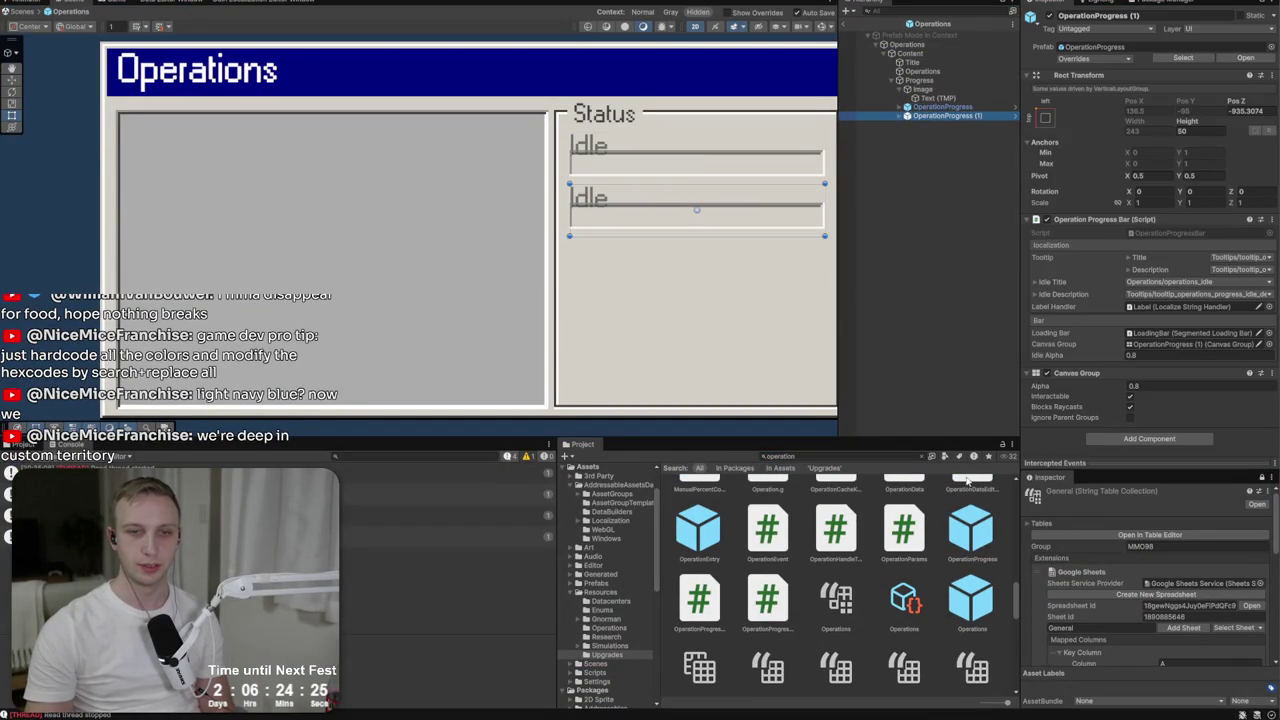
key(Delete)
click(945, 108)
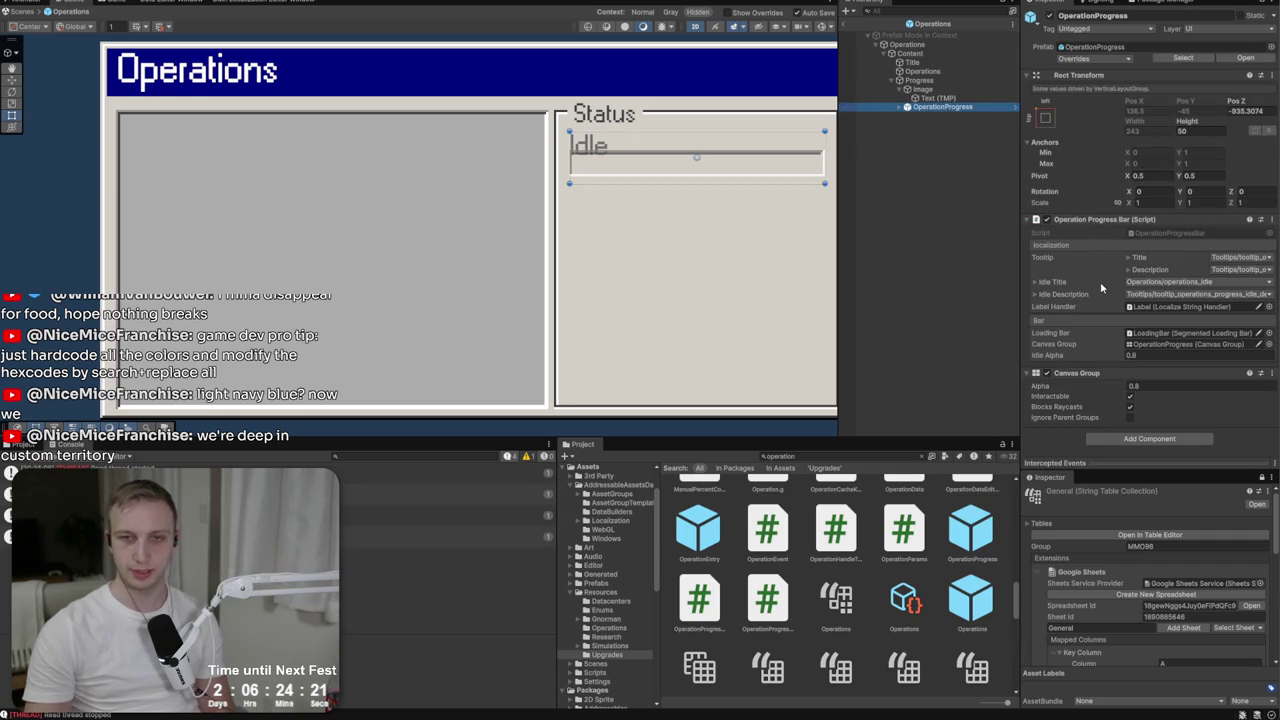
Set the LoadingBar's Segment Count to 10.
click(900, 107)
click(952, 126)
click(1197, 225)
text(10)
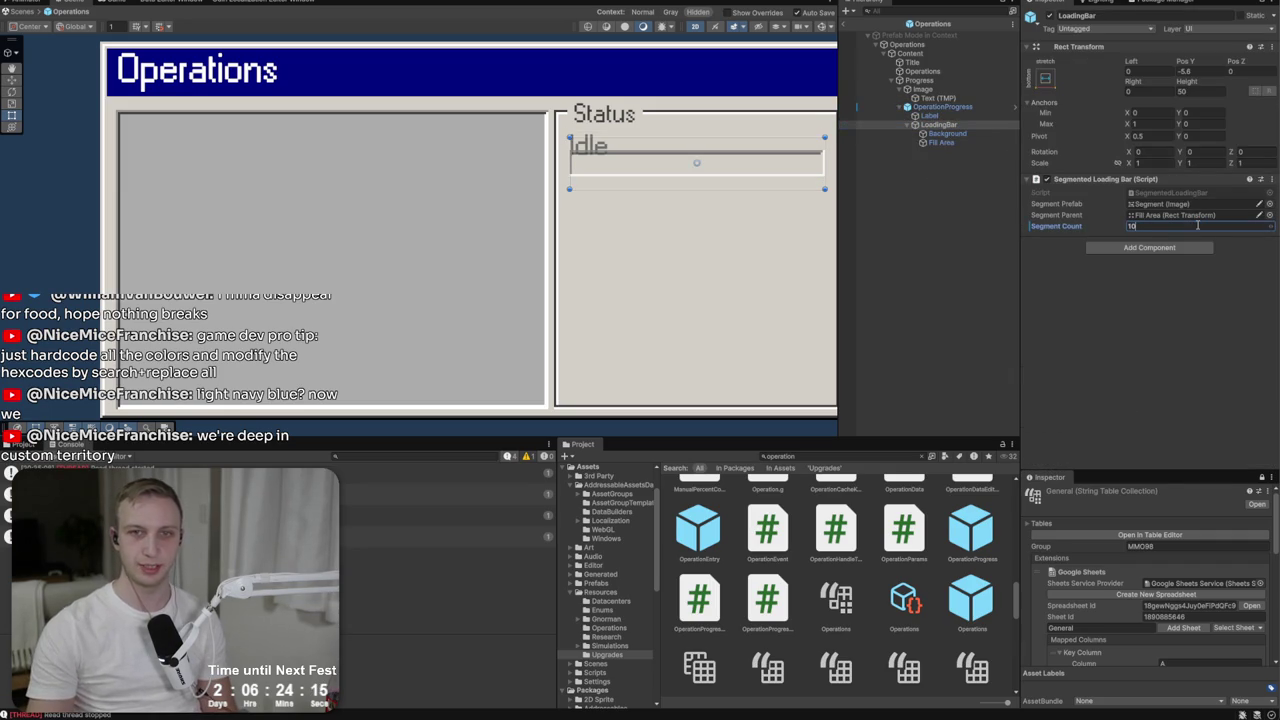
click(941, 107)
Set the Idle label's height to 20 and nudge the LoadingBar slightly lower.
click(943, 116)
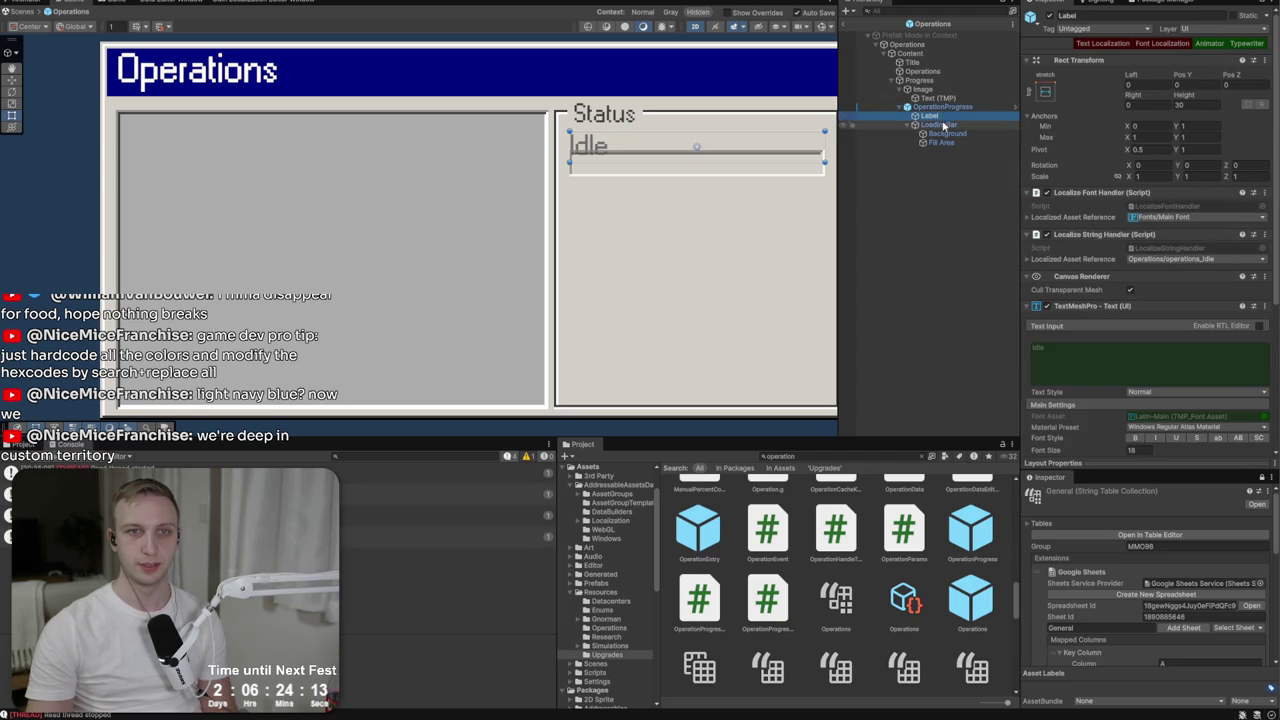
click(1180, 104)
scroll(1240, 87, down, 2)
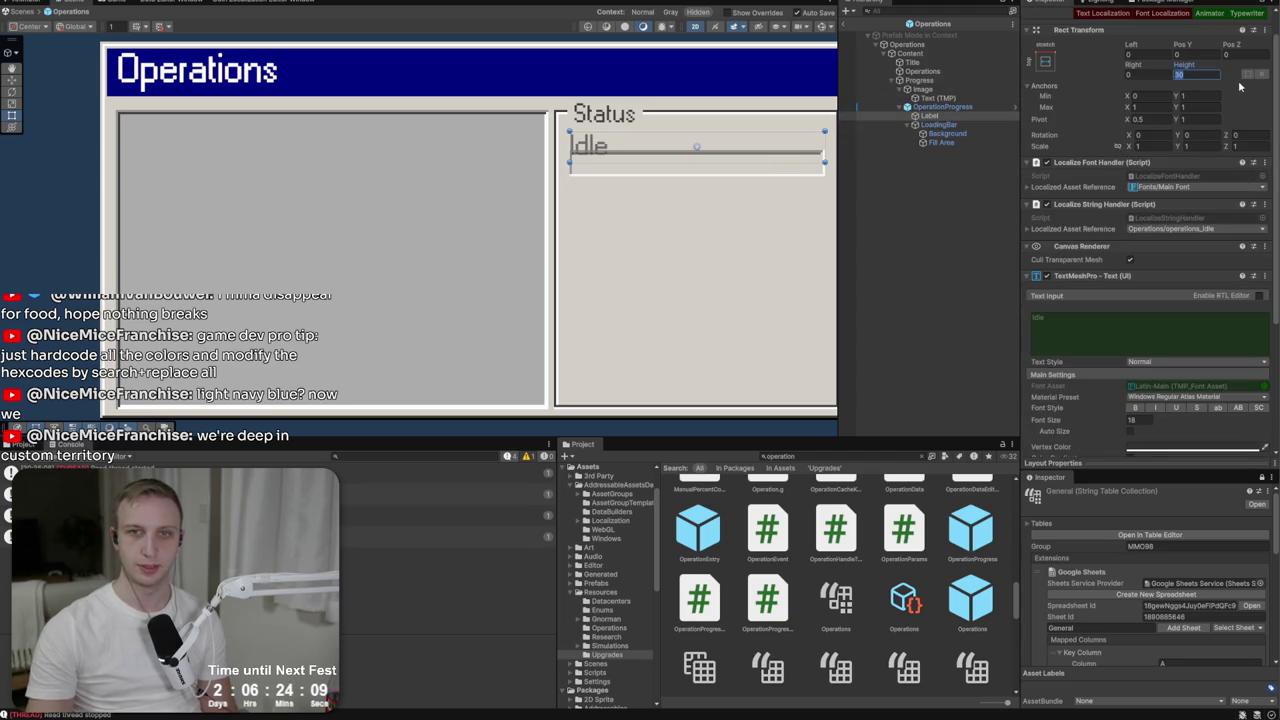
text(20)
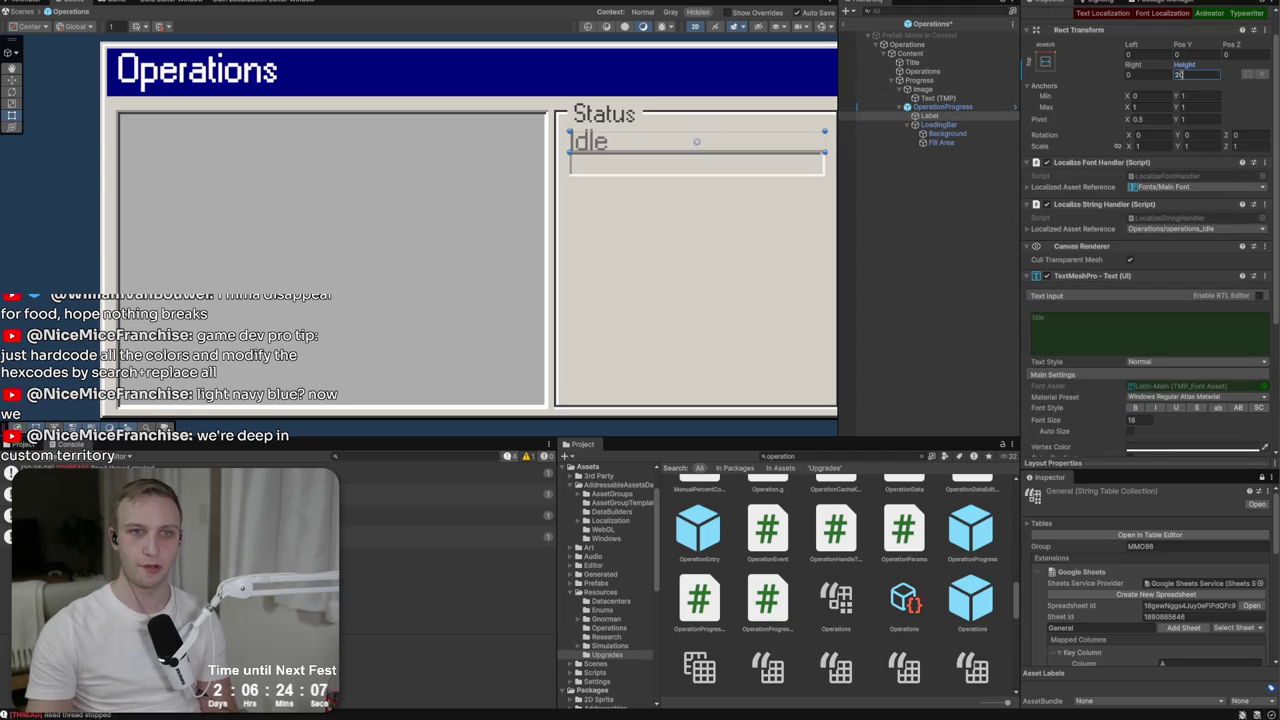
click(942, 125)
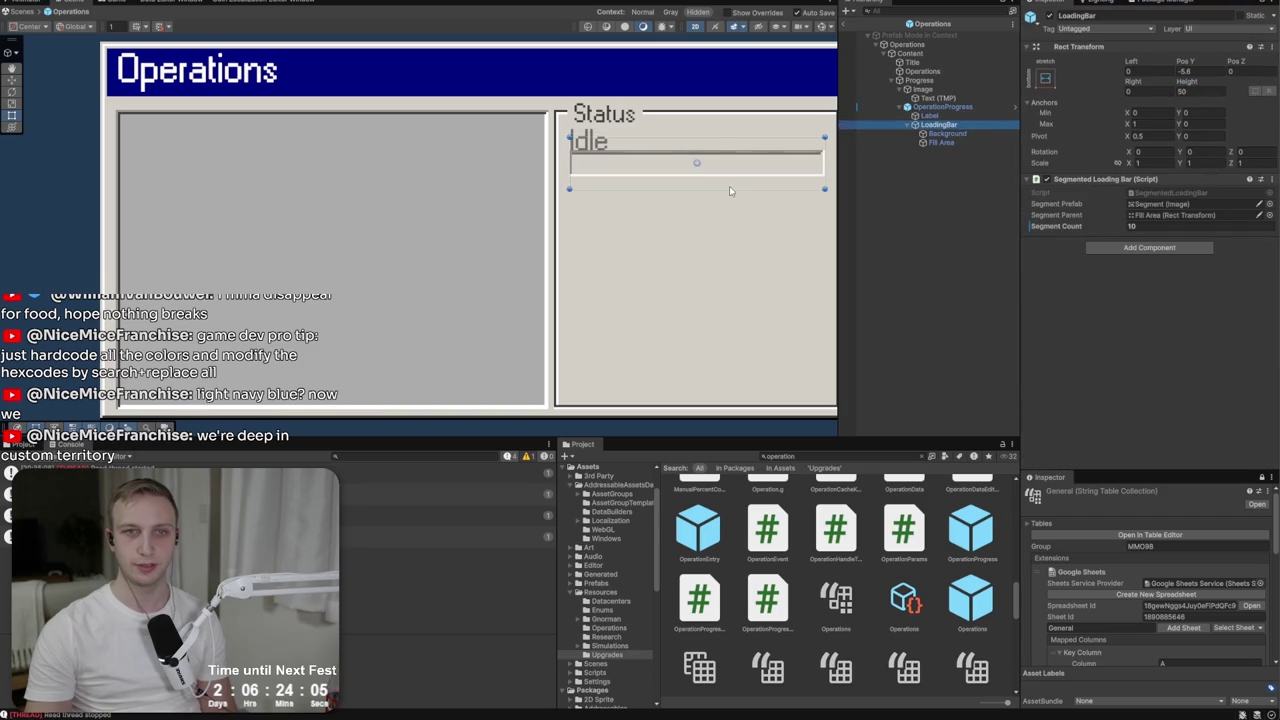
drag(692, 124, 693, 128)
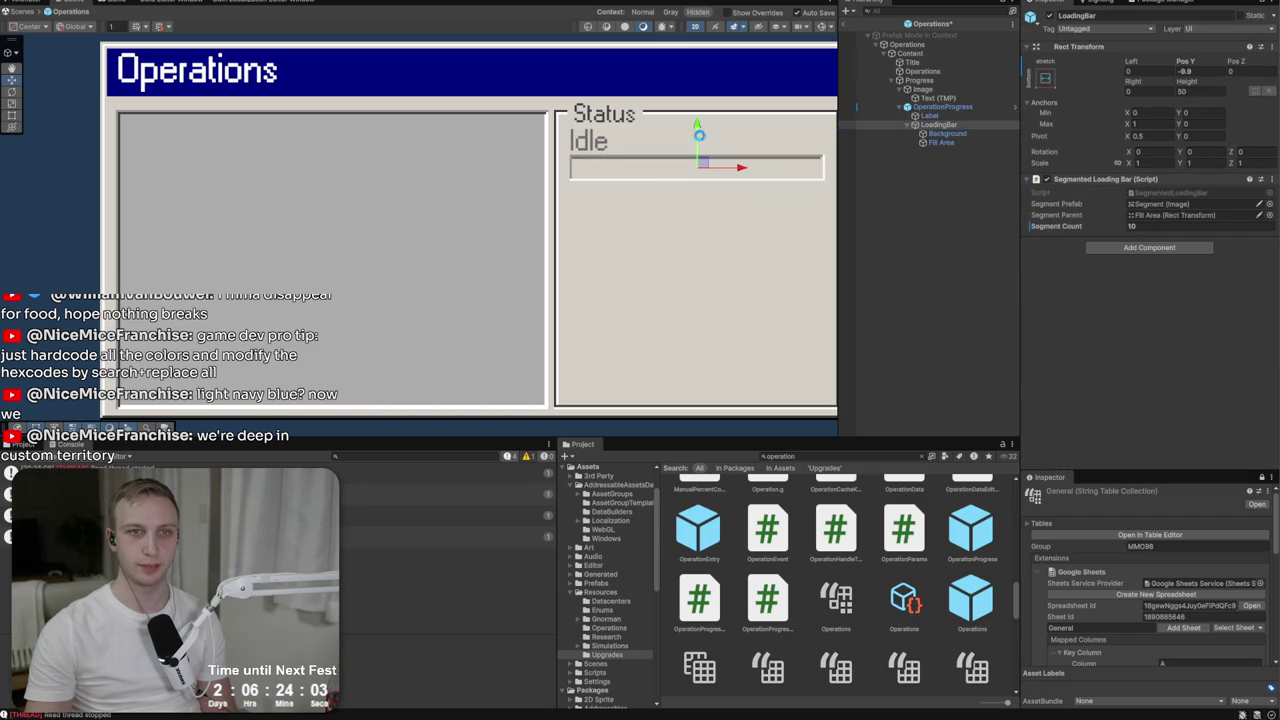
Apply all overrides to the OperationProgress prefab.
click(942, 106)
click(1085, 58)
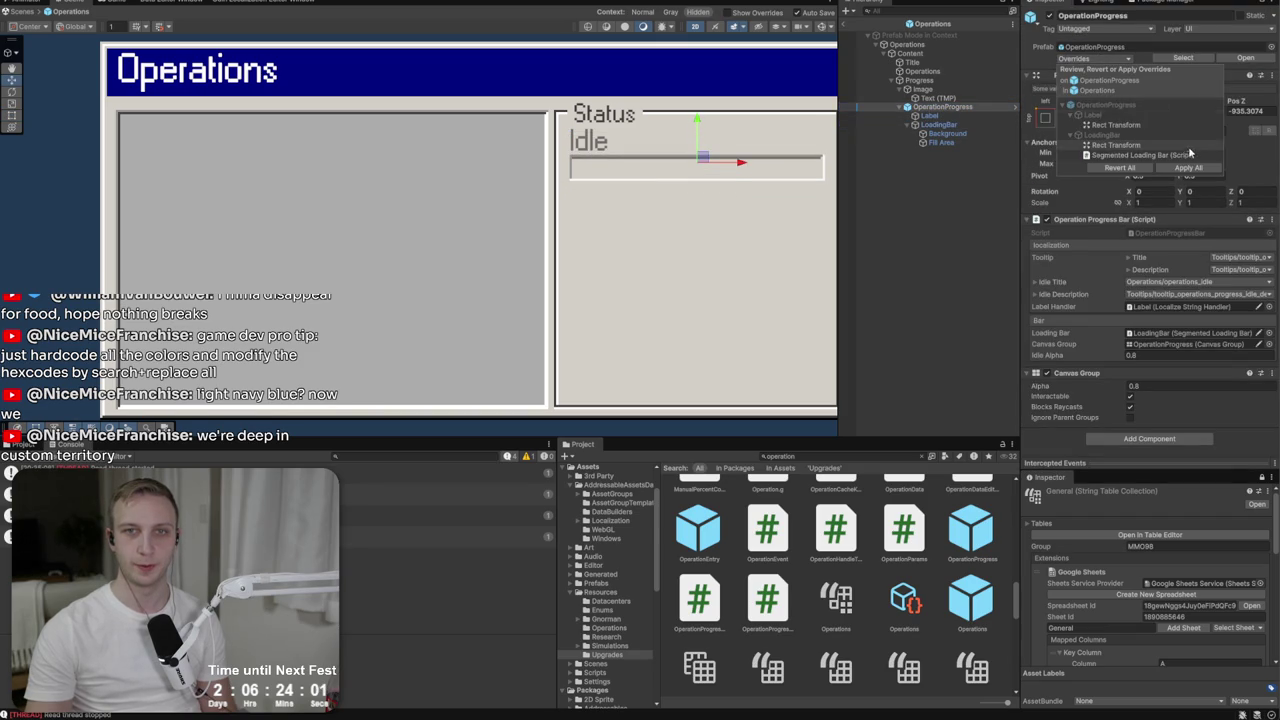
click(1189, 166)
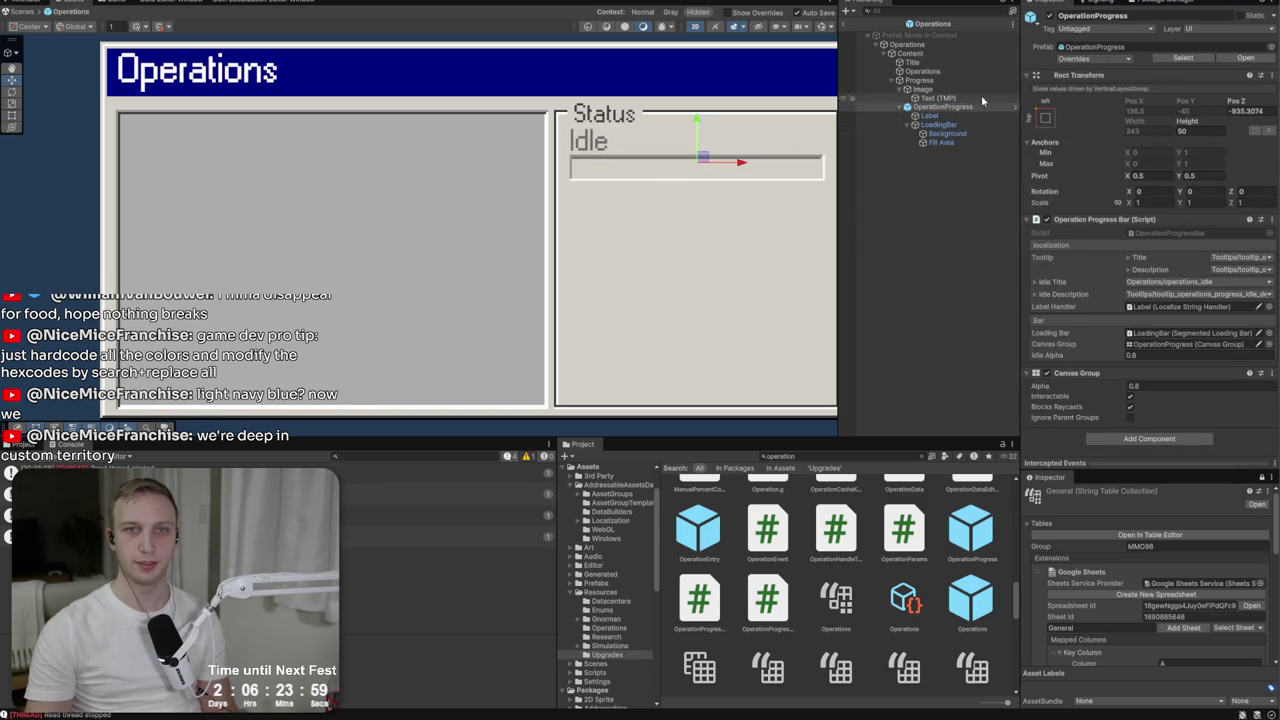
Duplicate OperationProgress so the Status box holds exactly four Idle bars.
click(942, 106)
key(ctrl+d)
key(ctrl+d)
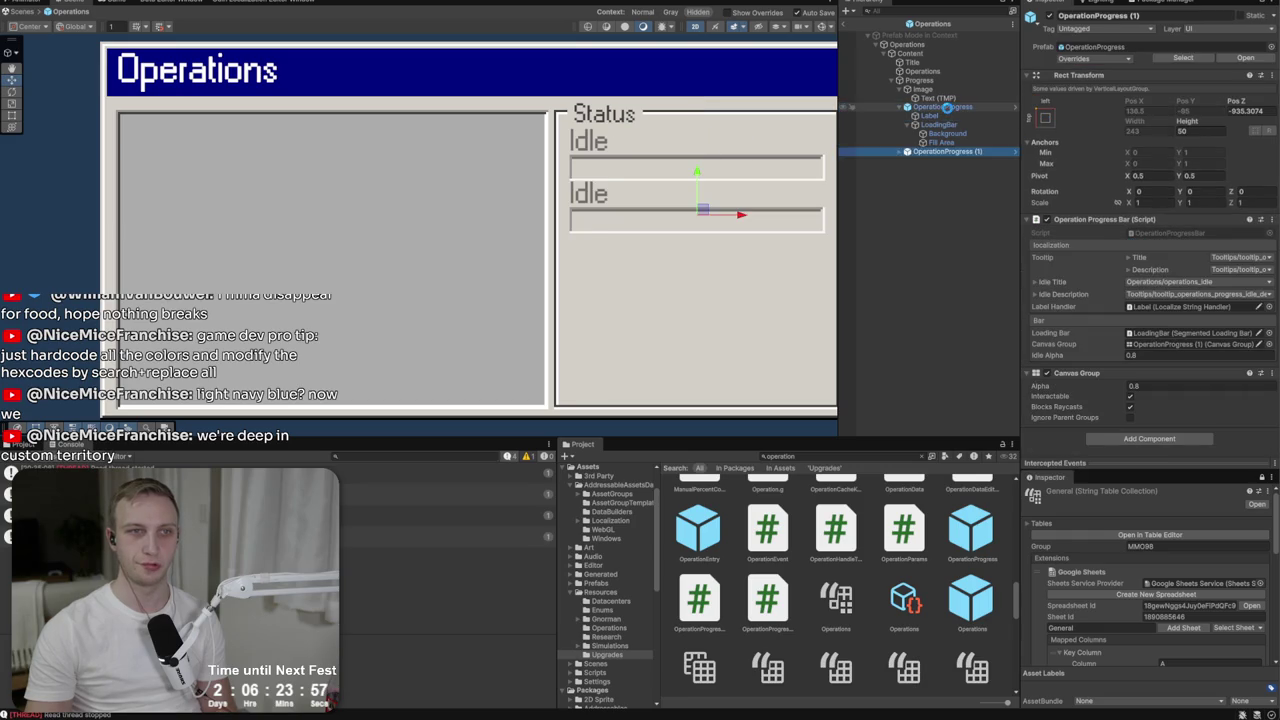
key(ctrl+d)
key(ctrl+d)
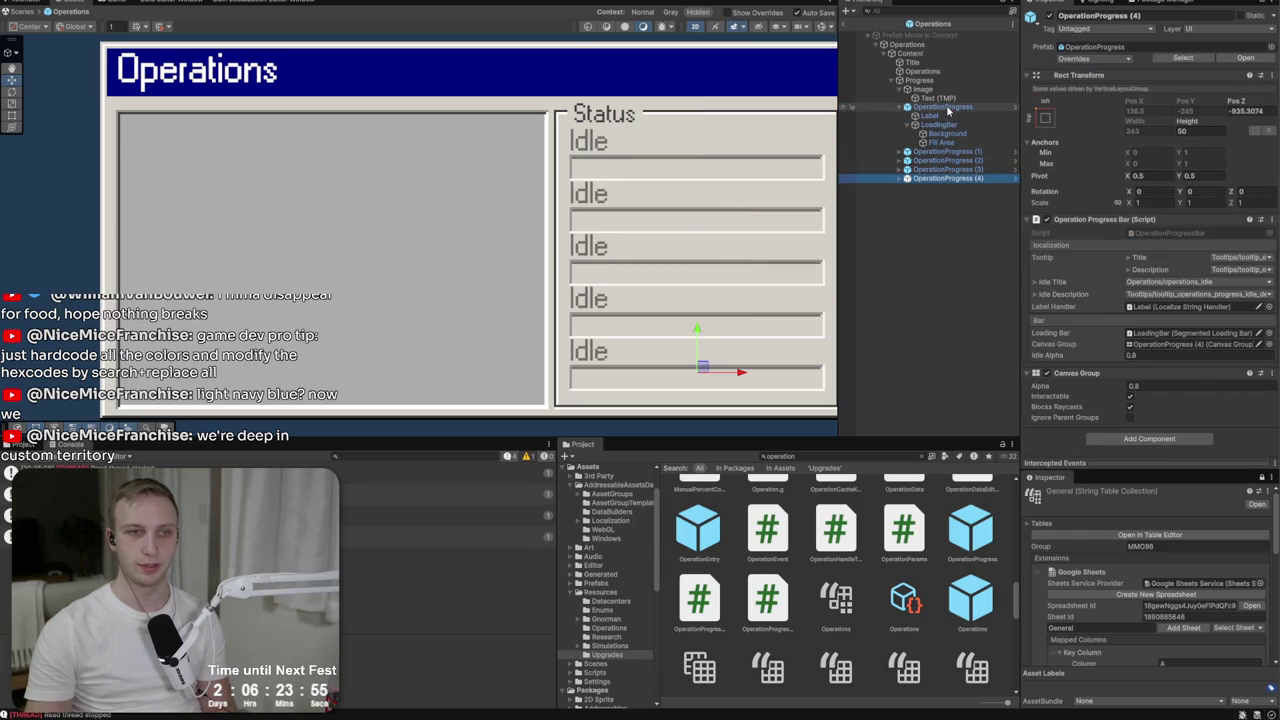
key(Delete)
Set the Progress Vertical Layout Group's spacing to 16 and top padding to 24.
click(918, 80)
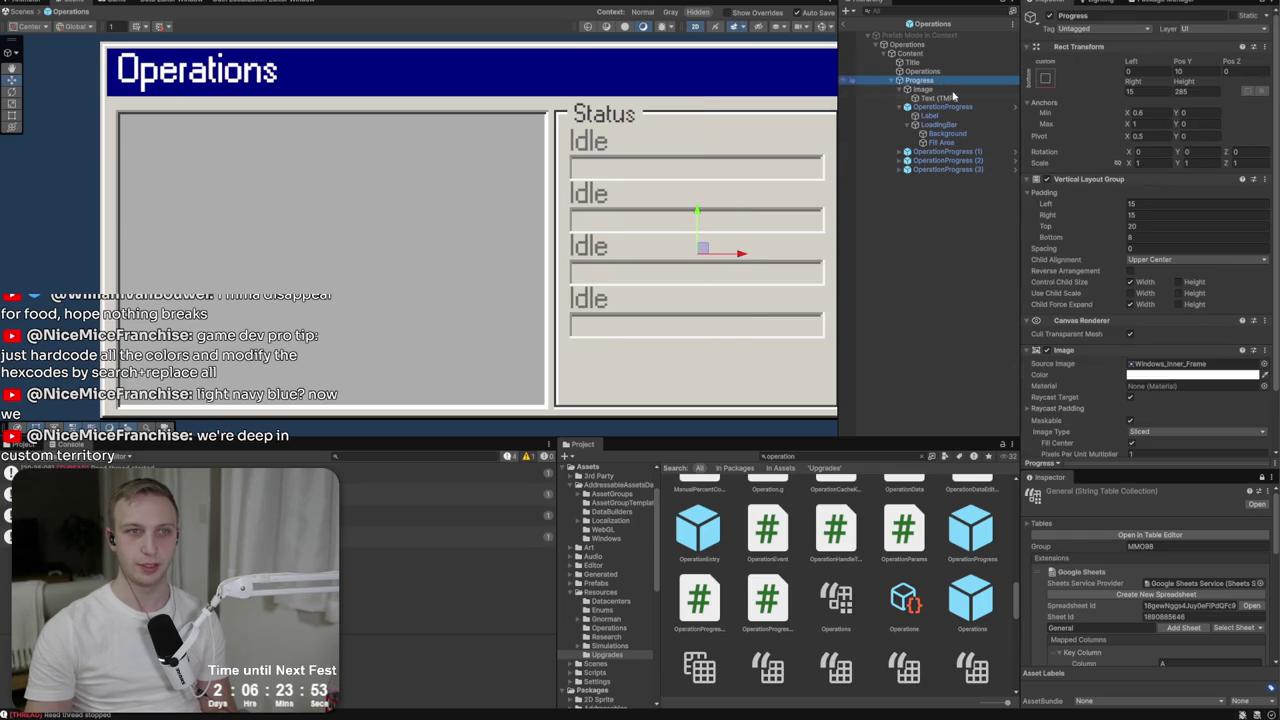
click(1150, 248)
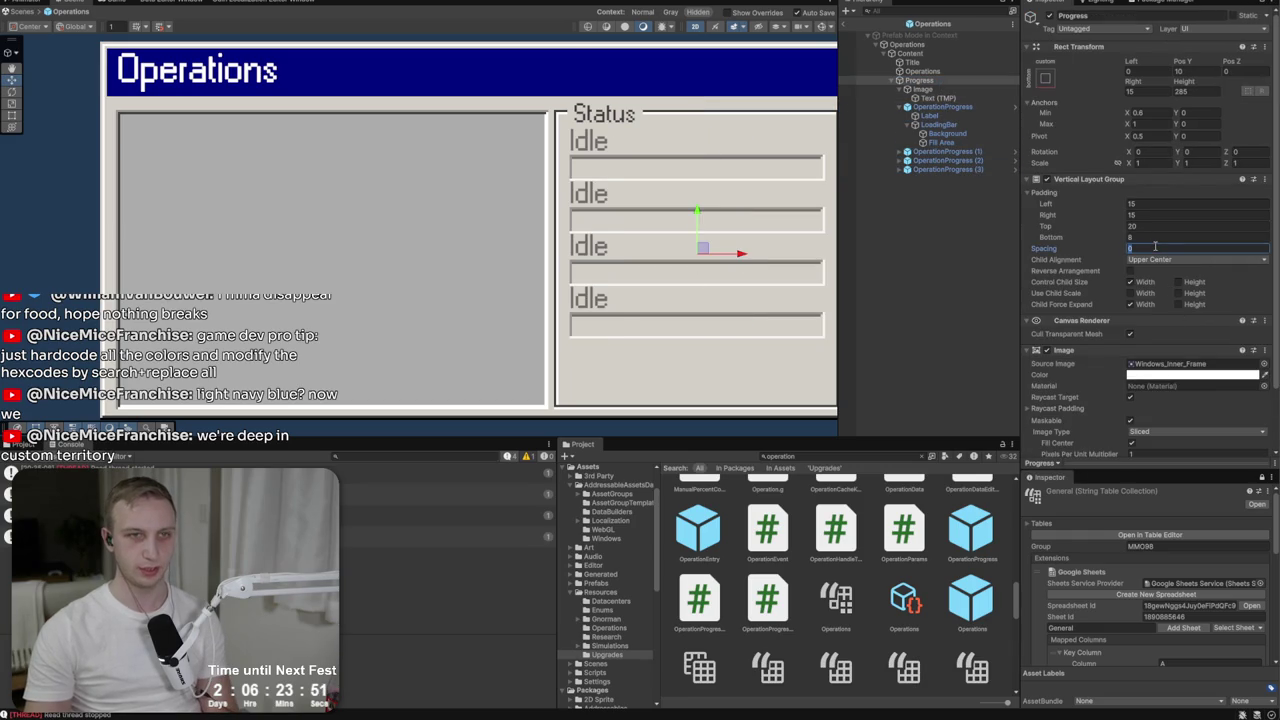
text(55)
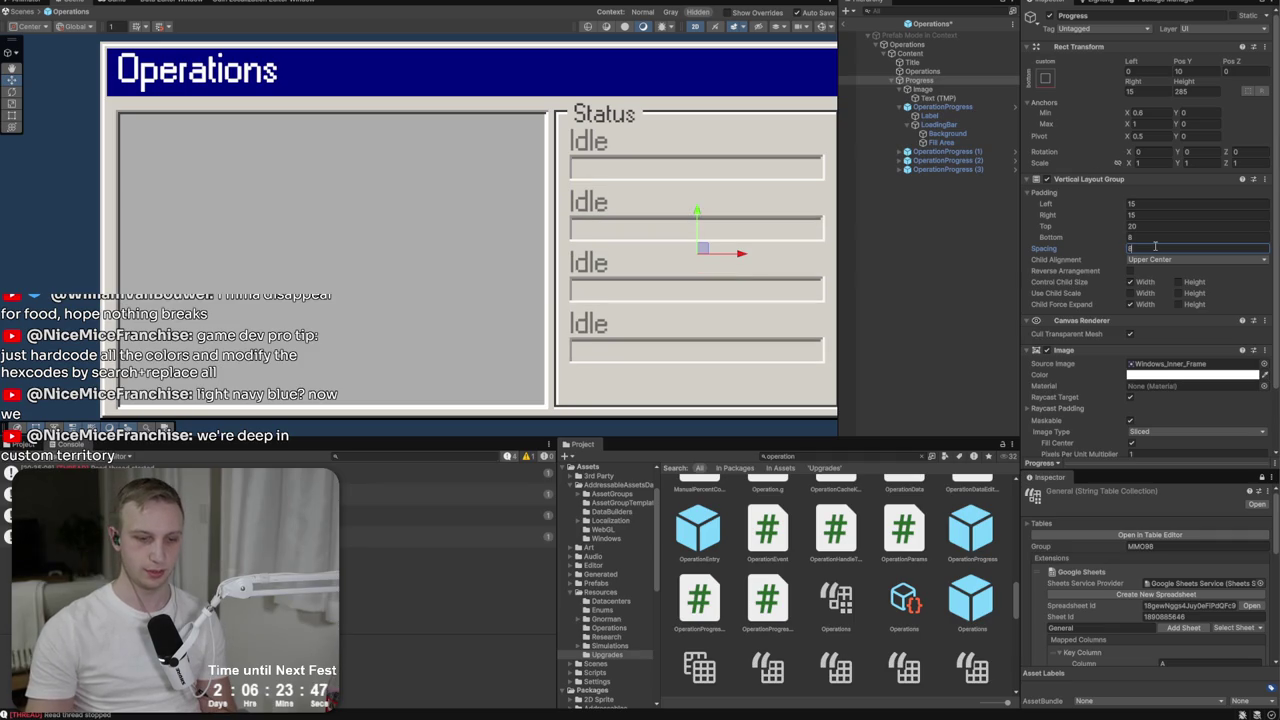
scroll(300, 290, down, 2)
scroll(465, 313, up, 3)
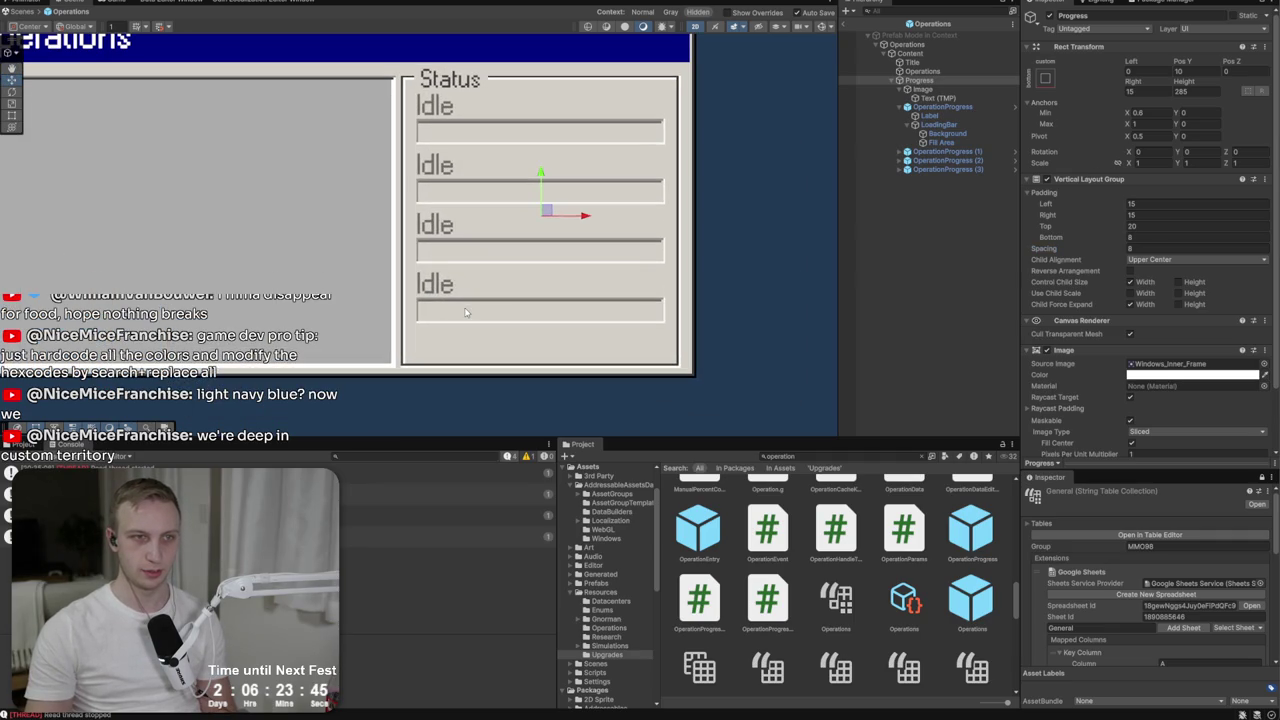
text(1)
key(BackSpace)
text(20)
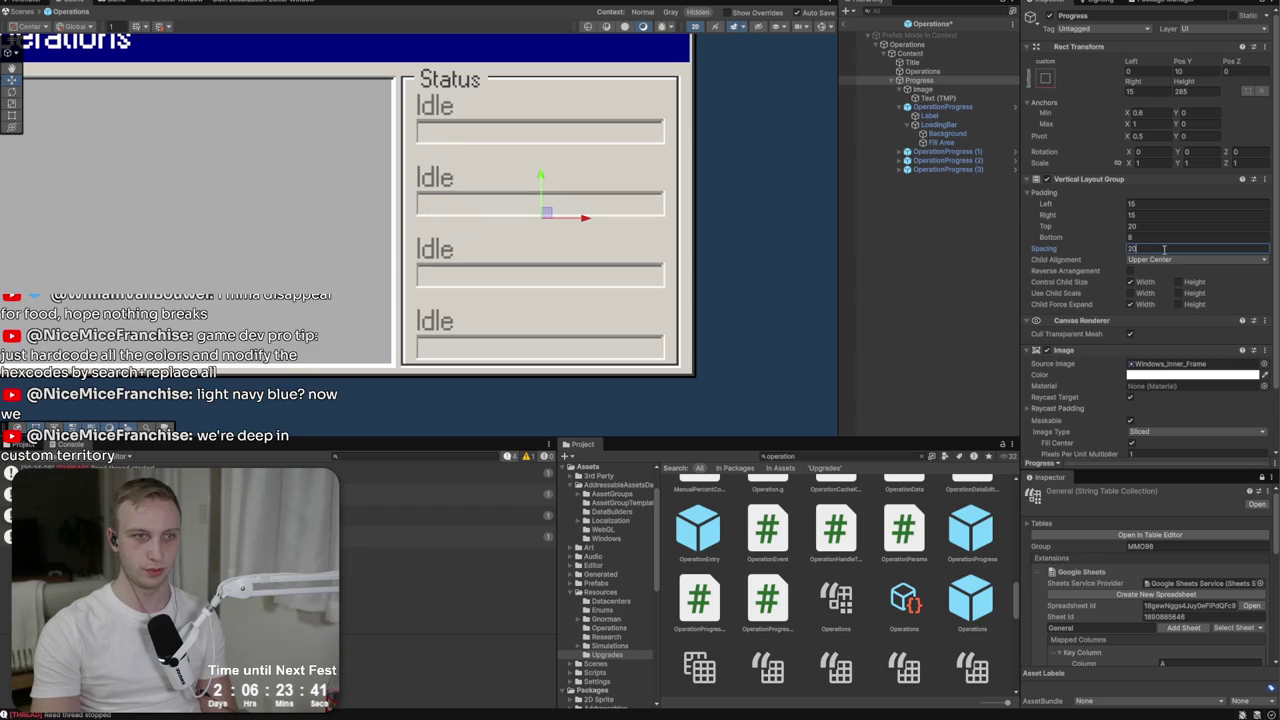
key(BackSpace)
key(BackSpace)
text(16)
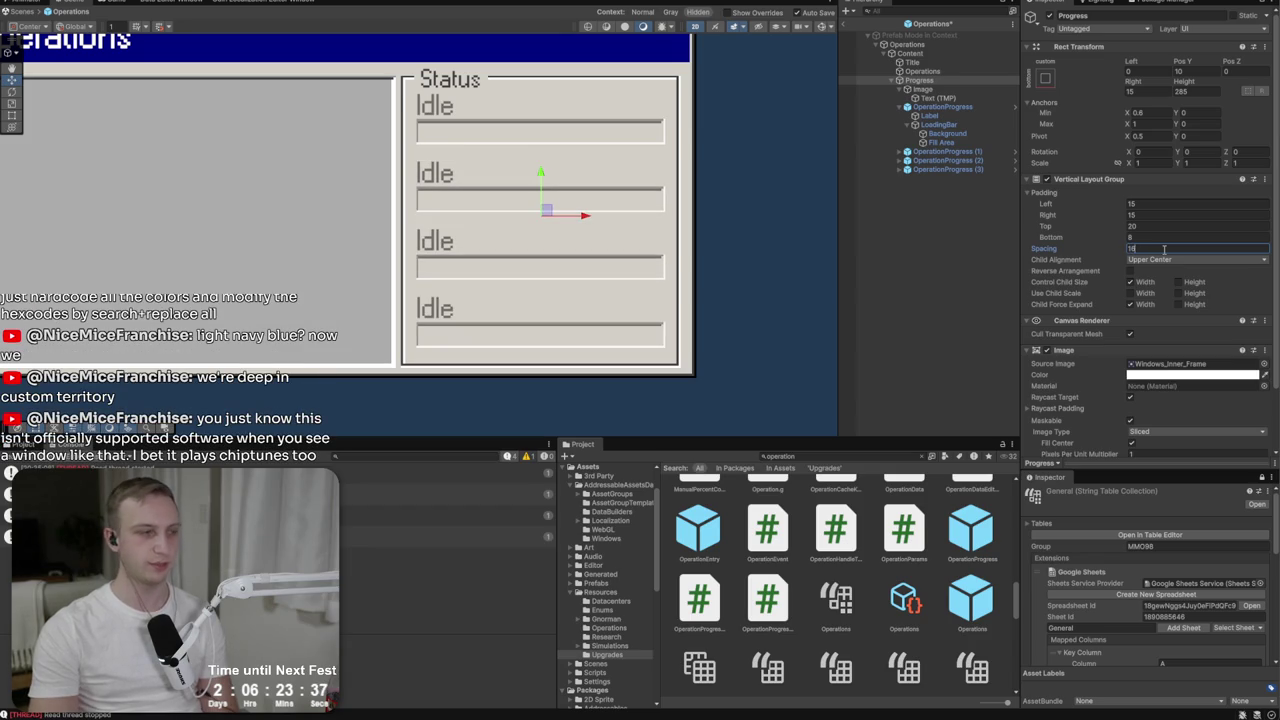
click(1160, 227)
text(24)
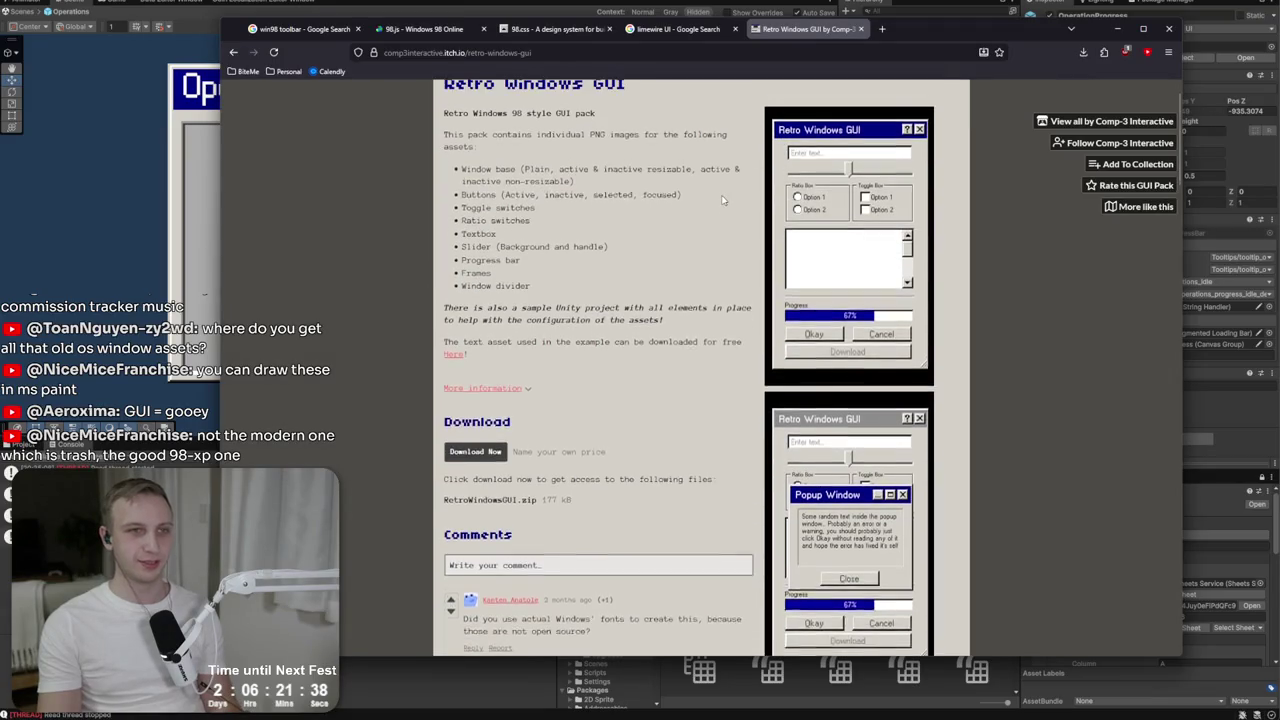
Review the Retro Windows GUI page title, minimise Firefox, and move Discord over the editor.
triple_click(534, 128)
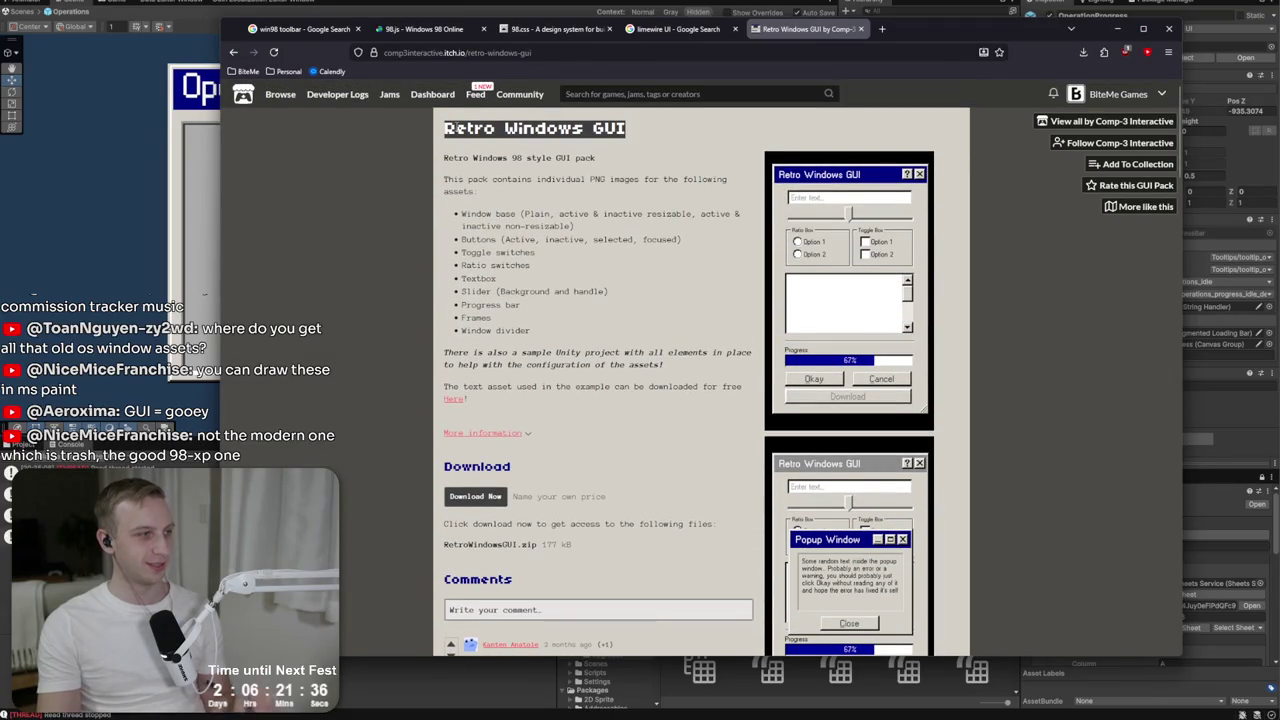
click(1000, 130)
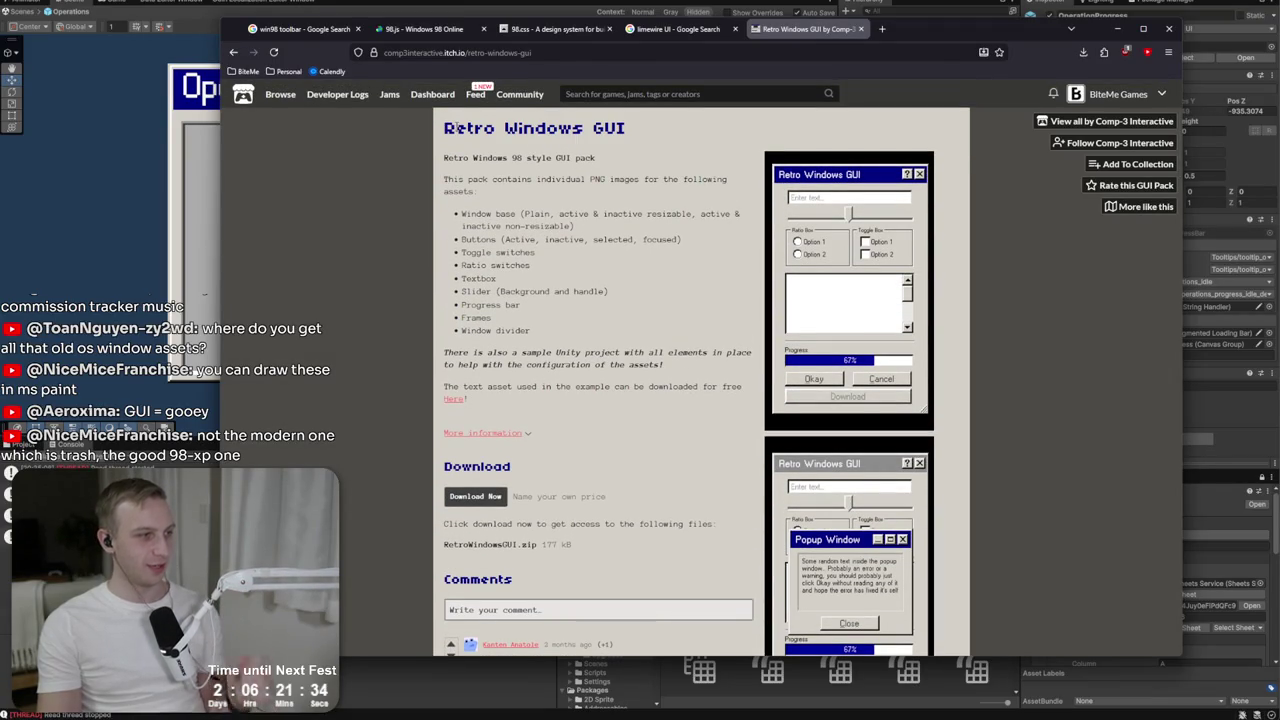
click(1117, 28)
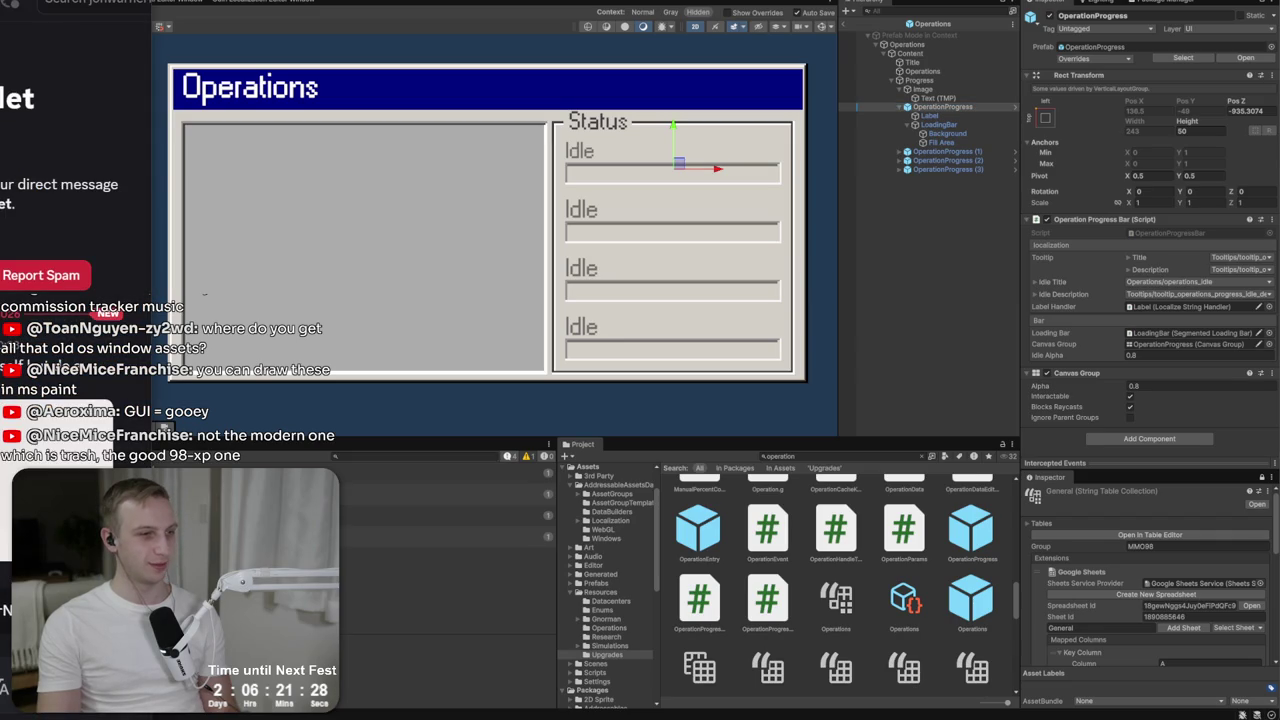
mouse_move(2, 10)
mouse_down()
mouse_move(451, 30)
mouse_move(431, 10)
mouse_up()
Enlarge the Status-bar mockup image in the direct message, zoom it, then close the viewer.
click(452, 520)
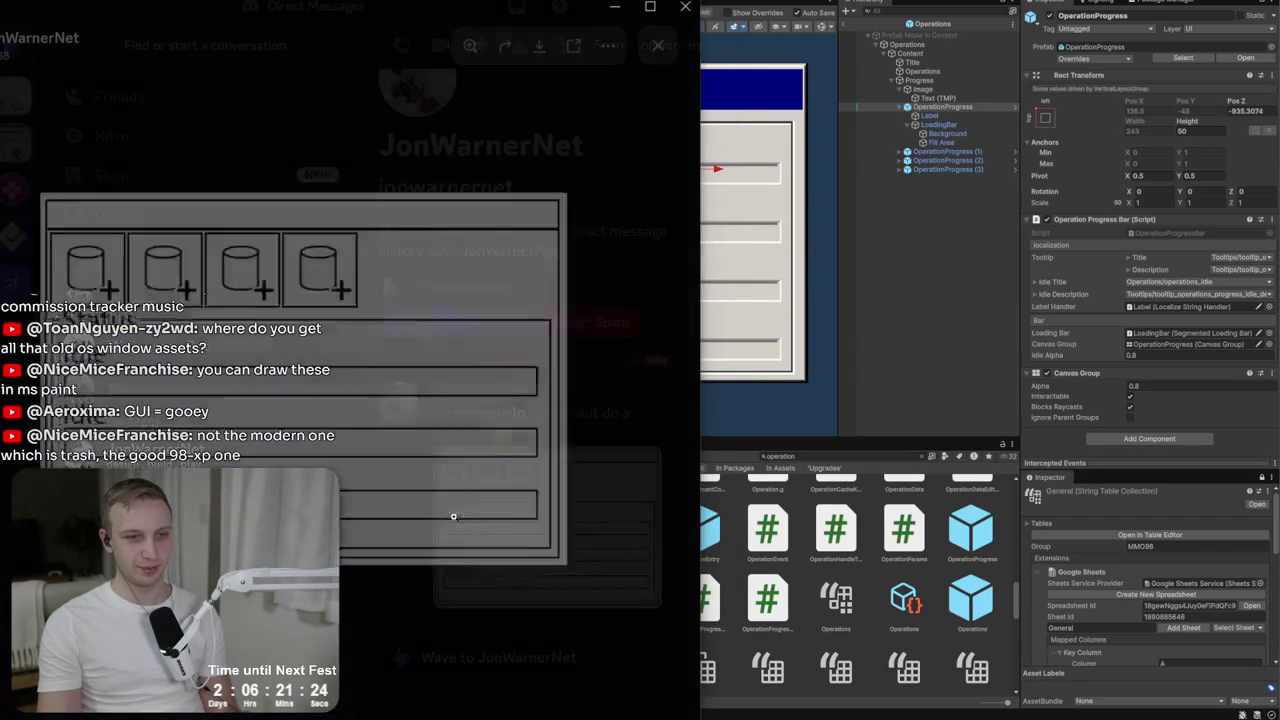
scroll(147, 282, up, 3)
scroll(147, 282, down, 3)
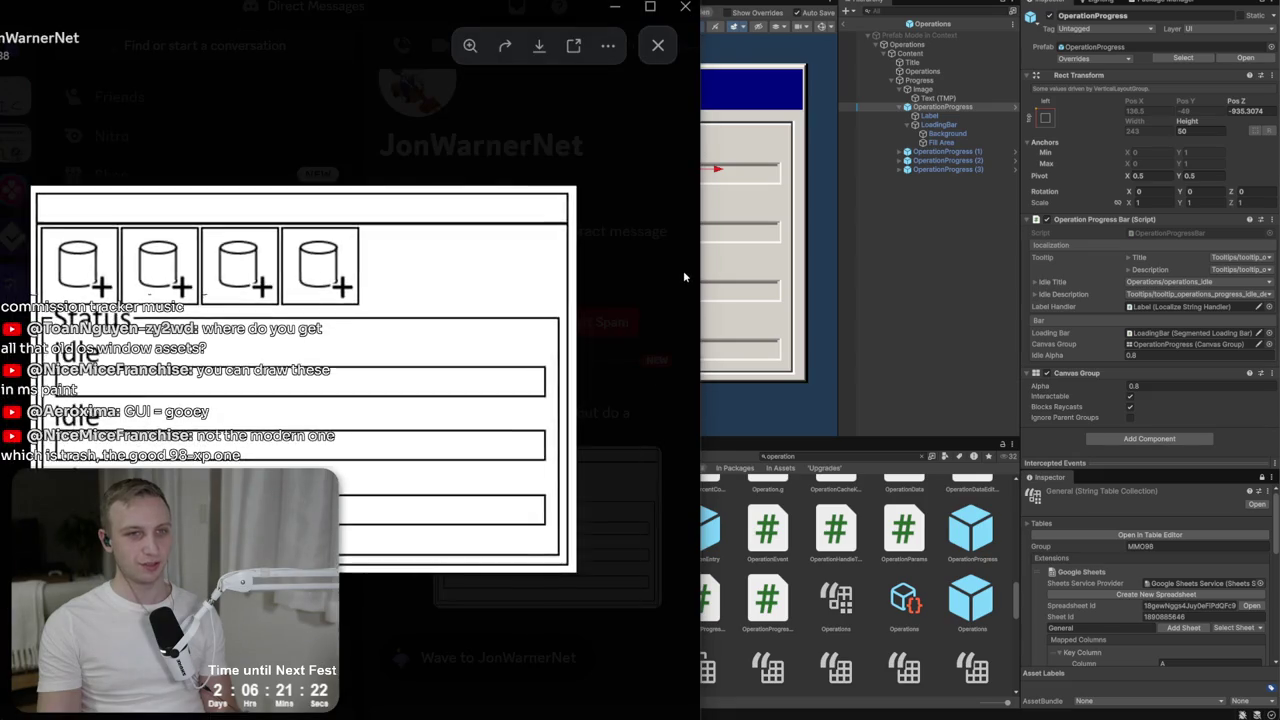
click(683, 270)
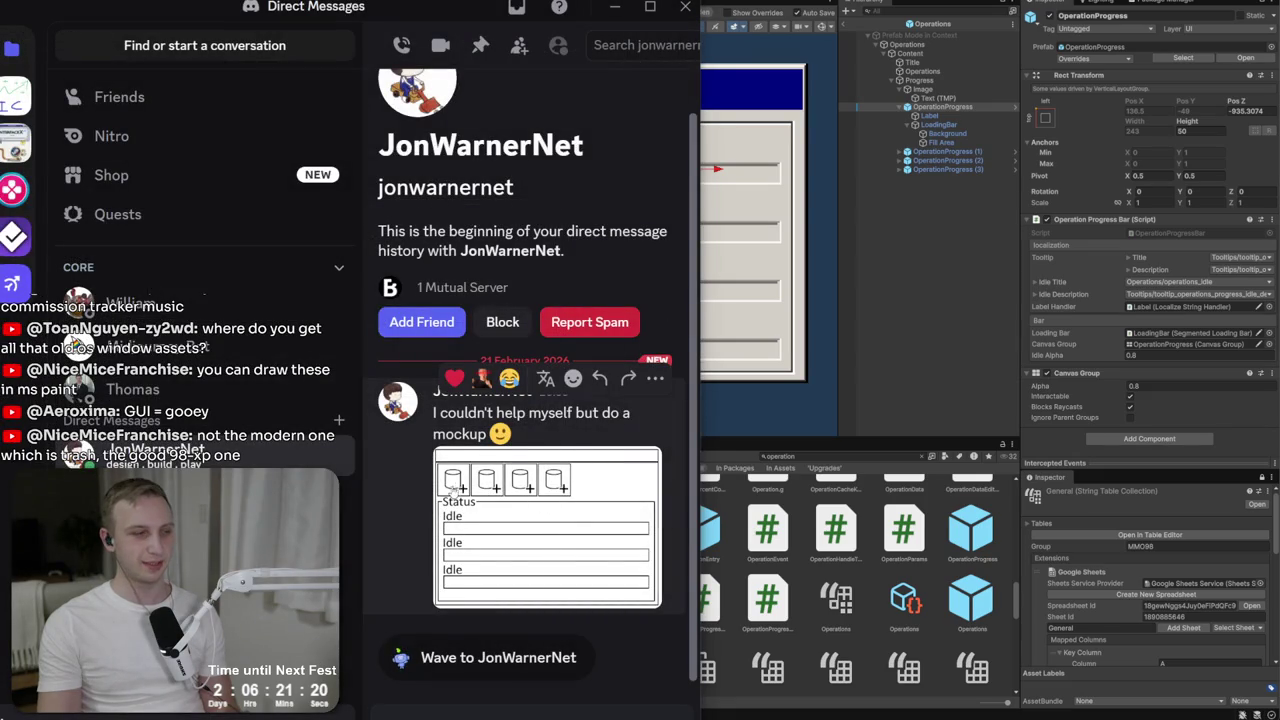
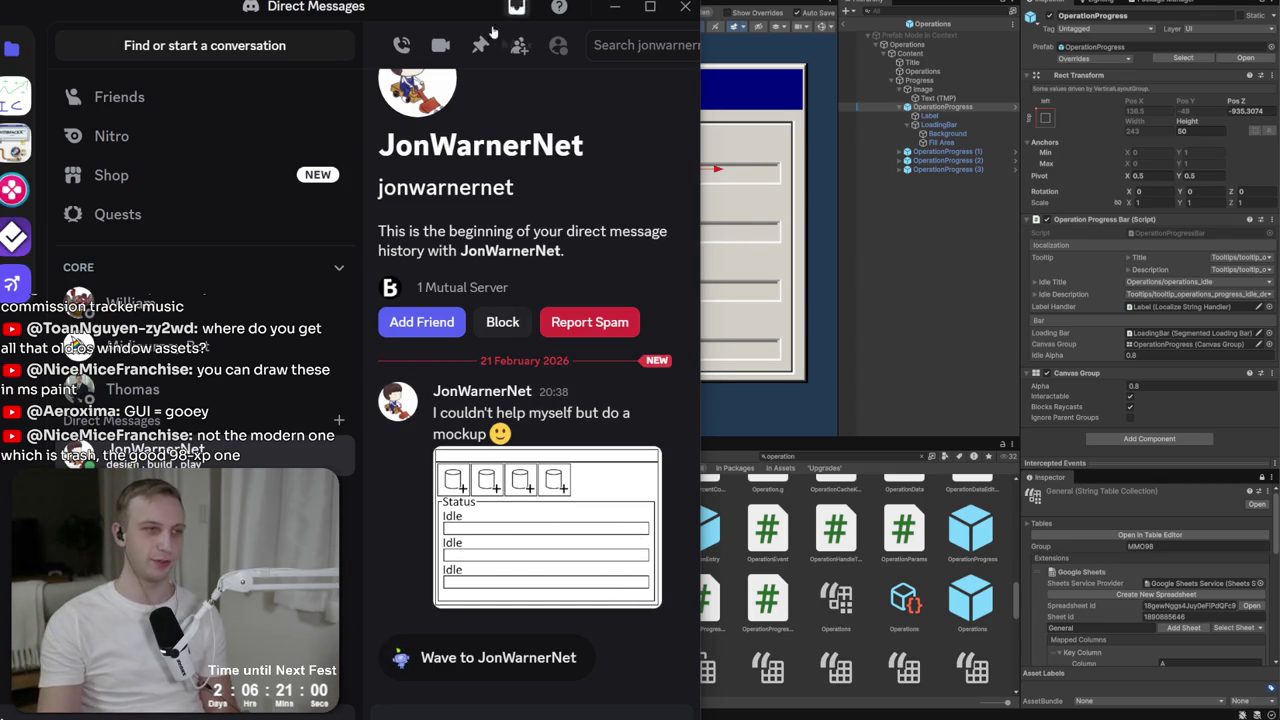
Nudge the Status text label slightly lower in the progress bar.
click(627, 7)
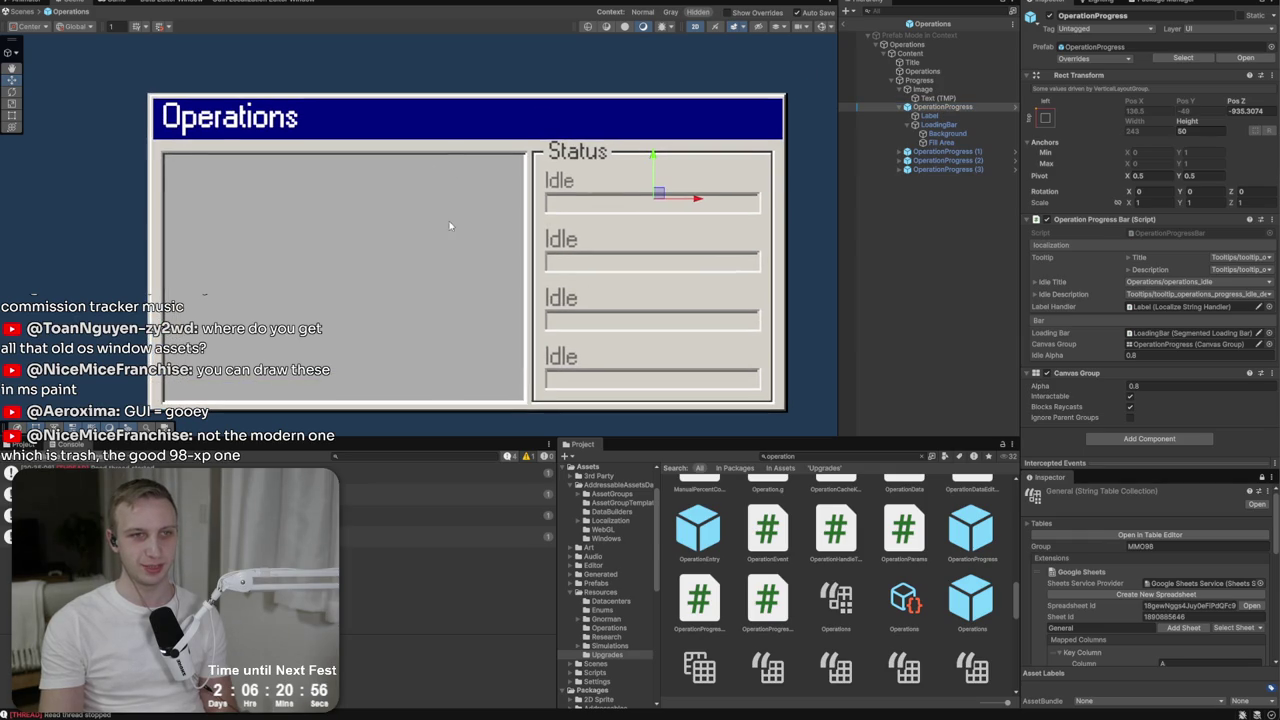
click(932, 115)
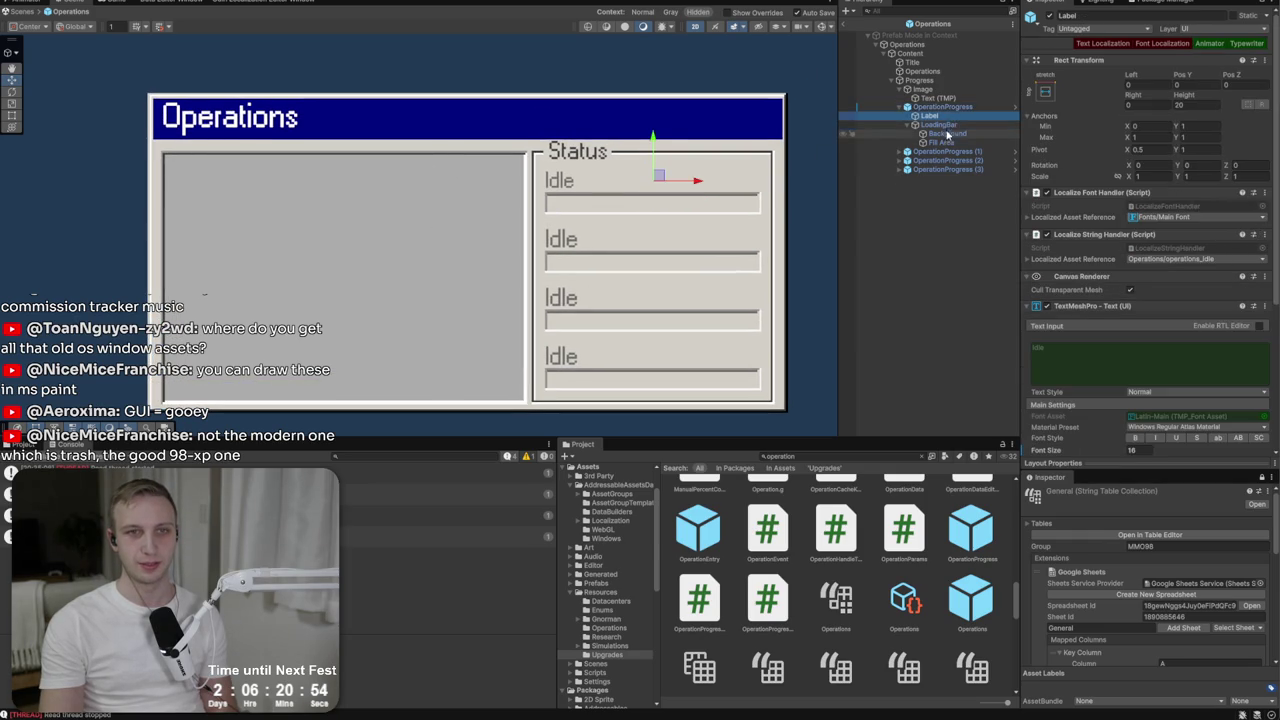
click(934, 98)
drag(586, 112, 582, 112)
Apply all pending overrides to the OperationProgress prefab.
click(940, 106)
click(1118, 58)
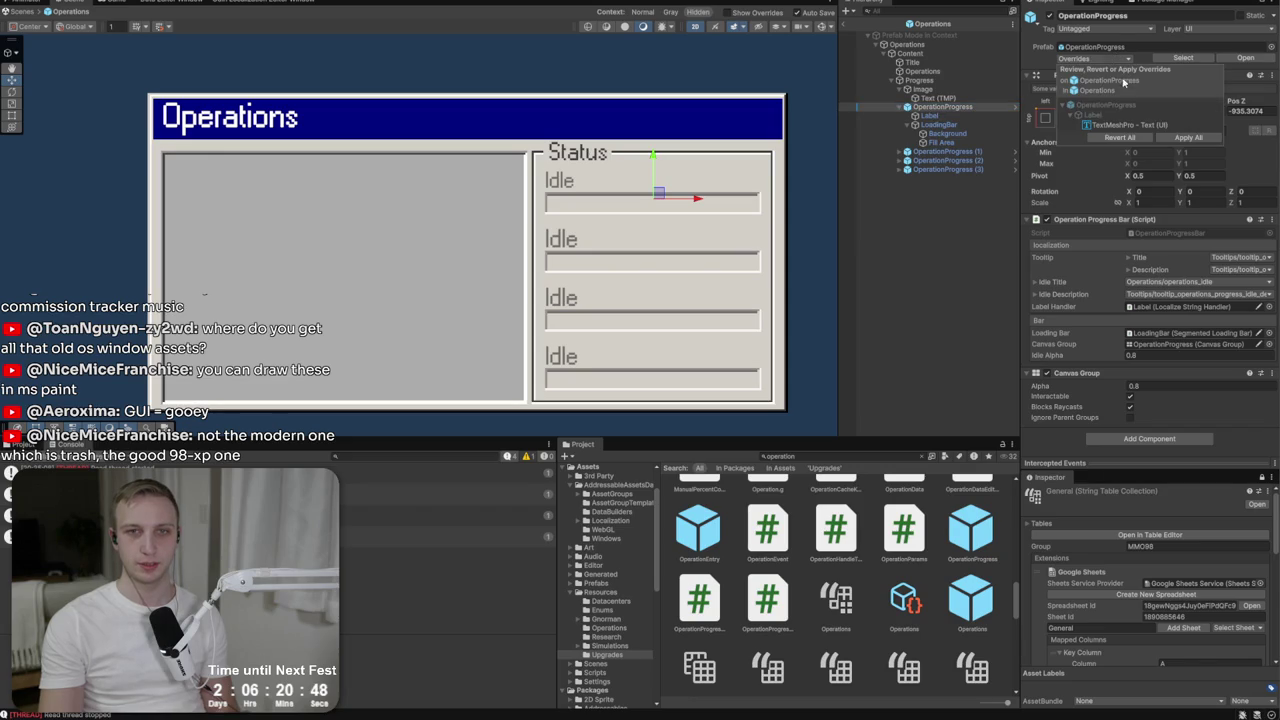
click(1160, 125)
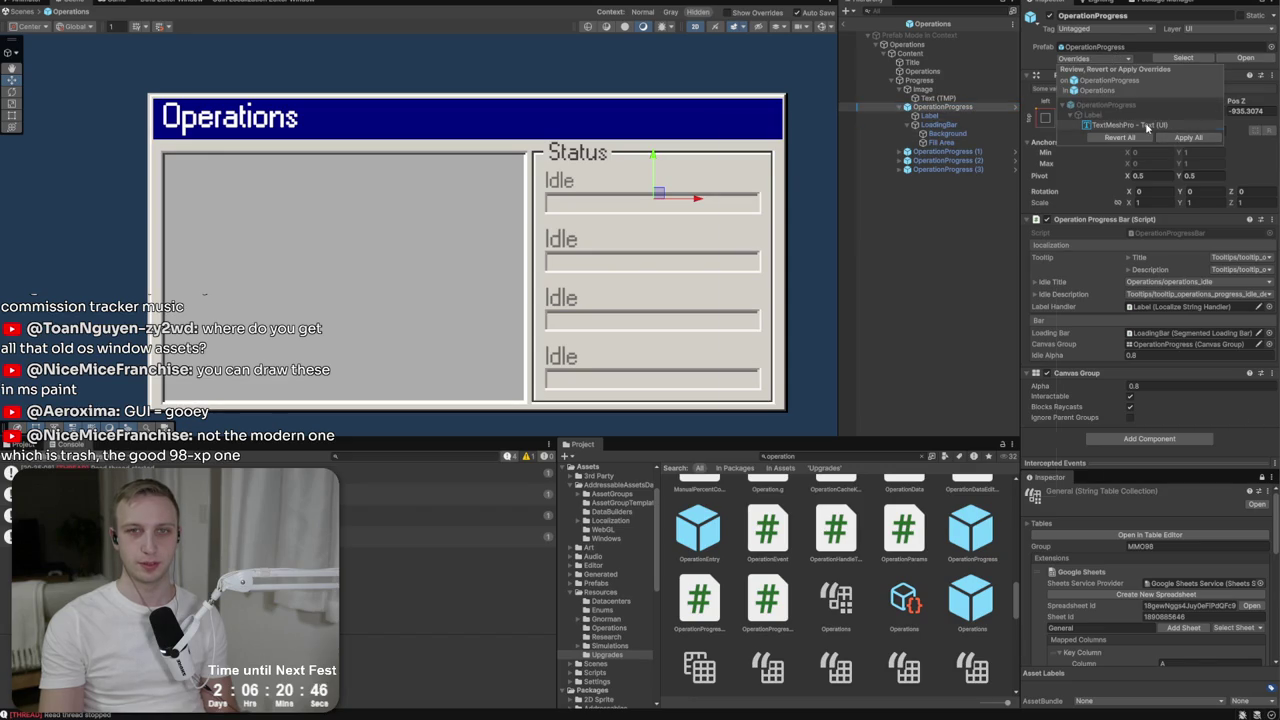
click(1188, 137)
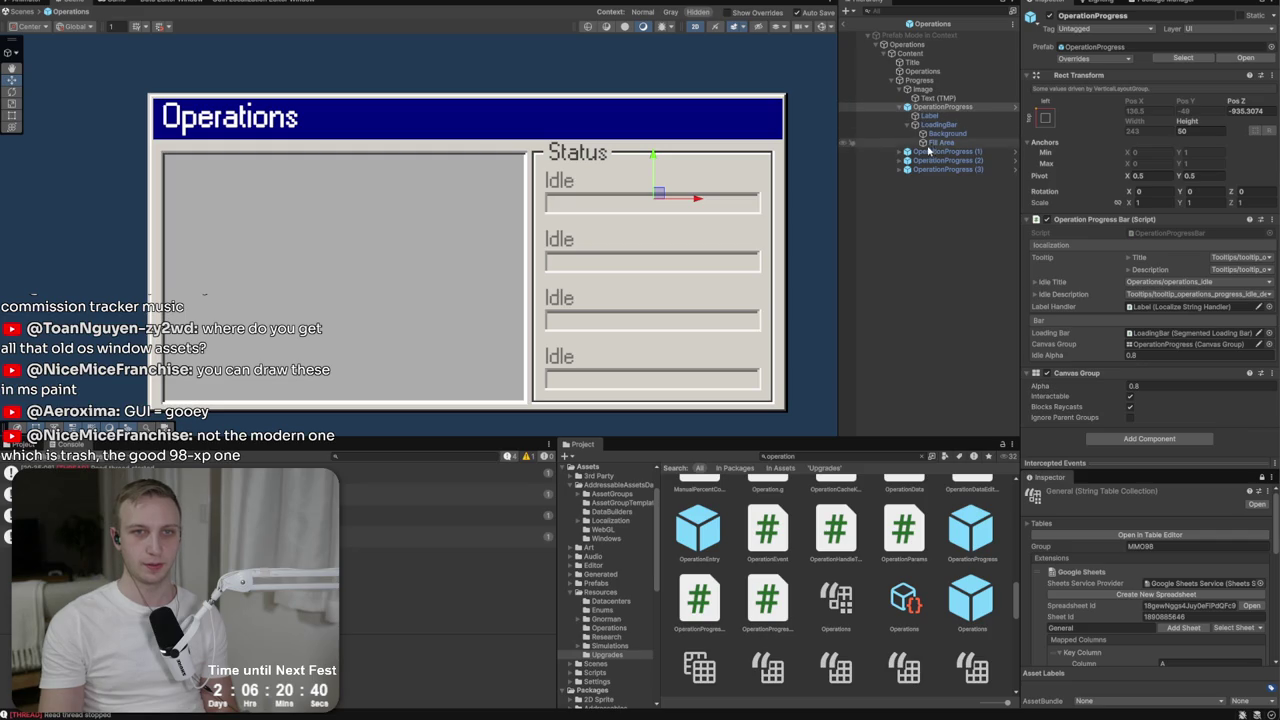
Delete the four placeholder OperationProgress bars from the Hierarchy.
click(906, 107)
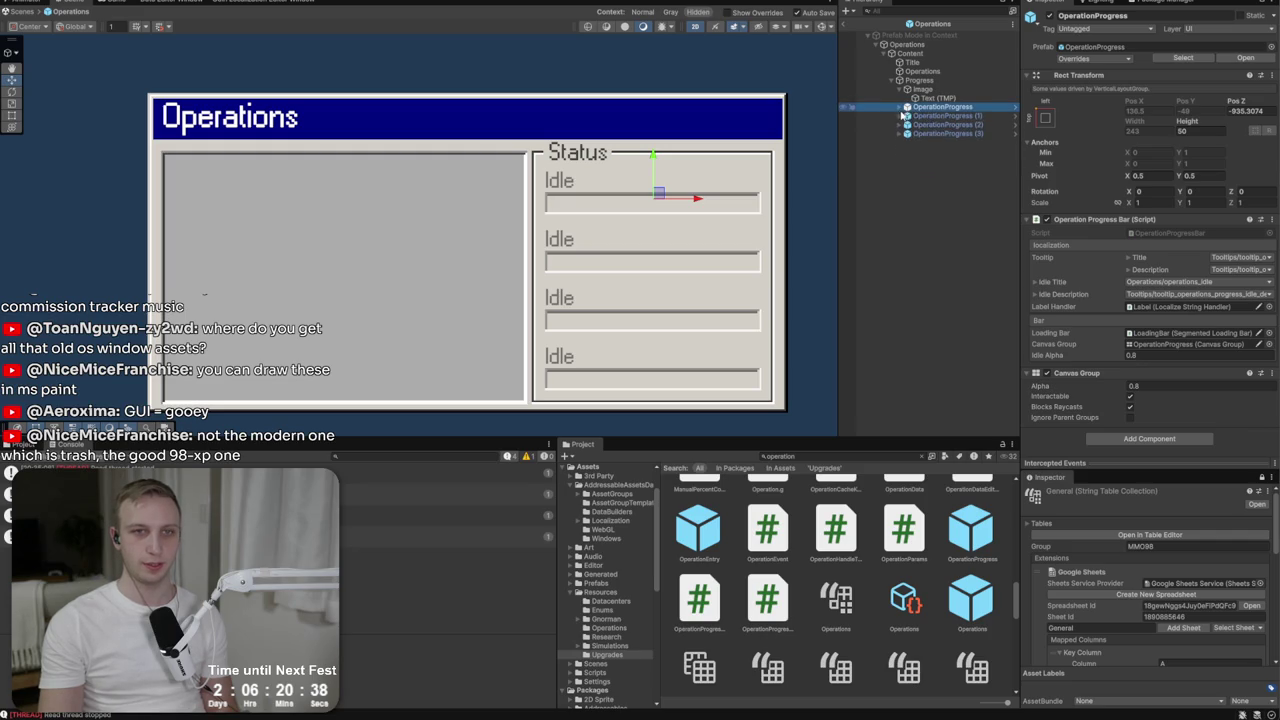
shift+click(923, 134)
key(Delete)
click(936, 98)
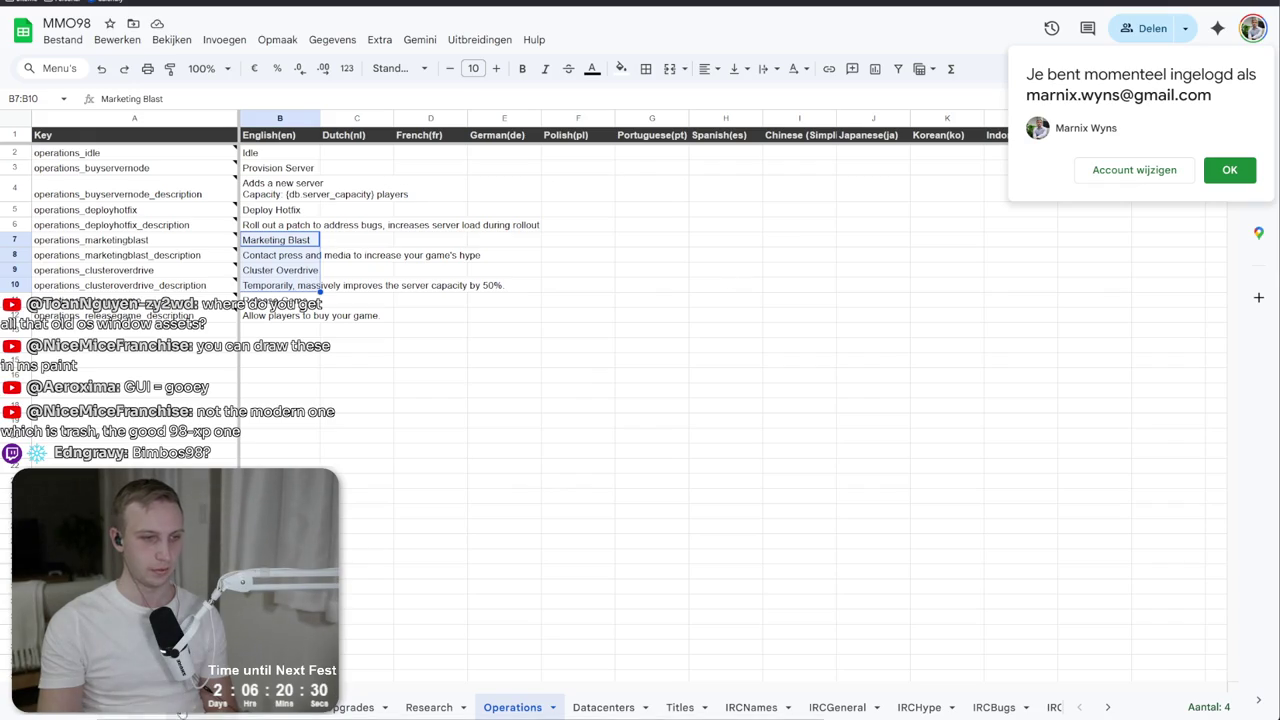
Insert an empty row 44 just below operations_title in the localization sheet.
key(ctrl+shift+Page_Up)
key(ctrl+shift+Page_Up)
key(ctrl+shift+Page_Up)
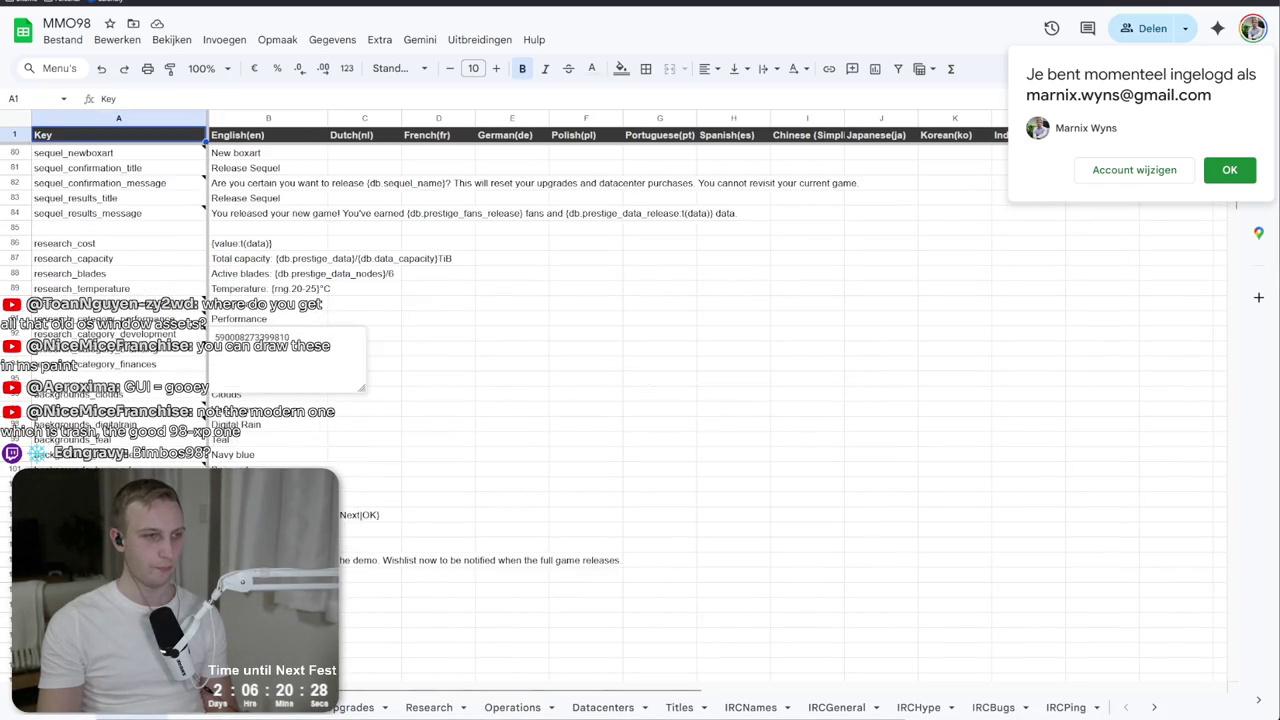
scroll(640, 400, up, 6)
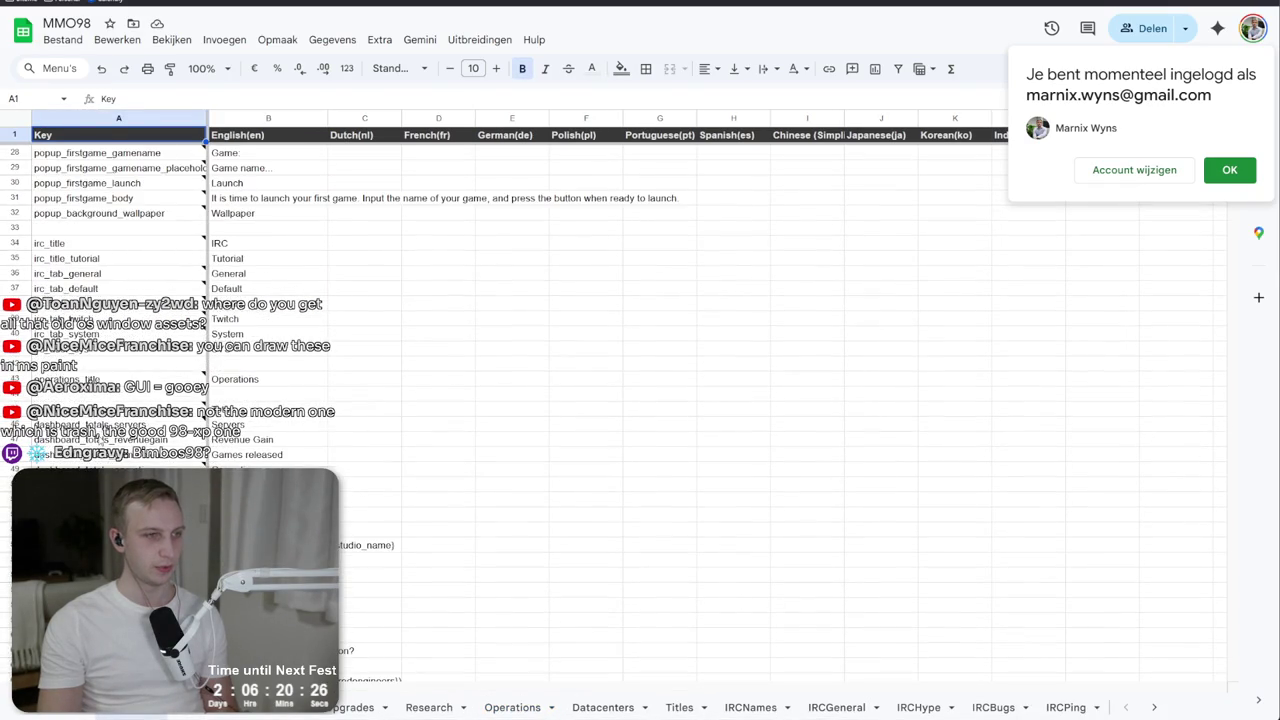
scroll(100, 442, down, 2)
click(96, 334)
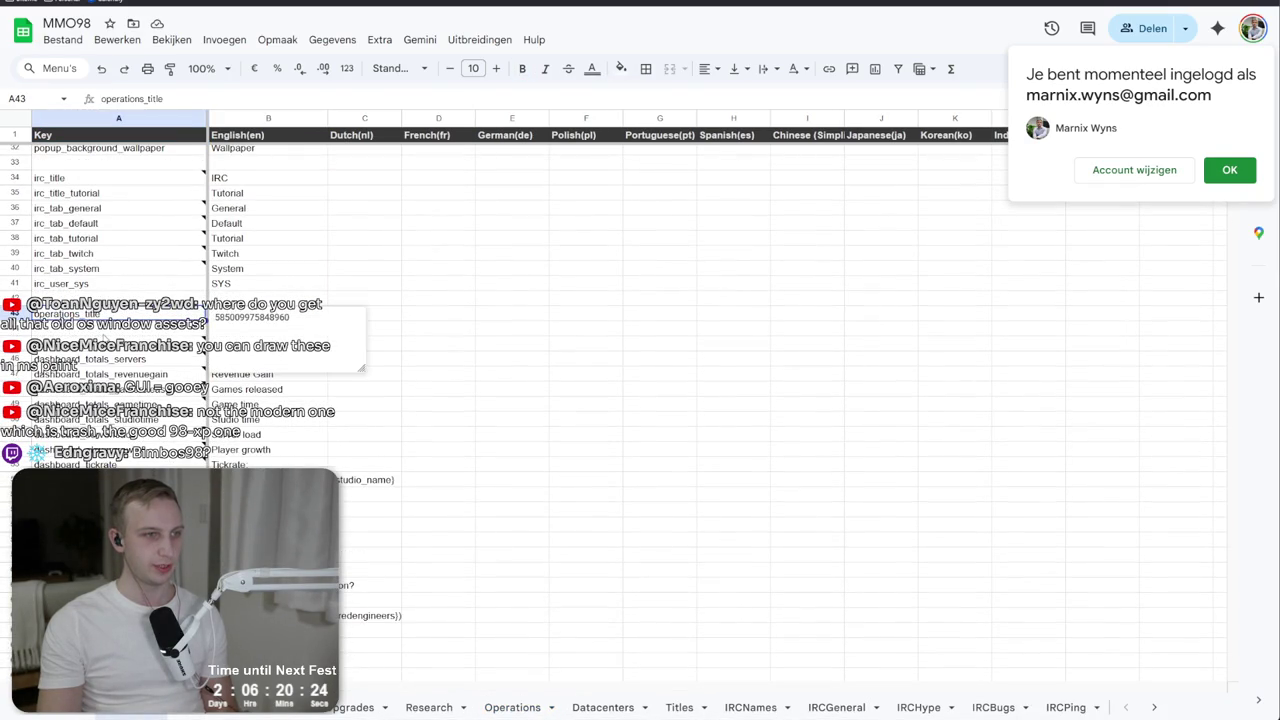
right_click(96, 334)
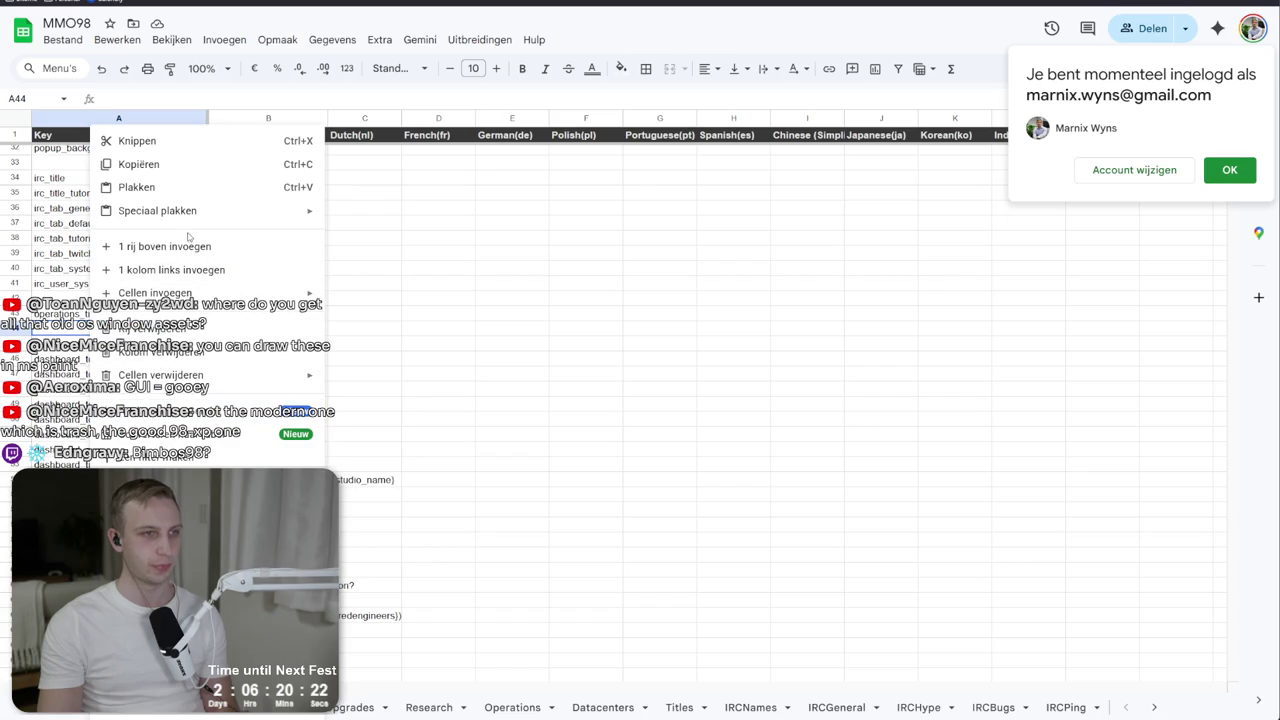
click(160, 246)
Enter the operations_status key in A44 and the English text Status in B44.
text(Operatio)
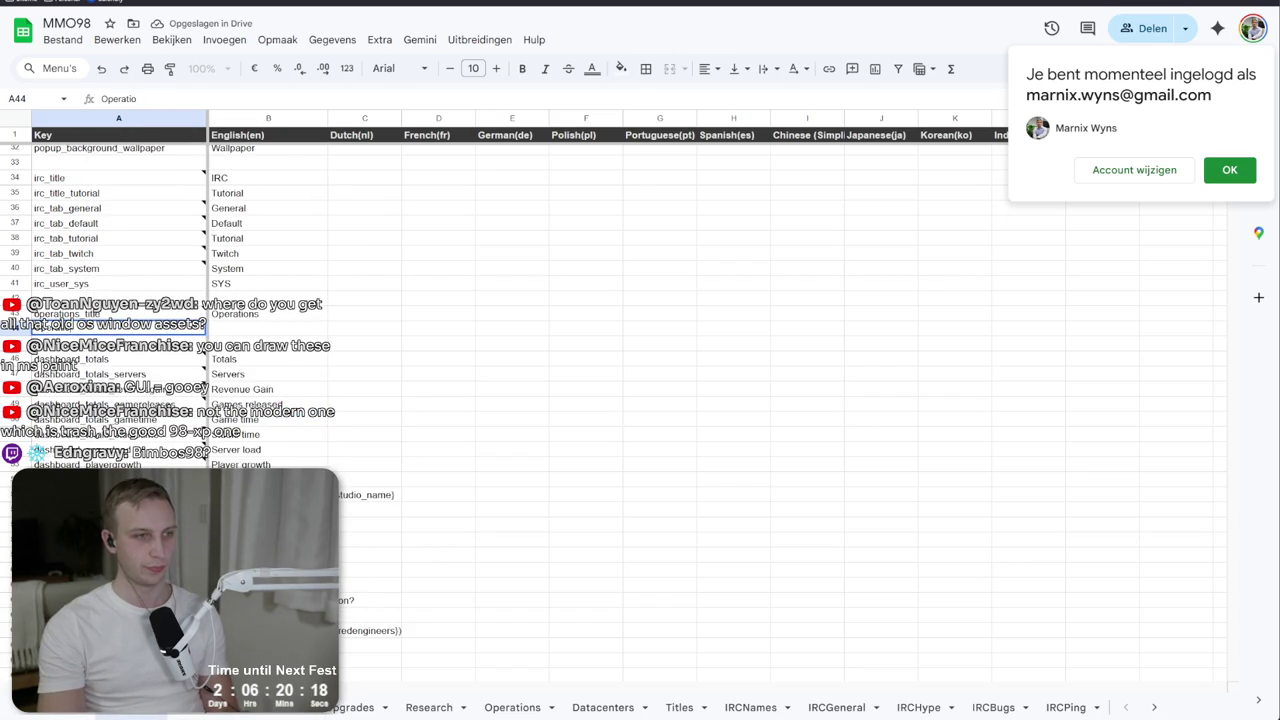
text(ns_titleperationss_)
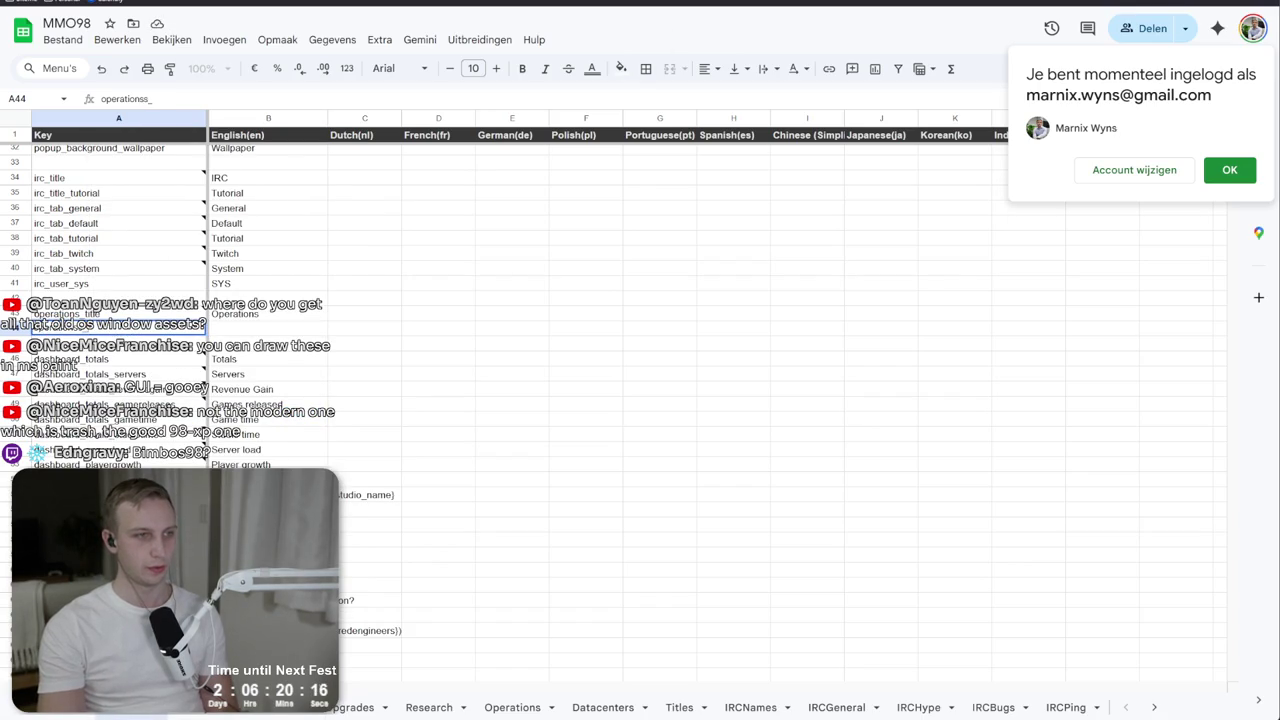
click(268, 327)
text(Stau)
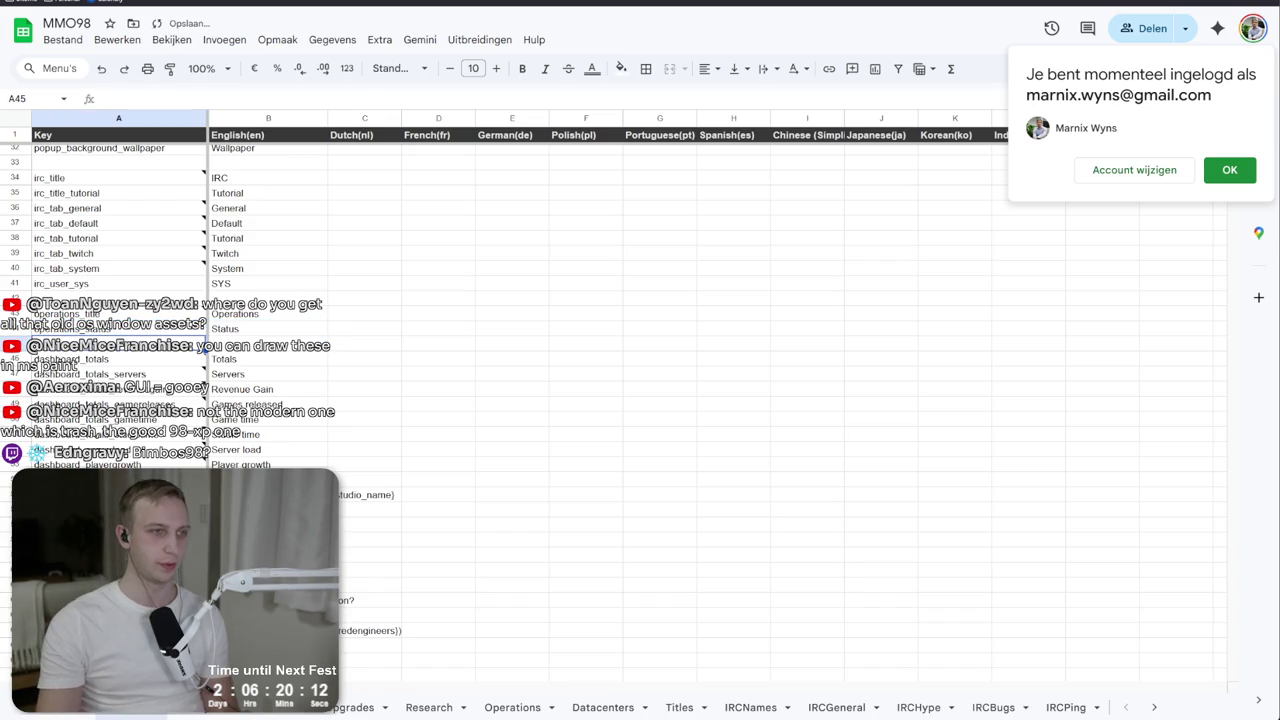
key(alt+Tab)
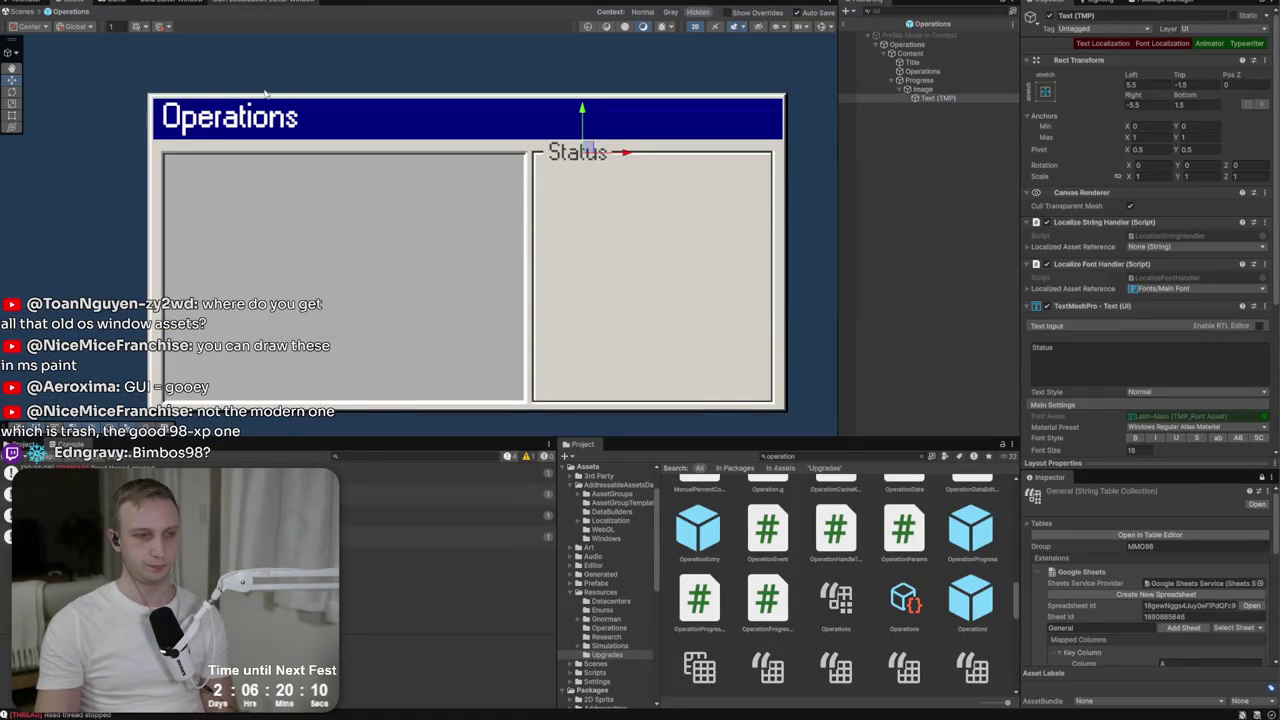
Pull the General string table from Google Sheets in the Localization Tables window.
click(275, 2)
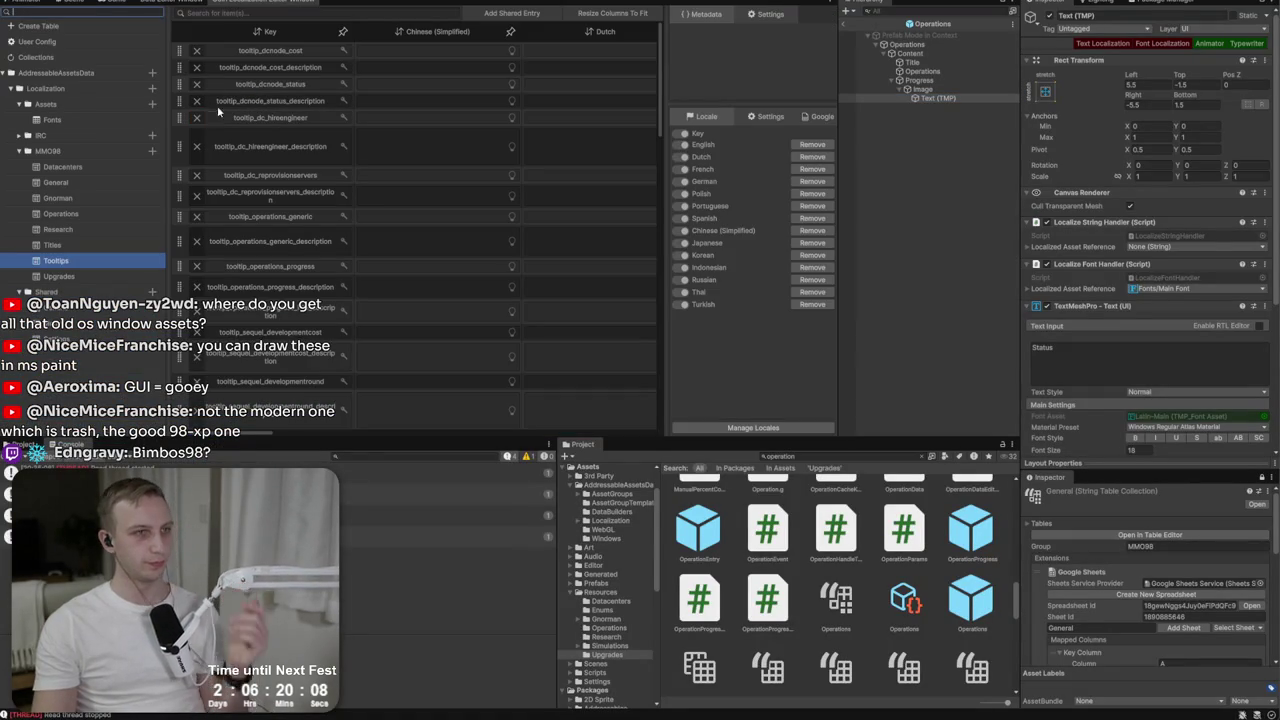
click(87, 168)
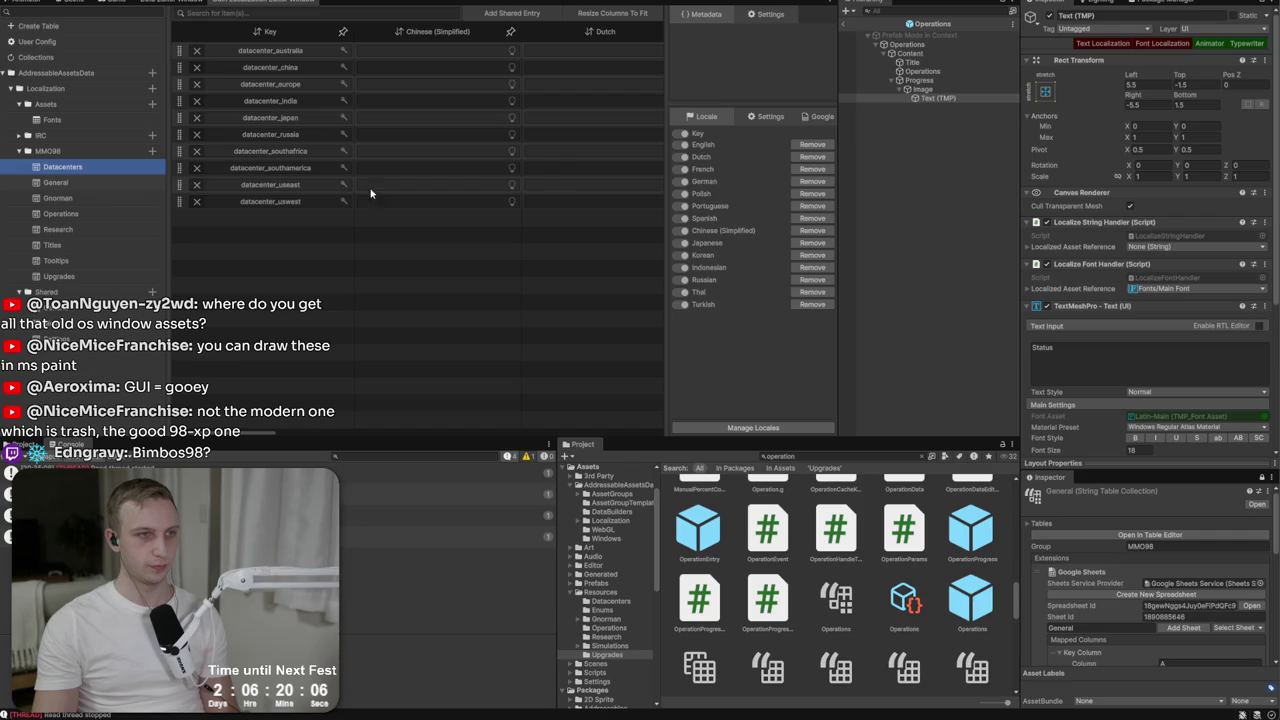
click(822, 116)
click(793, 193)
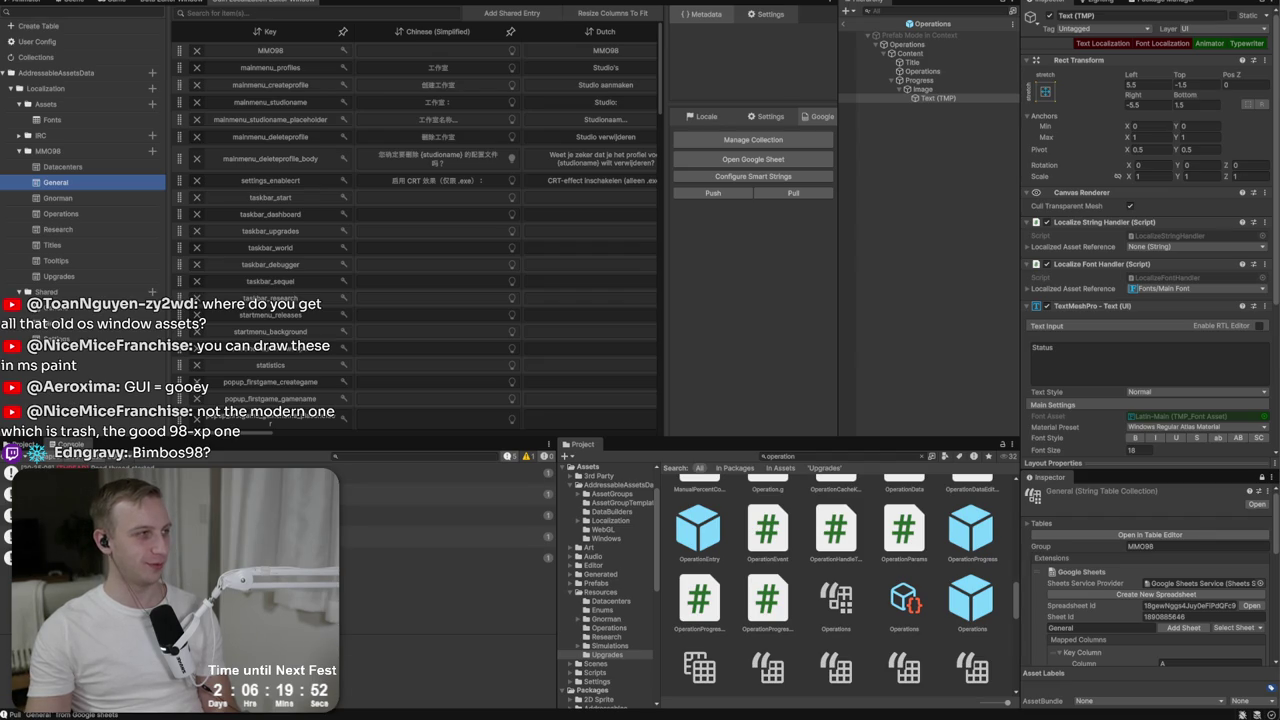
mouse_move(600, 15)
mouse_down()
mouse_move(780, 15)
mouse_move(857, 58)
mouse_move(864, 49)
mouse_up()
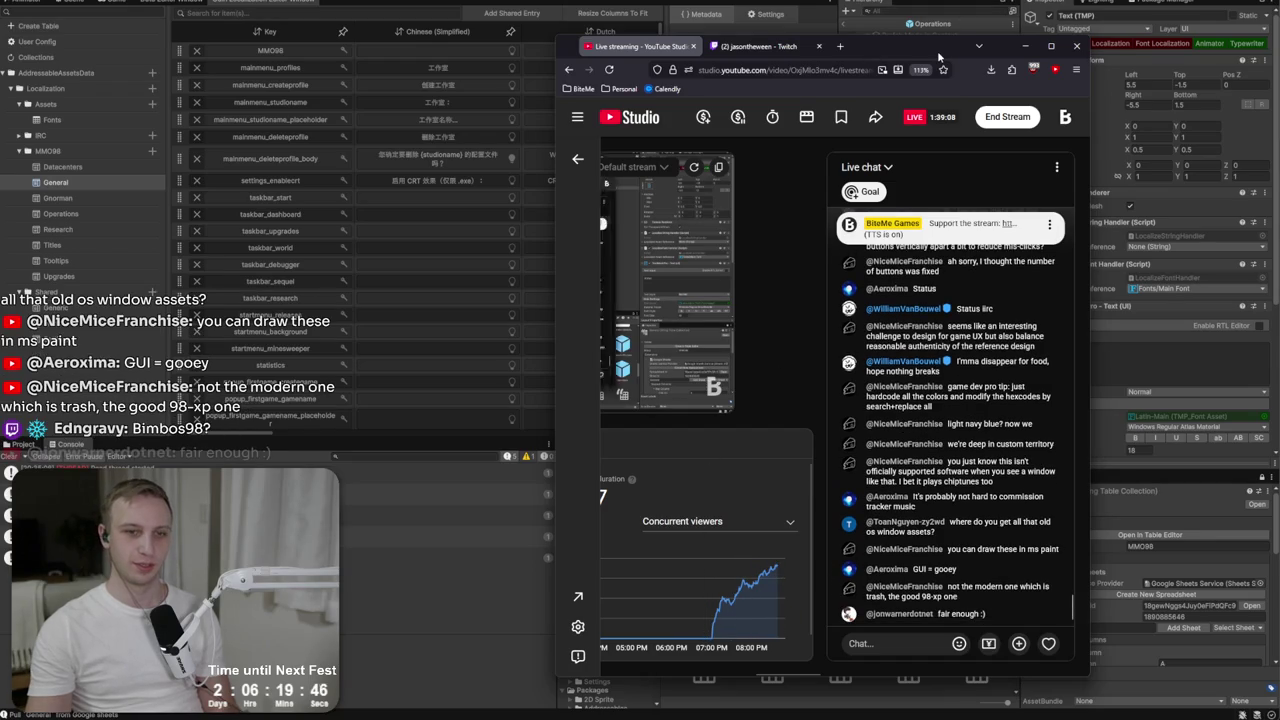
key(alt+Tab)
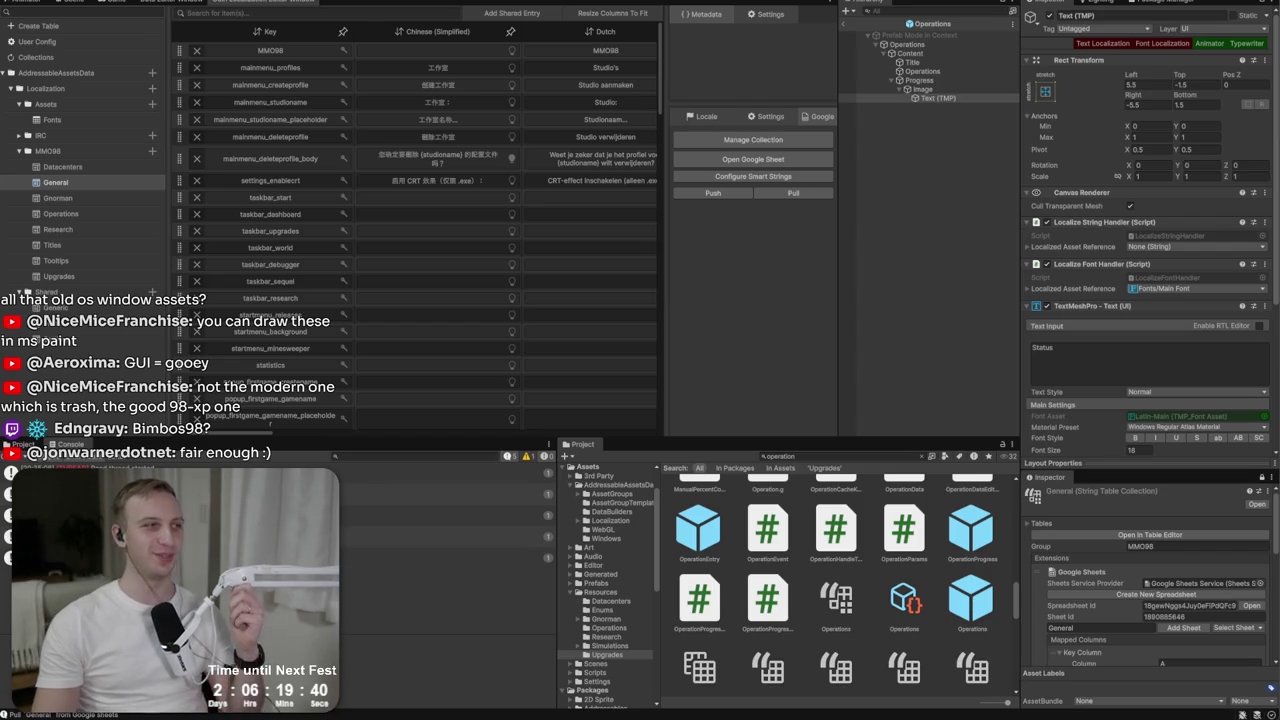
click(111, 3)
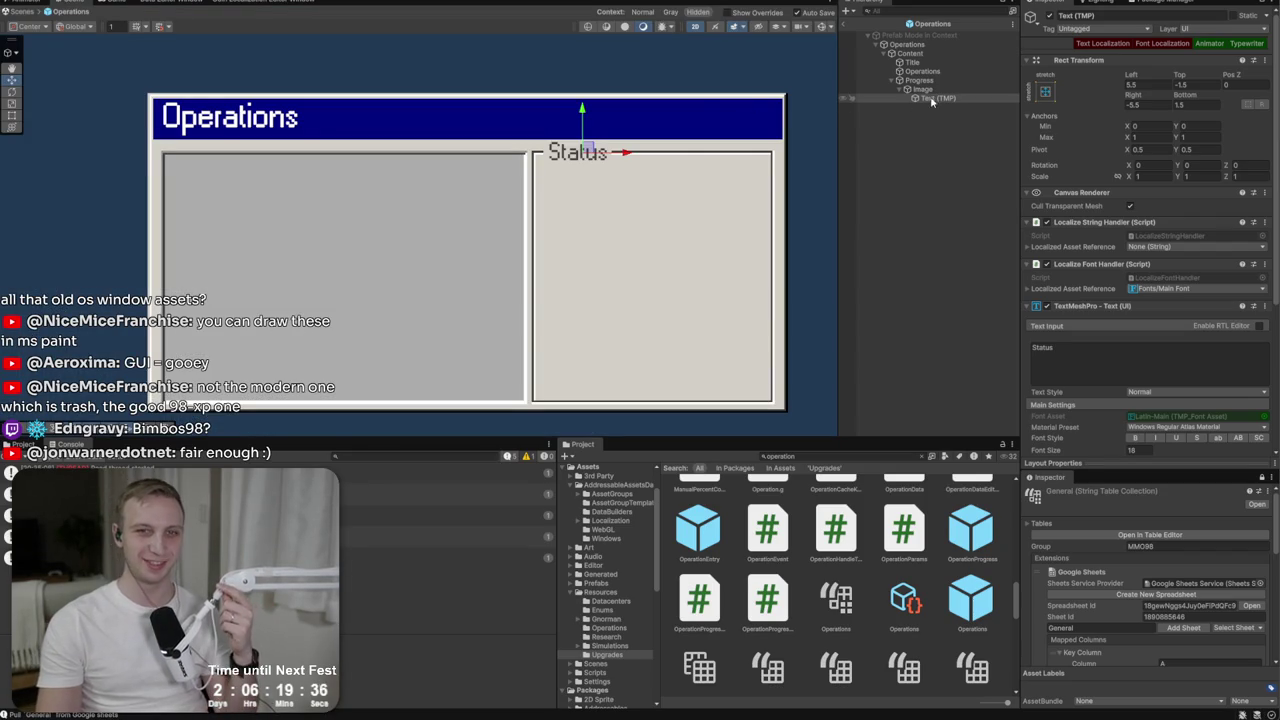
Set the Status label's Localized Asset Reference to General/operations_status.
scroll(1077, 315, down, 5)
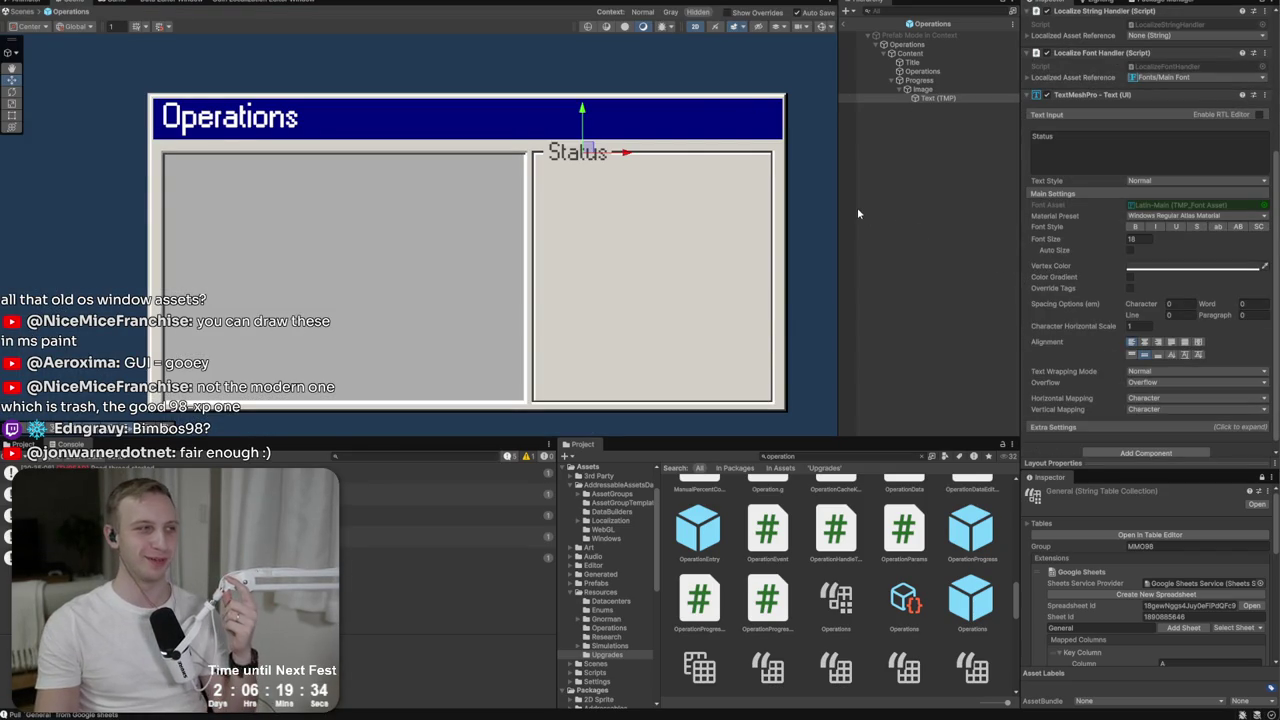
scroll(1176, 318, down, 1)
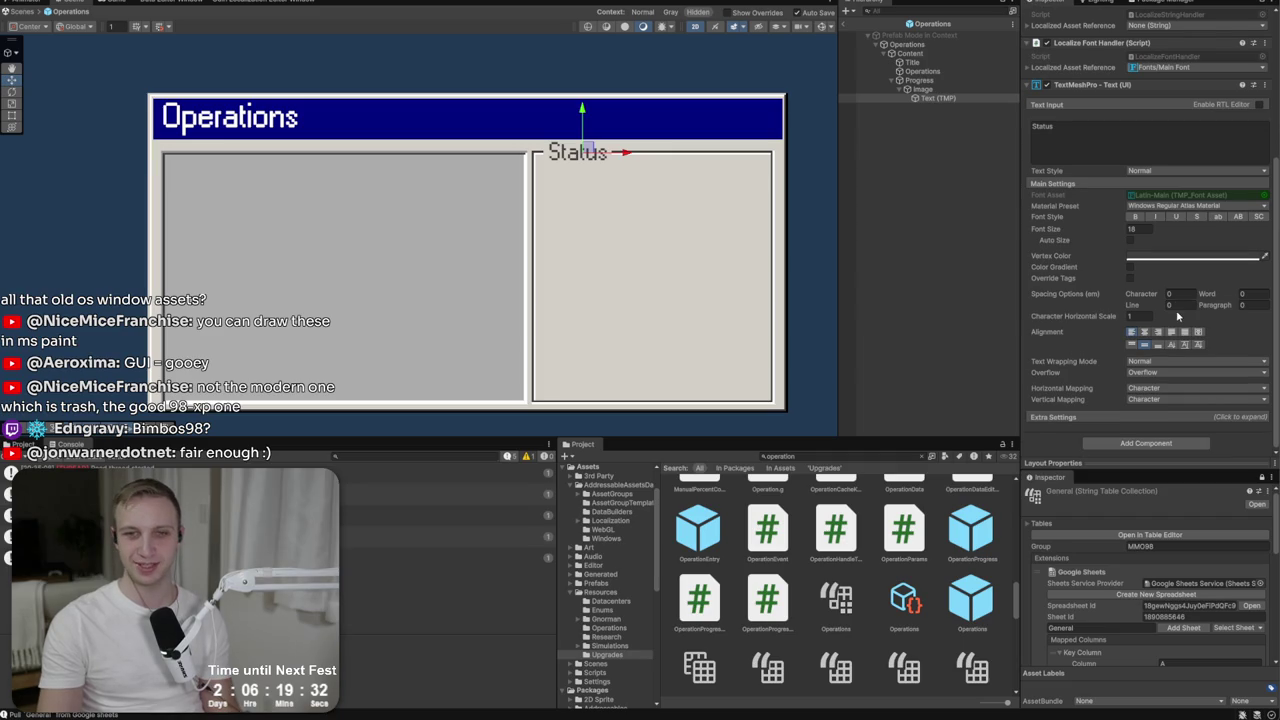
click(1176, 30)
text(statuss)
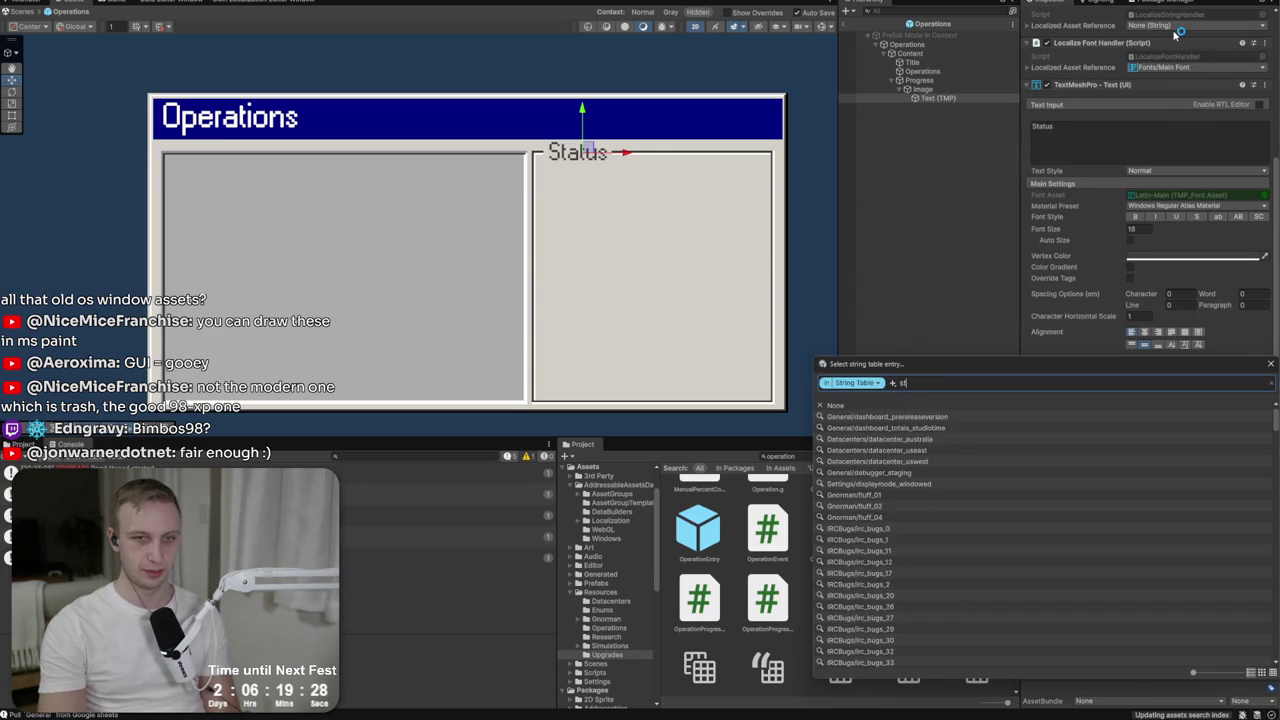
key(BackSpace)
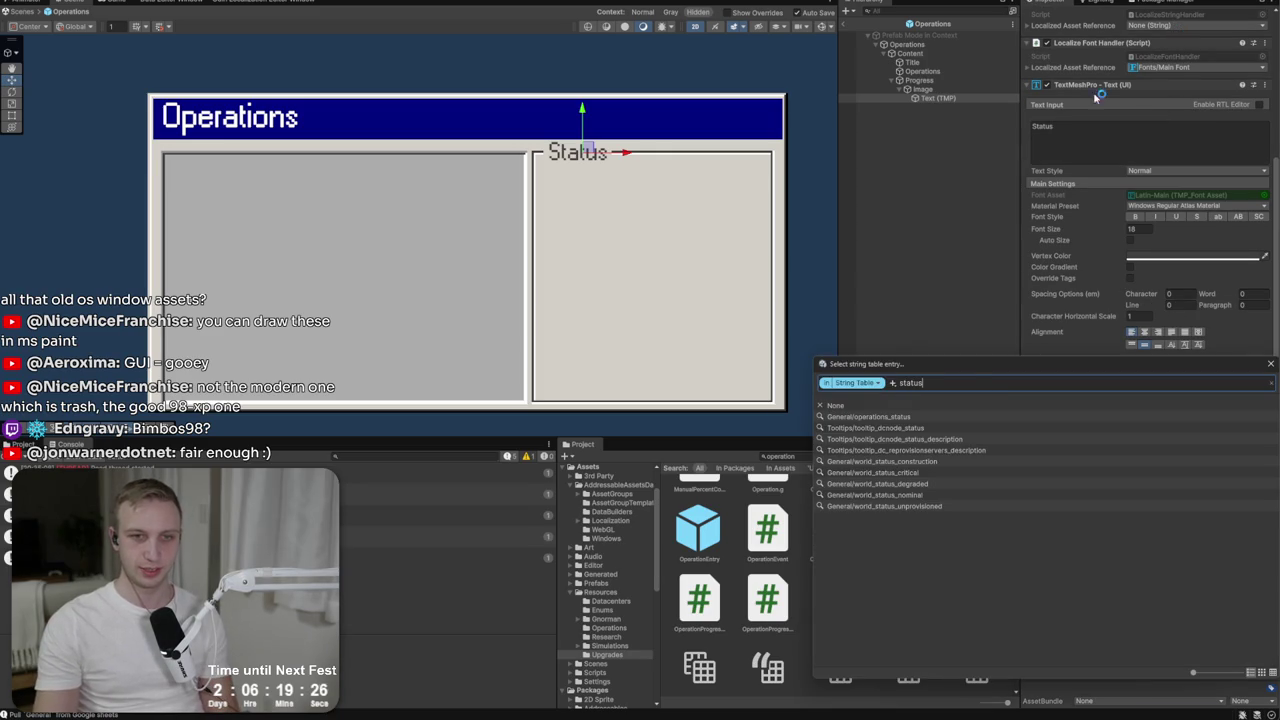
click(905, 416)
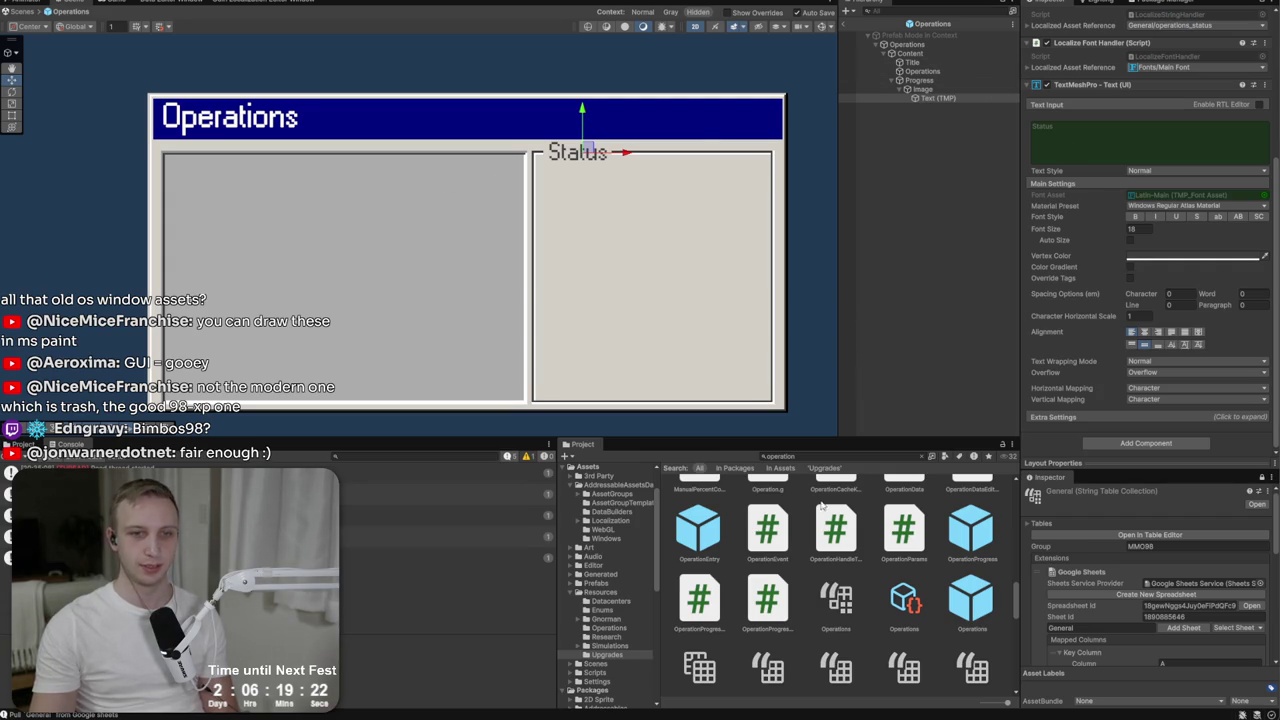
click(932, 72)
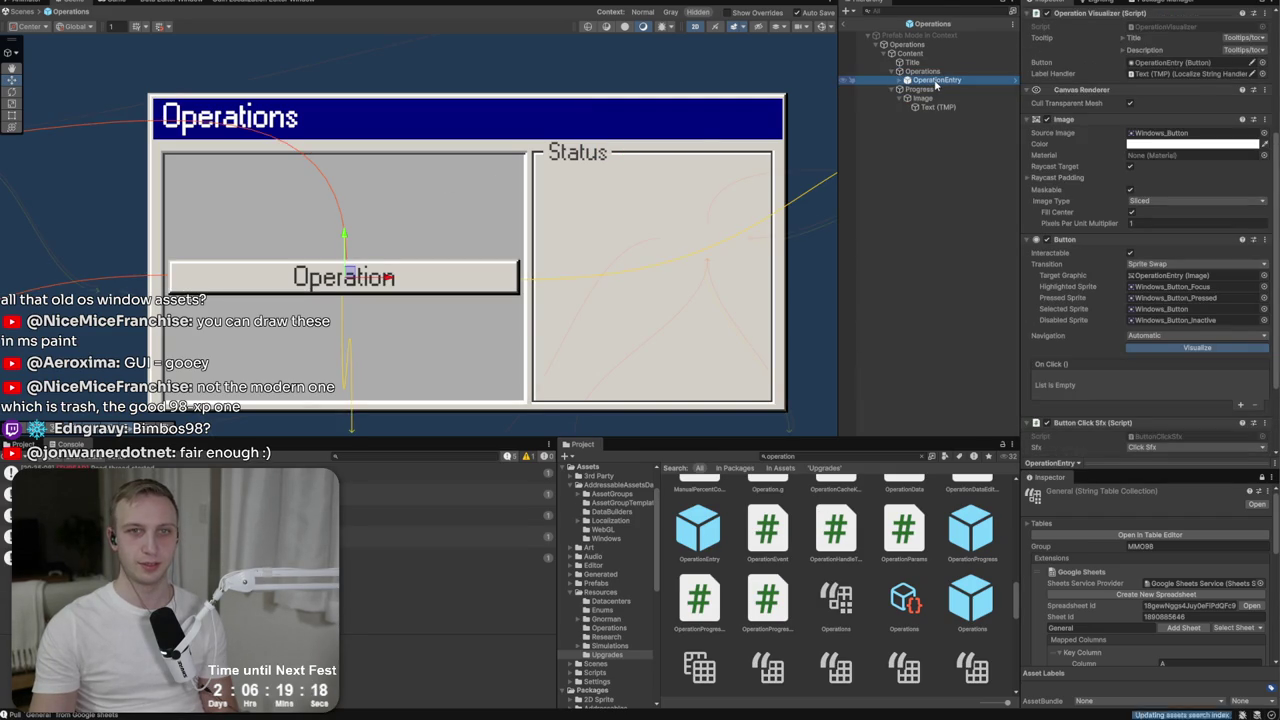
Duplicate OperationEntry, then delete all six OperationEntry rows from the Operations prefab.
key(ctrl+d)
key(ctrl+d)
key(ctrl+d)
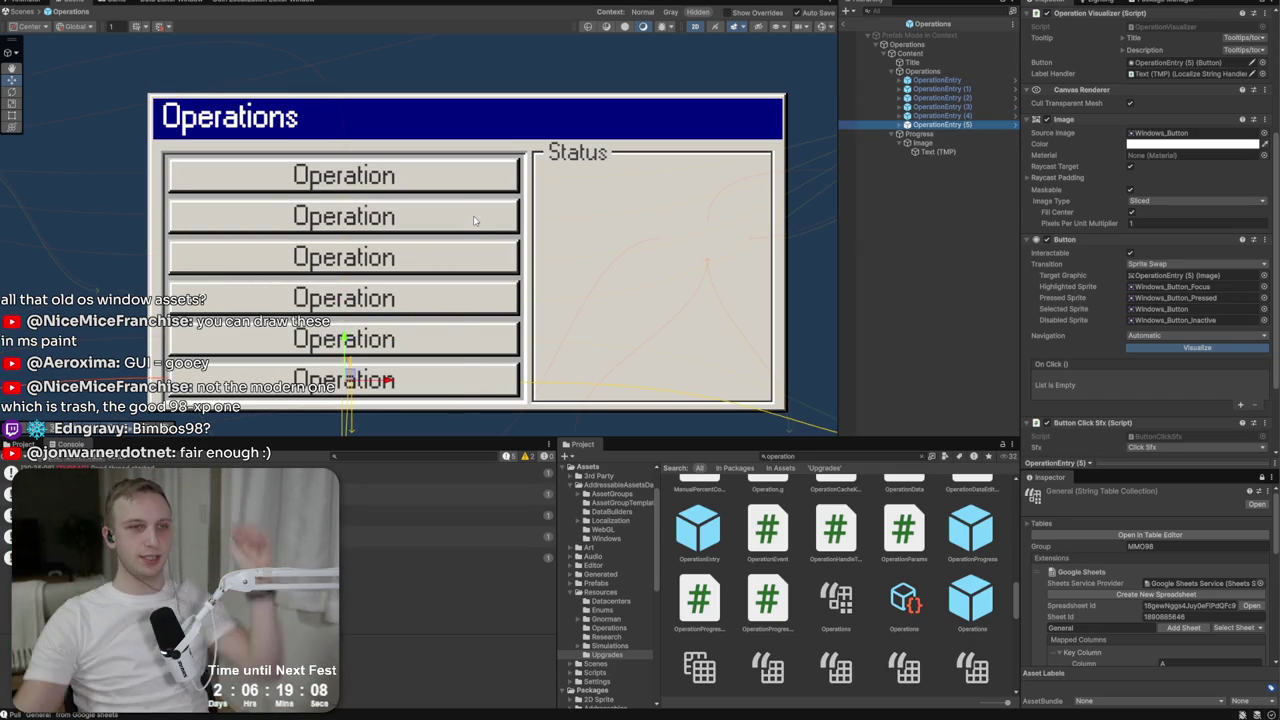
click(940, 81)
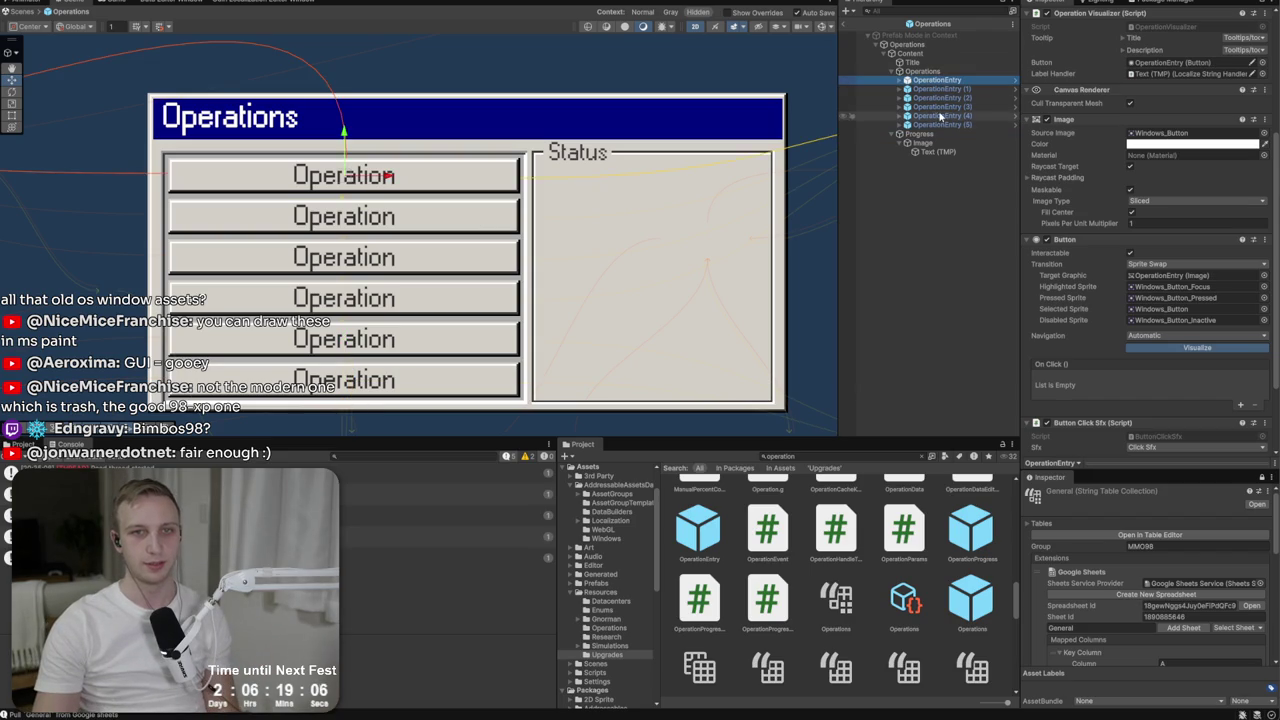
shift+click(940, 125)
key(Delete)
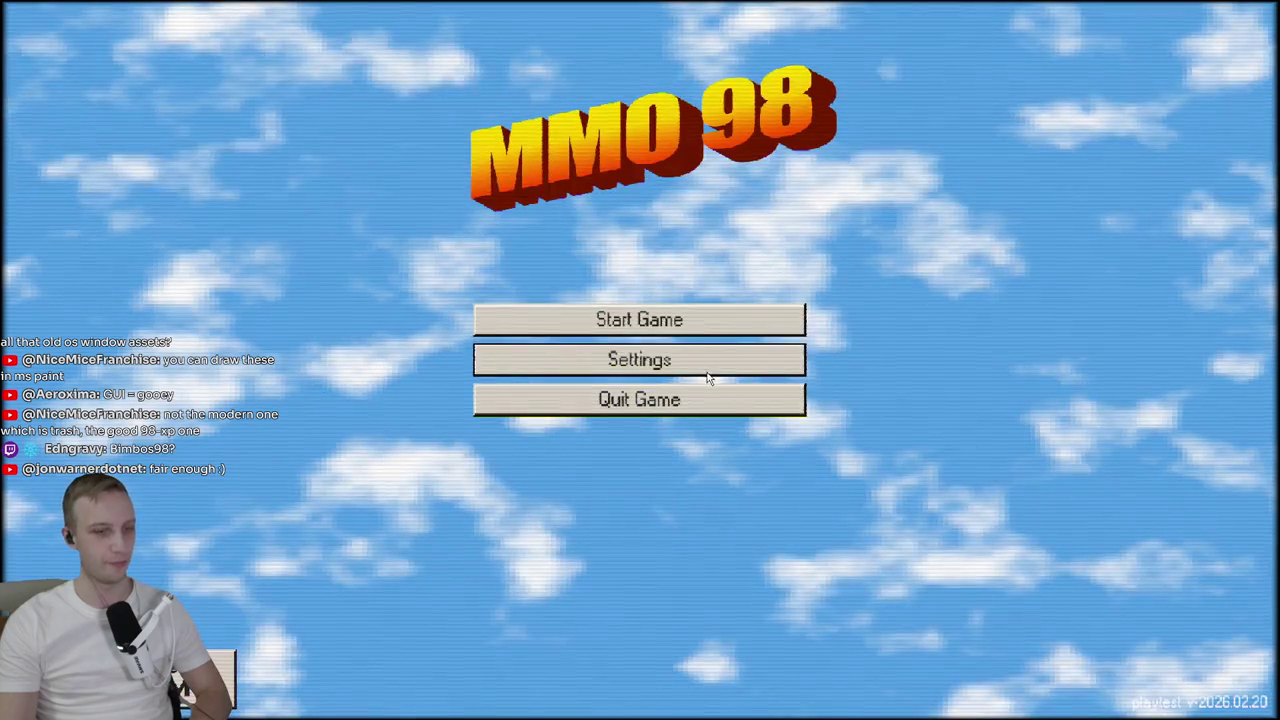
Load the SuckMe Games studio, dismiss the tip popup, and start Provision Server.
click(703, 318)
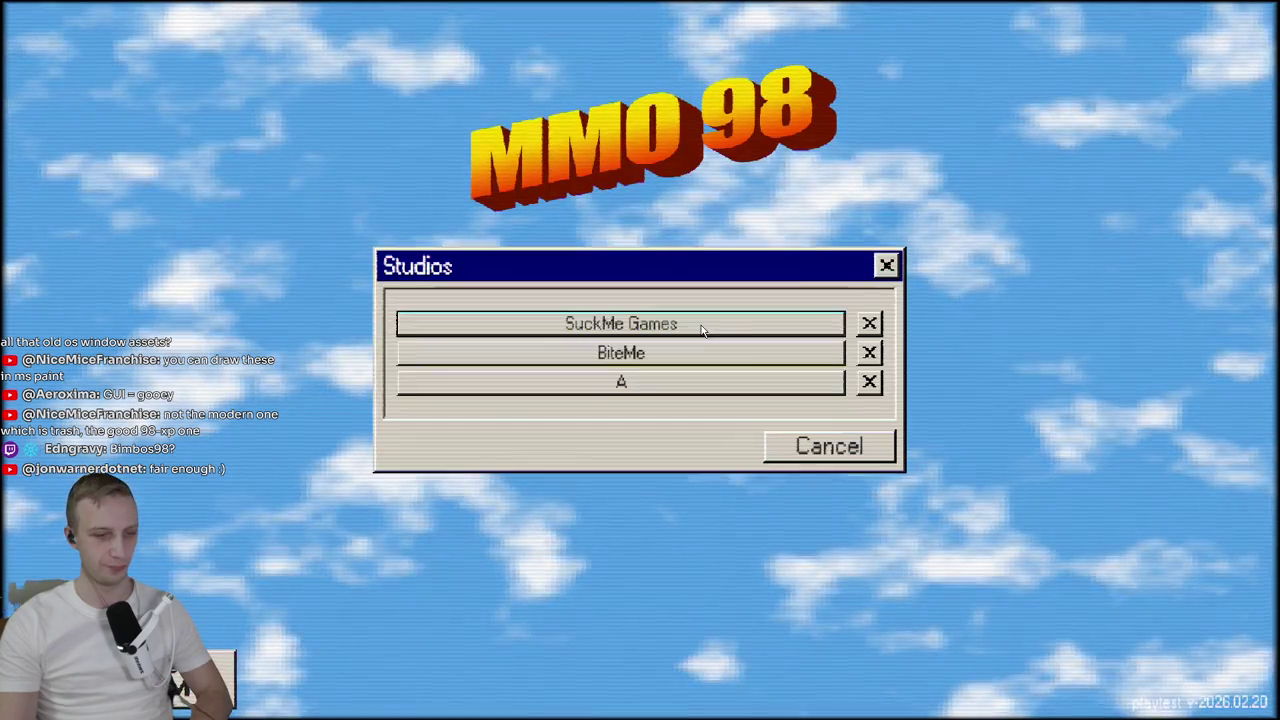
click(701, 325)
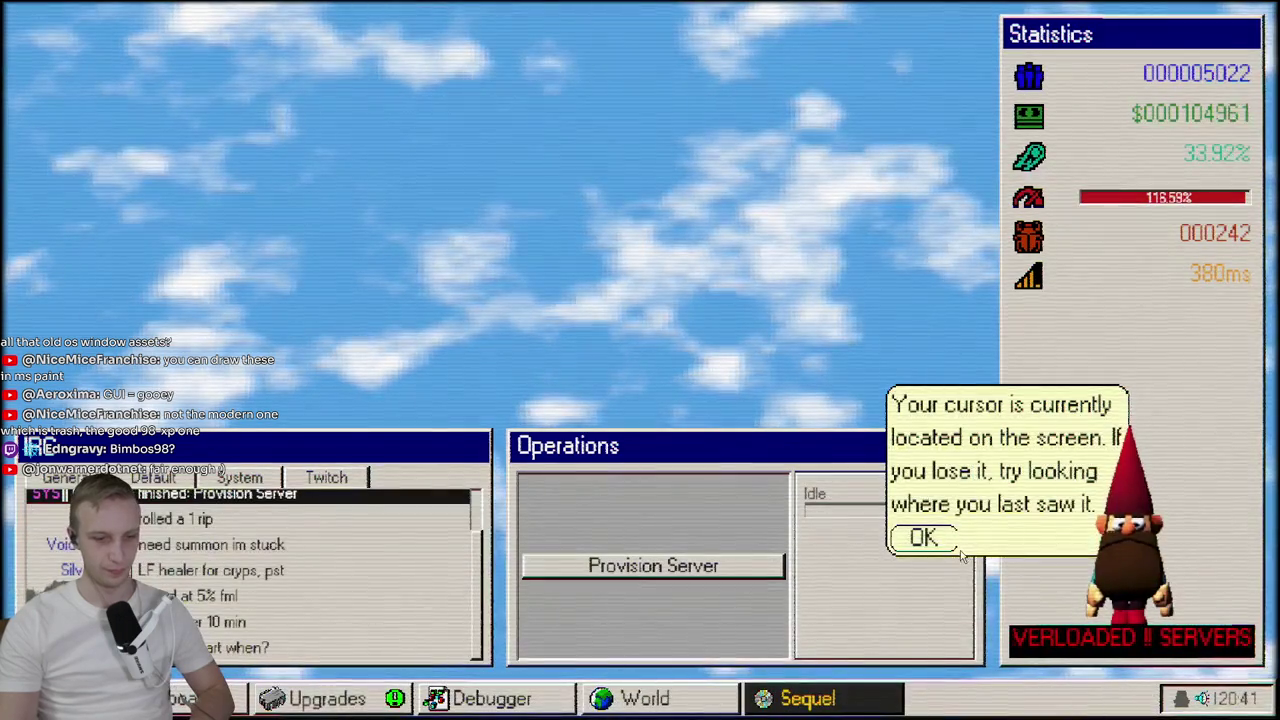
click(925, 537)
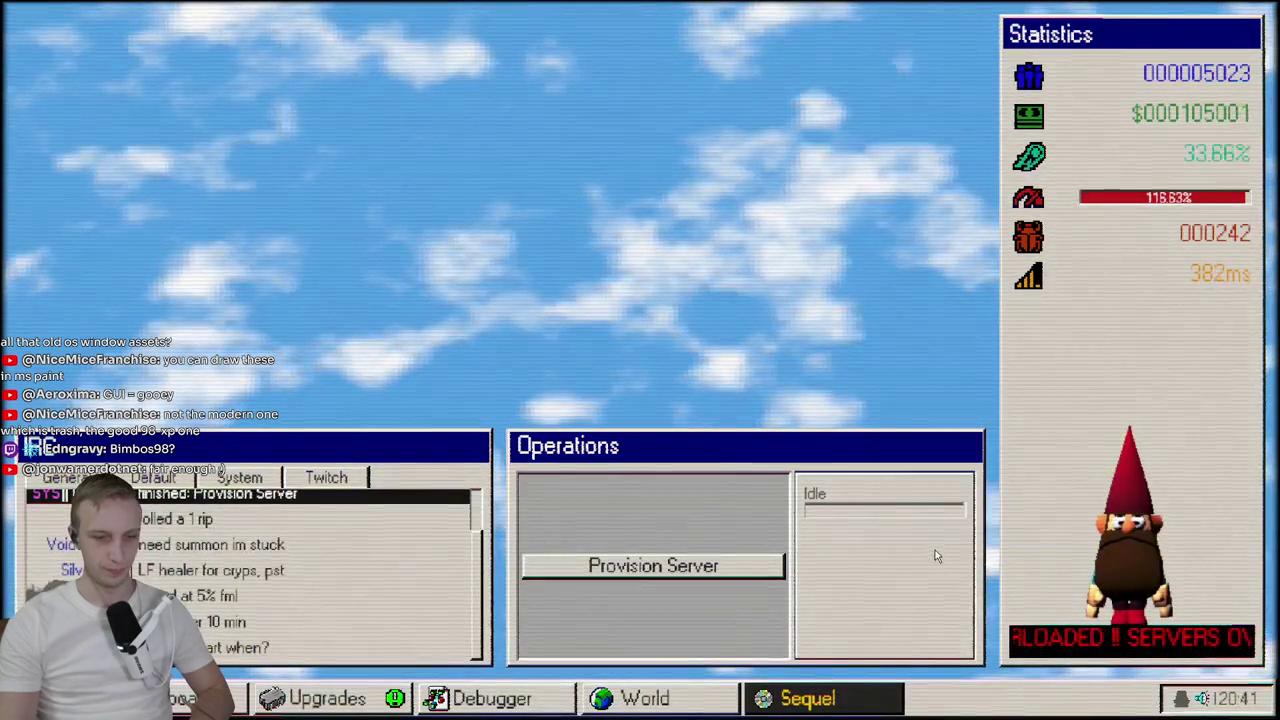
click(656, 575)
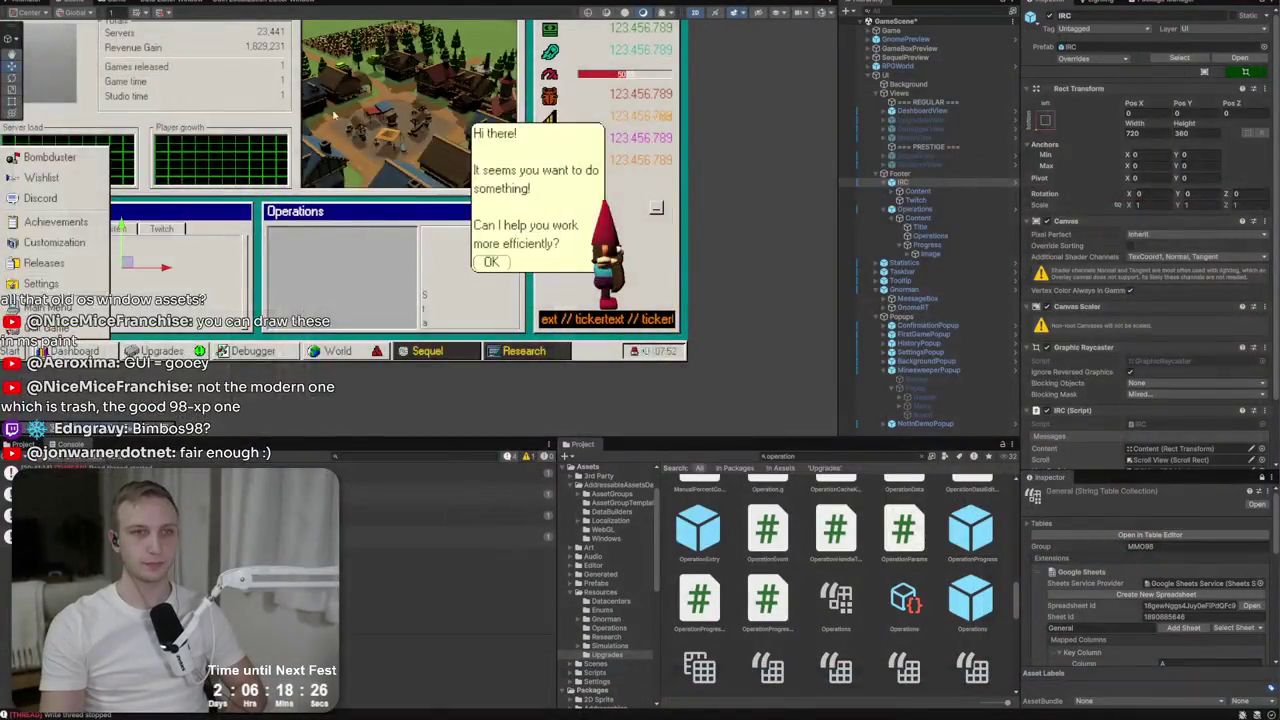
Revert the Operations window's Rect Transform override so it matches the prefab.
scroll(413, 271, up, 3)
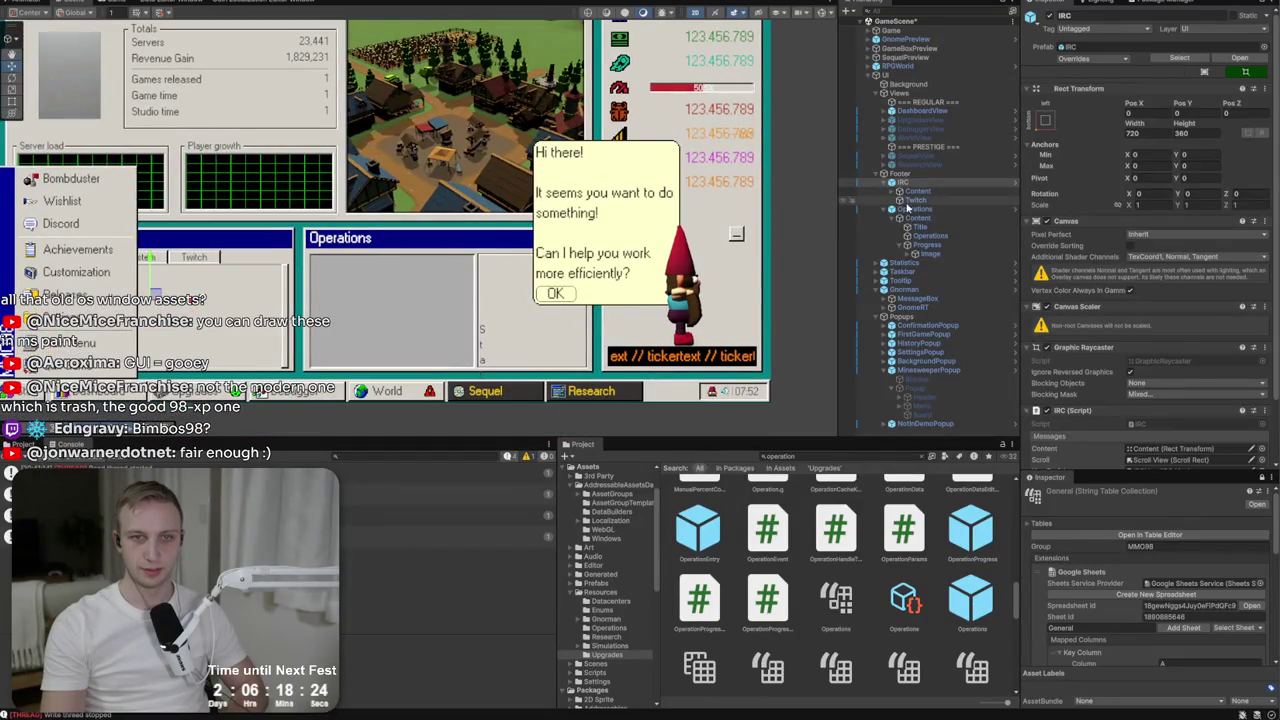
click(912, 219)
click(914, 209)
click(1078, 60)
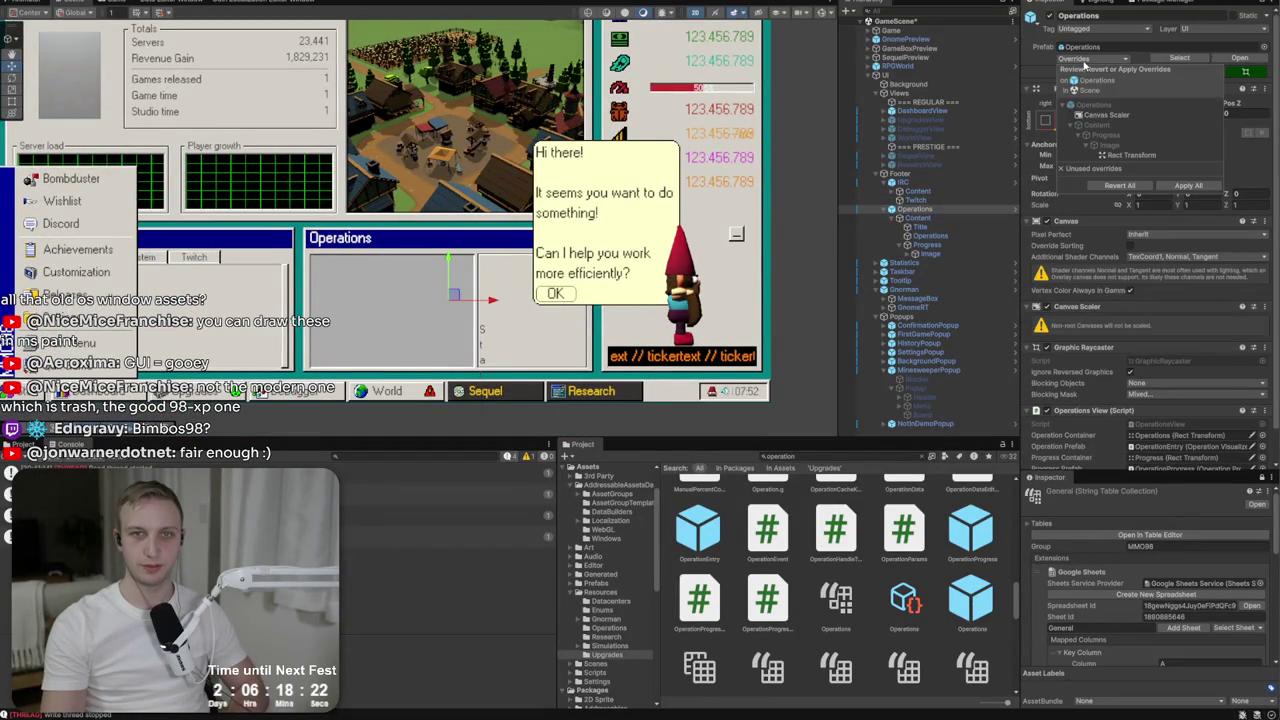
click(1123, 157)
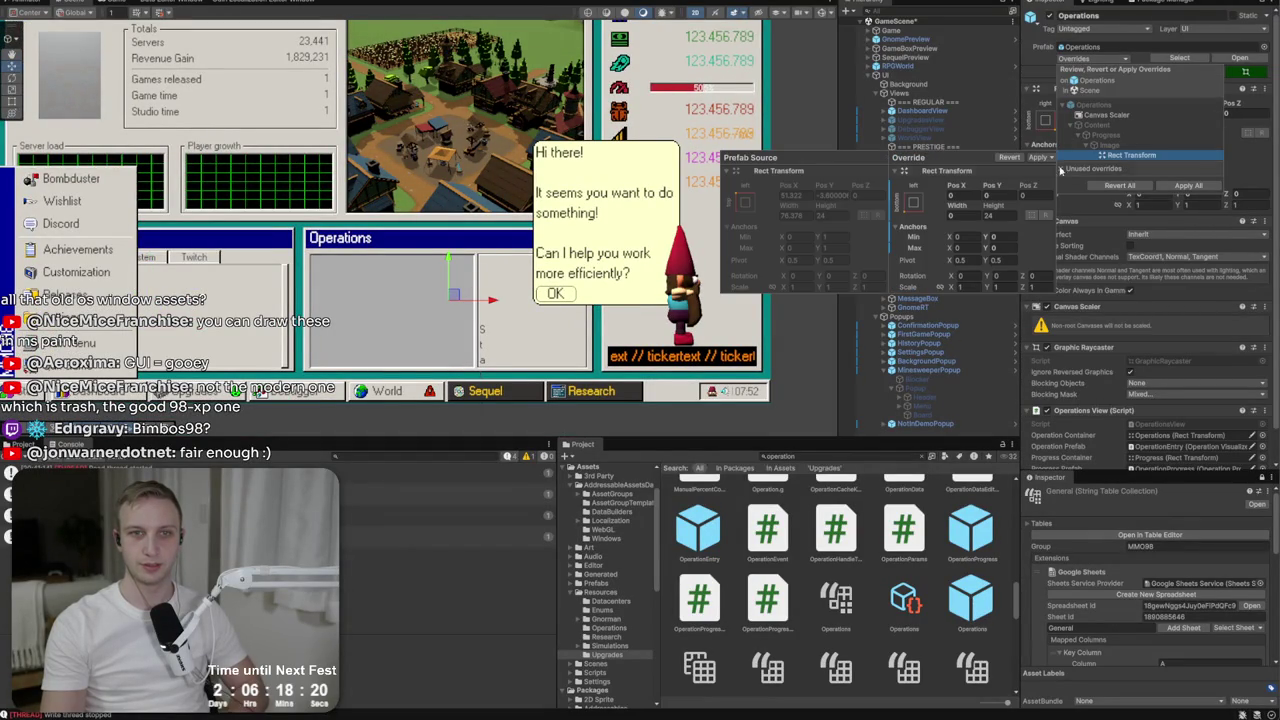
click(1012, 159)
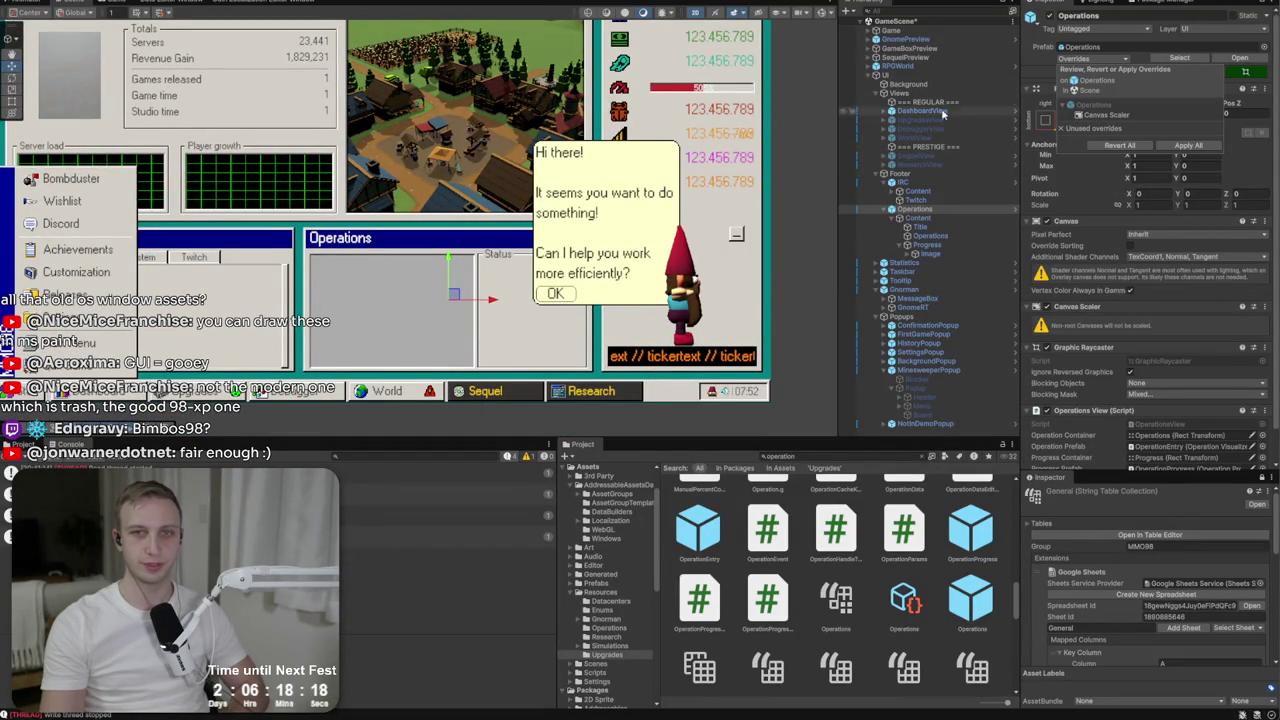
key(Escape)
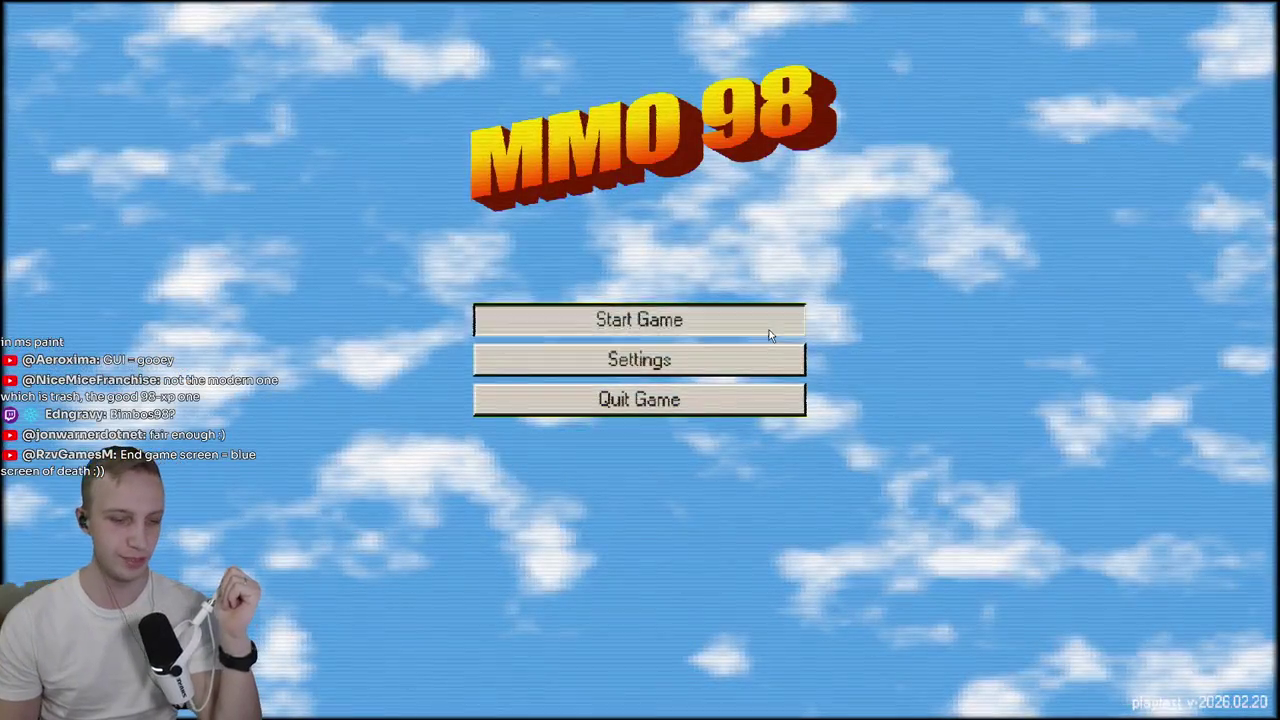
Enter Play mode, choose Start Game, and load the BiteMe studio.
click(770, 330)
click(770, 334)
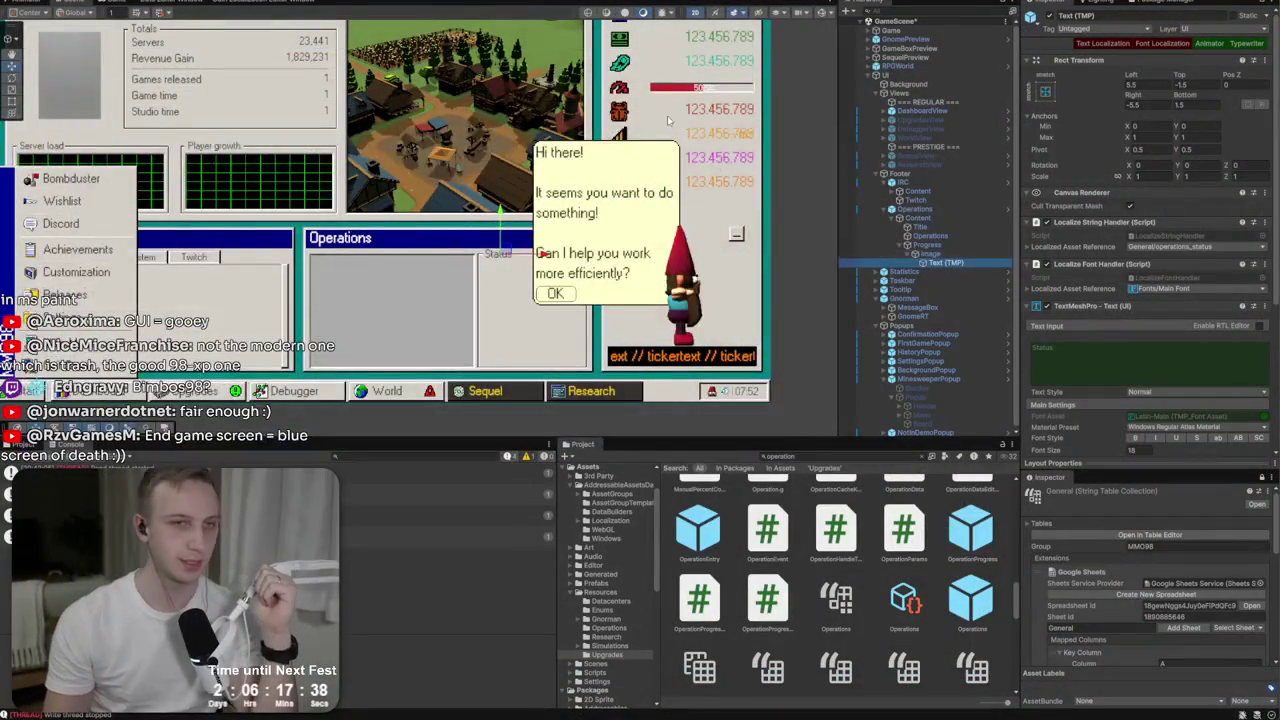
click(660, 10)
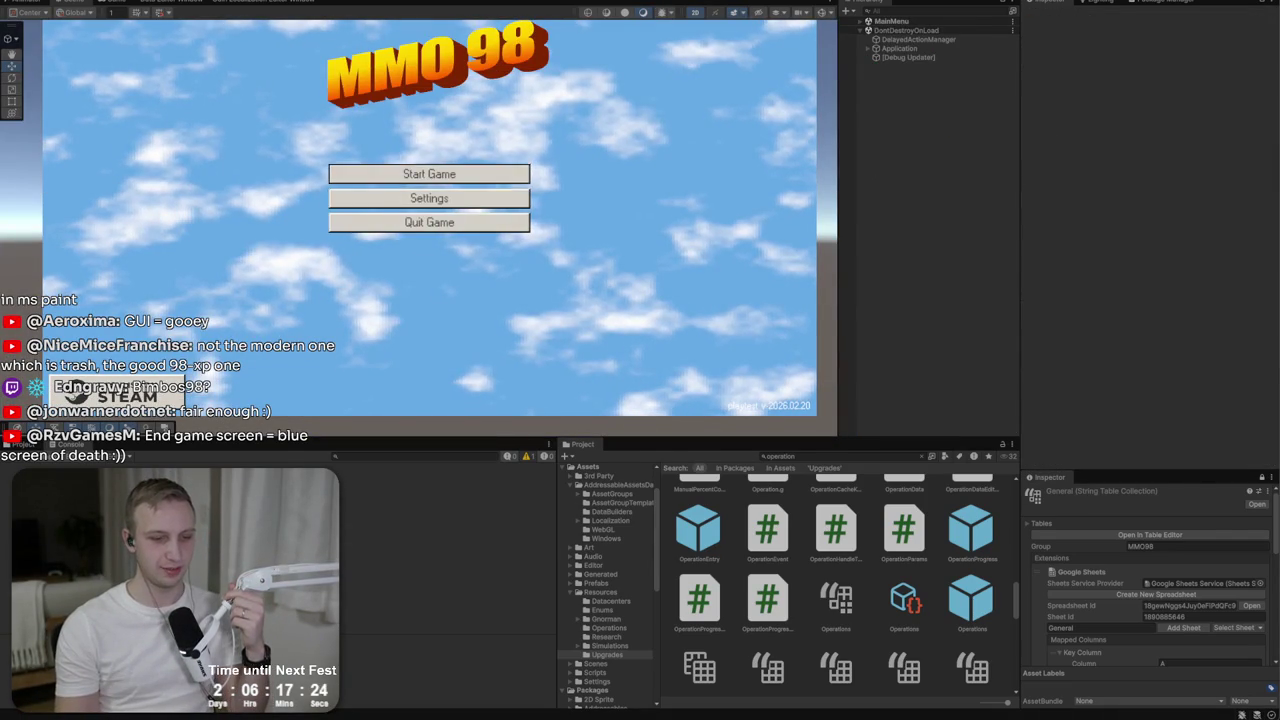
click(429, 174)
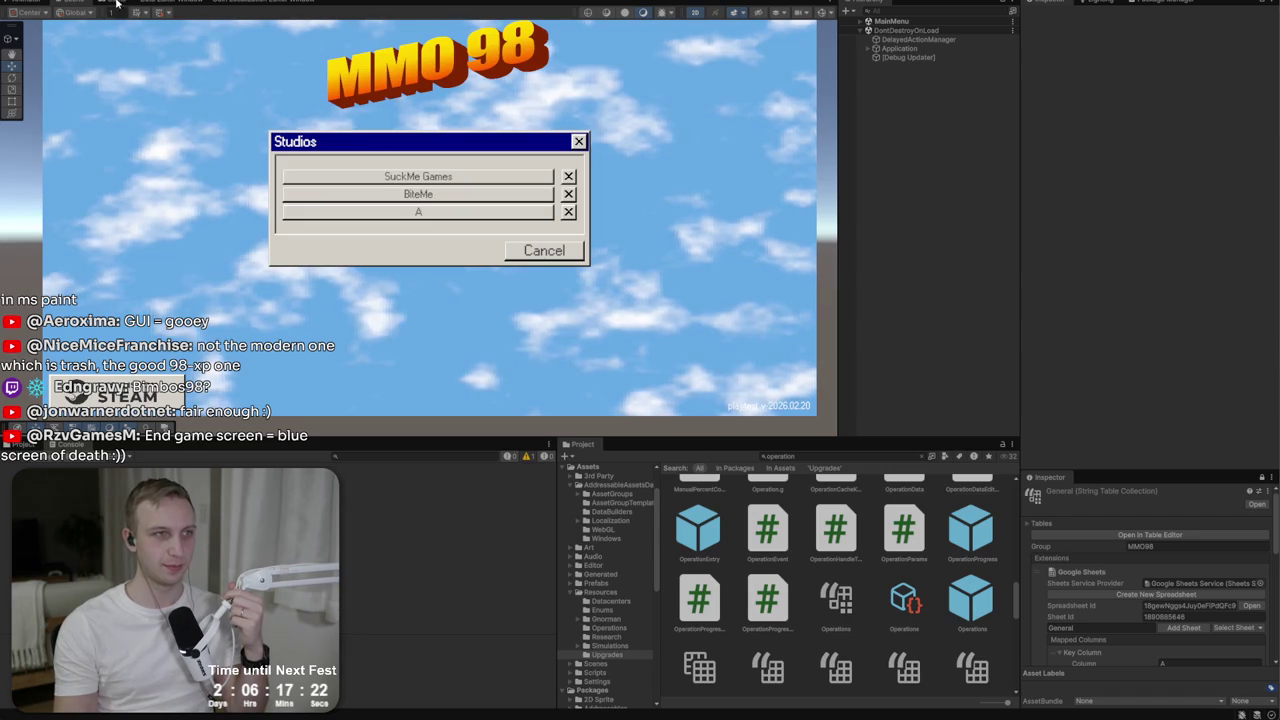
key(ctrl+shift+F7)
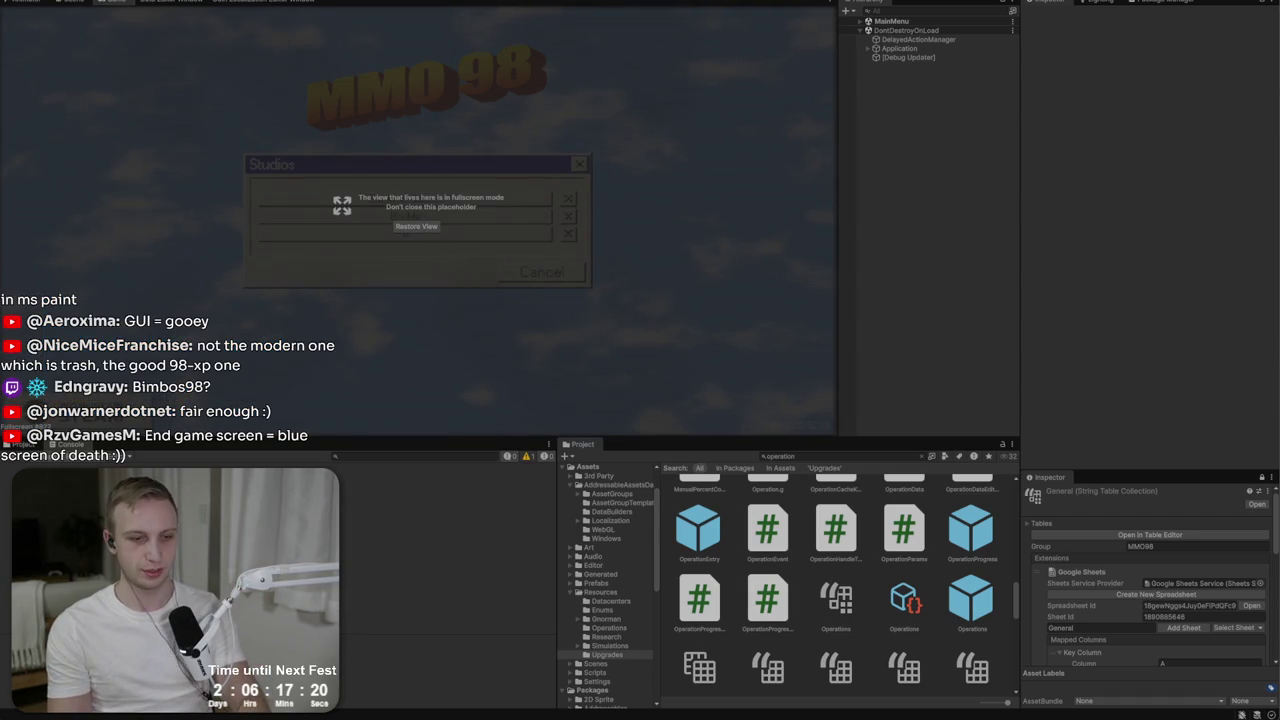
key(ctrl+shift+F7)
click(420, 220)
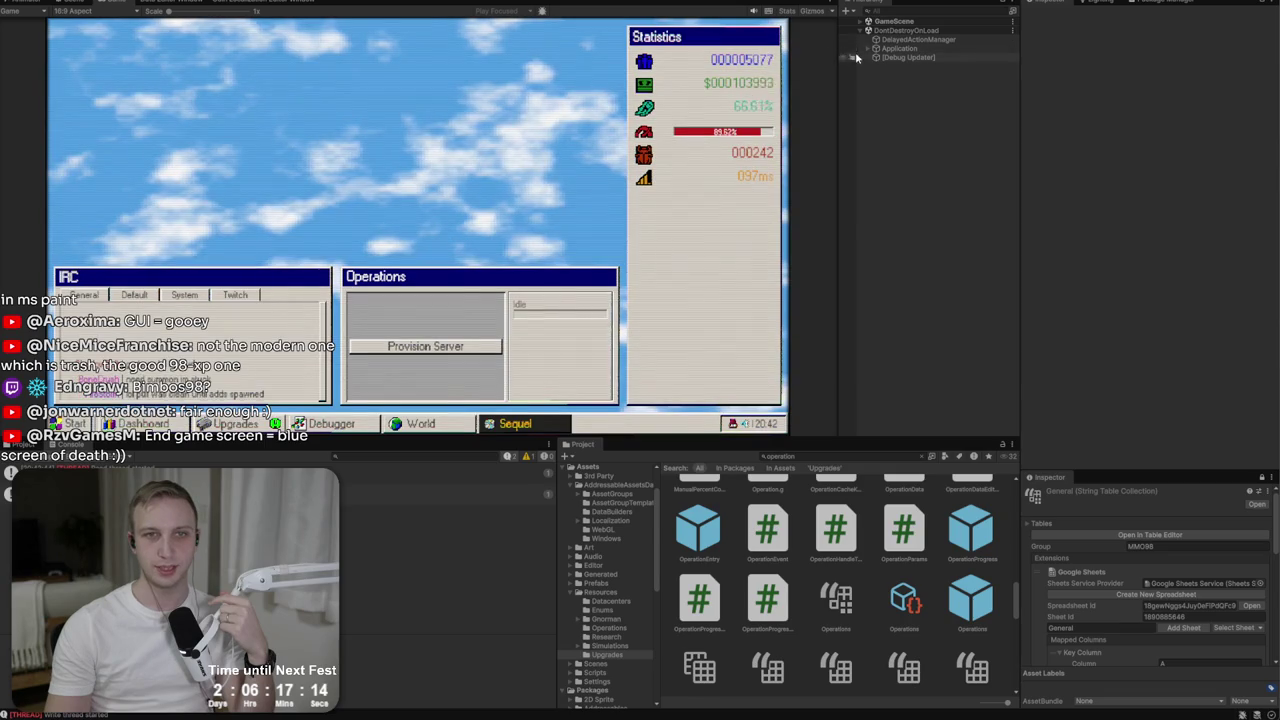
Expand GameScene > UI > Footer > Operations > Content > Progress in the Hierarchy.
click(862, 21)
click(868, 75)
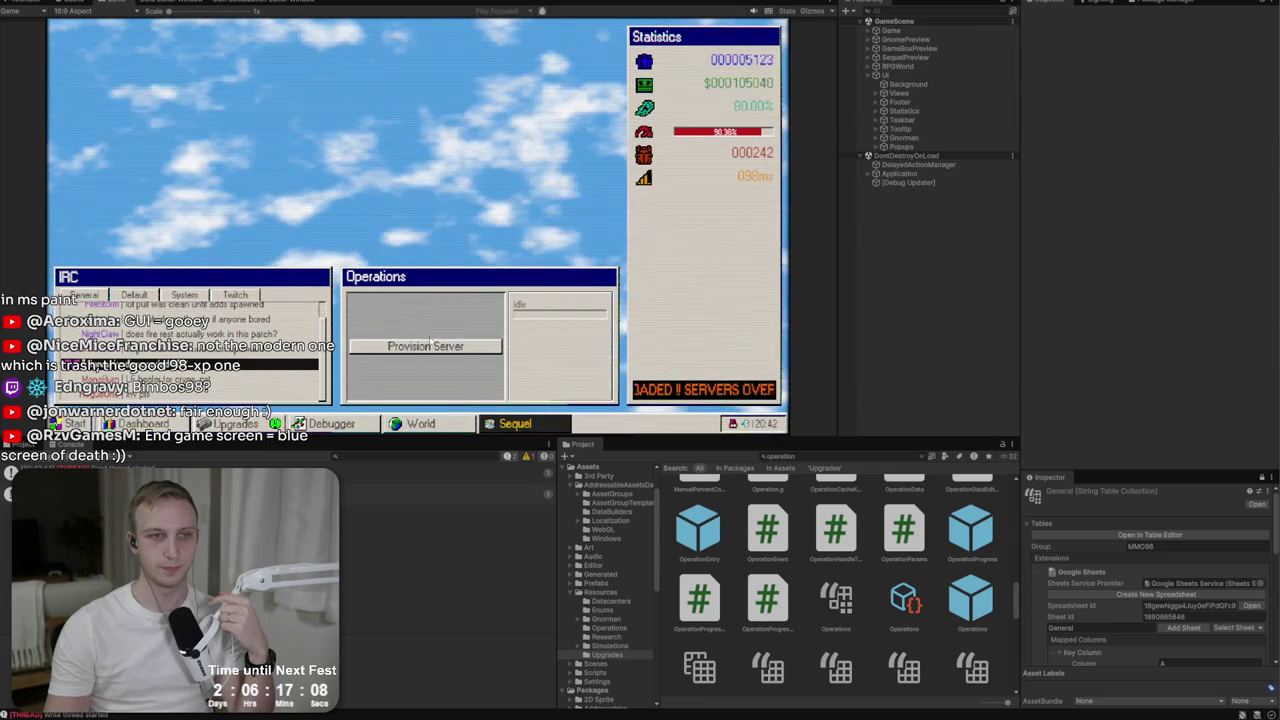
click(876, 102)
click(891, 120)
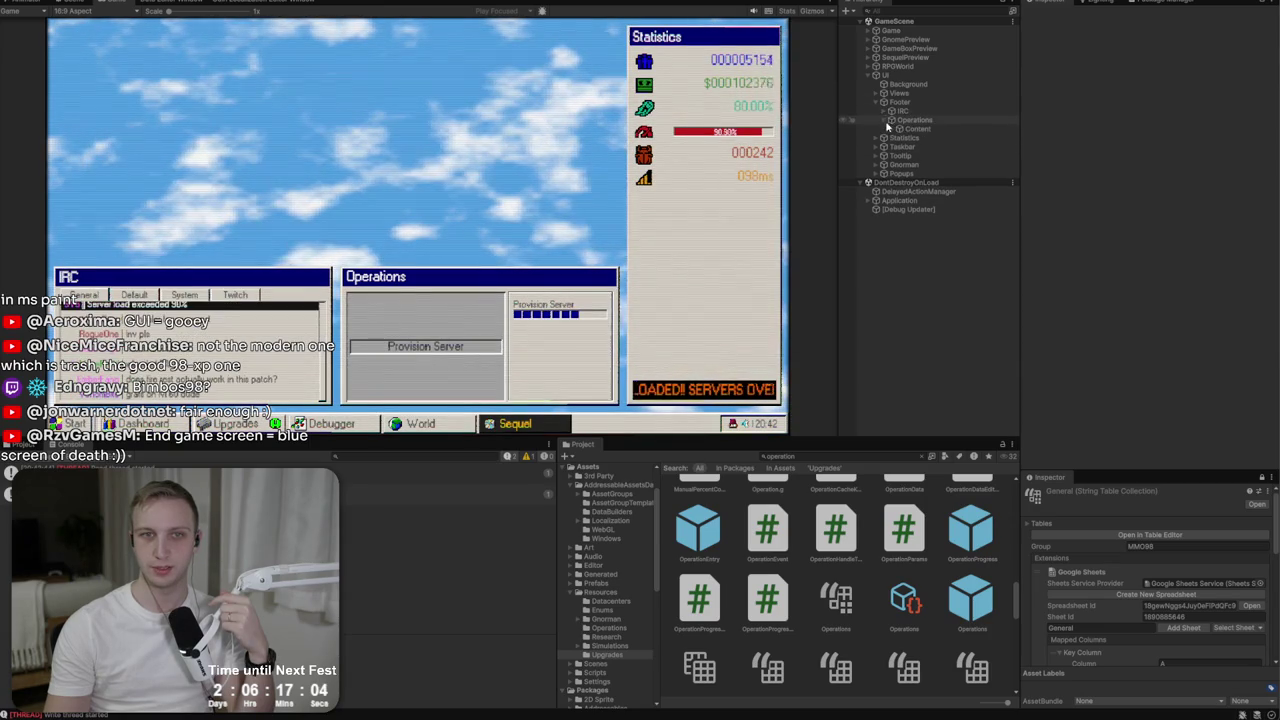
click(899, 129)
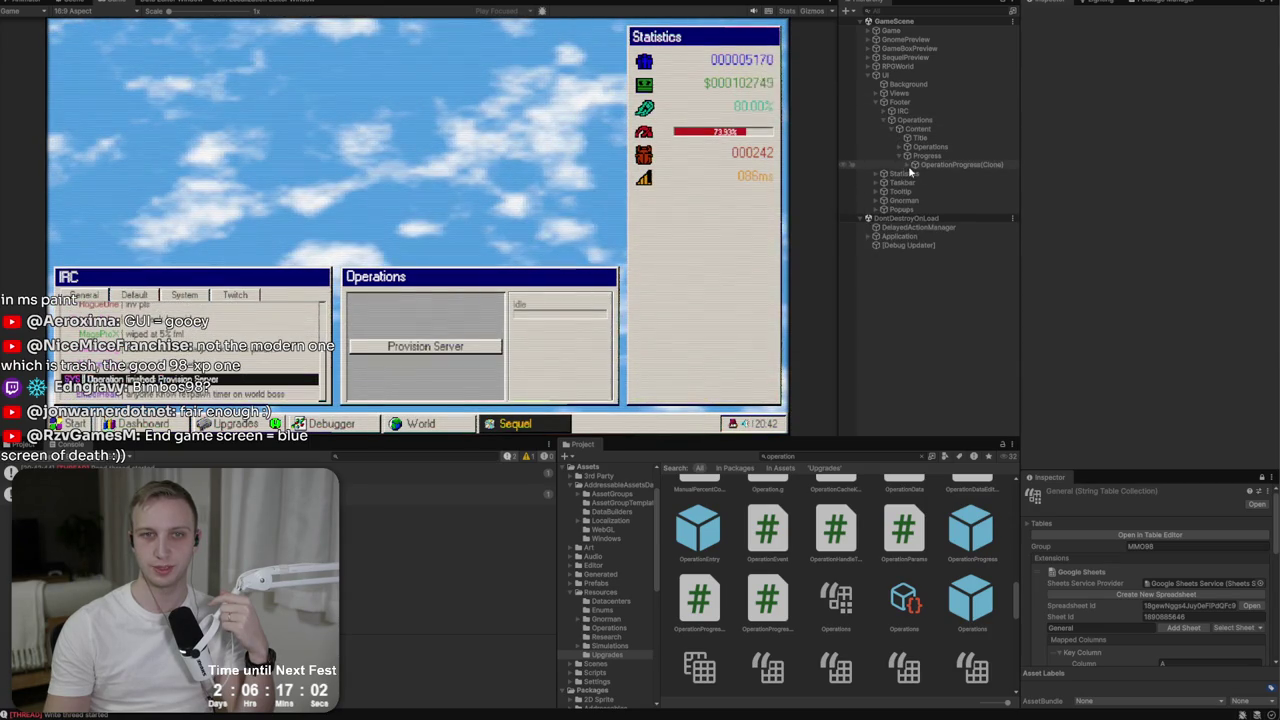
click(907, 156)
Inspect the Progress object and its spawned OperationProgress(Clone) bar.
click(927, 156)
scroll(1176, 270, down, 2)
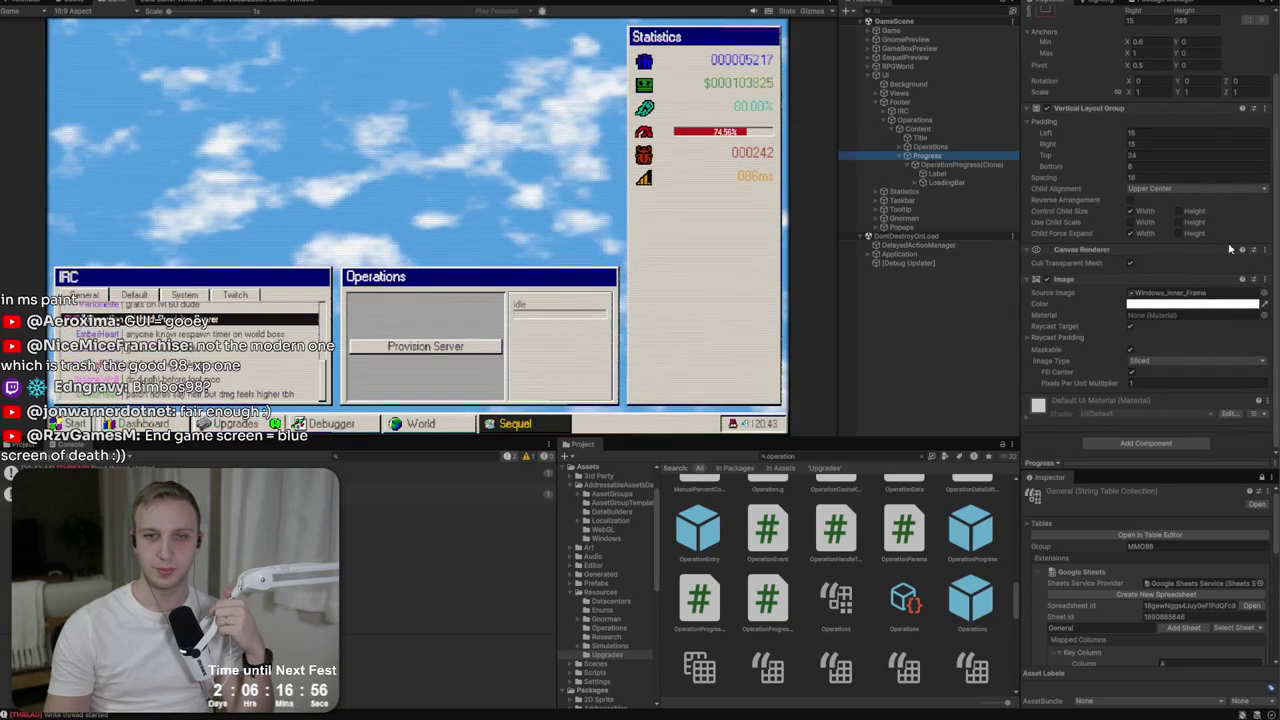
click(994, 164)
click(980, 157)
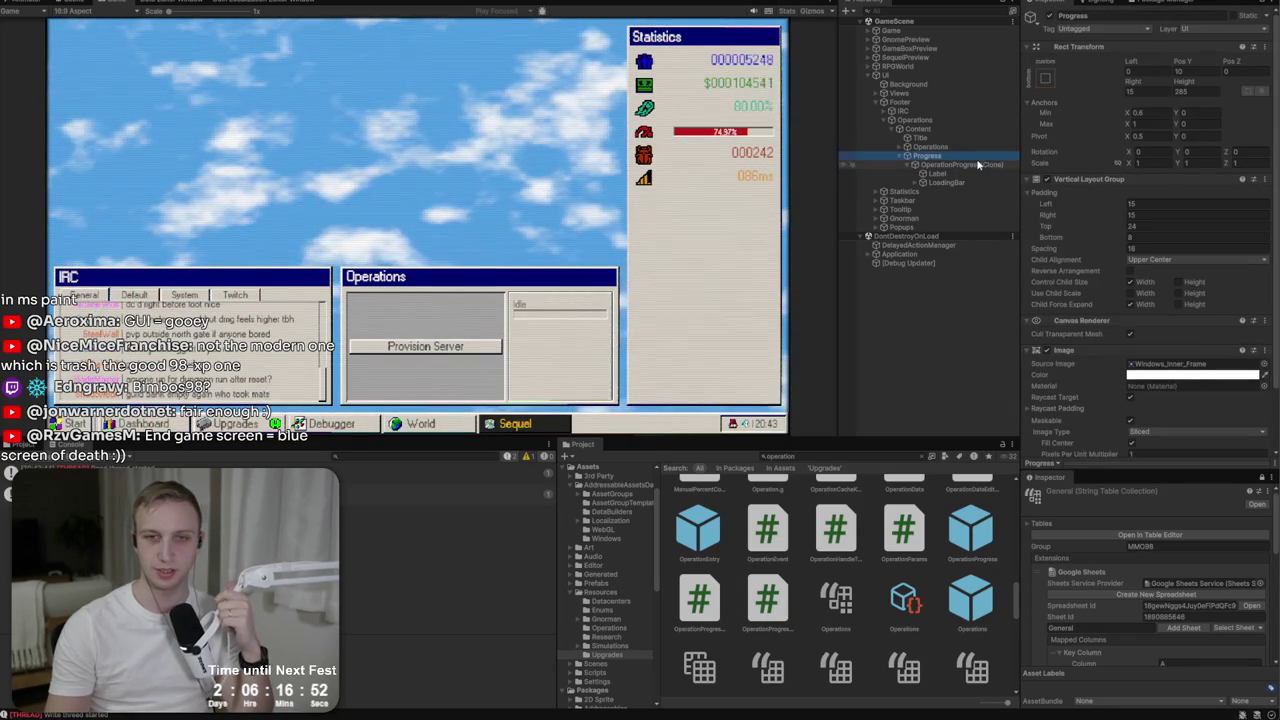
click(962, 166)
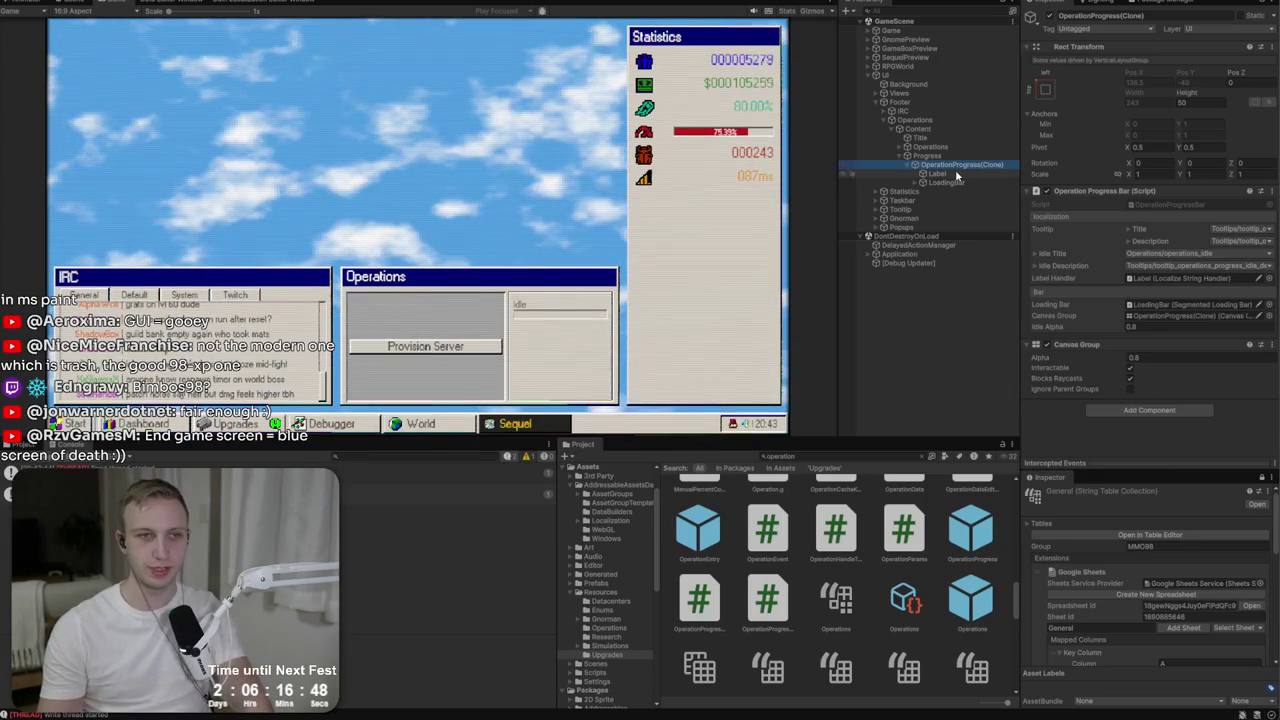
click(927, 156)
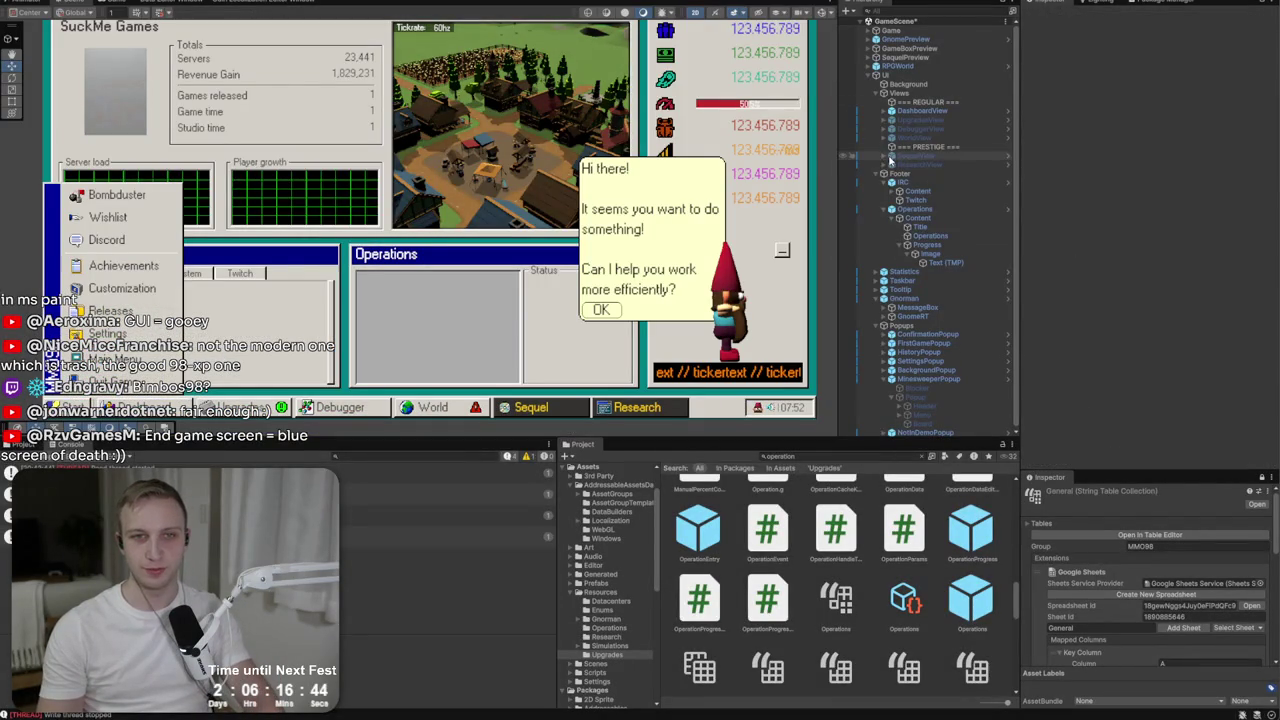
Open the Operations prefab and move Image under Content to sit below Progress.
click(914, 209)
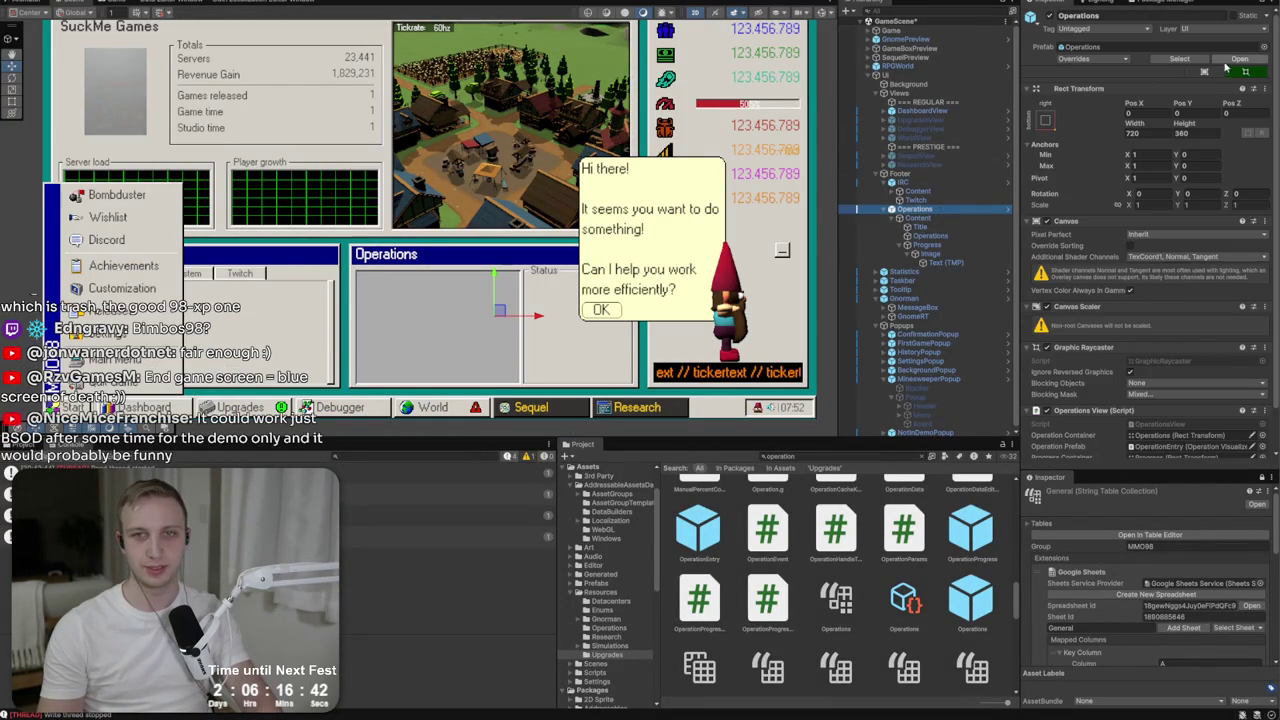
click(1007, 209)
click(971, 90)
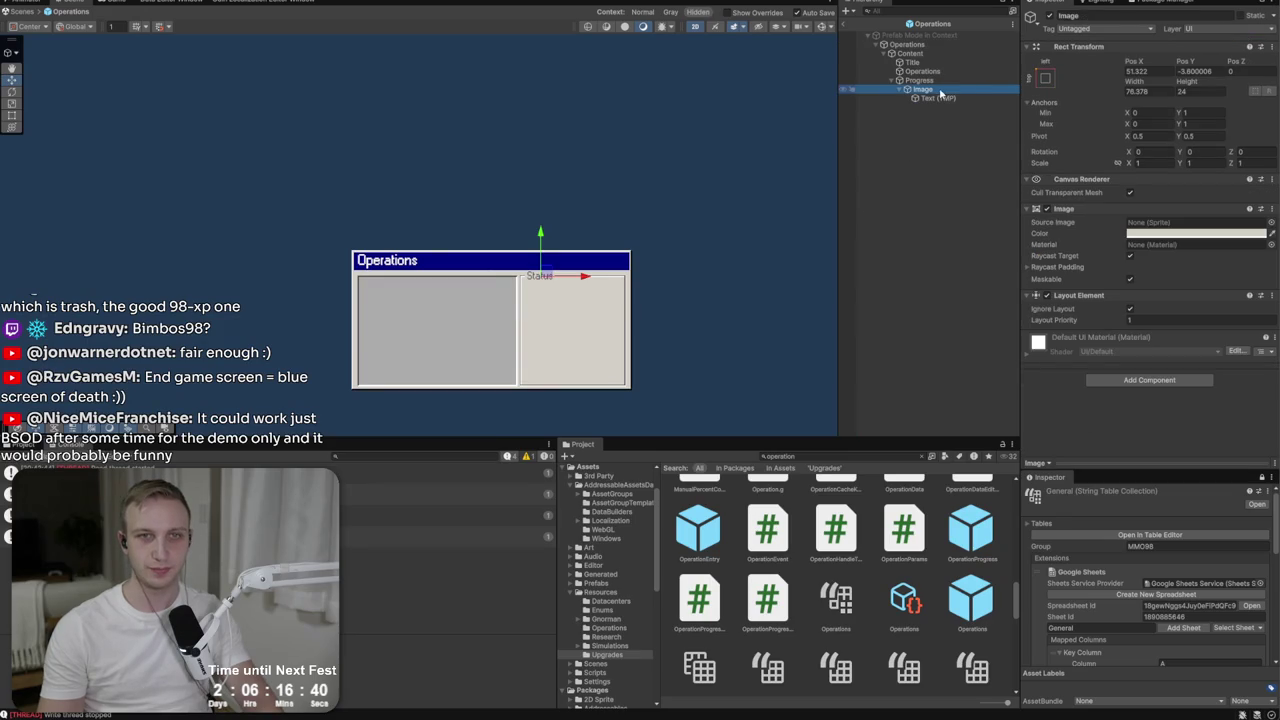
drag(909, 57, 908, 58)
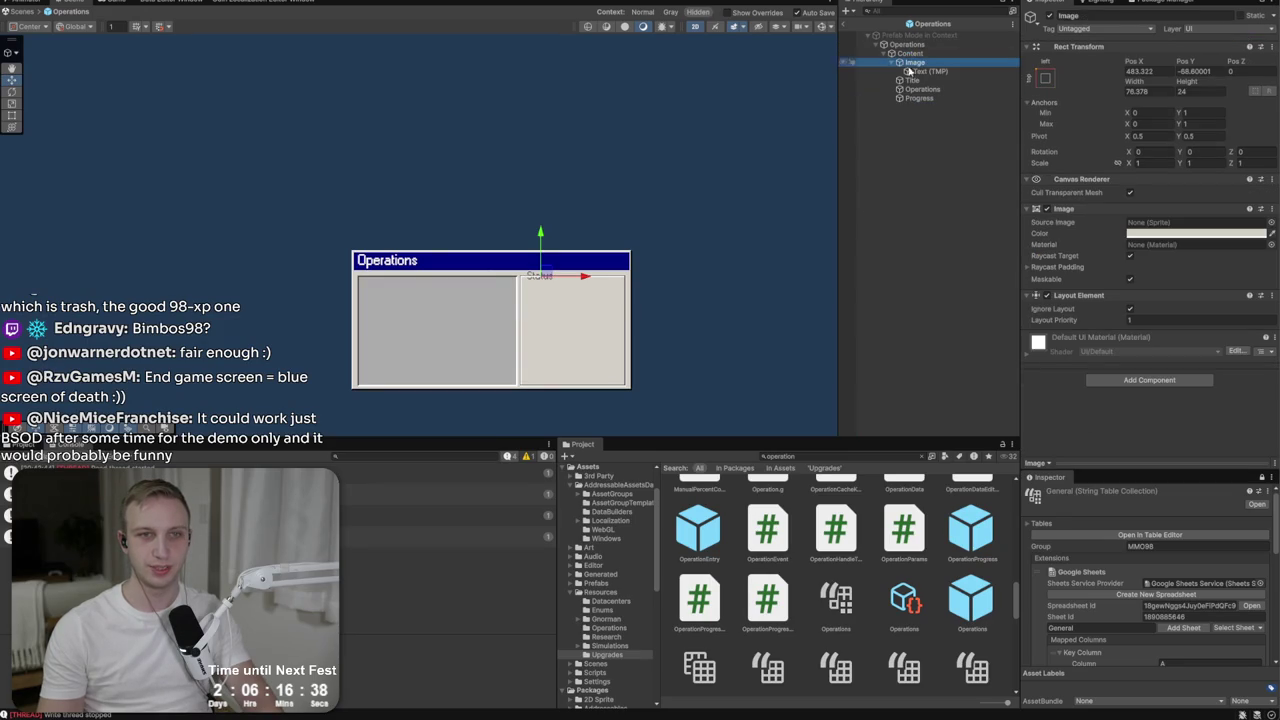
click(894, 64)
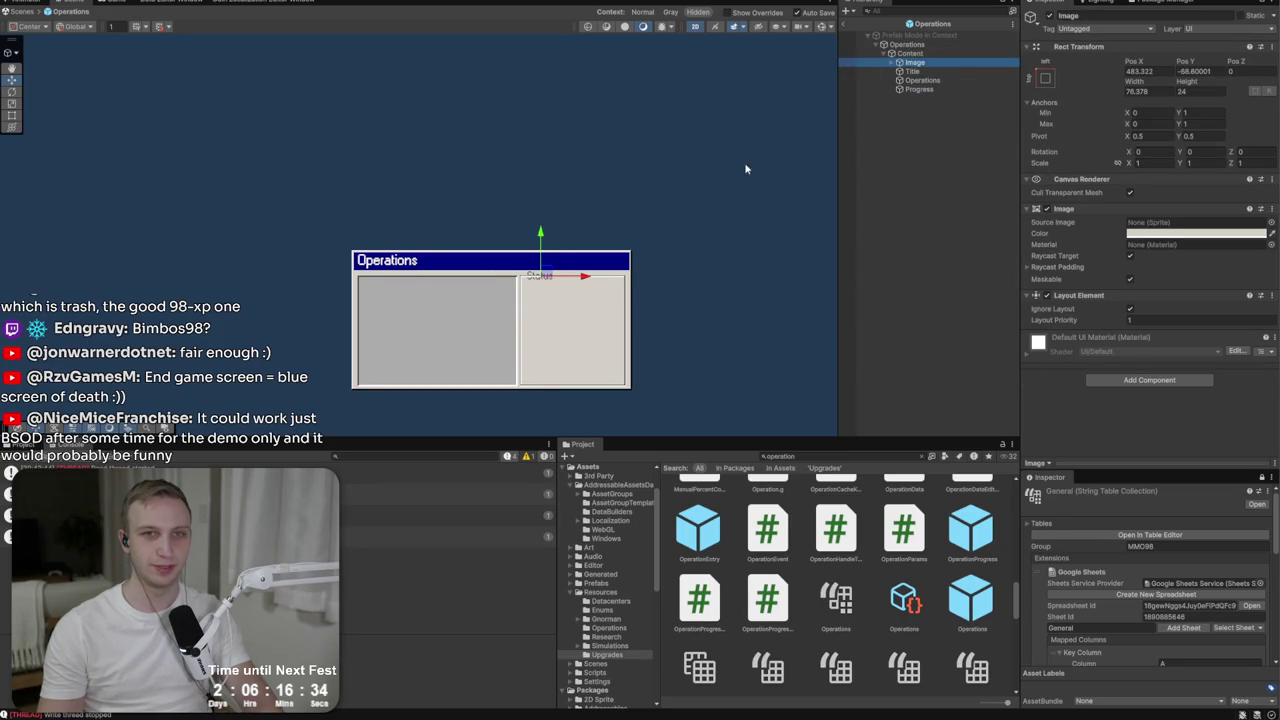
scroll(583, 295, up, 5)
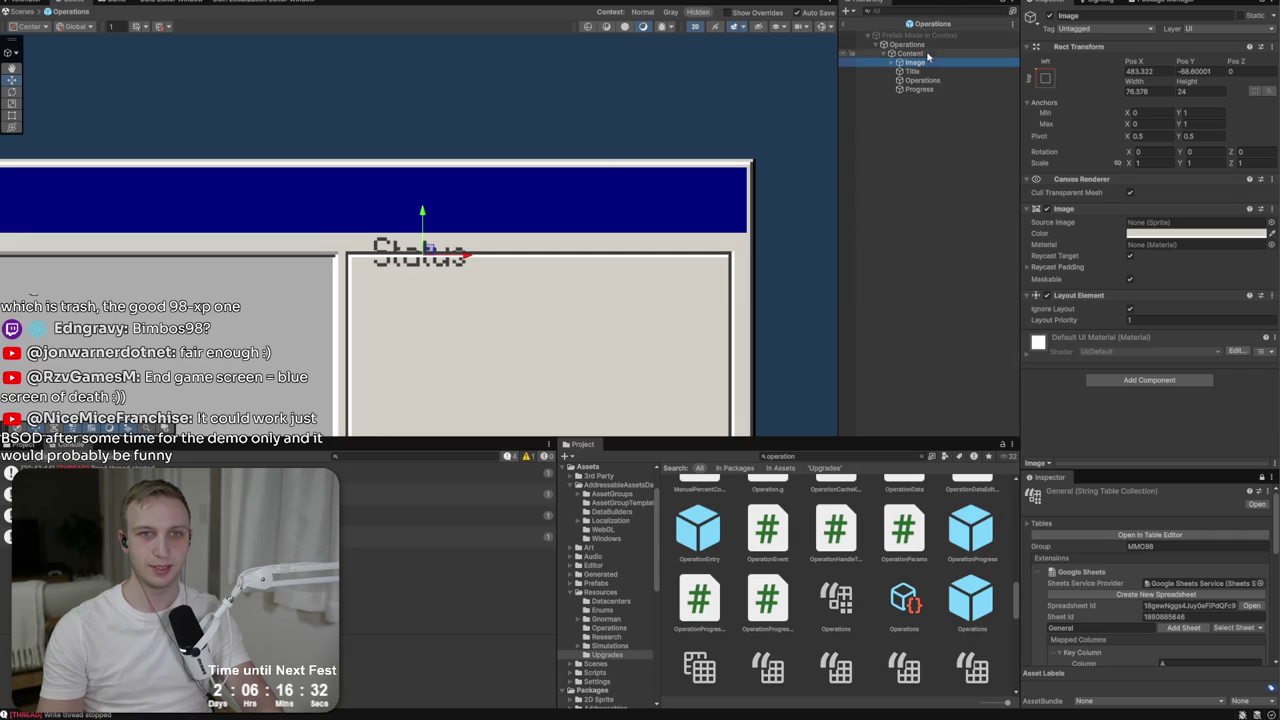
drag(903, 101, 903, 100)
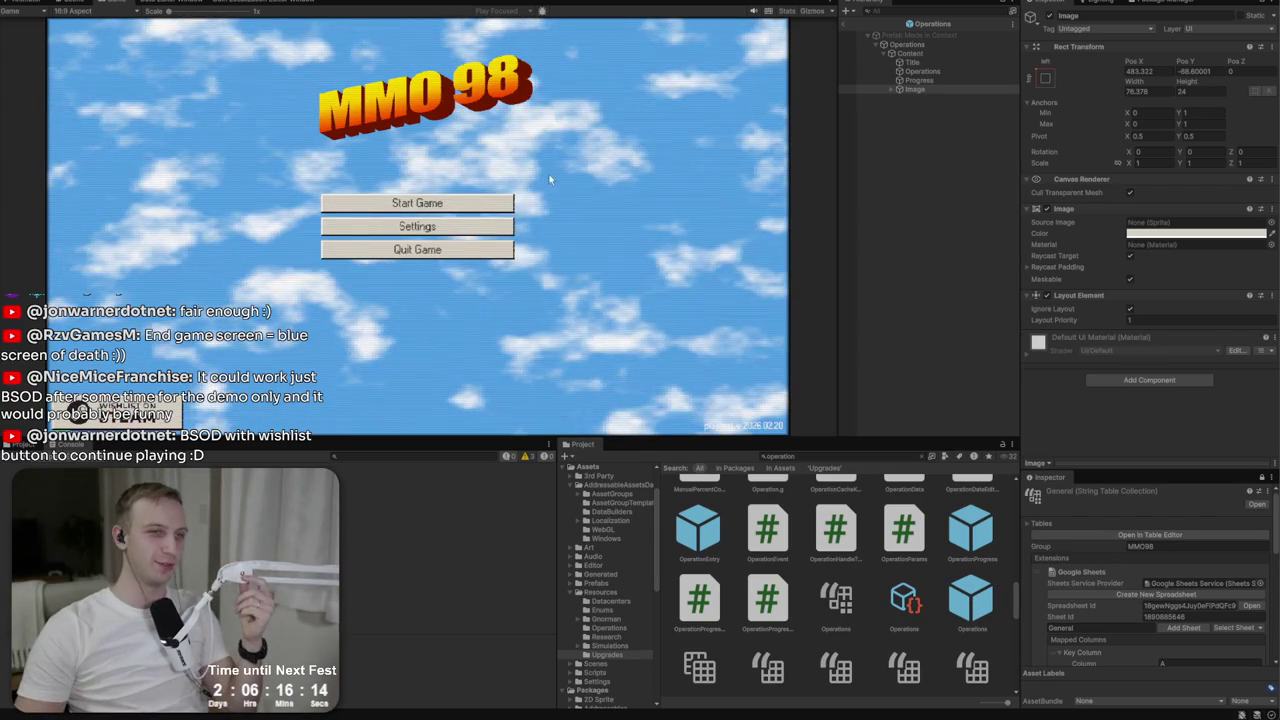
Start a game, run Provision Server twice, then go back to the Operations prefab.
click(512, 203)
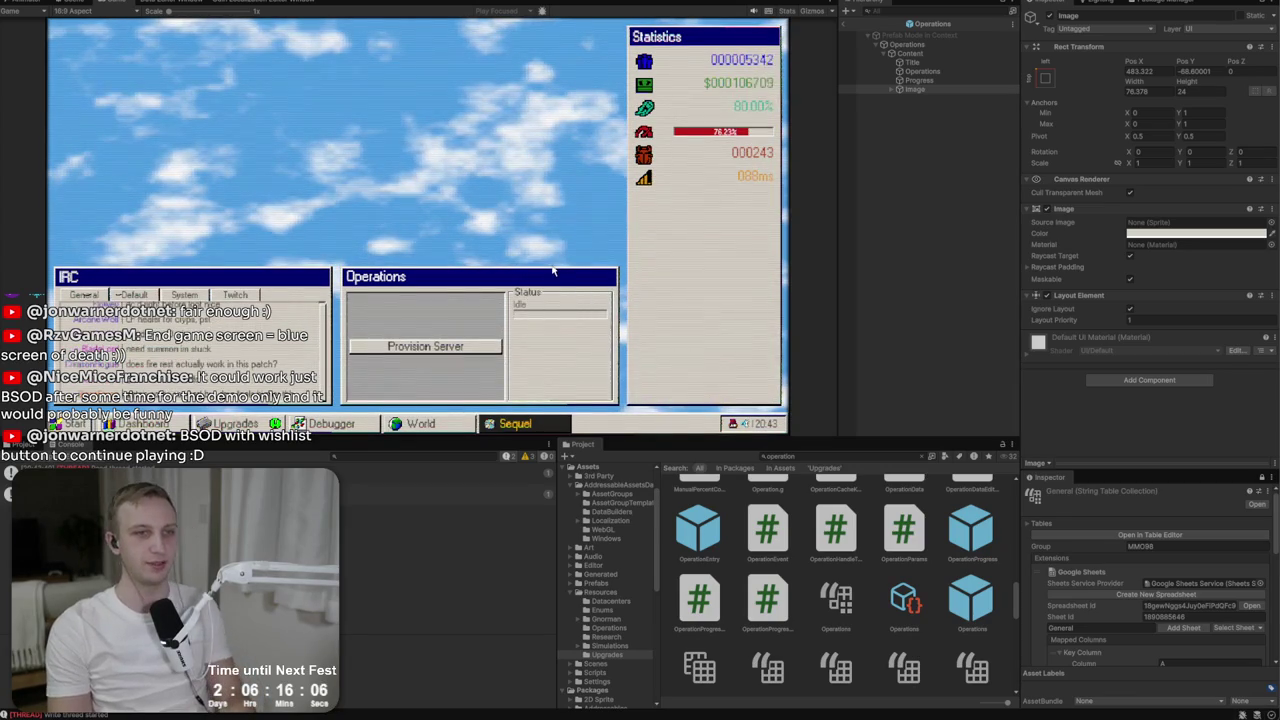
click(466, 347)
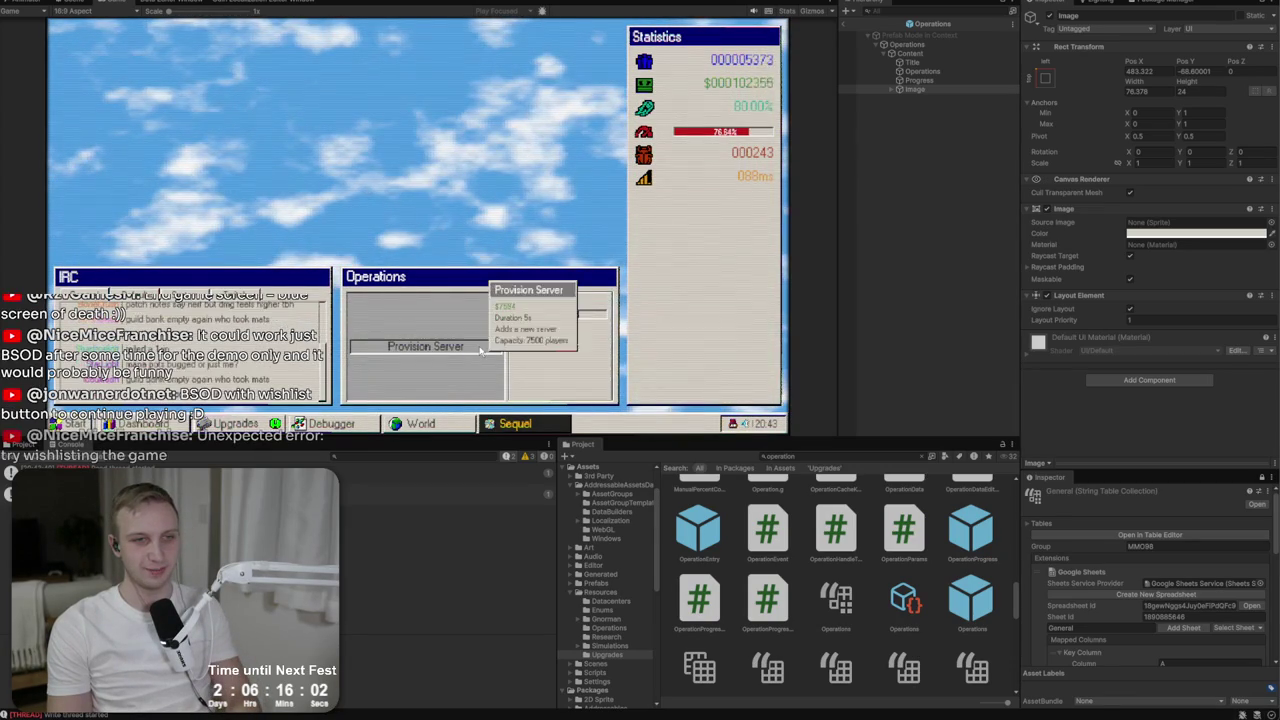
click(445, 347)
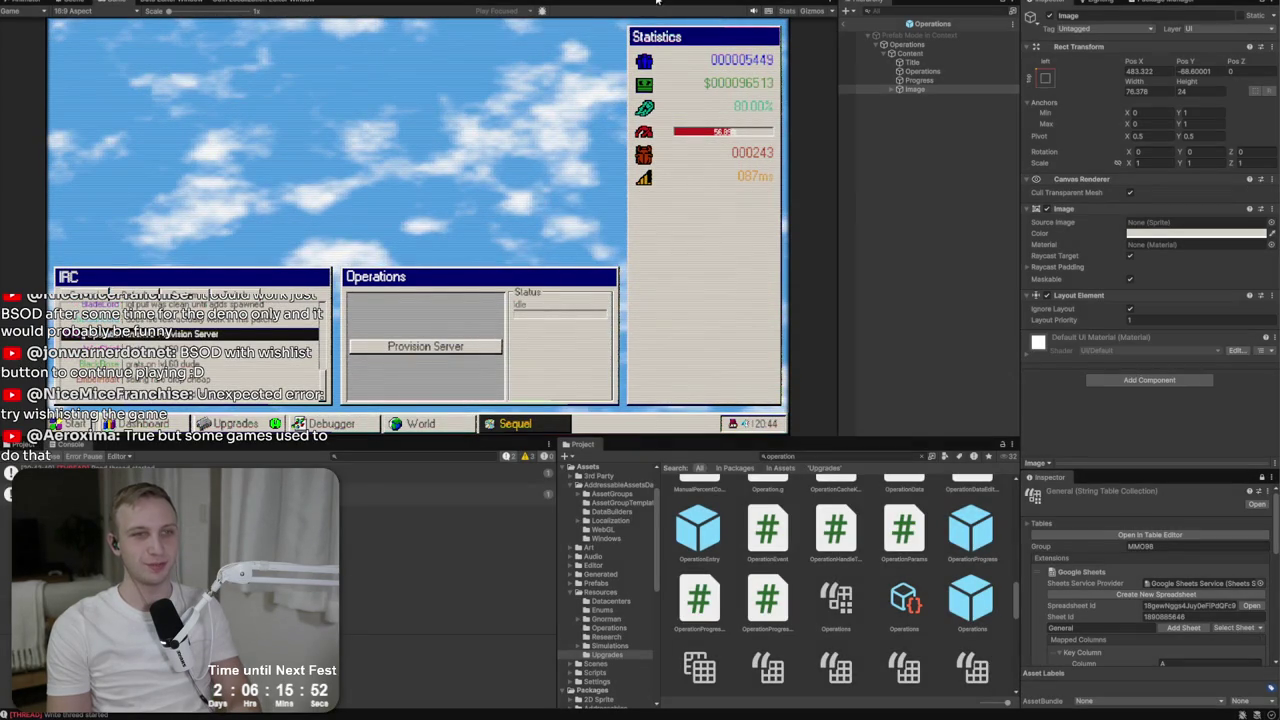
double_click(905, 89)
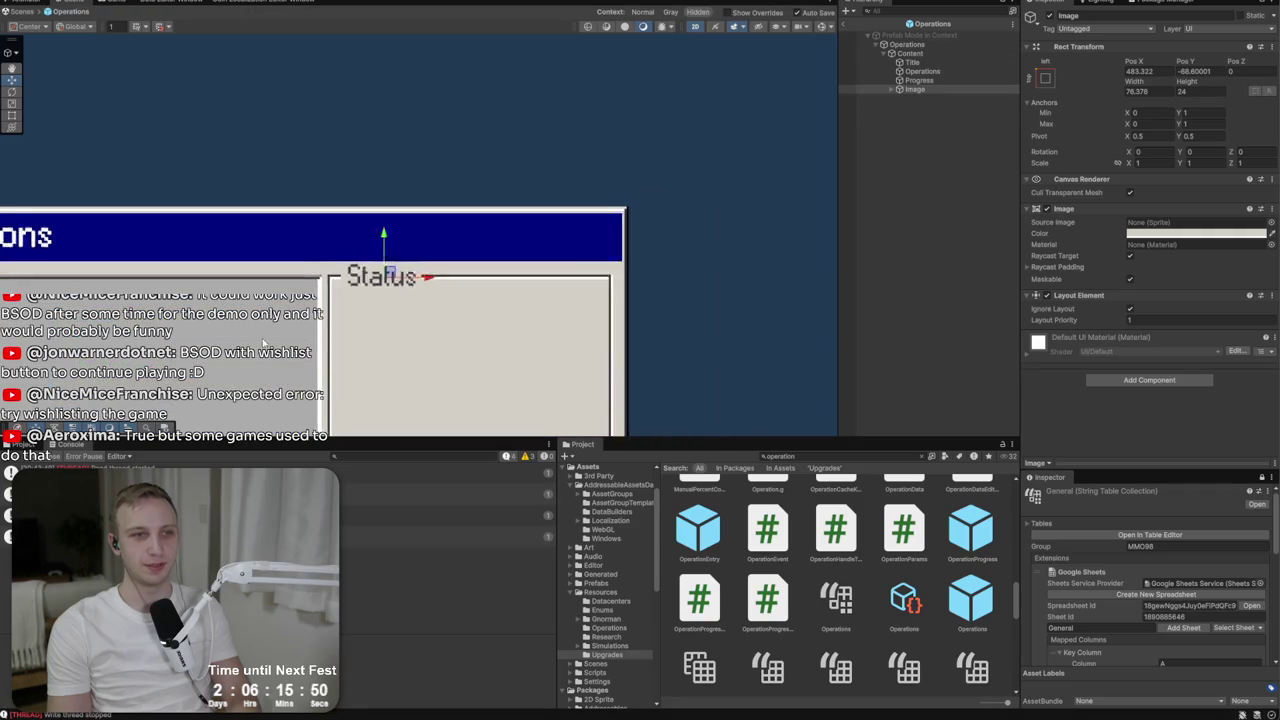
Give the Operations list panel the Toggle_Active sprite with a light grey BCBCBC tint.
click(910, 53)
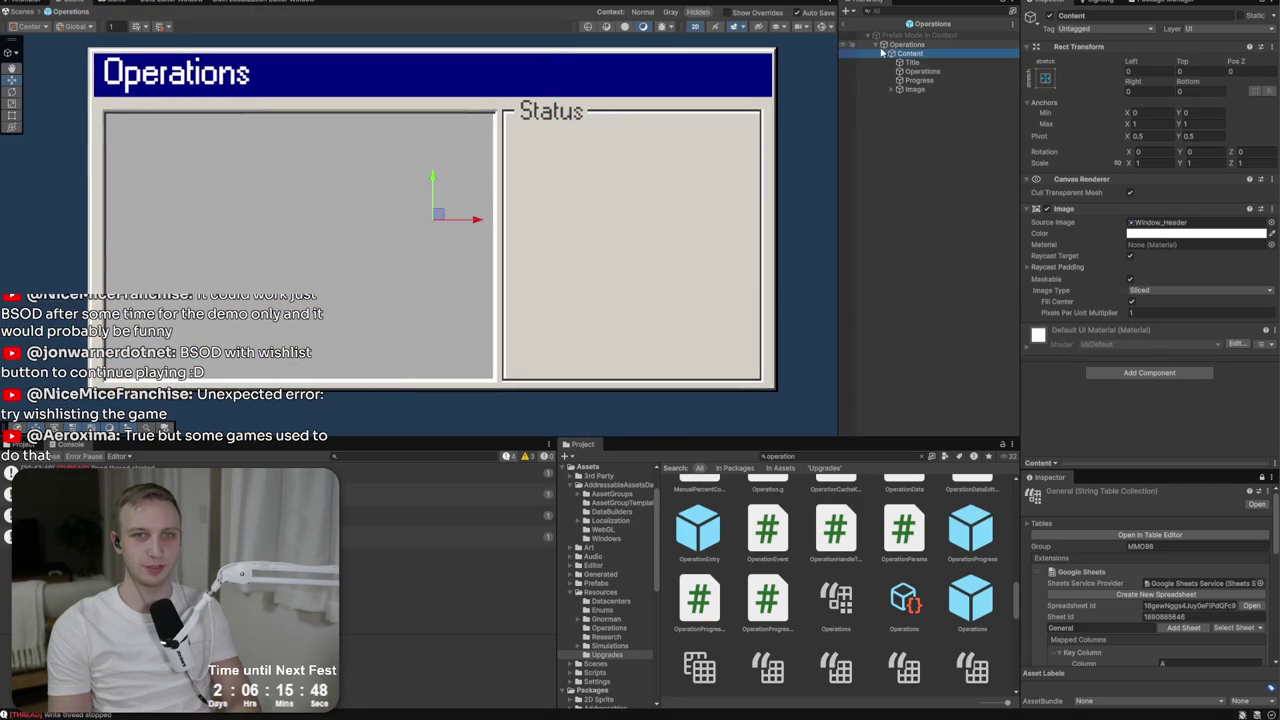
click(918, 72)
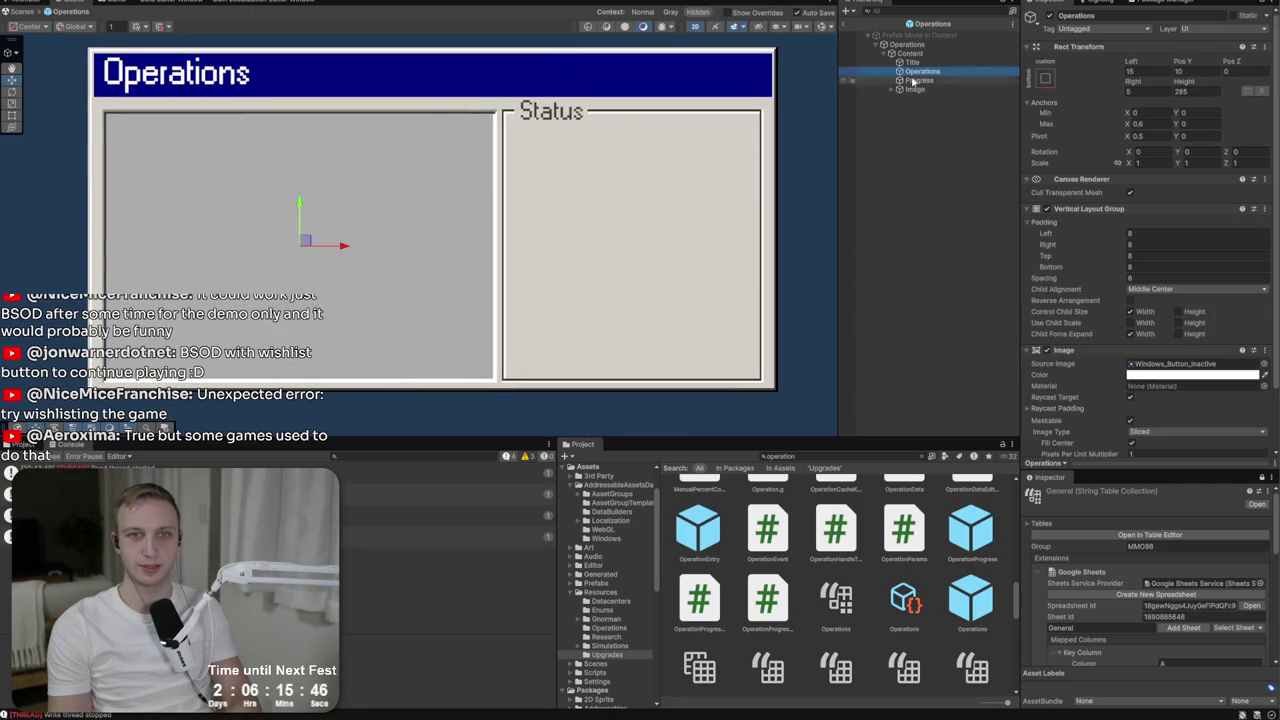
click(1263, 364)
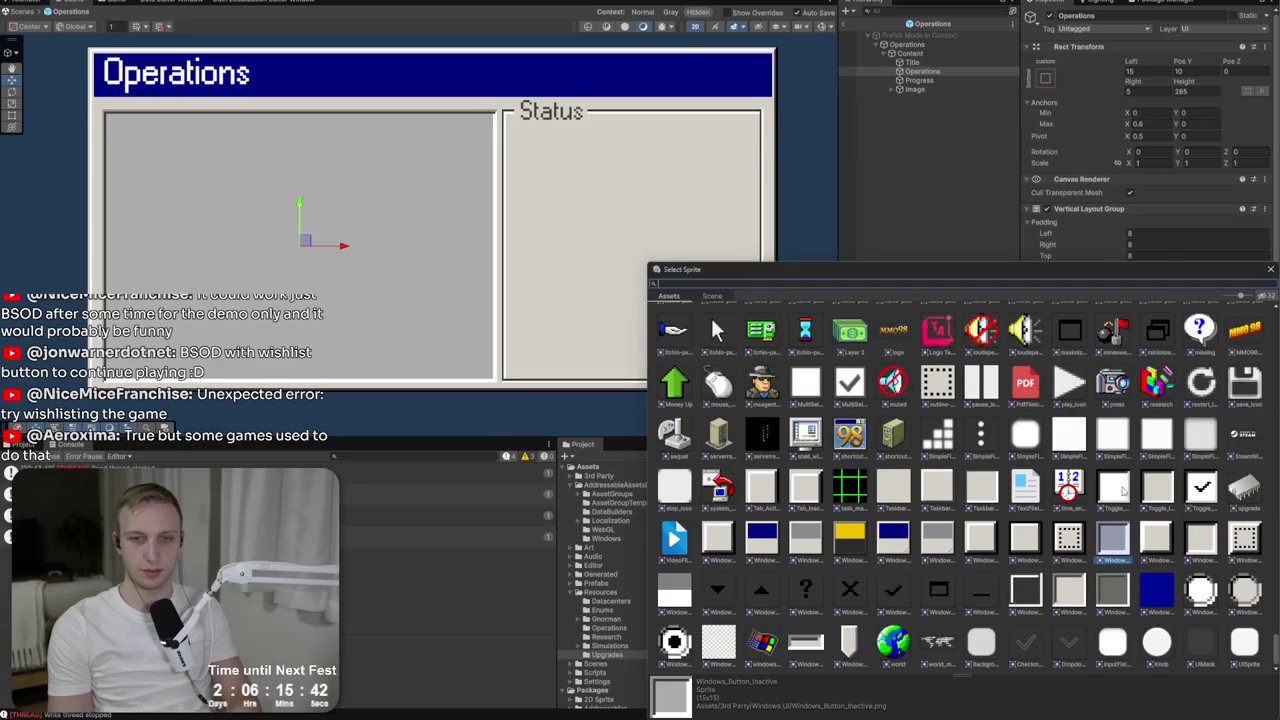
double_click(1122, 488)
click(1160, 376)
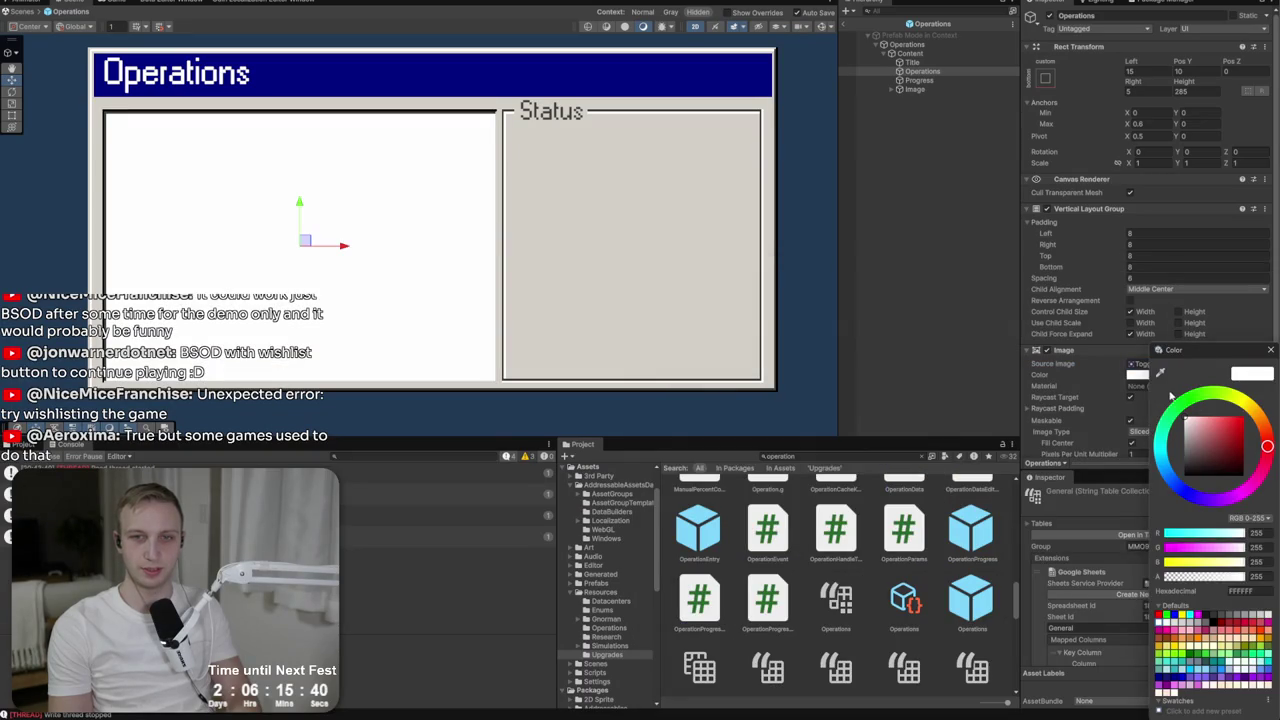
click(1185, 427)
drag(1185, 427, 1183, 435)
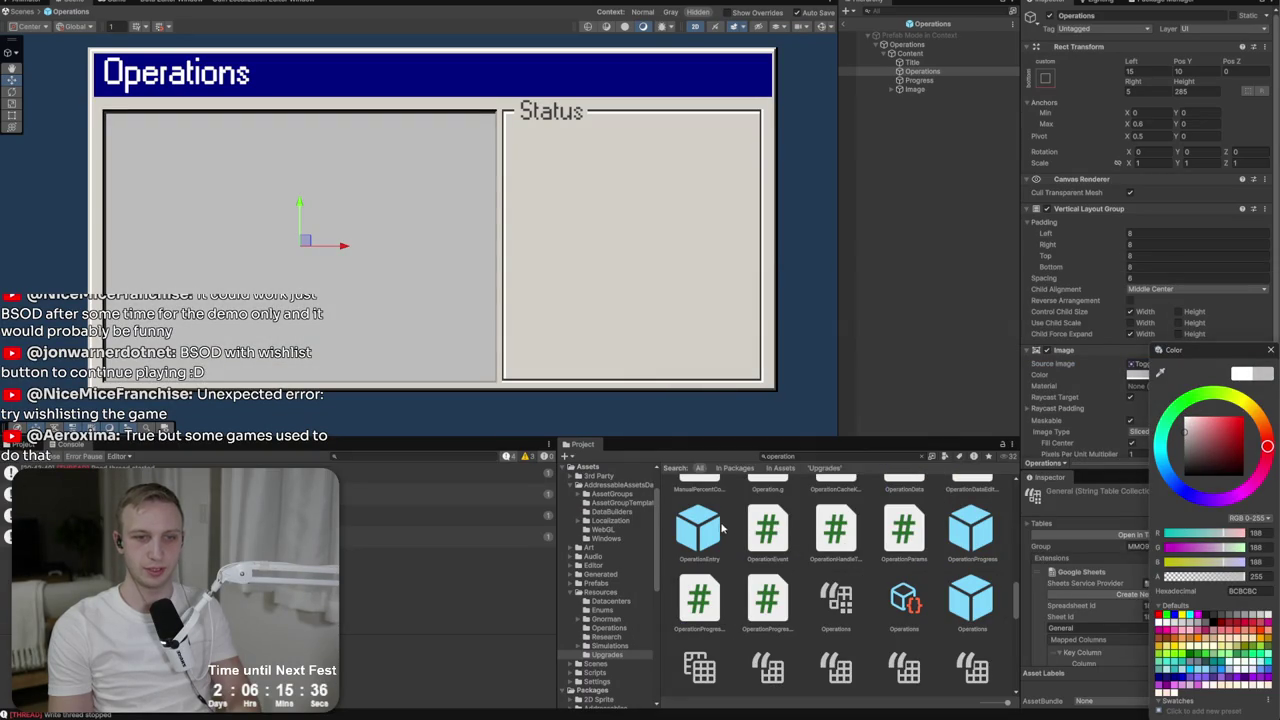
click(914, 72)
Place a sample OperationEntry under the Operations list and check it against the running game.
drag(912, 79, 918, 72)
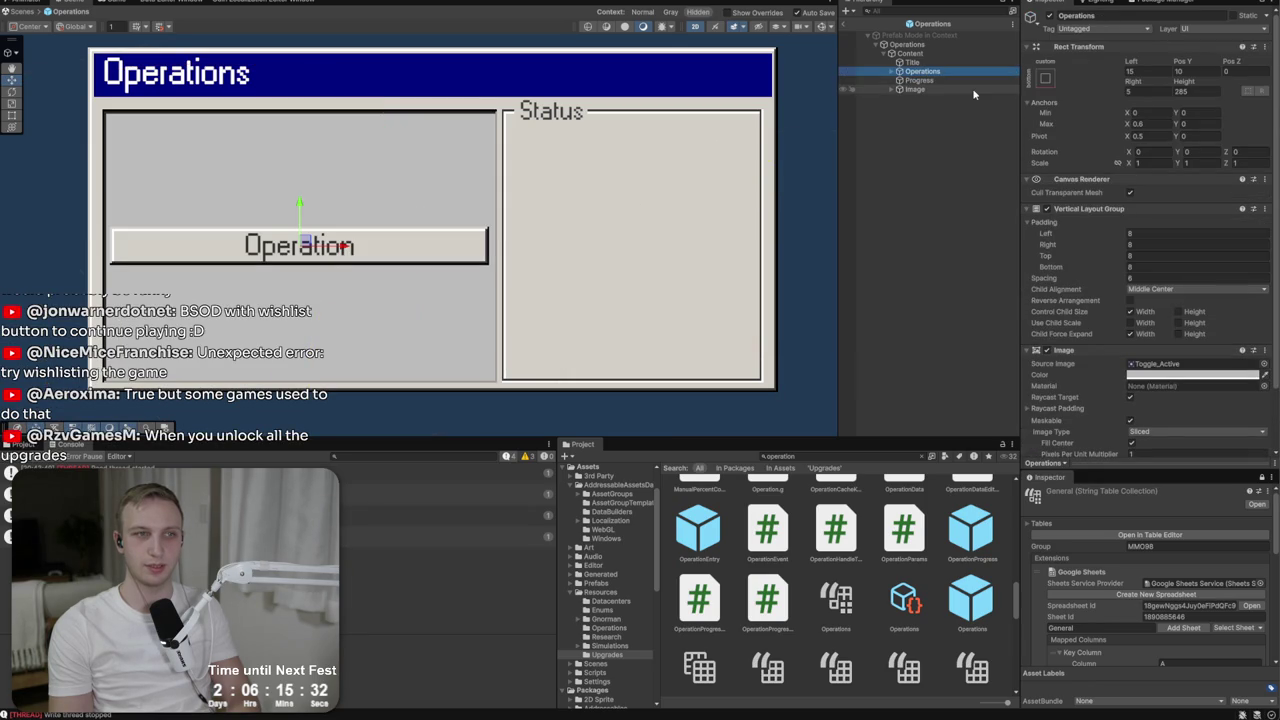
scroll(495, 335, down, 5)
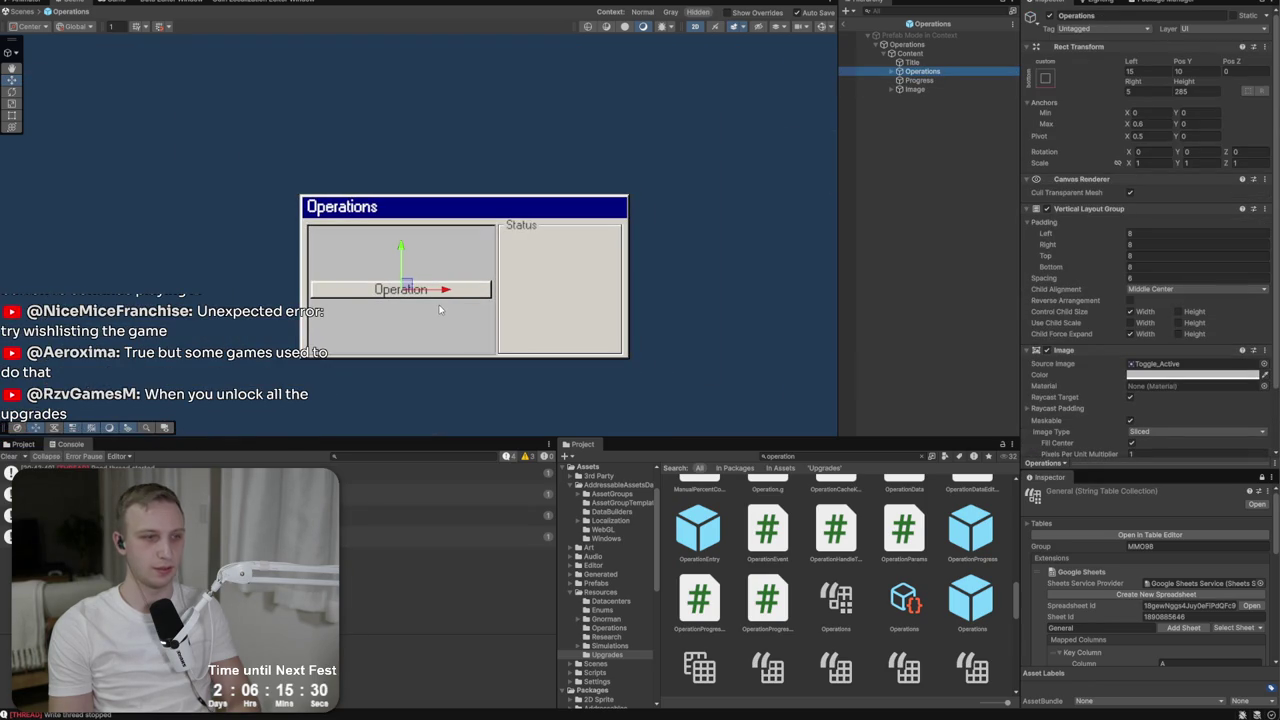
click(123, 3)
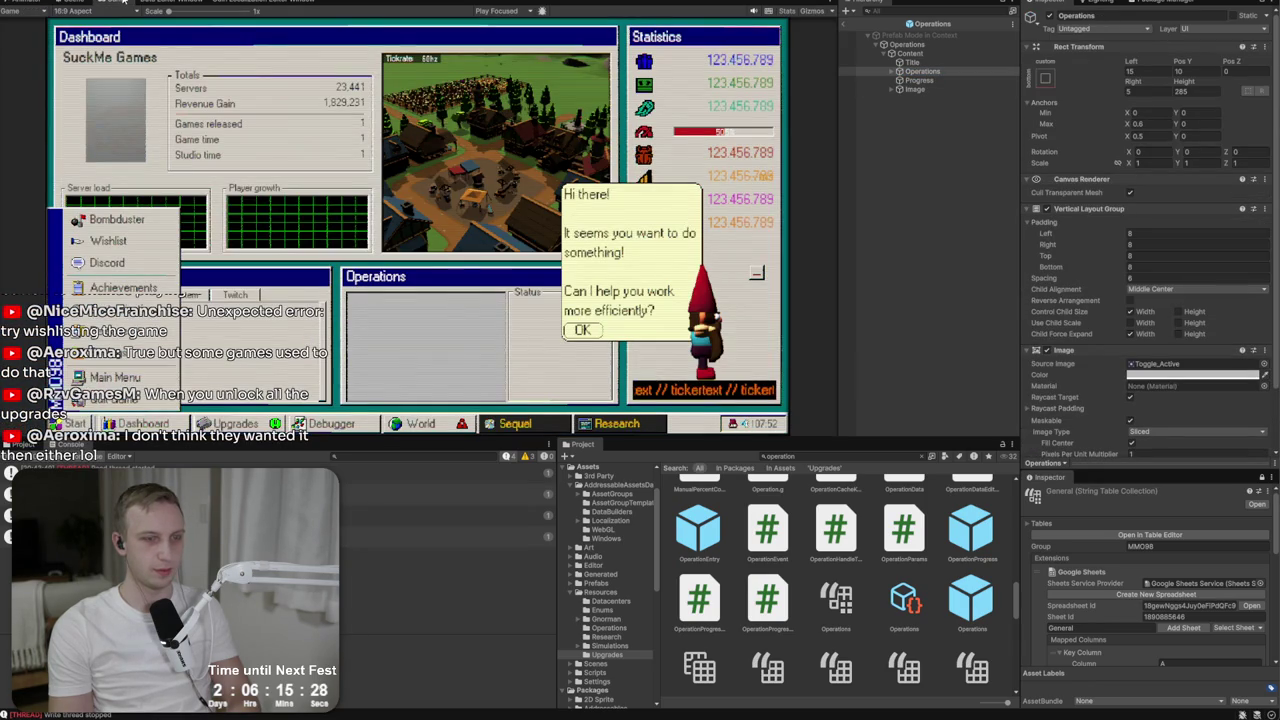
click(89, 4)
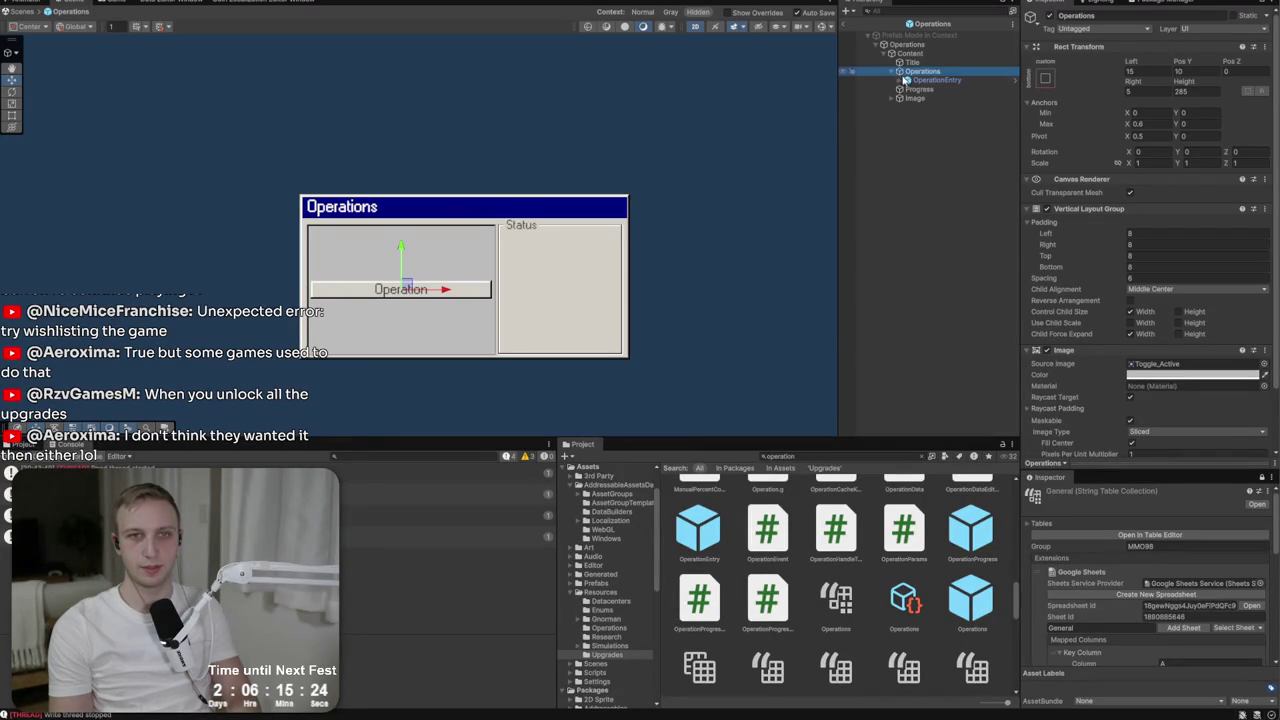
click(900, 80)
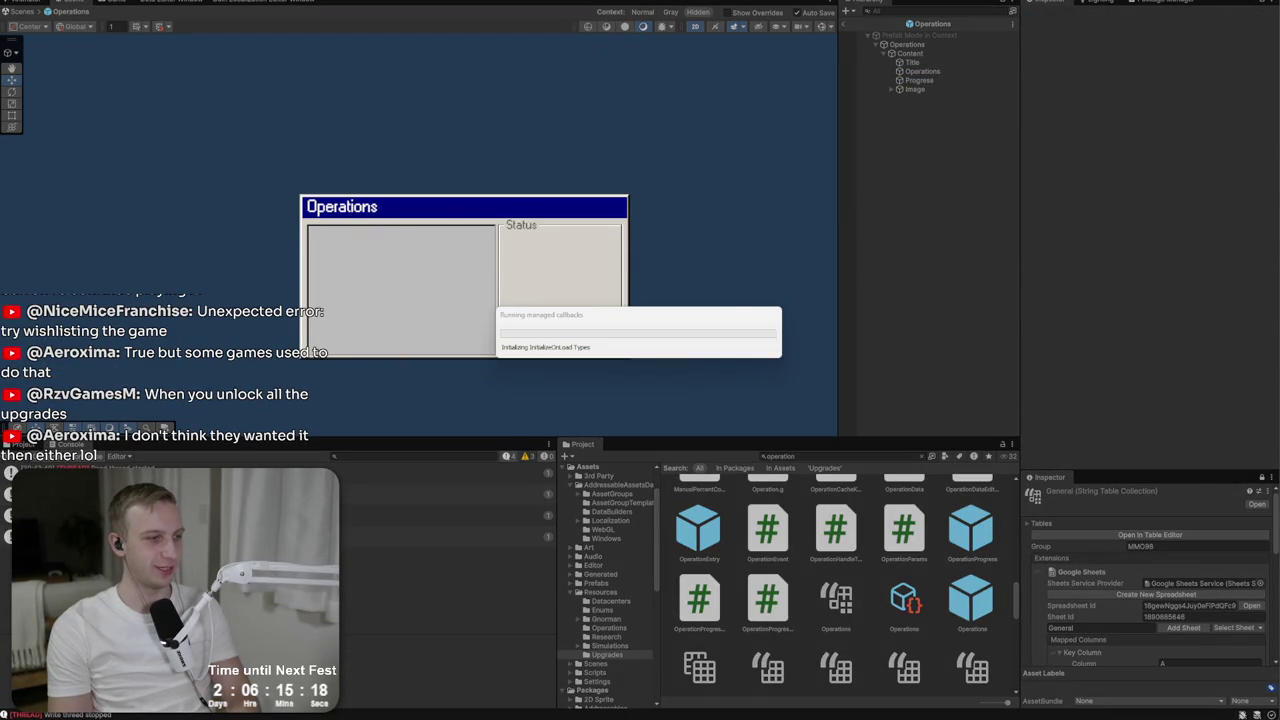
Search Google Images for 'windows 98 bsod' and preview the Wikipedia blue screen image.
key(alt+Tab)
key(ctrl+l)
text(windows 98 bso)
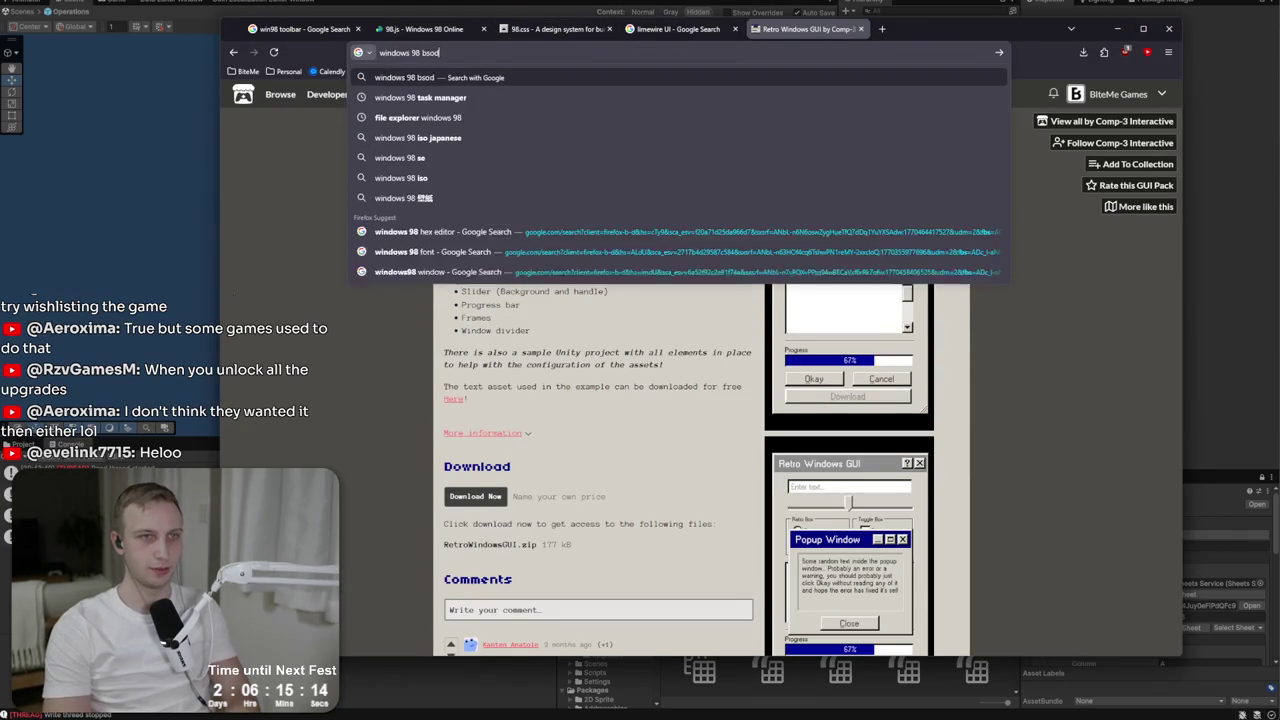
text(d)
key(Return)
click(452, 174)
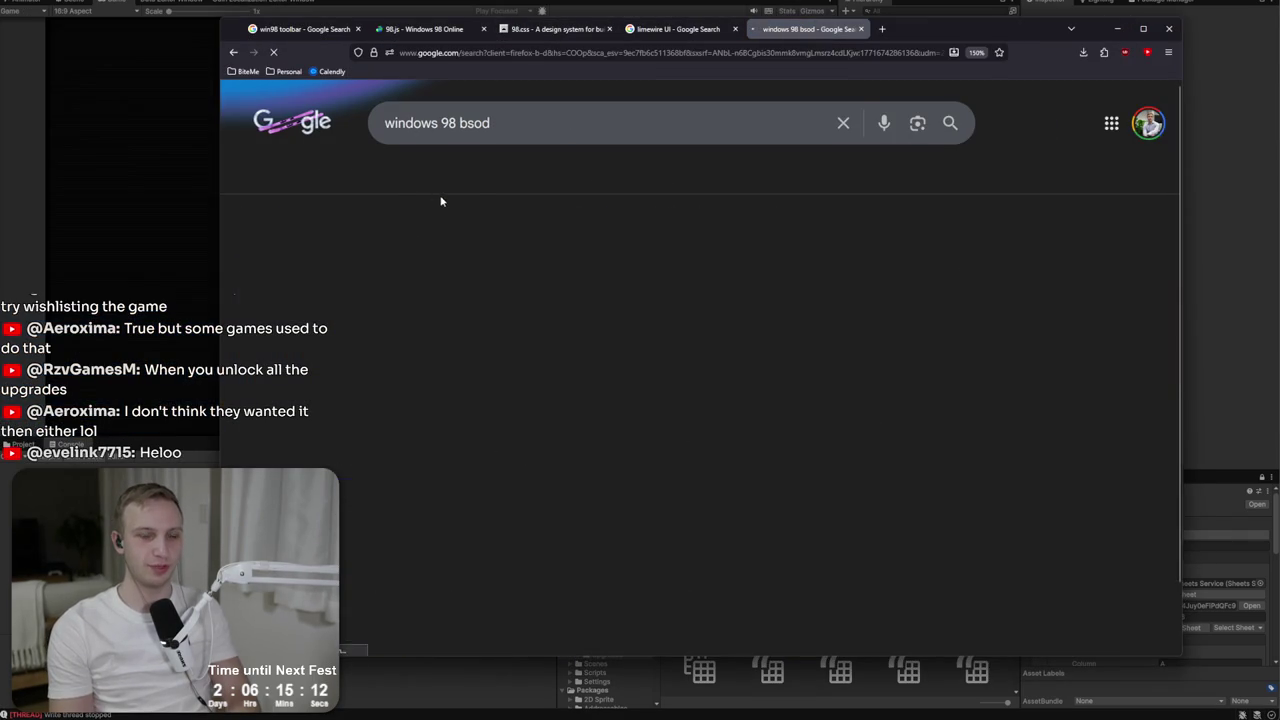
click(522, 342)
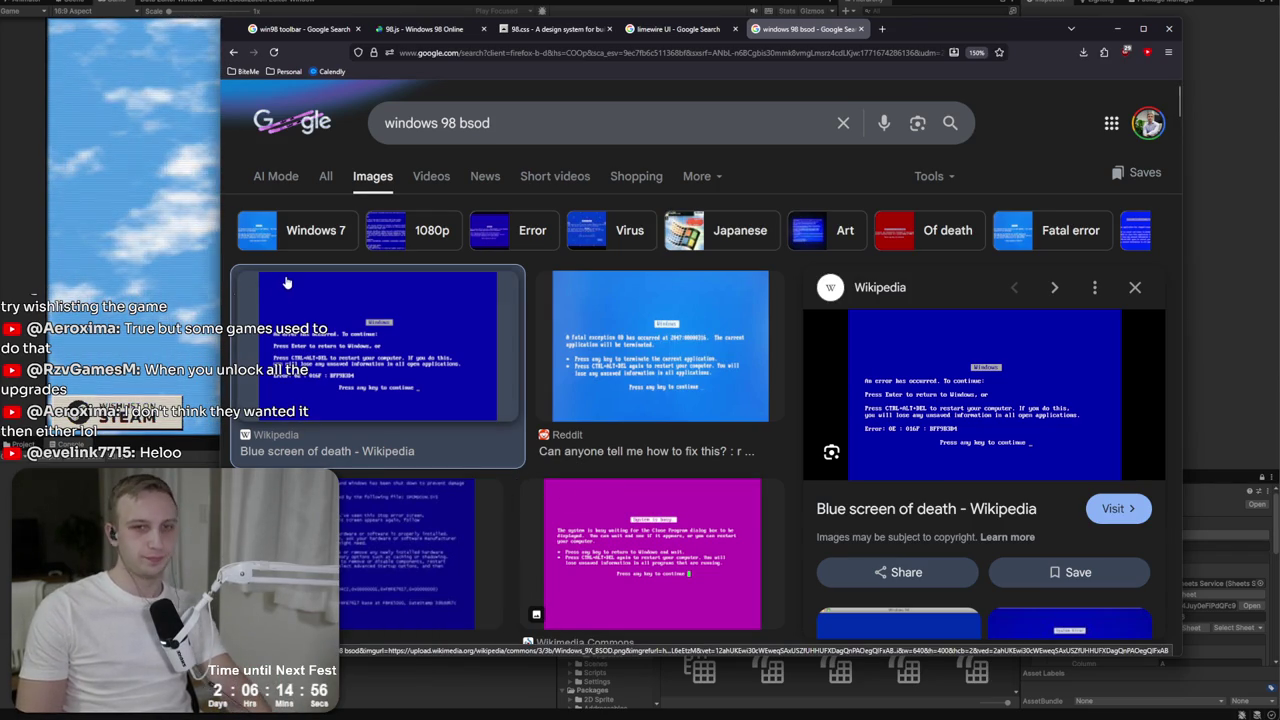
Start a new game, load the studio and begin provisioning a server.
click(163, 213)
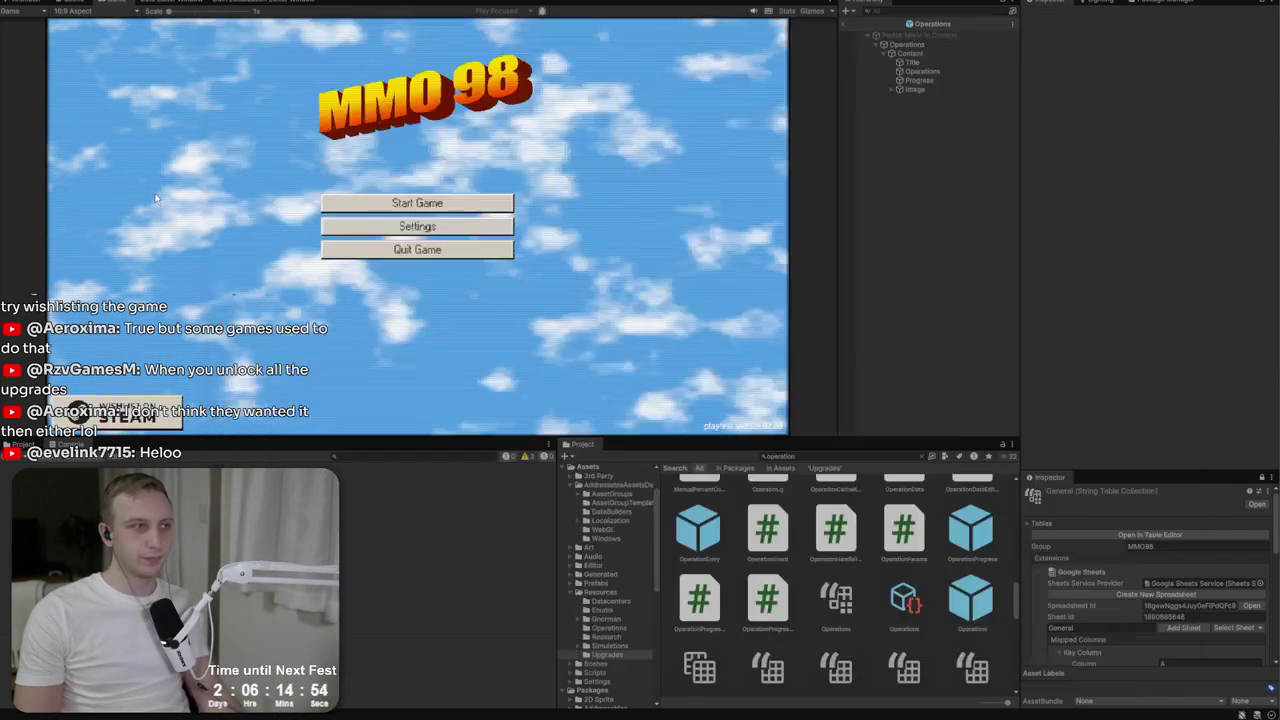
click(425, 204)
click(427, 205)
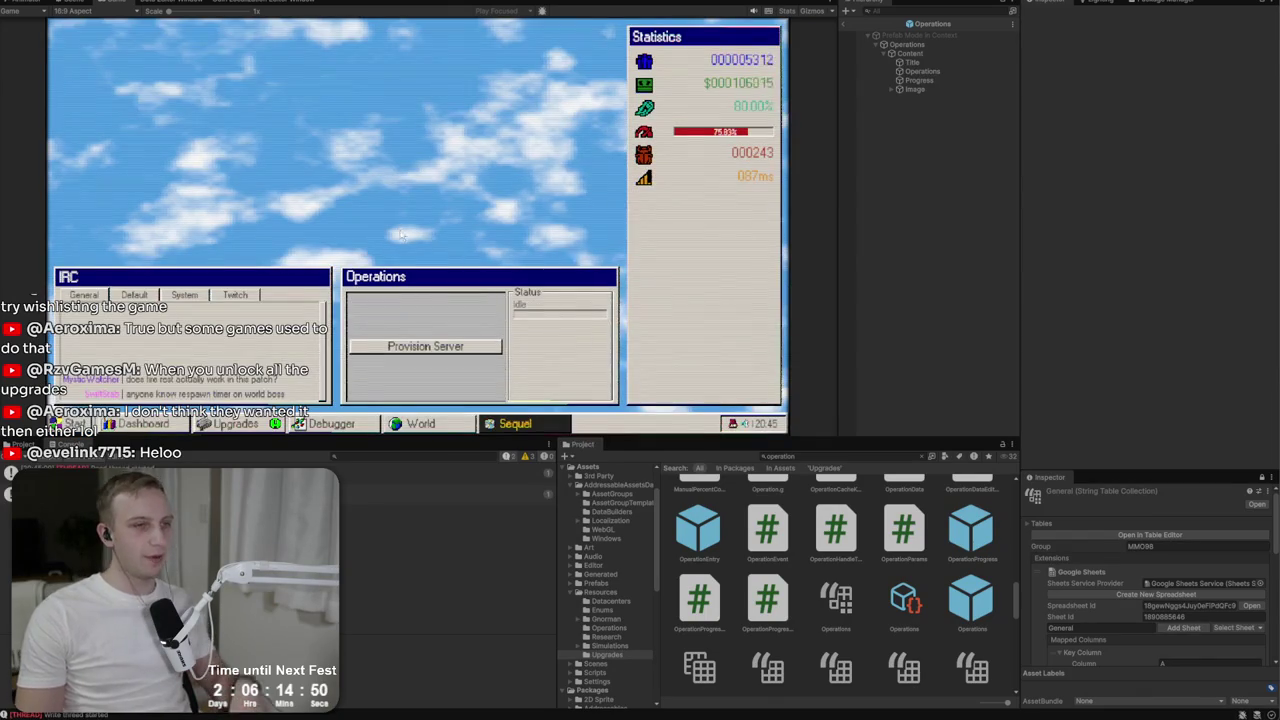
click(455, 348)
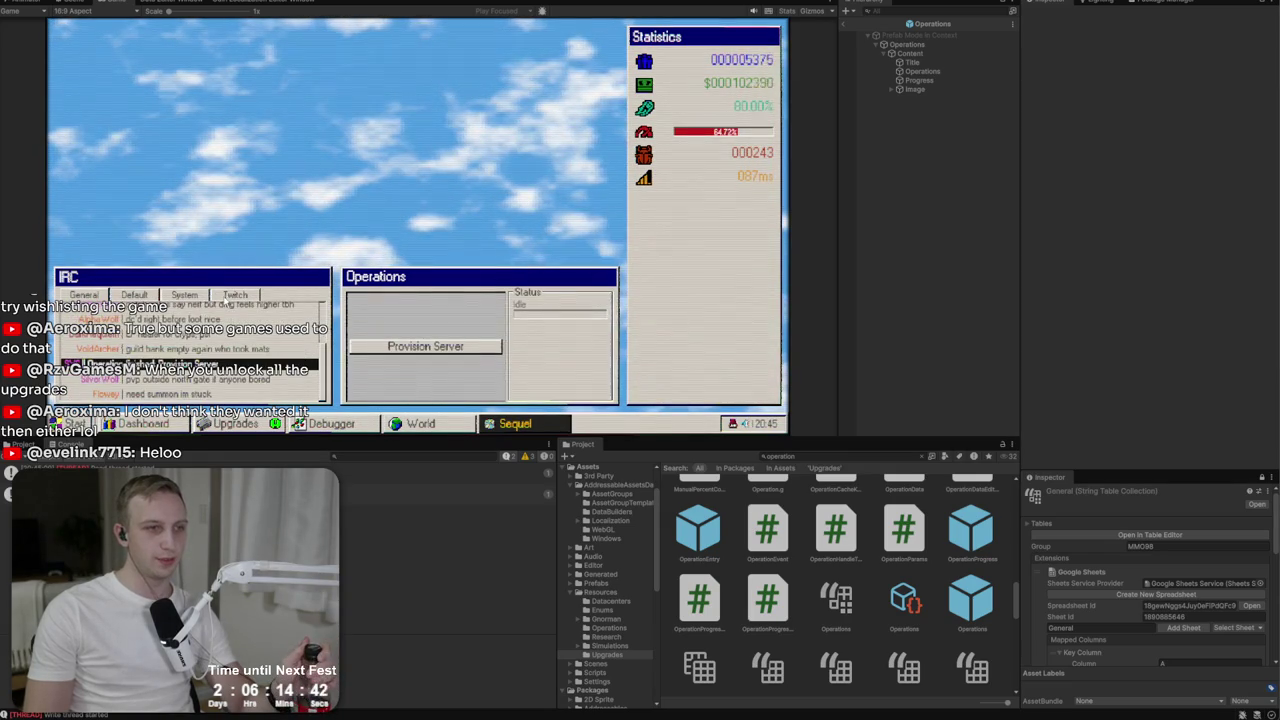
Switch the IRC window to the System channel and open the Sequel window.
click(228, 300)
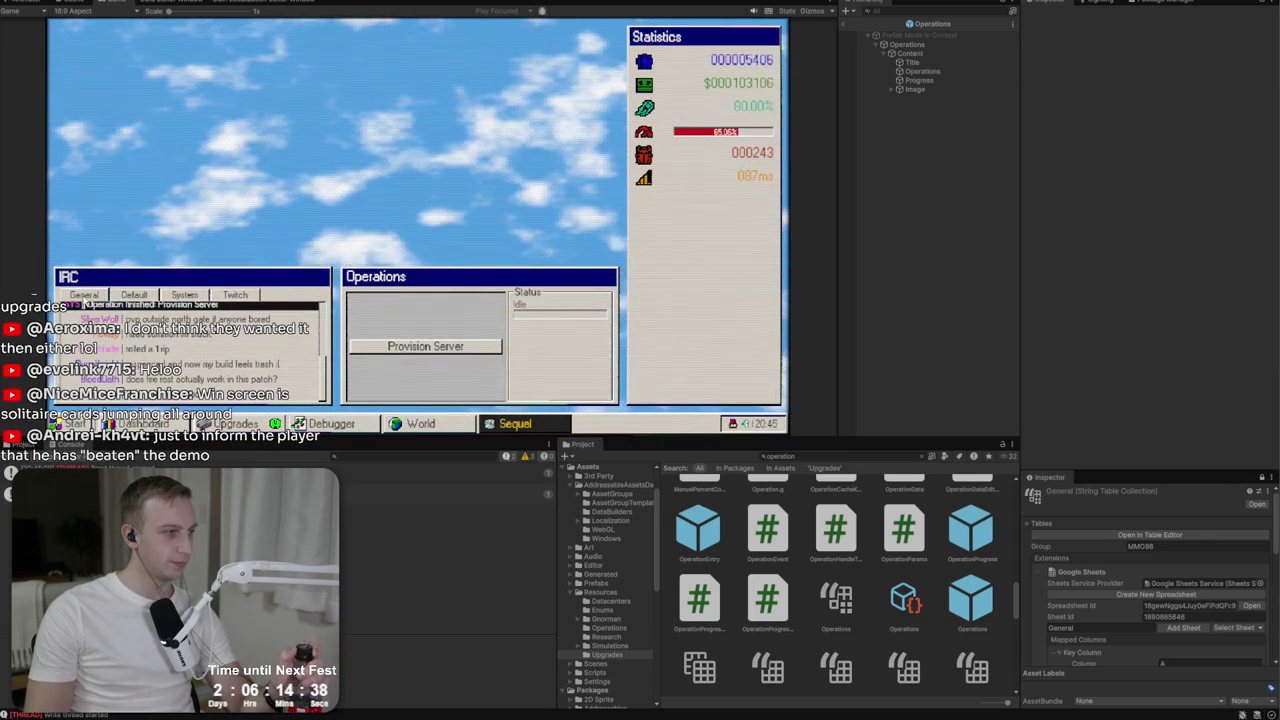
click(209, 298)
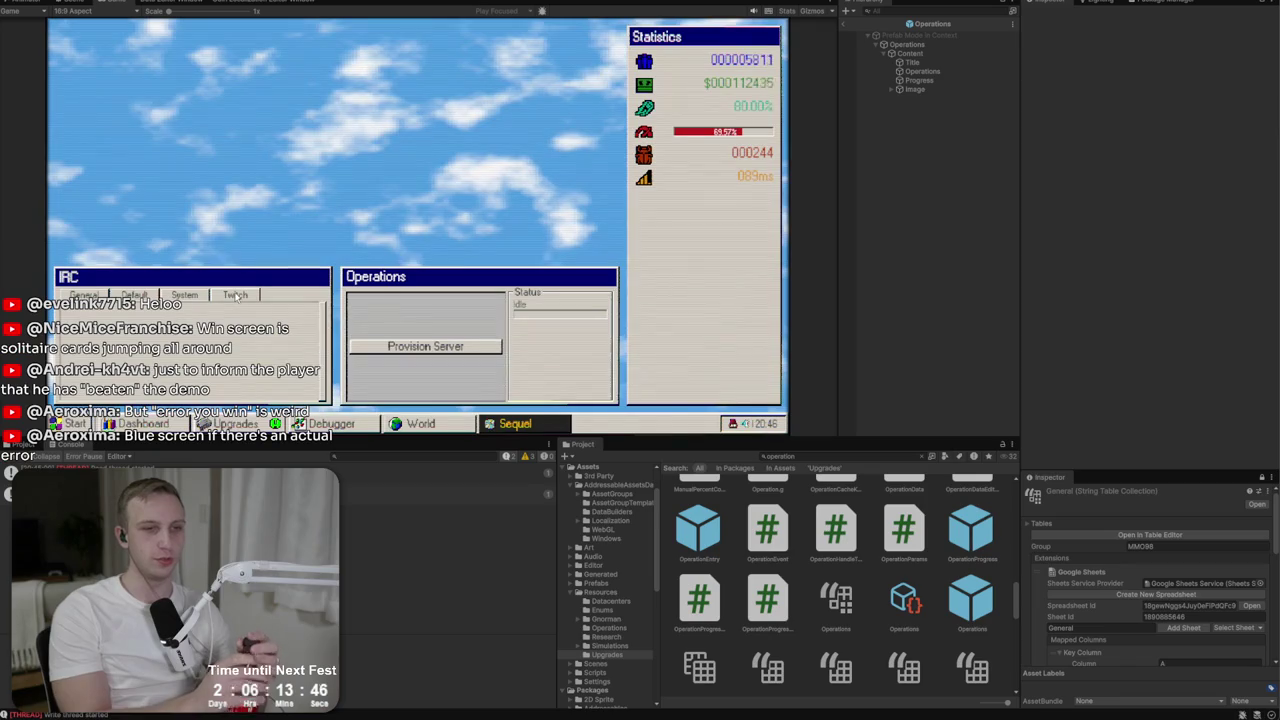
click(548, 427)
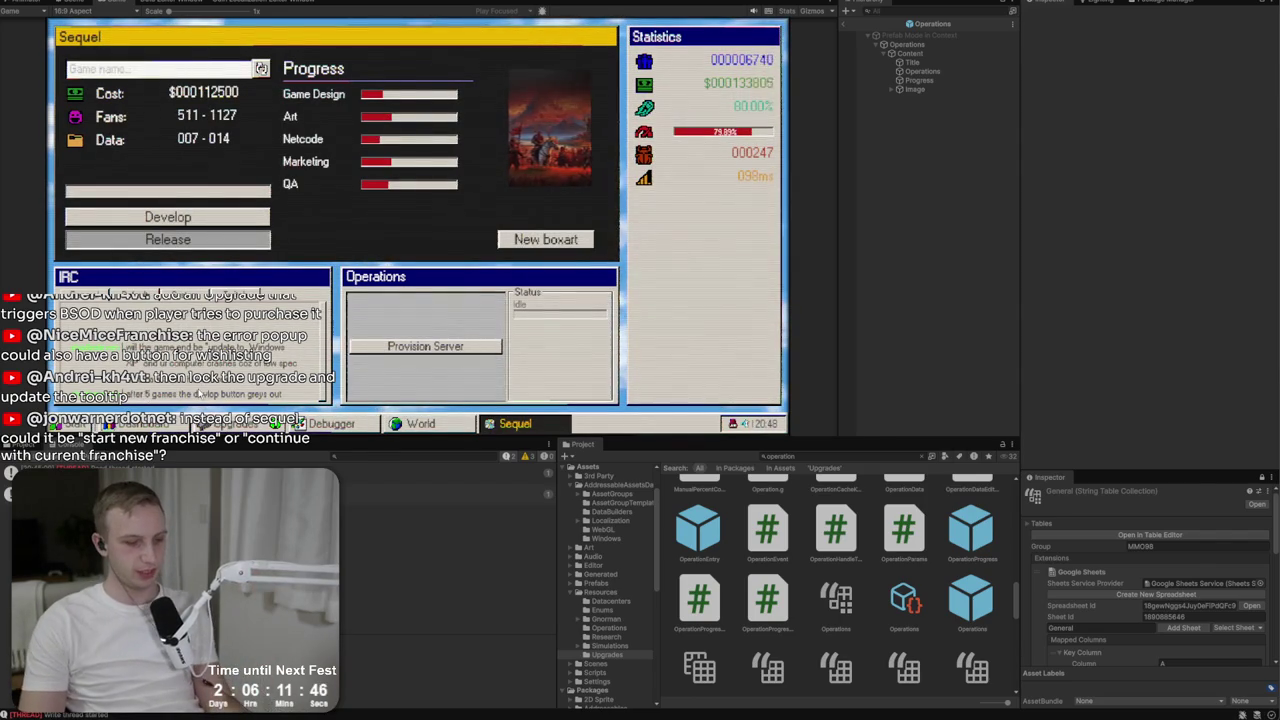
Cycle through the open windows with Alt+Tab to reach the MMO98 spreadsheet.
key(alt+Tab)
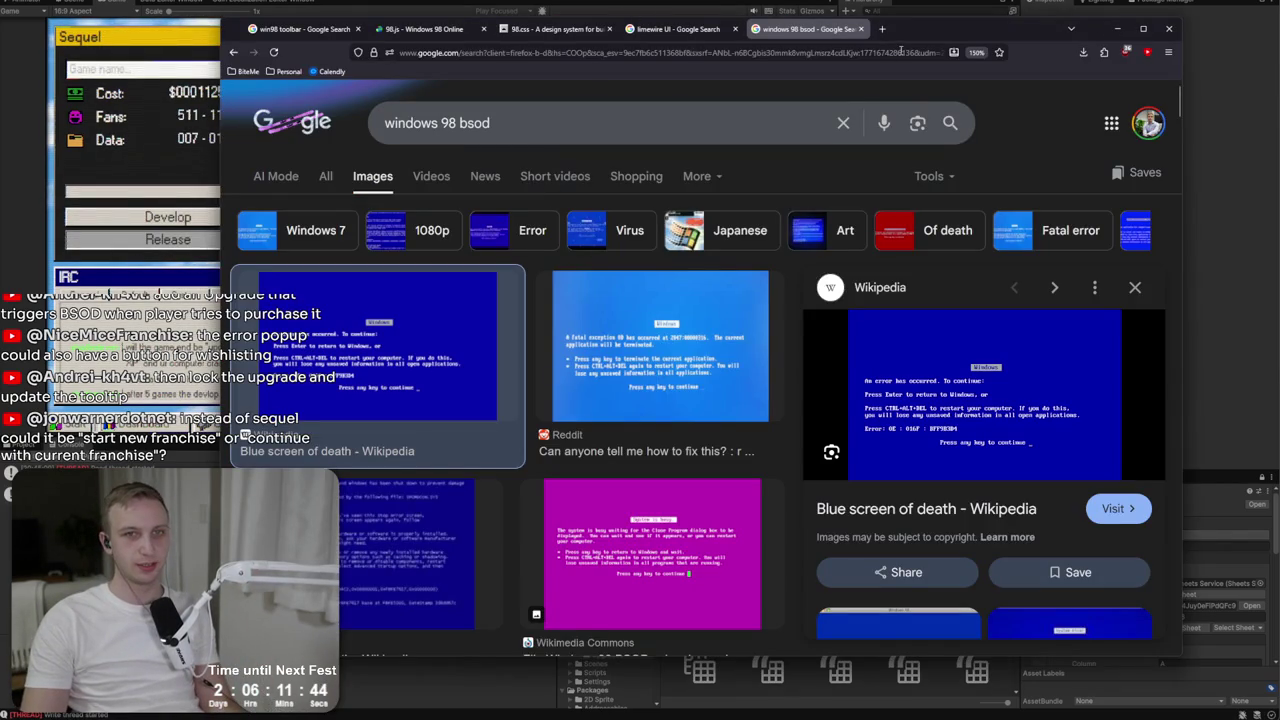
key(alt+Tab)
key(alt+Tab)
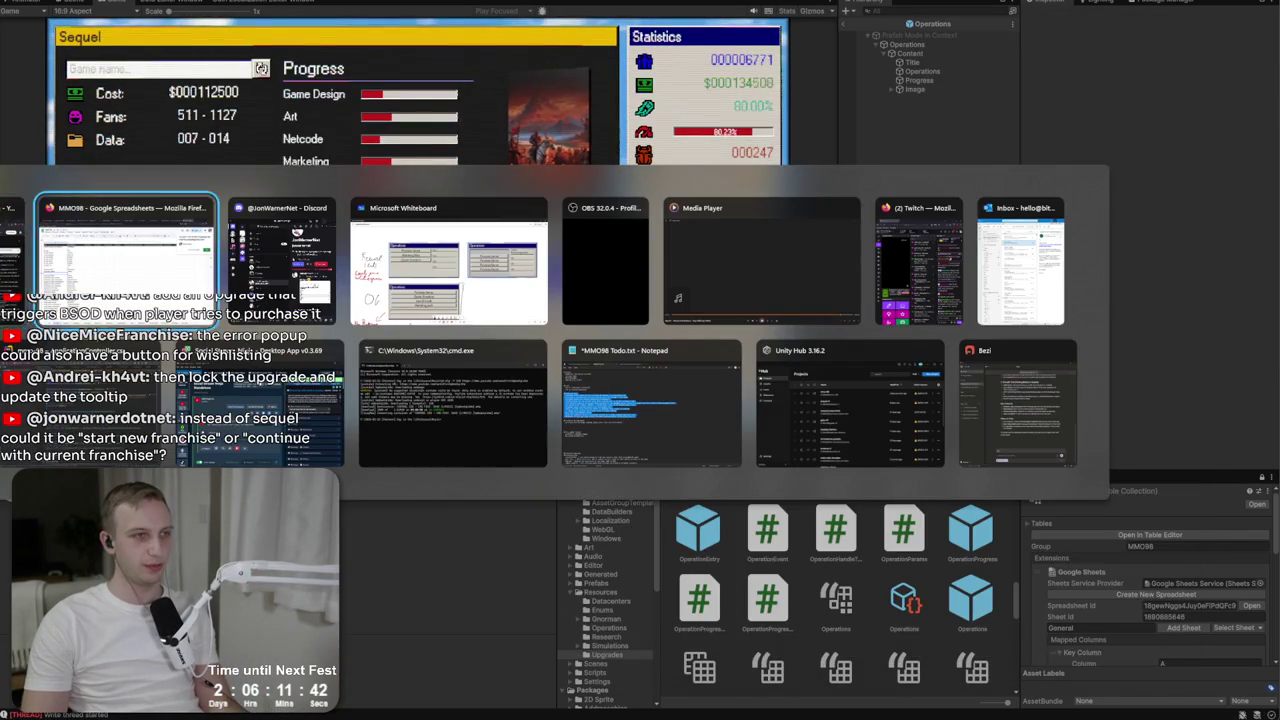
key(alt+Tab)
Replace sequel_release's English text in cell B74 with 'Announce', then return to Unity.
scroll(325, 367, down, 7)
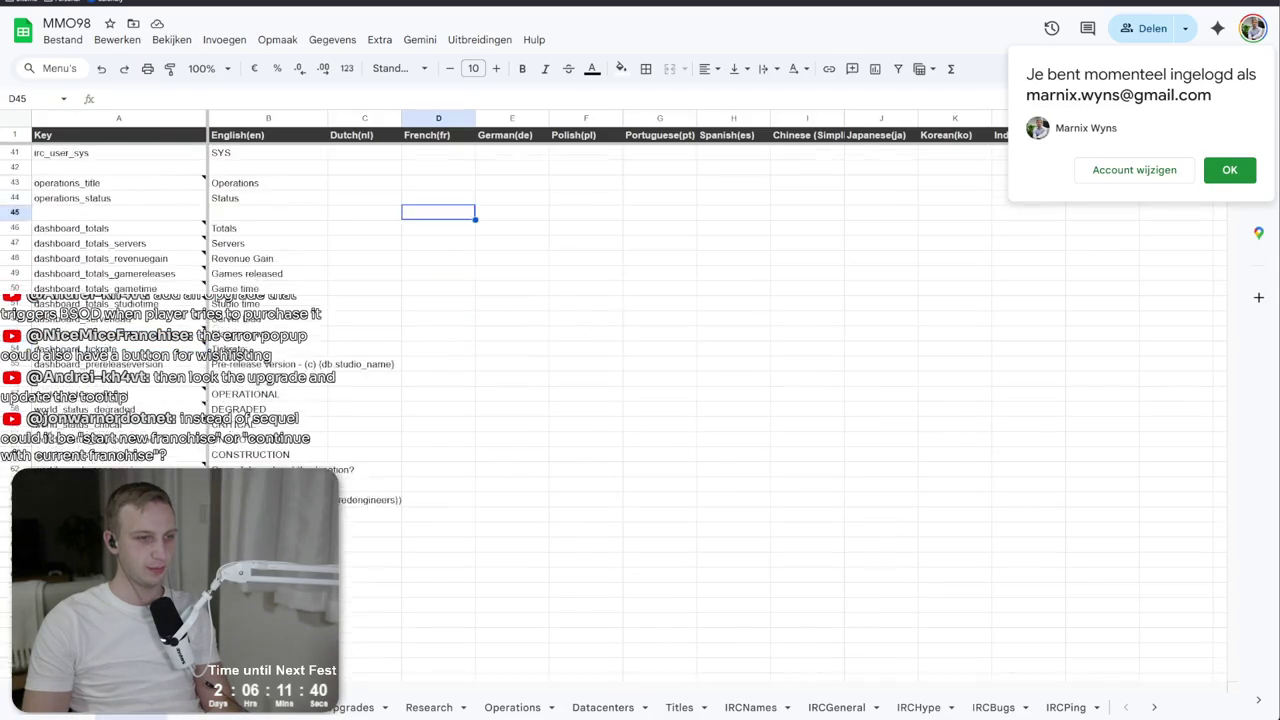
click(261, 455)
text(Annoucen)
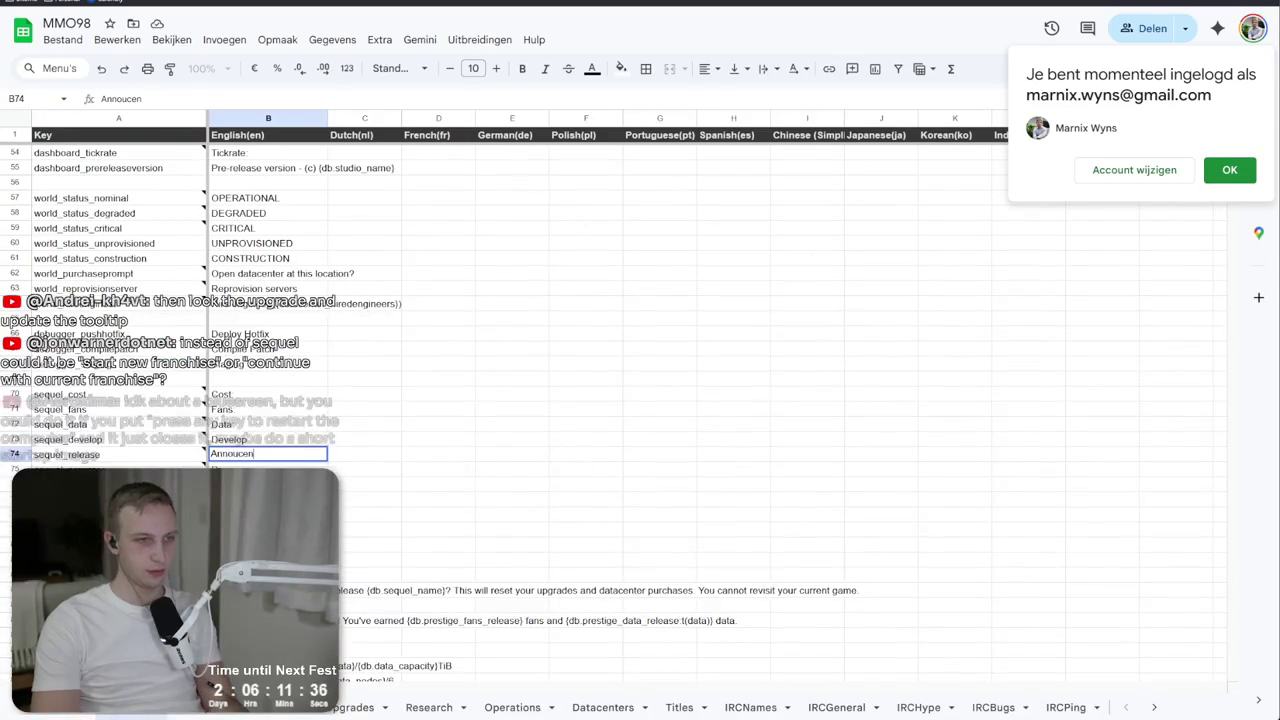
key(BackSpace)
key(BackSpace)
key(BackSpace)
text(nce)
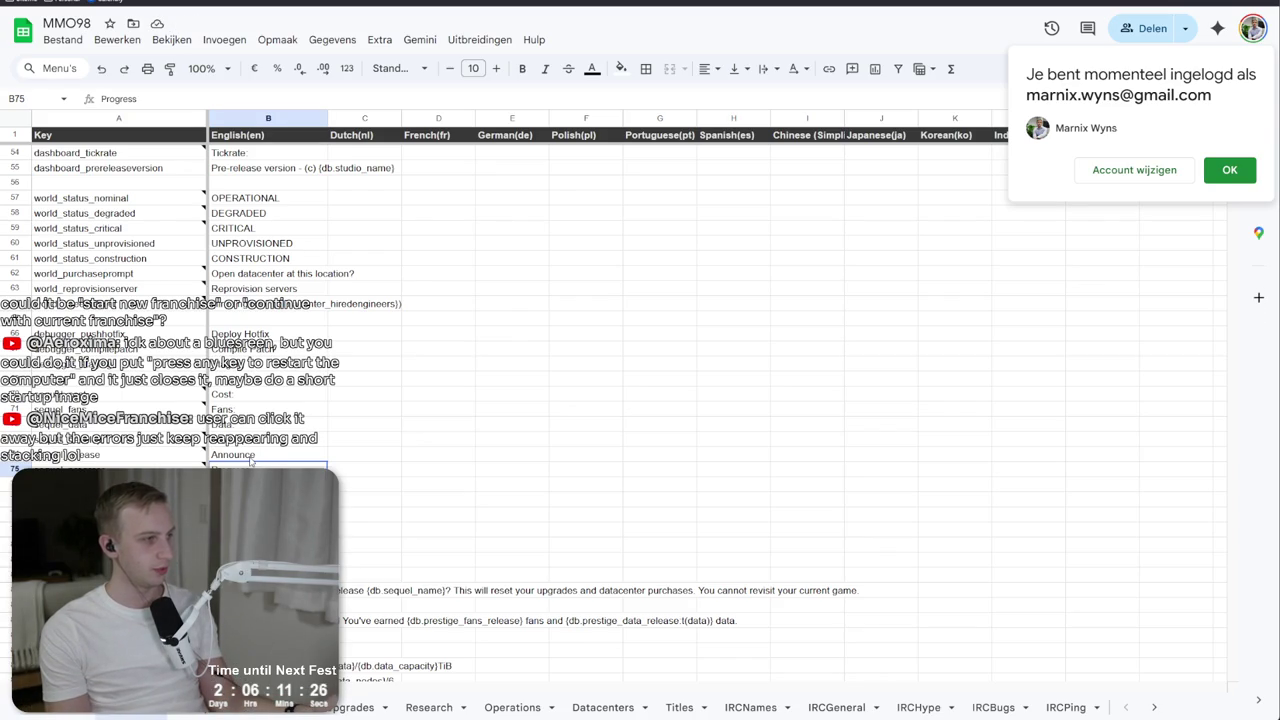
key(alt+Tab)
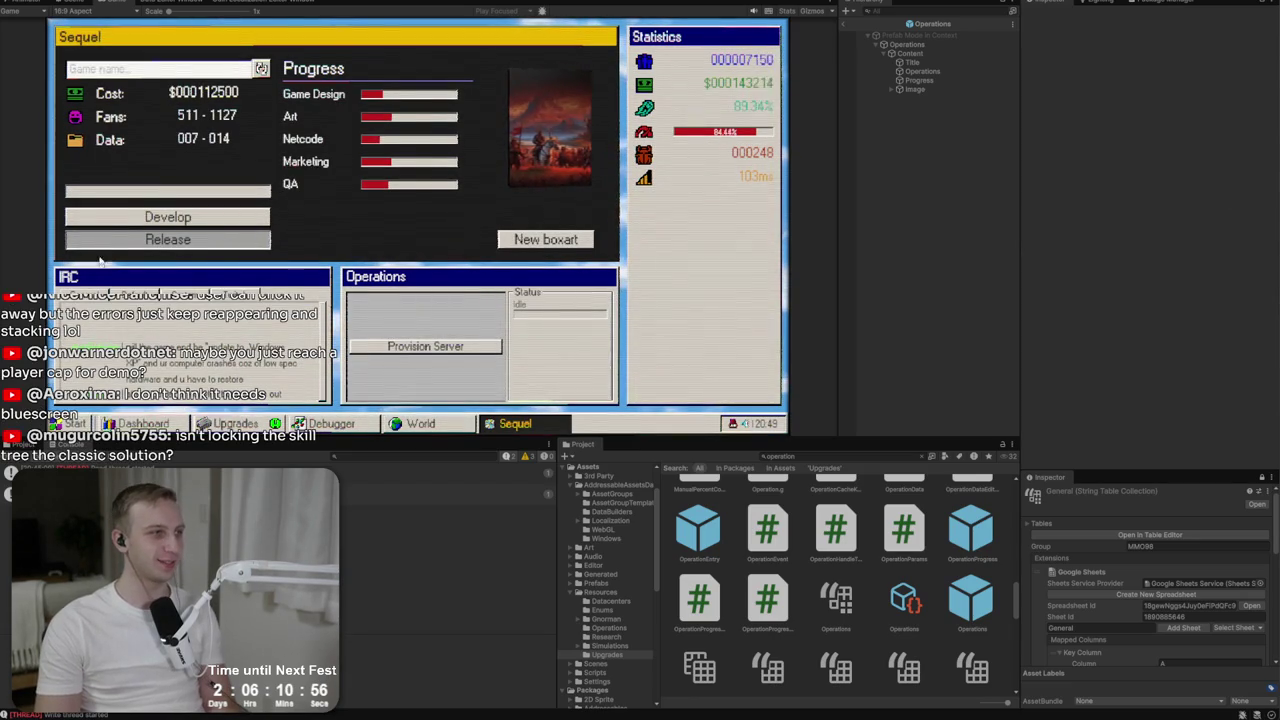
Look over the in-game Upgrades skill tree, then exit play mode.
click(235, 423)
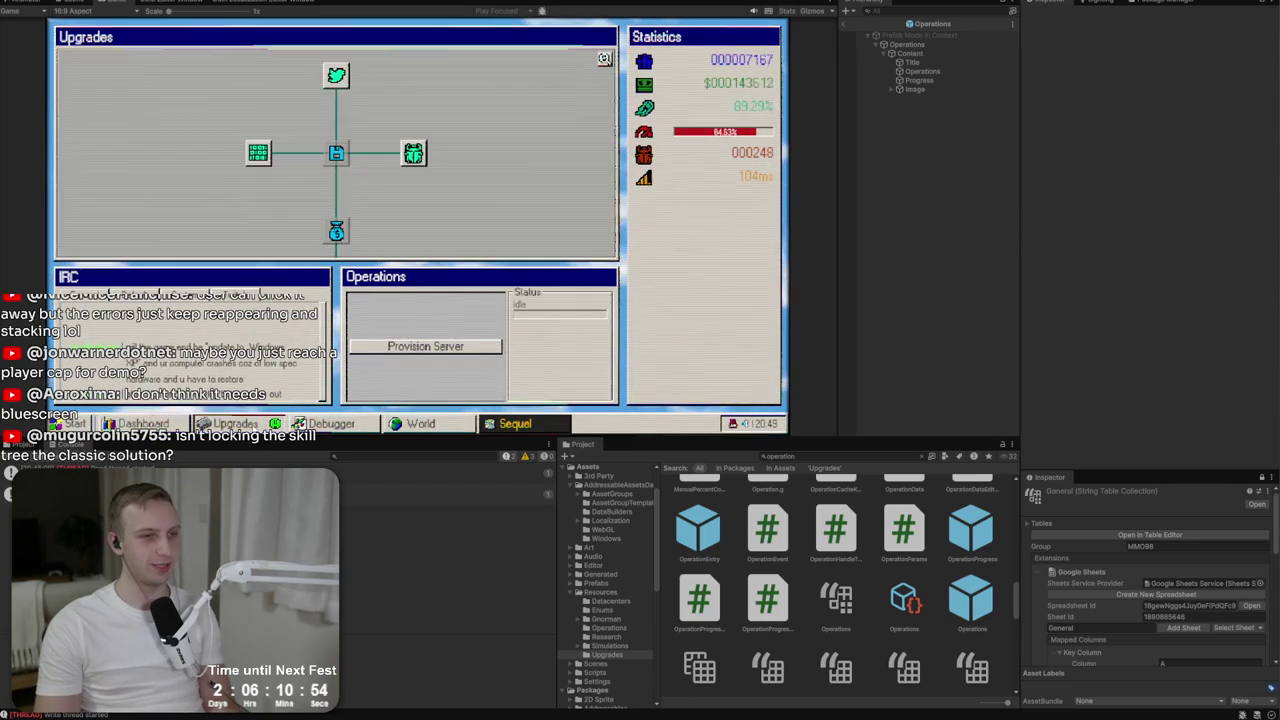
mouse_move(322, 236)
mouse_down()
mouse_move(392, 223)
mouse_move(286, 172)
mouse_move(312, 257)
mouse_up()
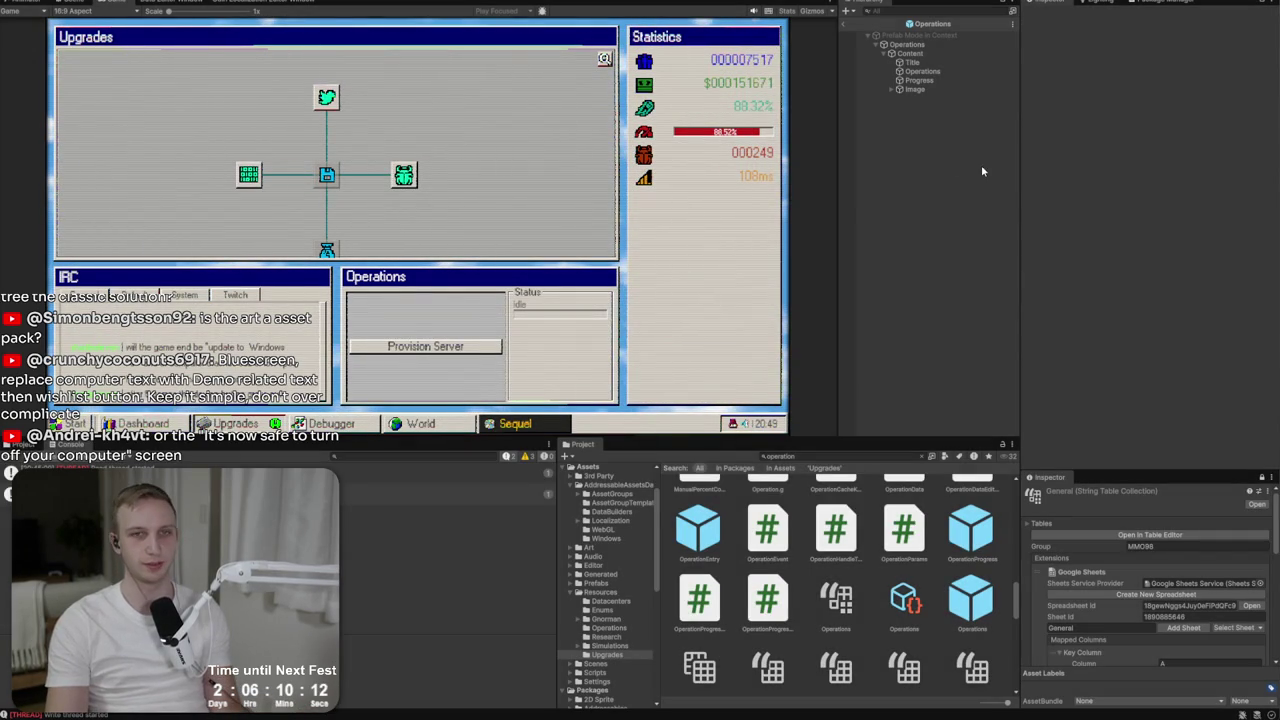
key(ctrl+p)
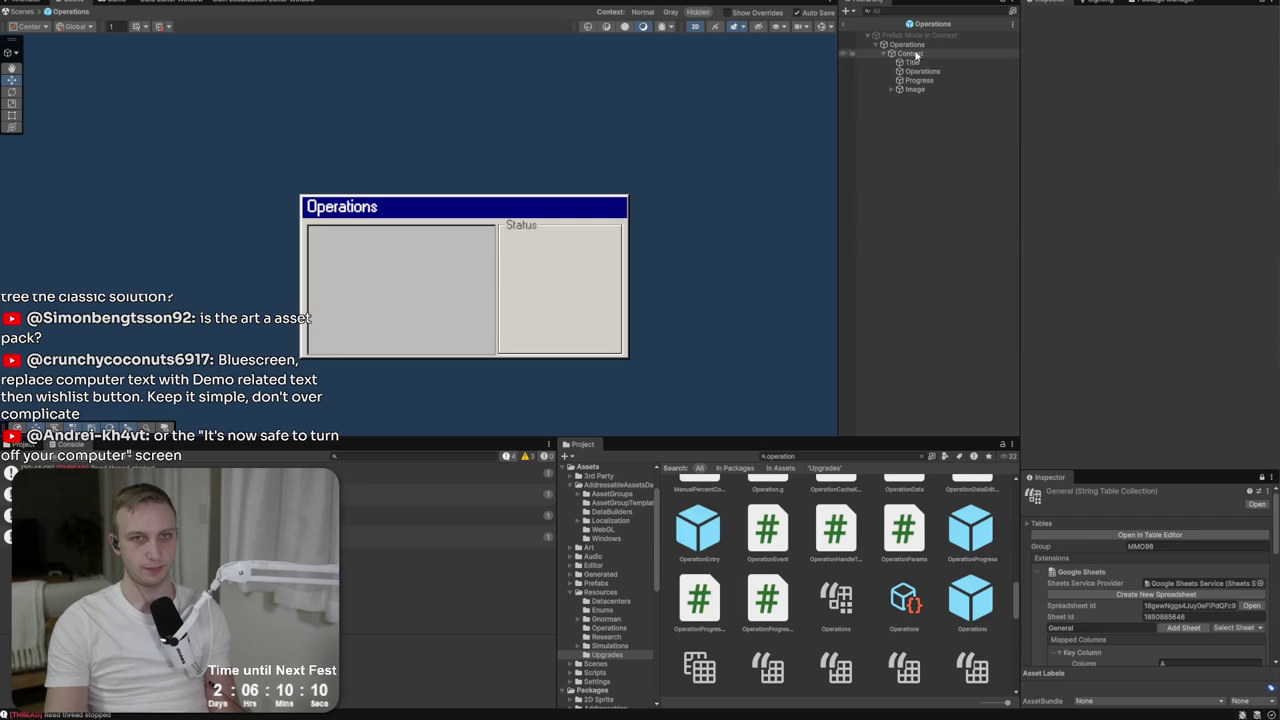
Collapse the prefab's Content object and leave prefab mode for the full game scene.
click(916, 57)
click(884, 53)
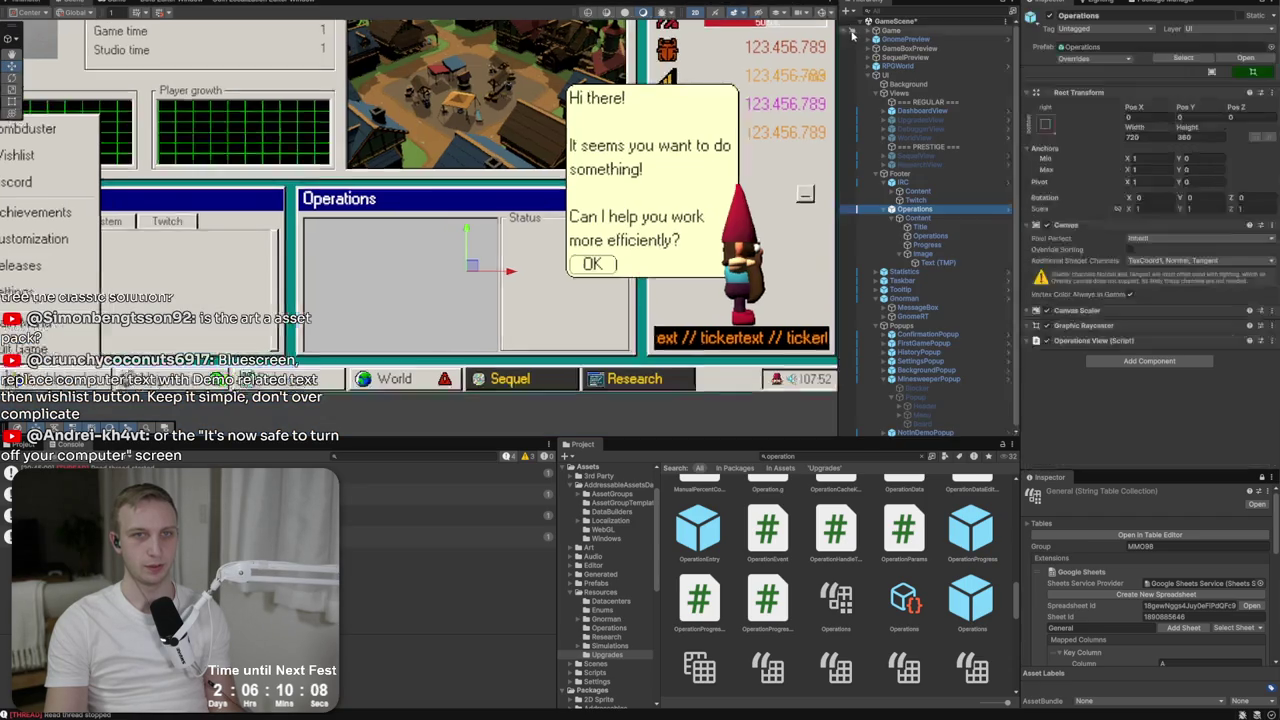
click(845, 23)
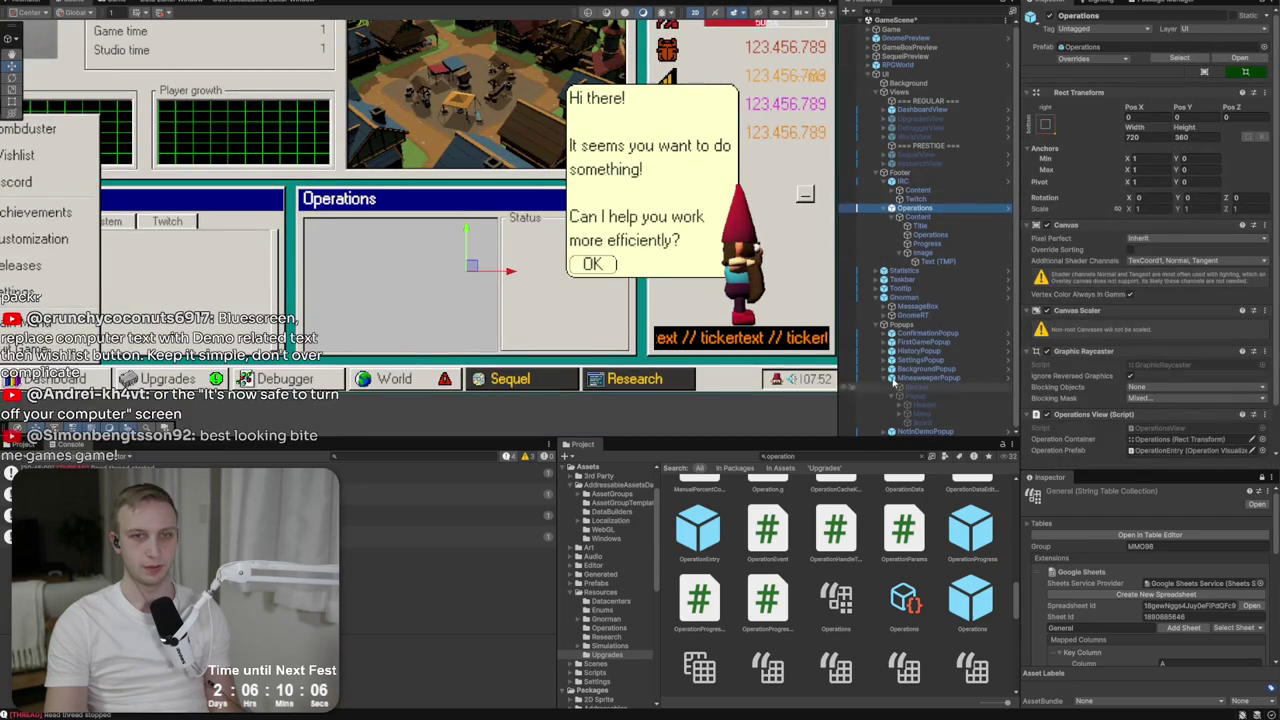
right_click(905, 326)
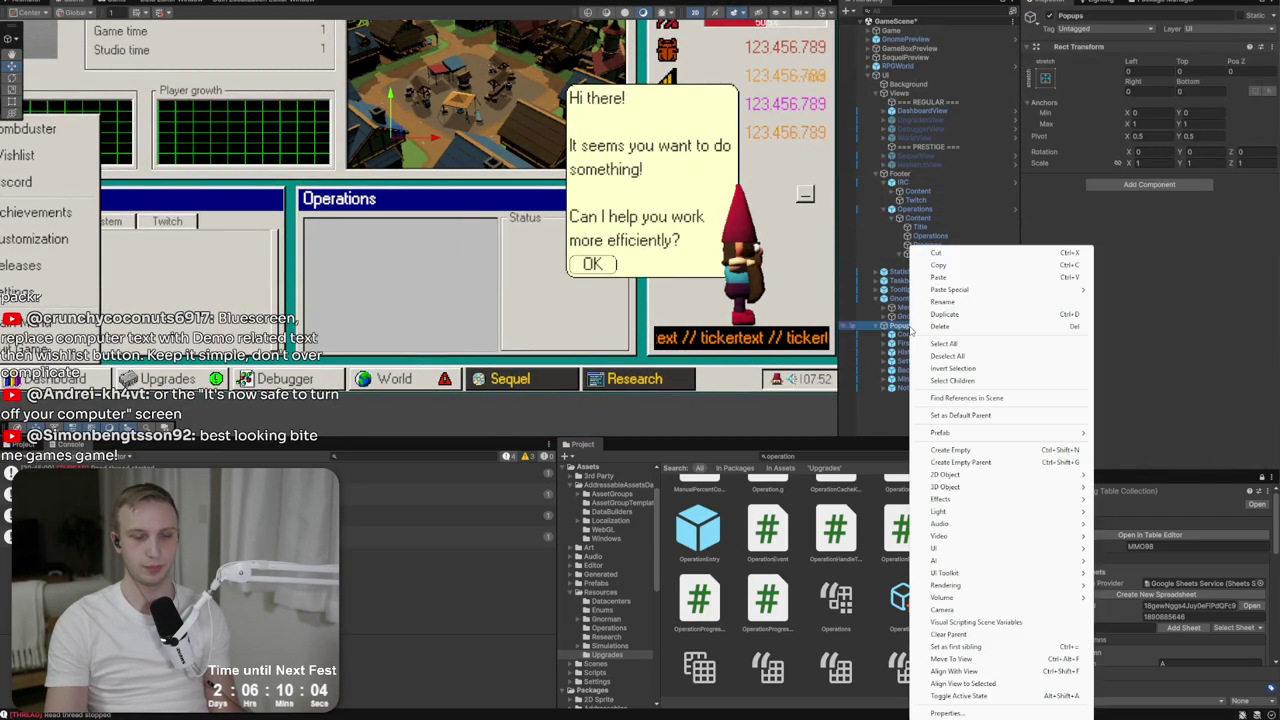
click(892, 331)
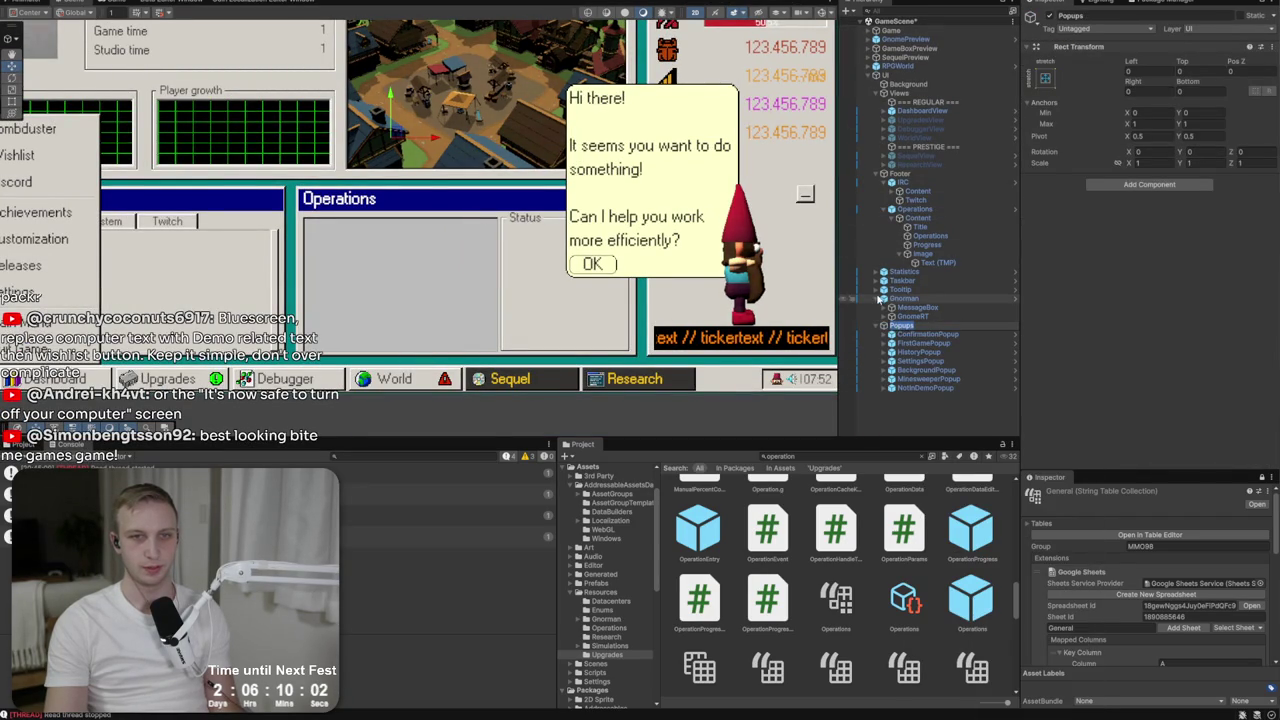
Create a UI Image from Gnorman's menu and move it directly under UI.
click(877, 300)
right_click(882, 300)
mouse_move(921, 540)
click(1098, 536)
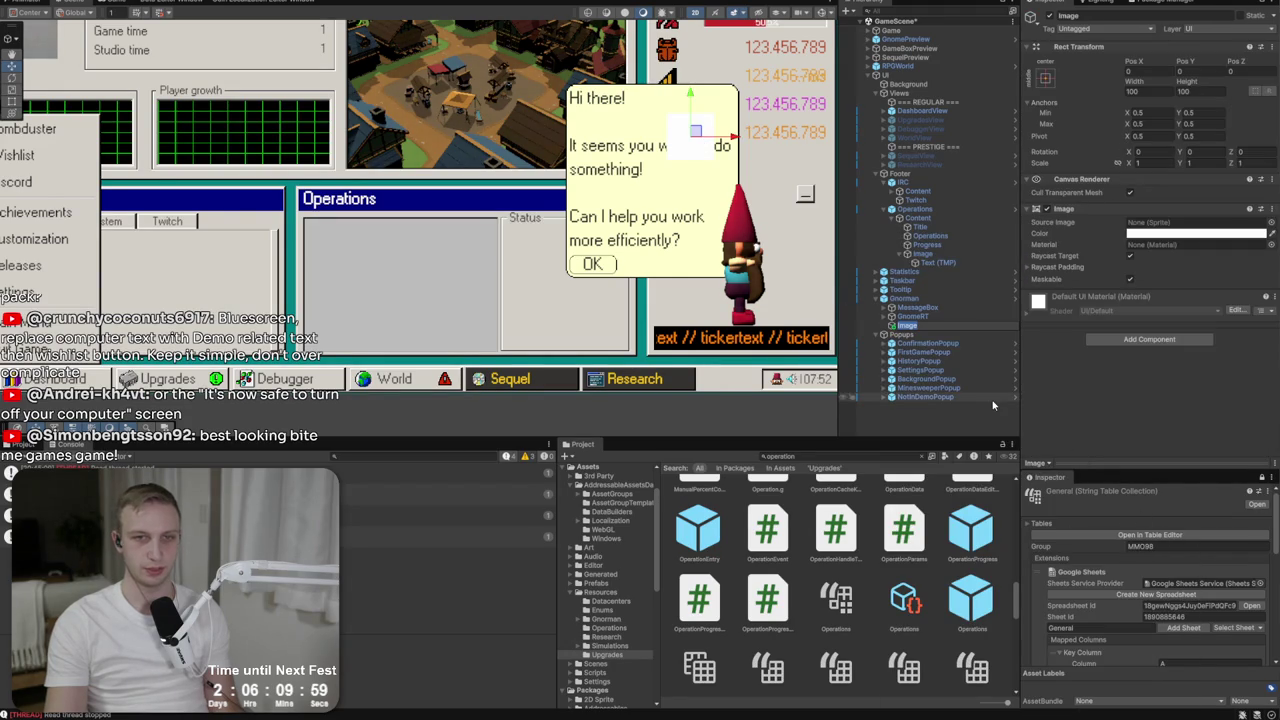
mouse_move(910, 342)
mouse_down()
mouse_move(878, 337)
mouse_move(888, 332)
mouse_up()
Rename the image to BSODPopup and anchor it to stretch across the full screen.
click(1134, 18)
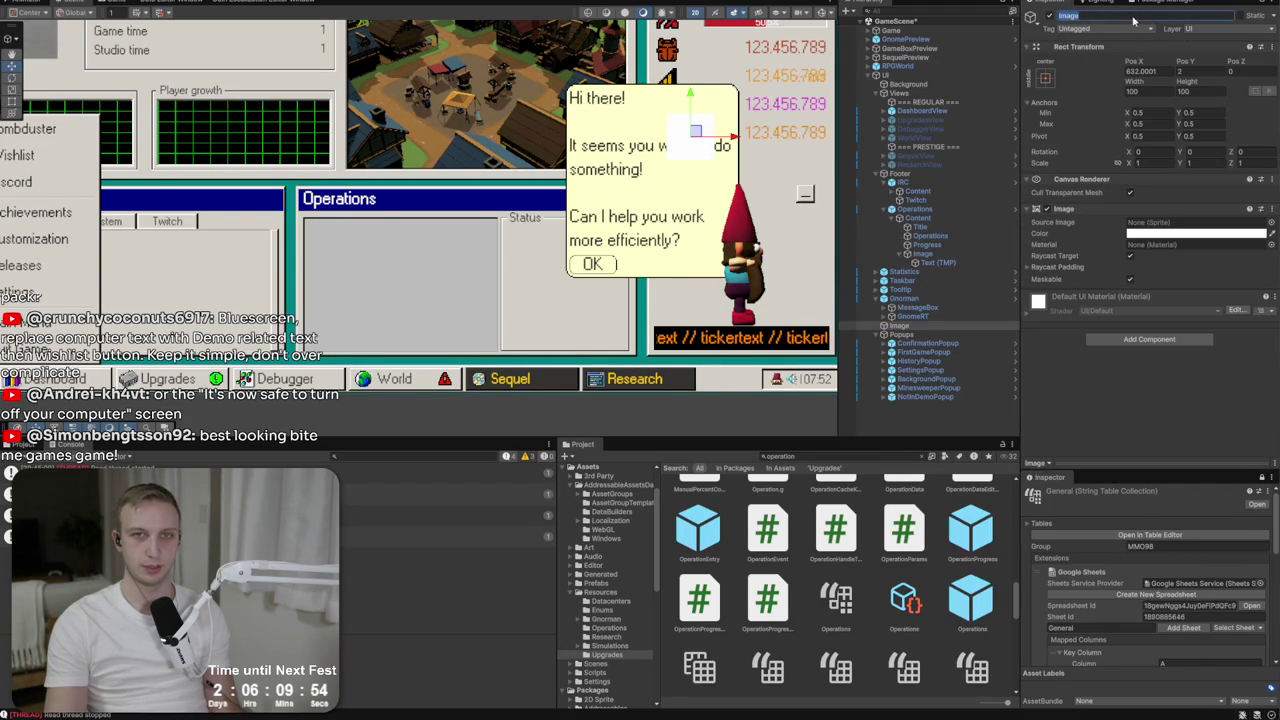
text(BSOD)
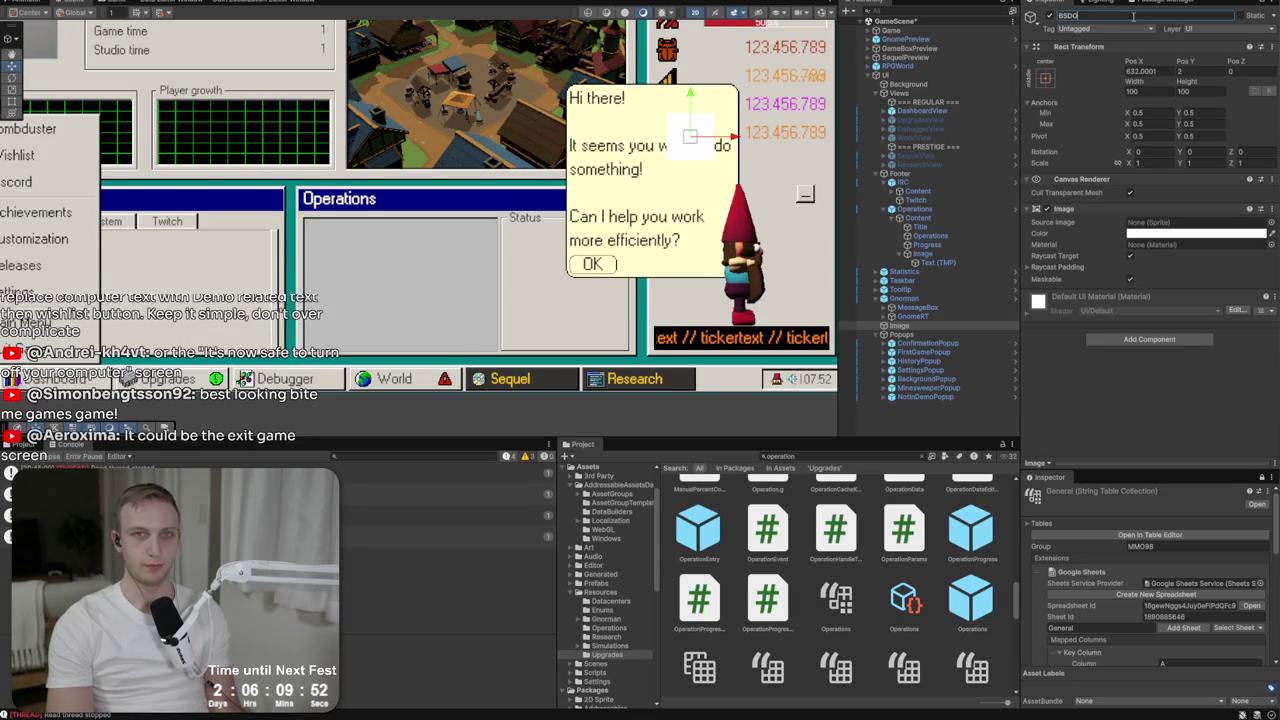
text(Popup)
key(Return)
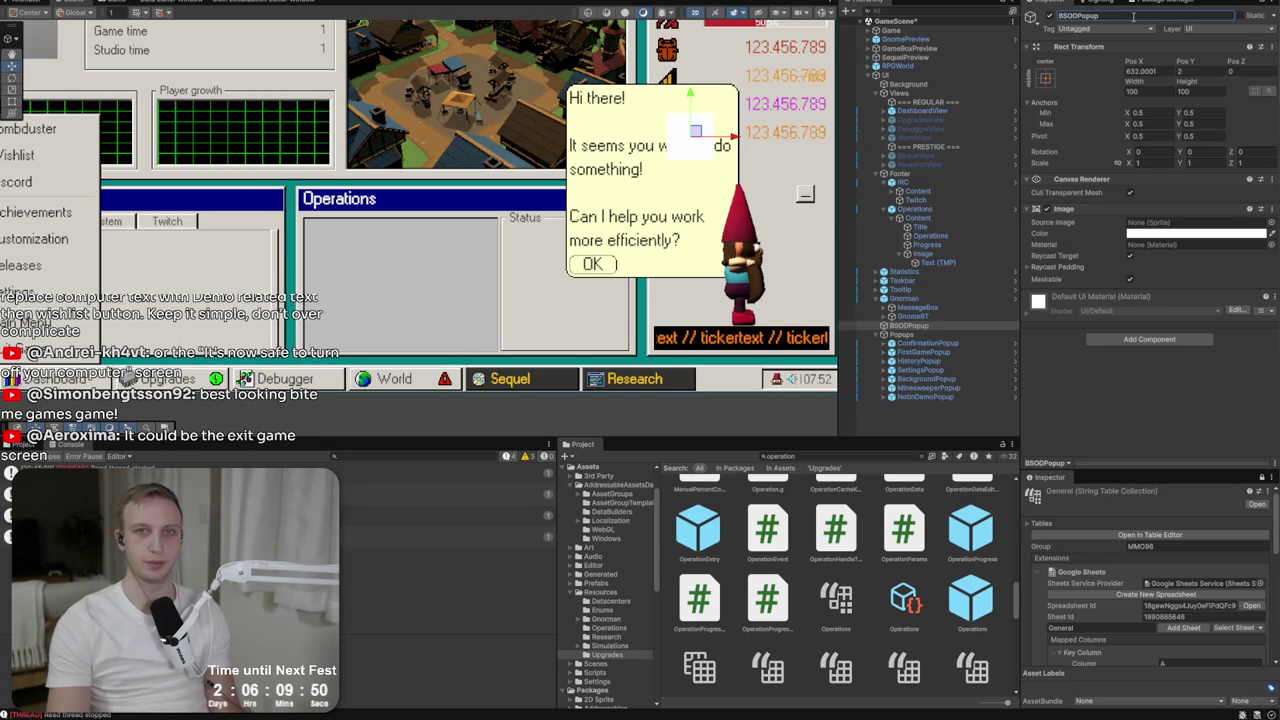
click(1046, 84)
alt+click(1164, 249)
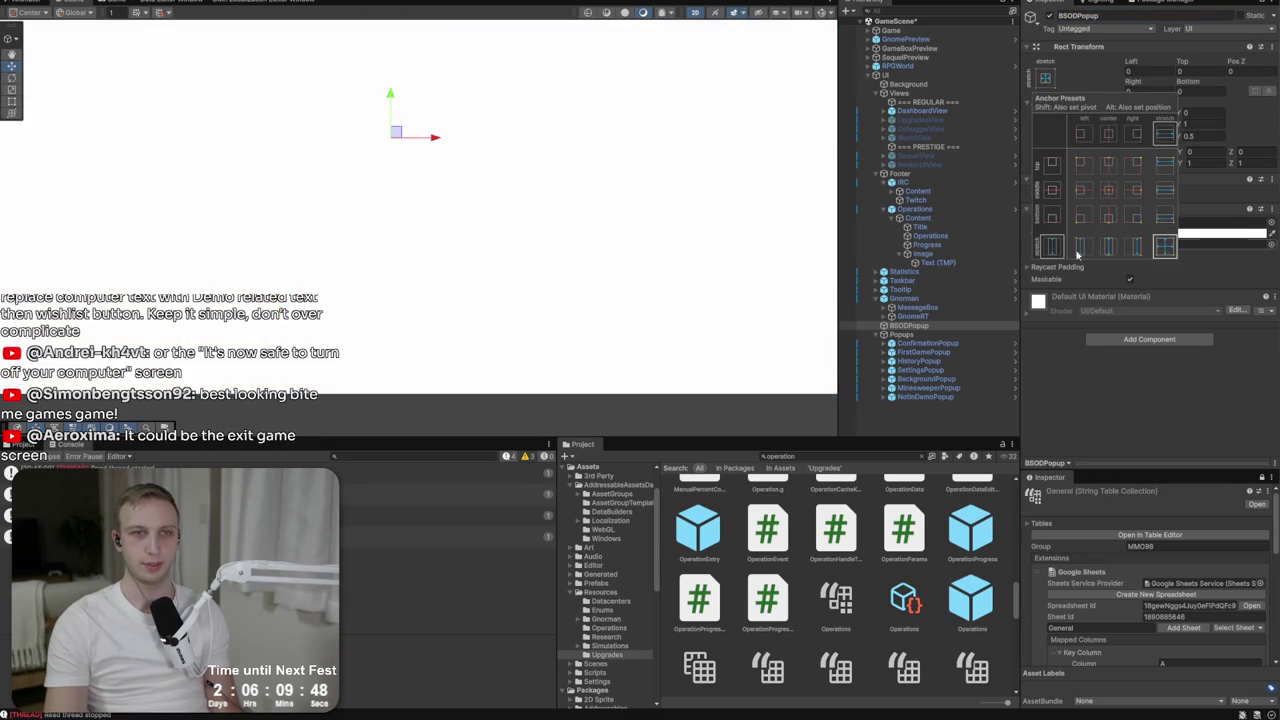
scroll(520, 320, down, 5)
key(alt+Tab)
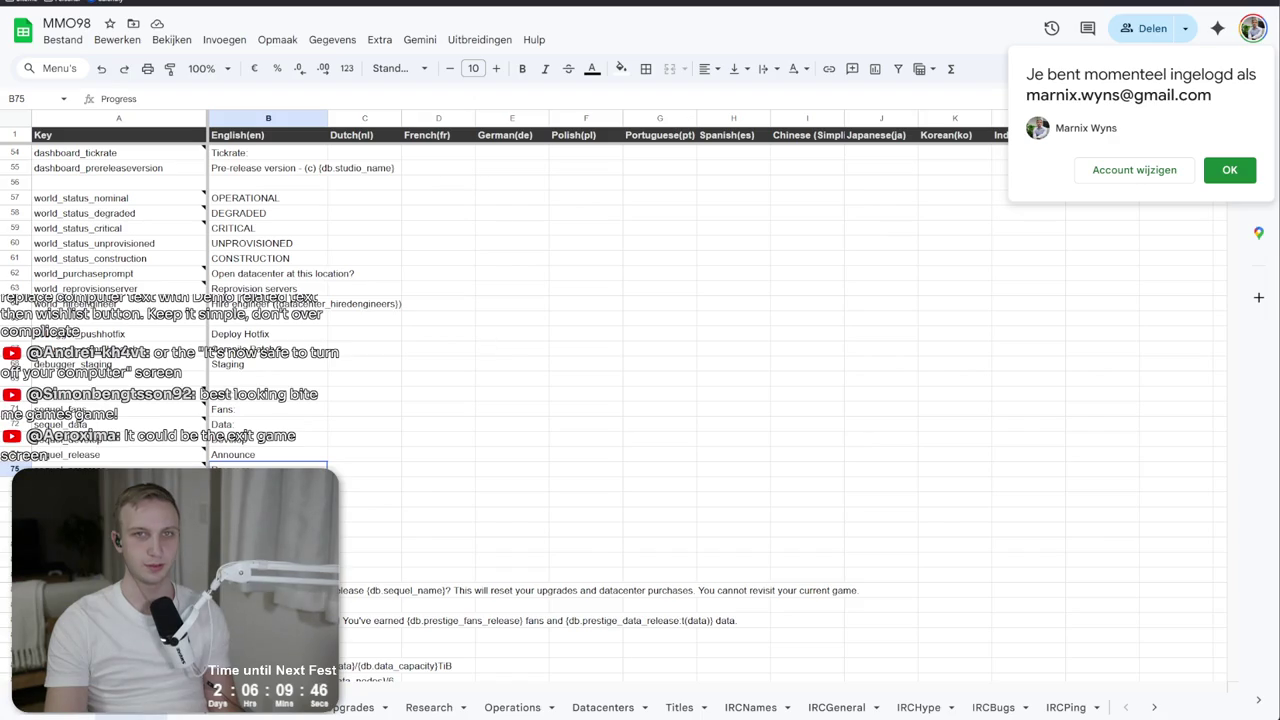
Search images for 'win98 bsod', preview the Wikipedia BSOD example, and return to Unity.
key(alt+Tab)
text(win)
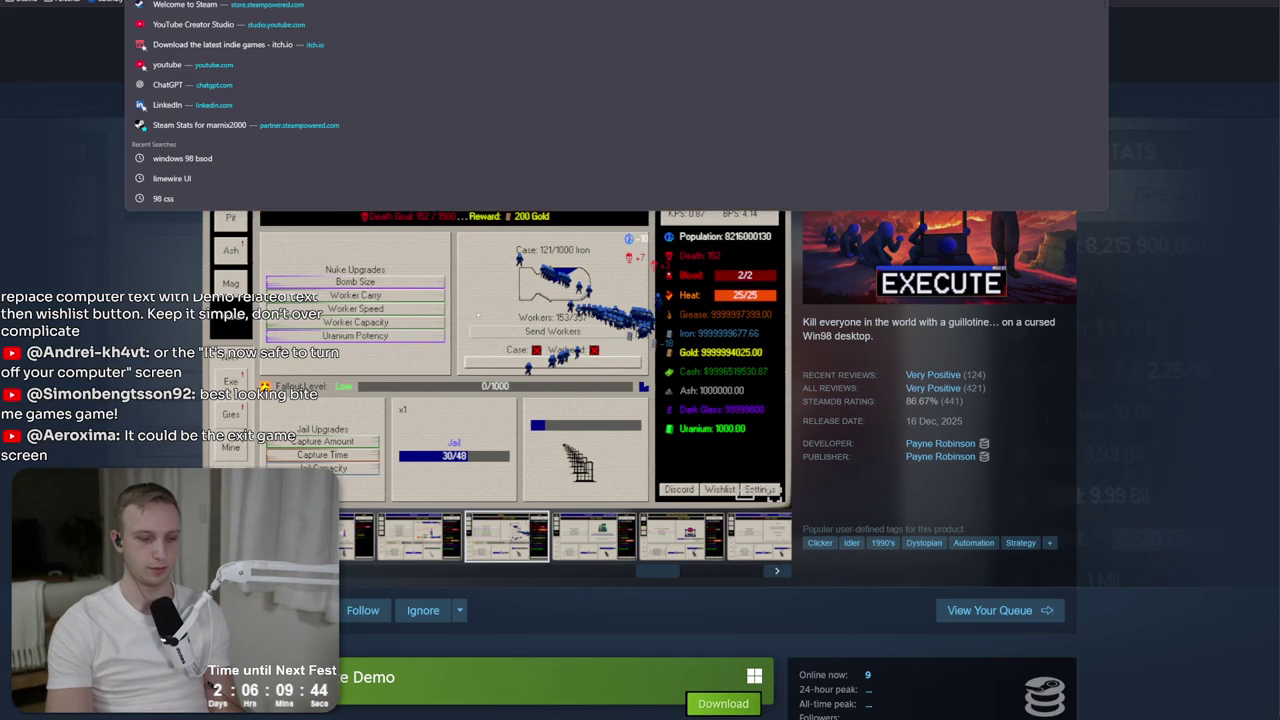
text(98 bsod)
key(Return)
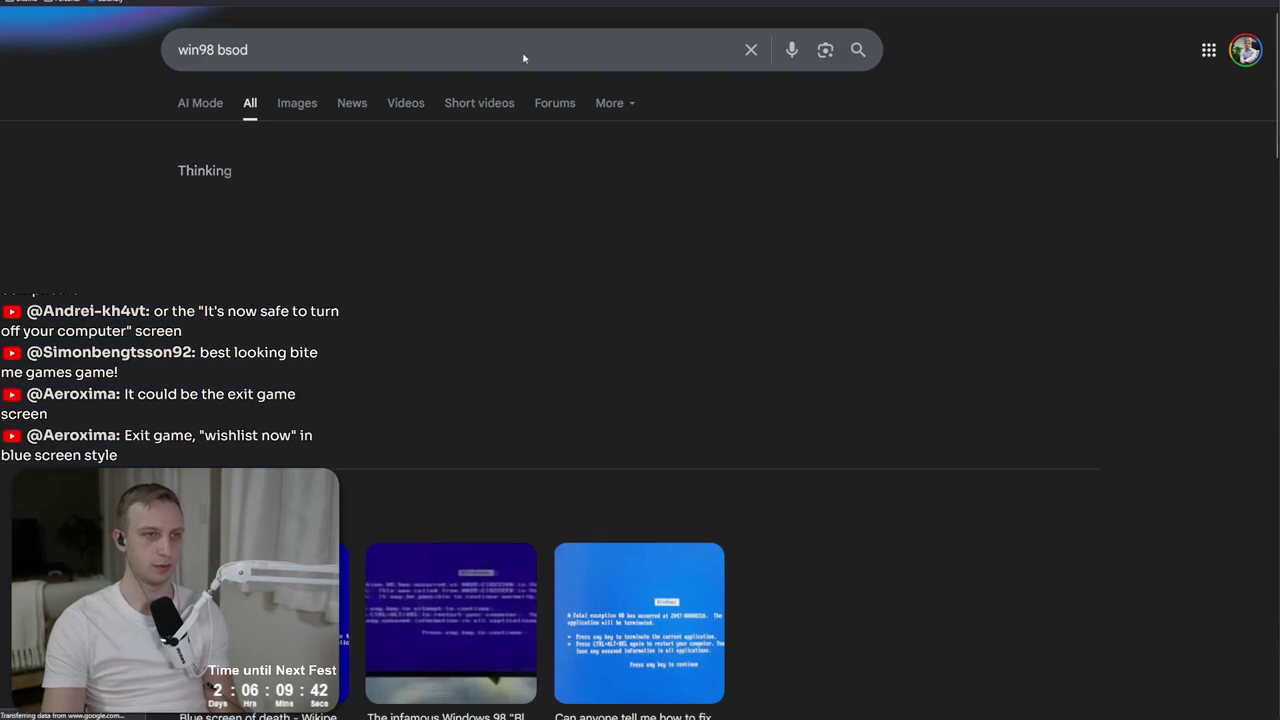
click(284, 112)
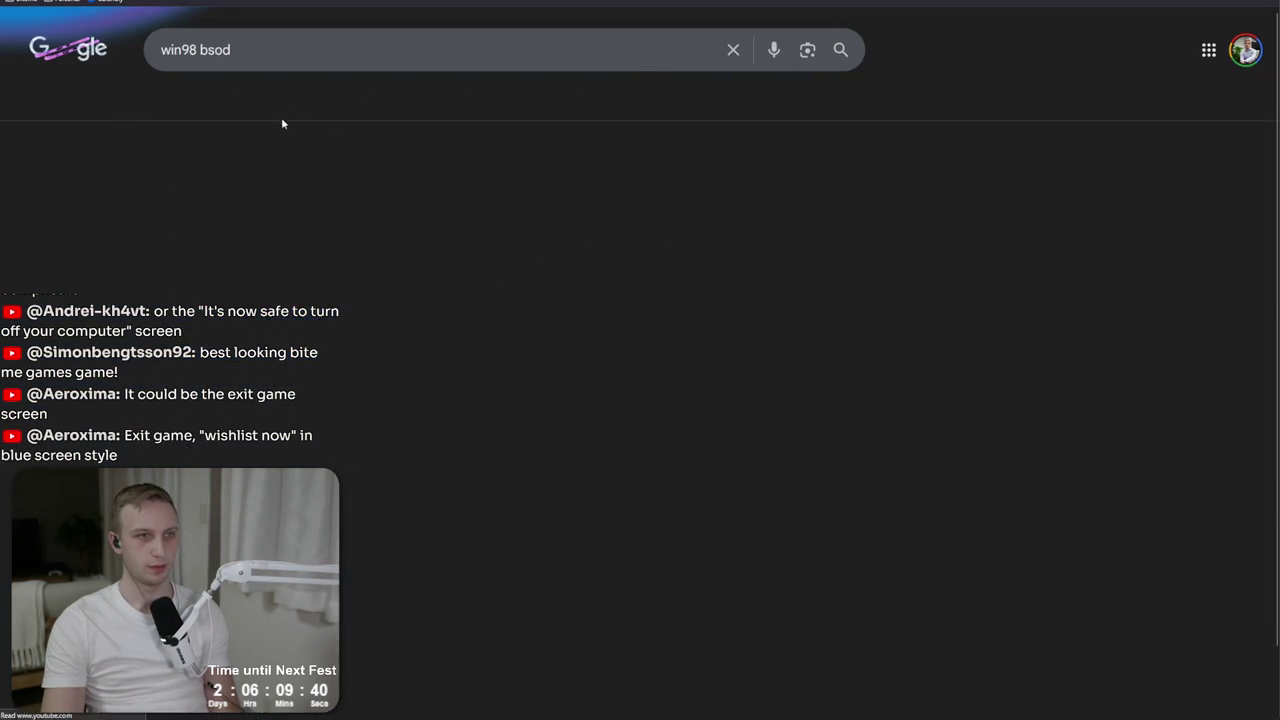
click(122, 262)
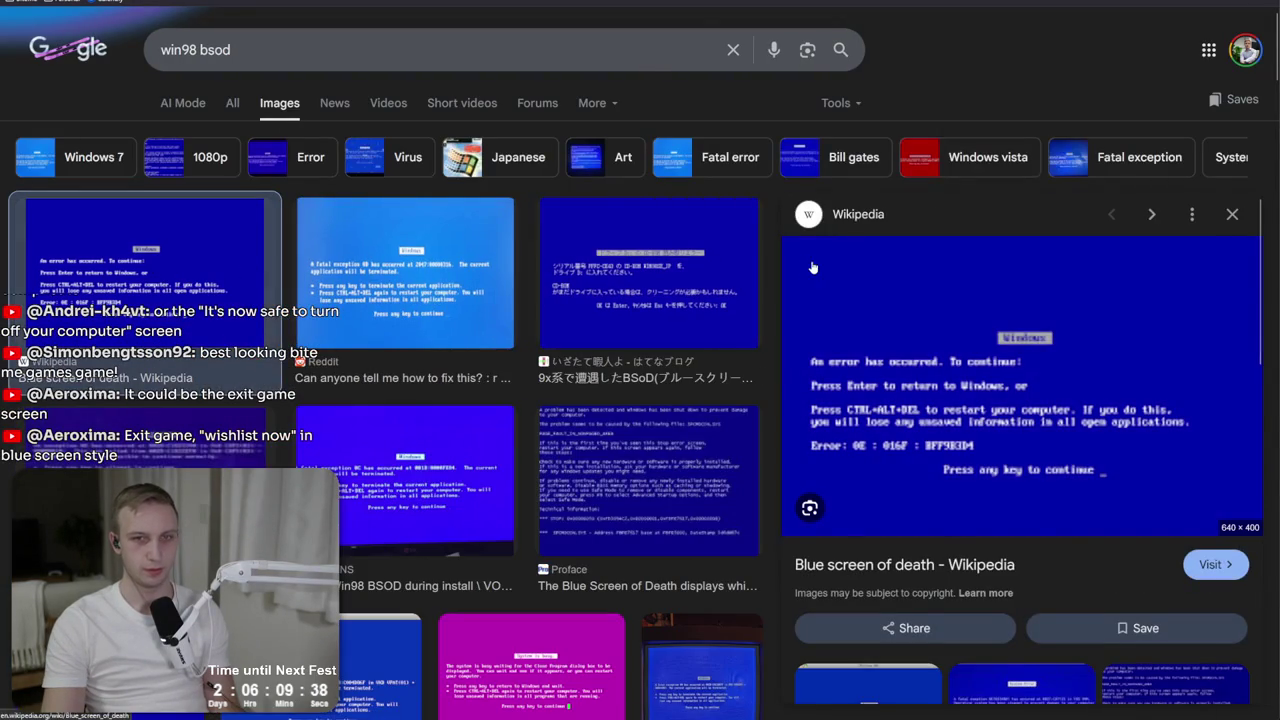
mouse_move(885, 249)
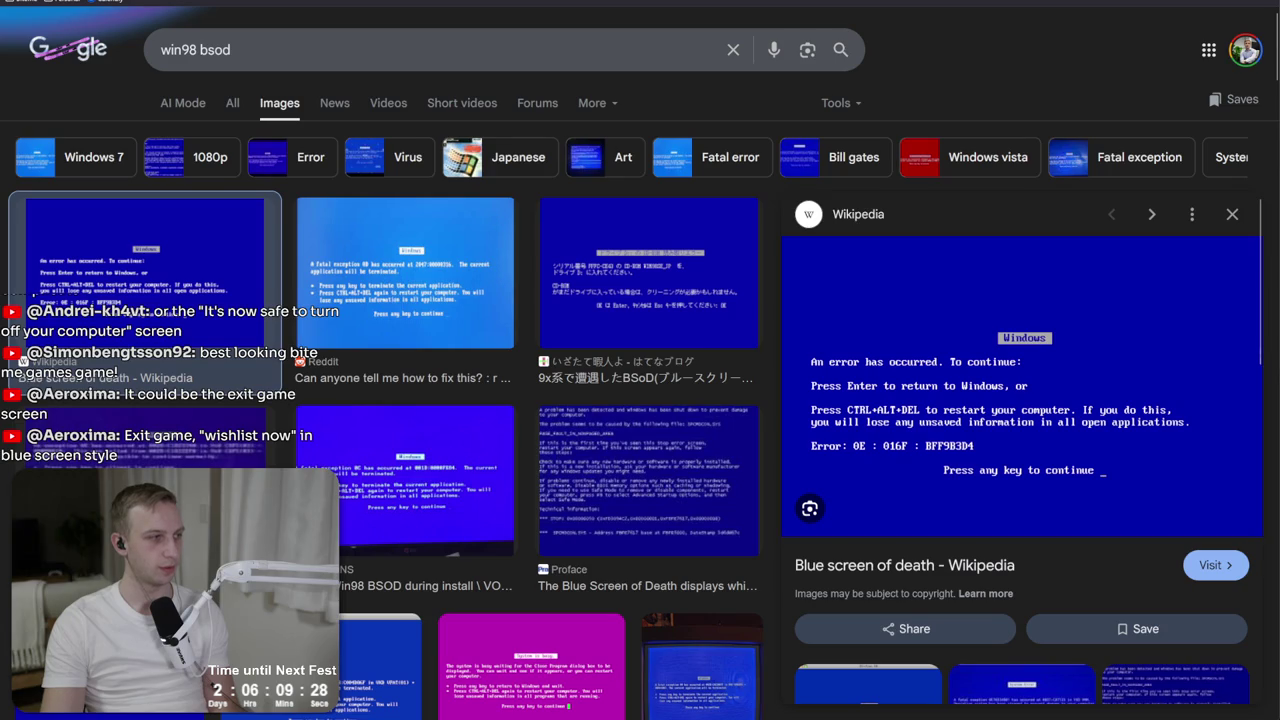
key(alt+Tab)
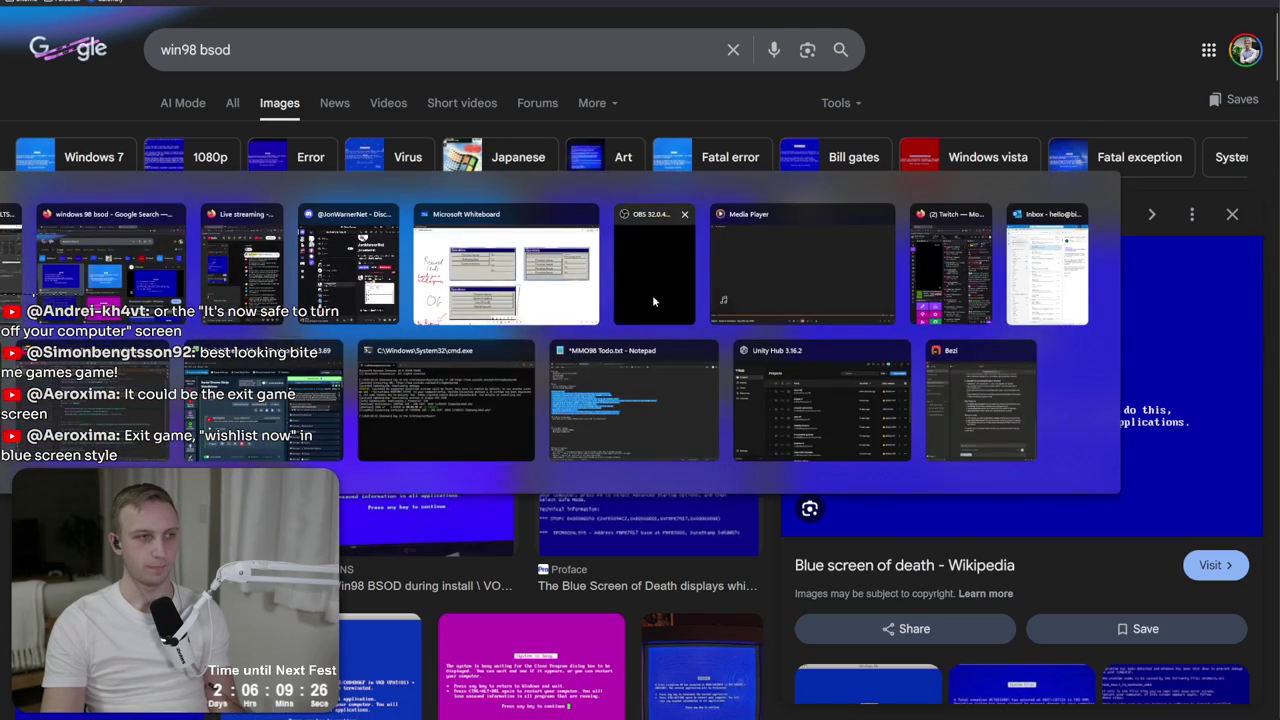
key(shift+Tab)
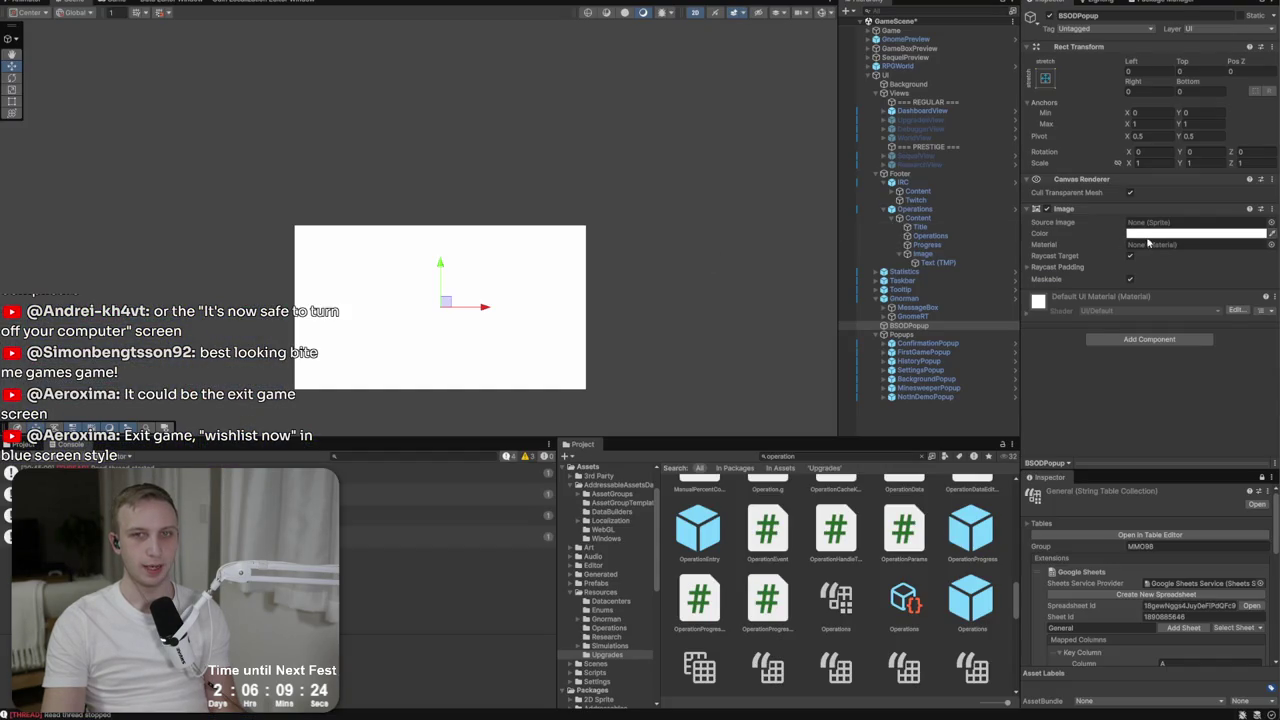
Tint BSODPopup blue by pasting hex 0000AA into its colour.
click(1249, 469)
text(0000AA)
key(Return)
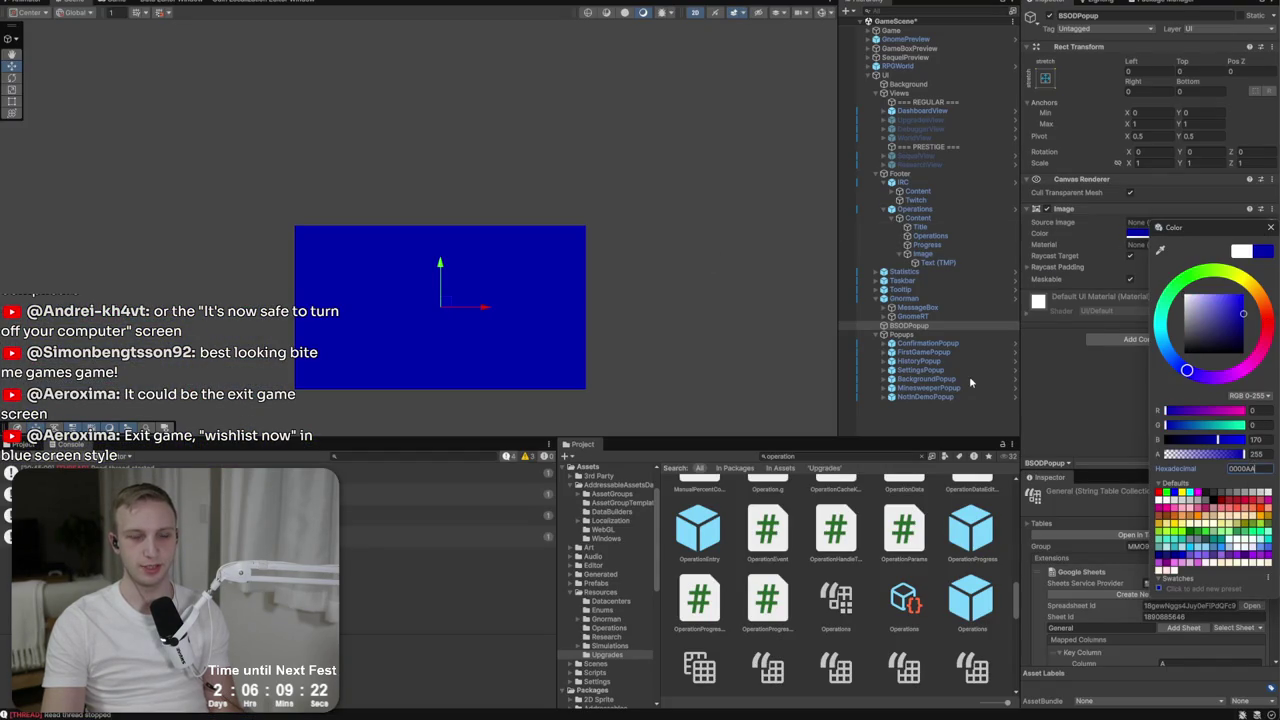
scroll(416, 342, up, 3)
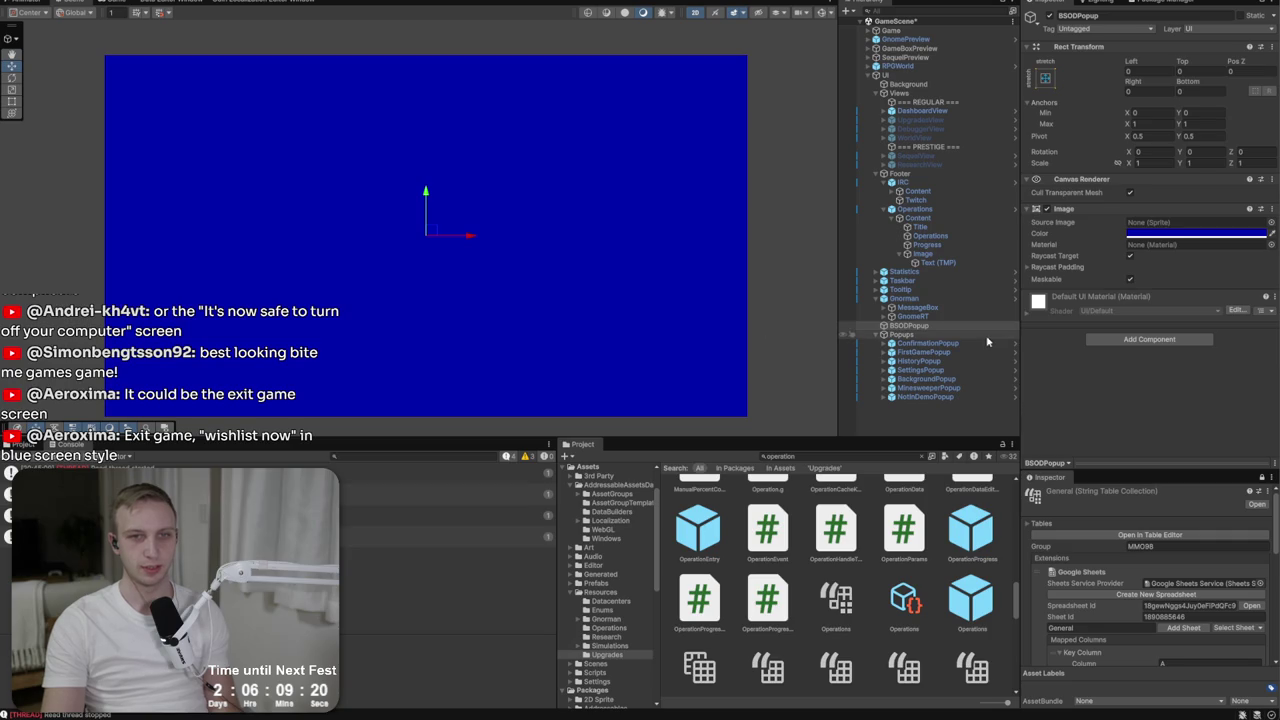
Create a new UI Image as a child of BSODPopup, checking the BSOD reference.
right_click(905, 326)
mouse_move(1070, 536)
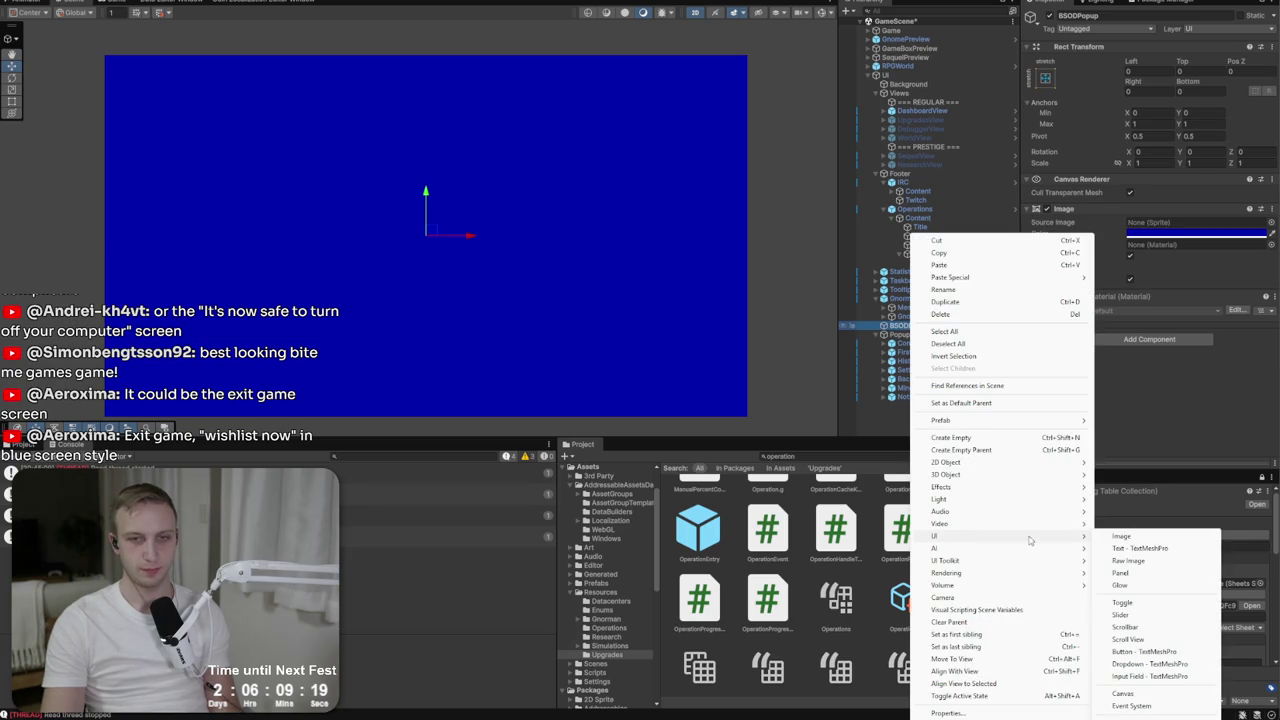
click(1122, 538)
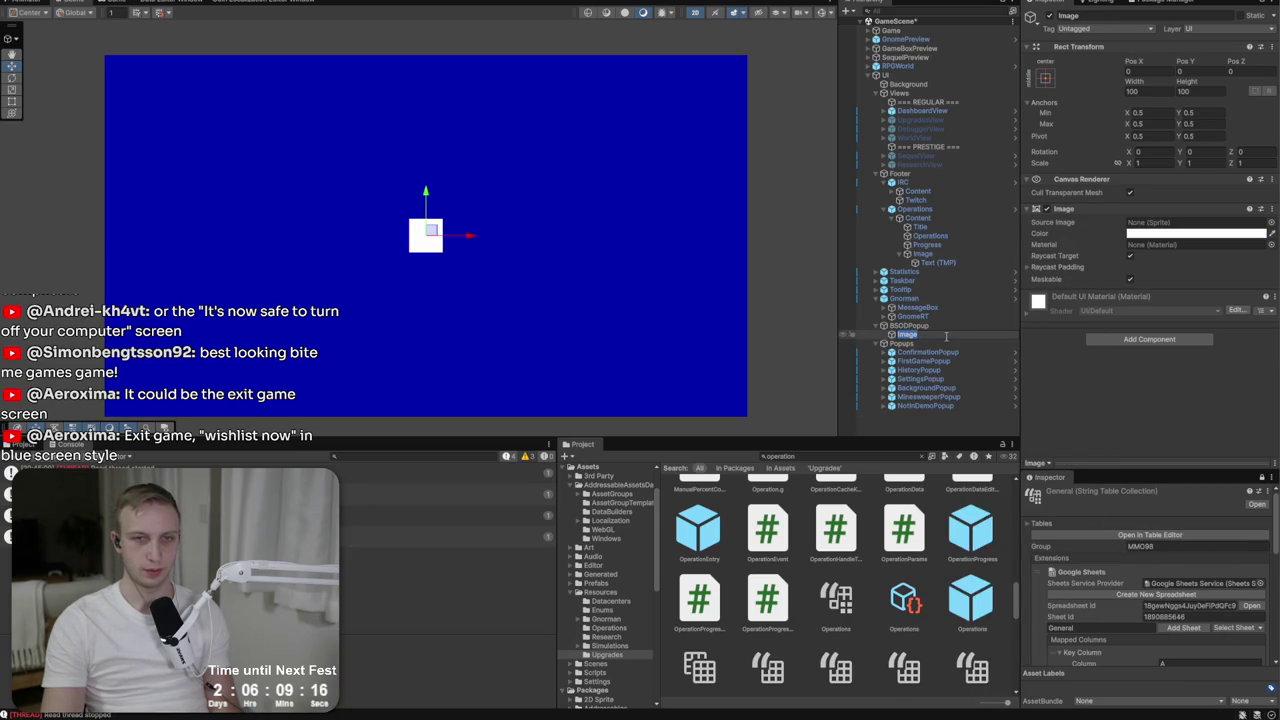
key(alt+Tab)
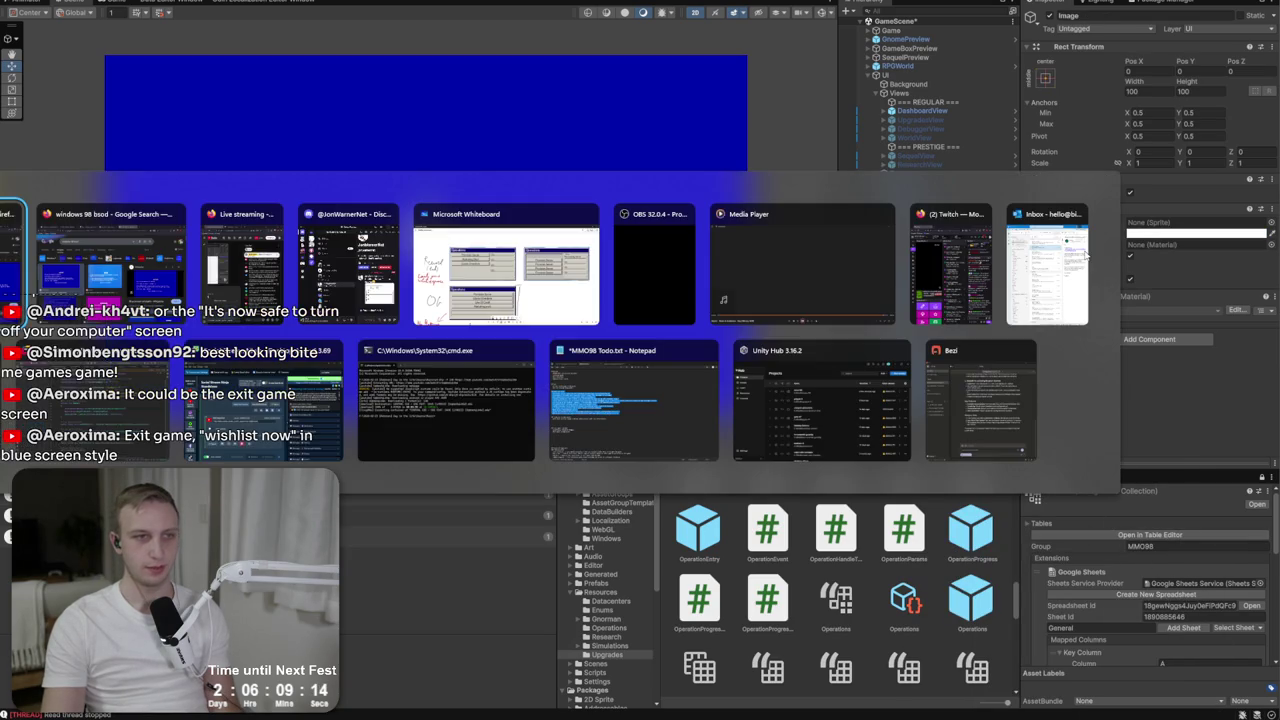
key(alt+Tab)
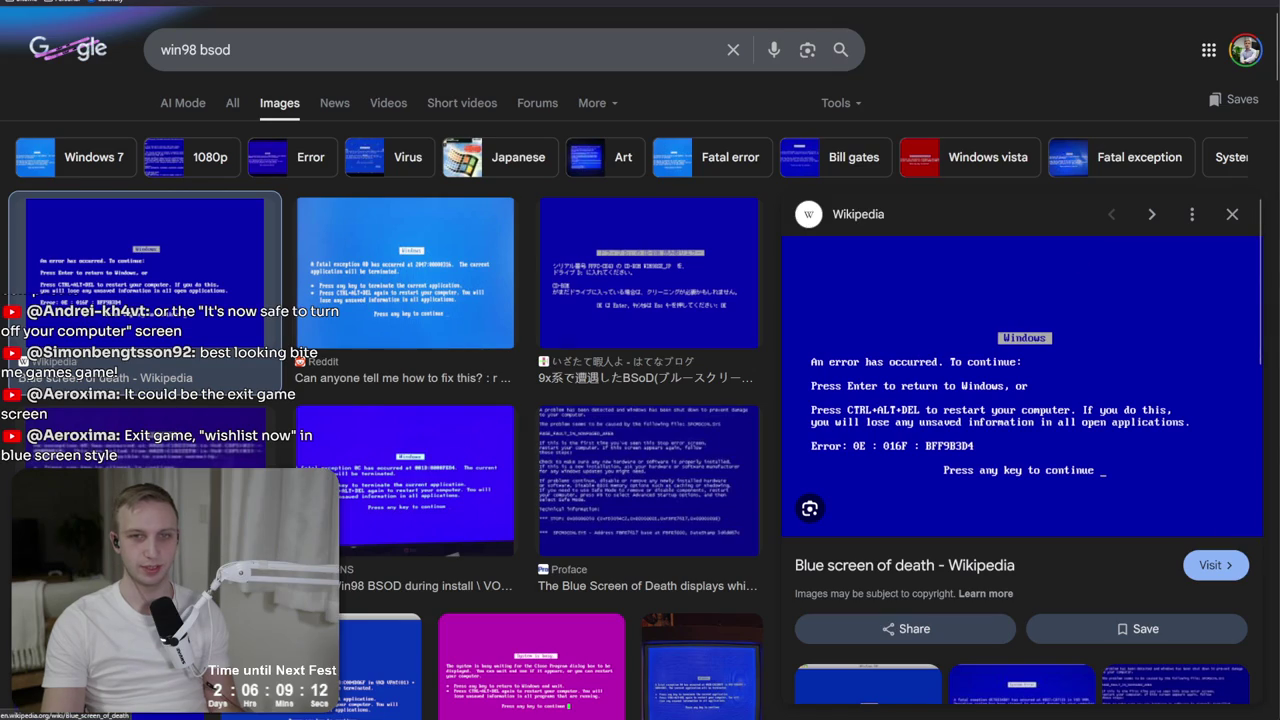
key(alt+Tab)
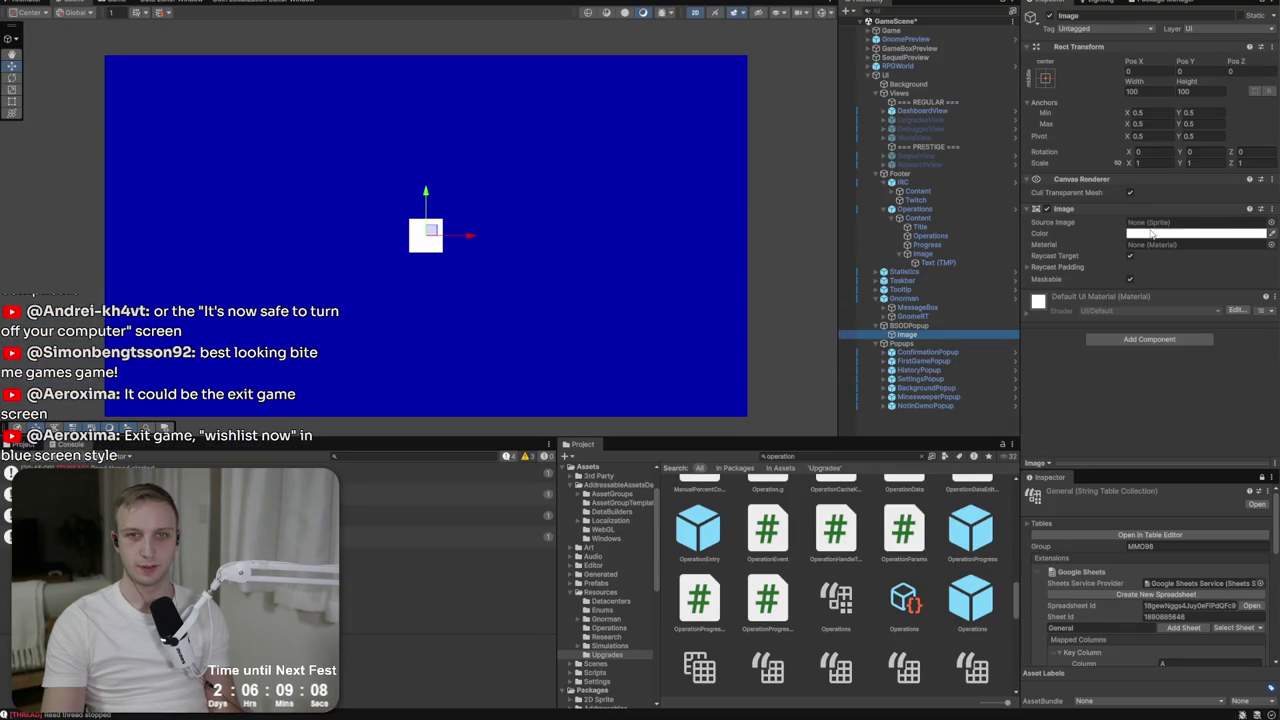
Colour the image light grey C3C3C3, anchor it top-centre and move it to Pos Y -275.
click(1150, 232)
drag(1181, 283, 1176, 306)
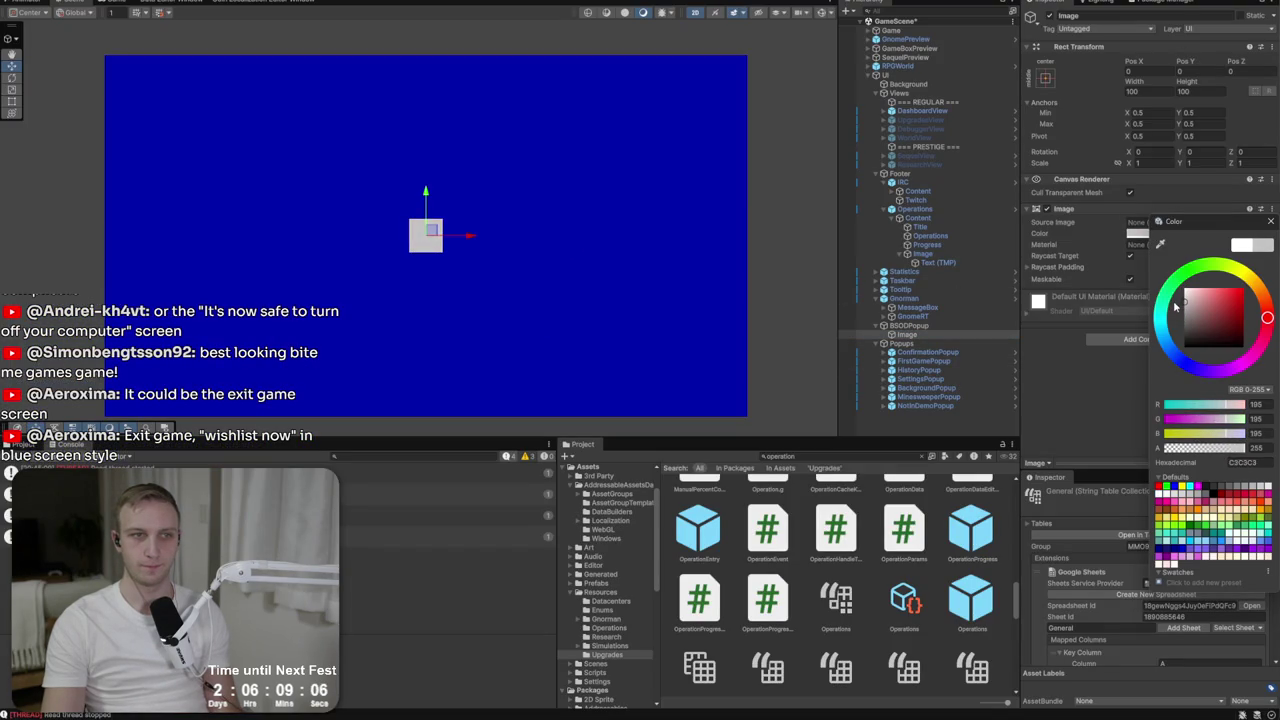
click(1045, 80)
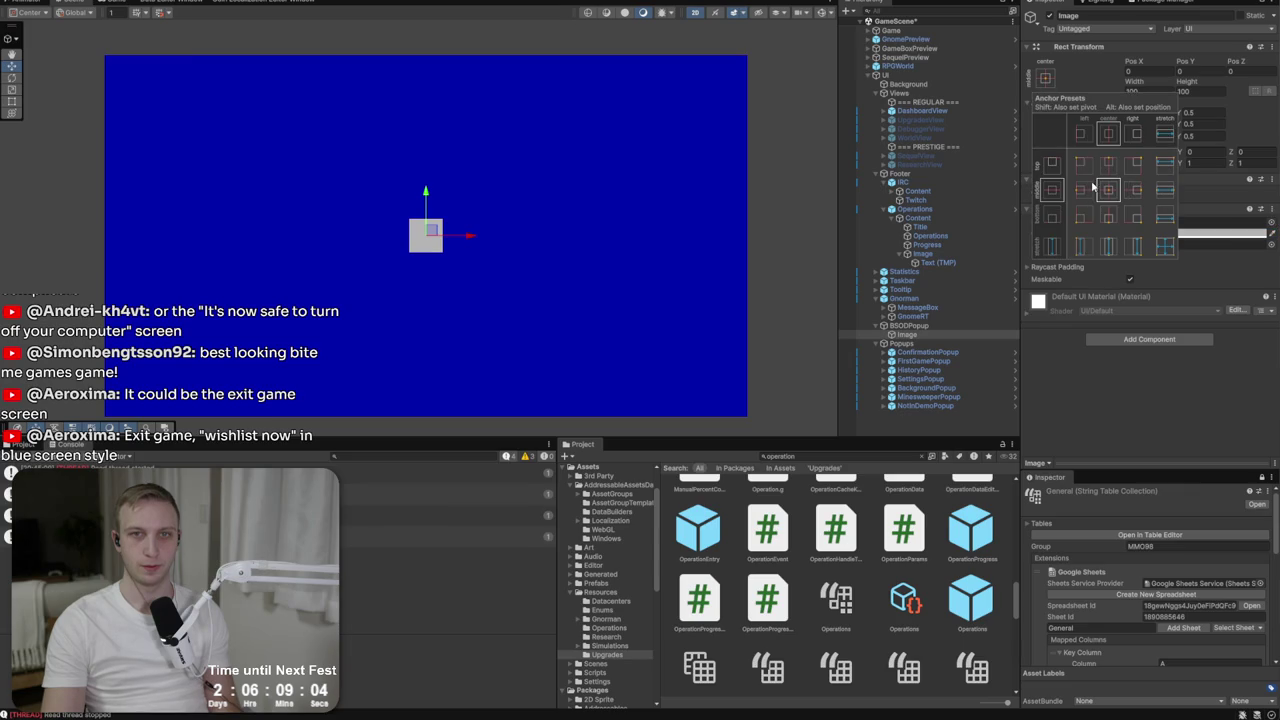
alt+click(1108, 165)
drag(427, 30, 427, 106)
Add a child Text (TMP) reading 'MMO98' with font localization, stretched to fill the image.
right_click(905, 334)
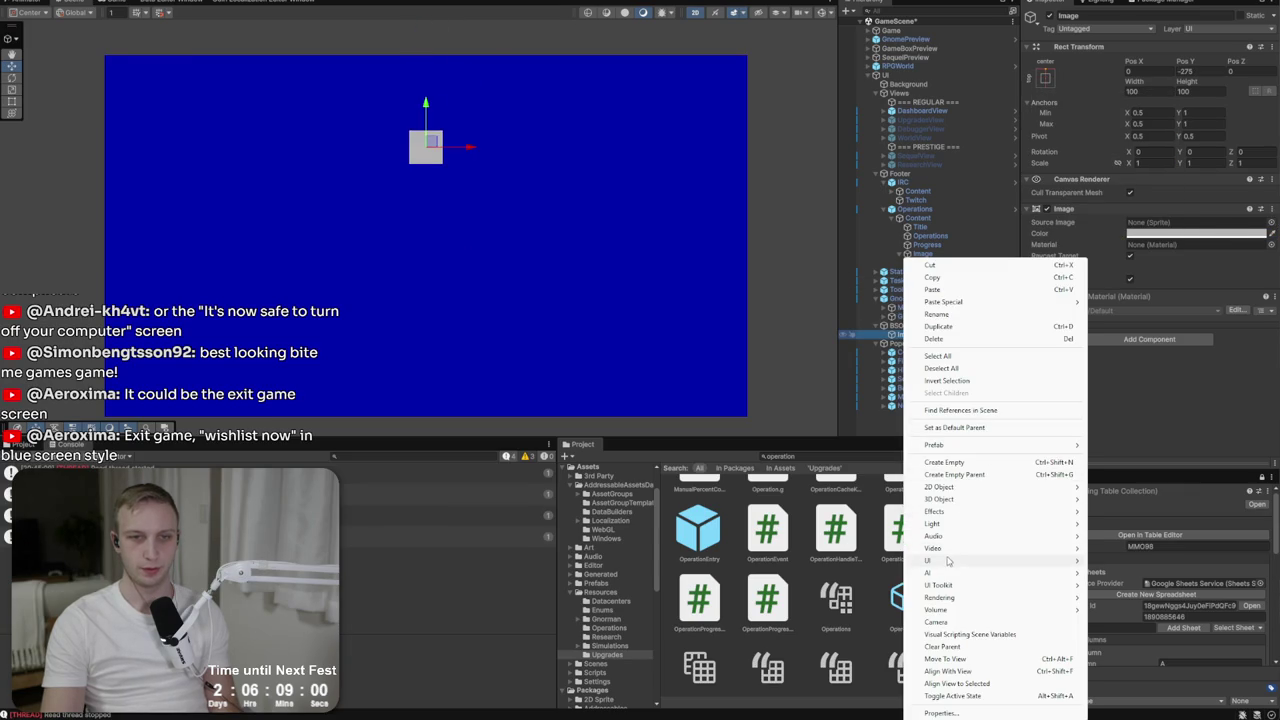
mouse_move(963, 575)
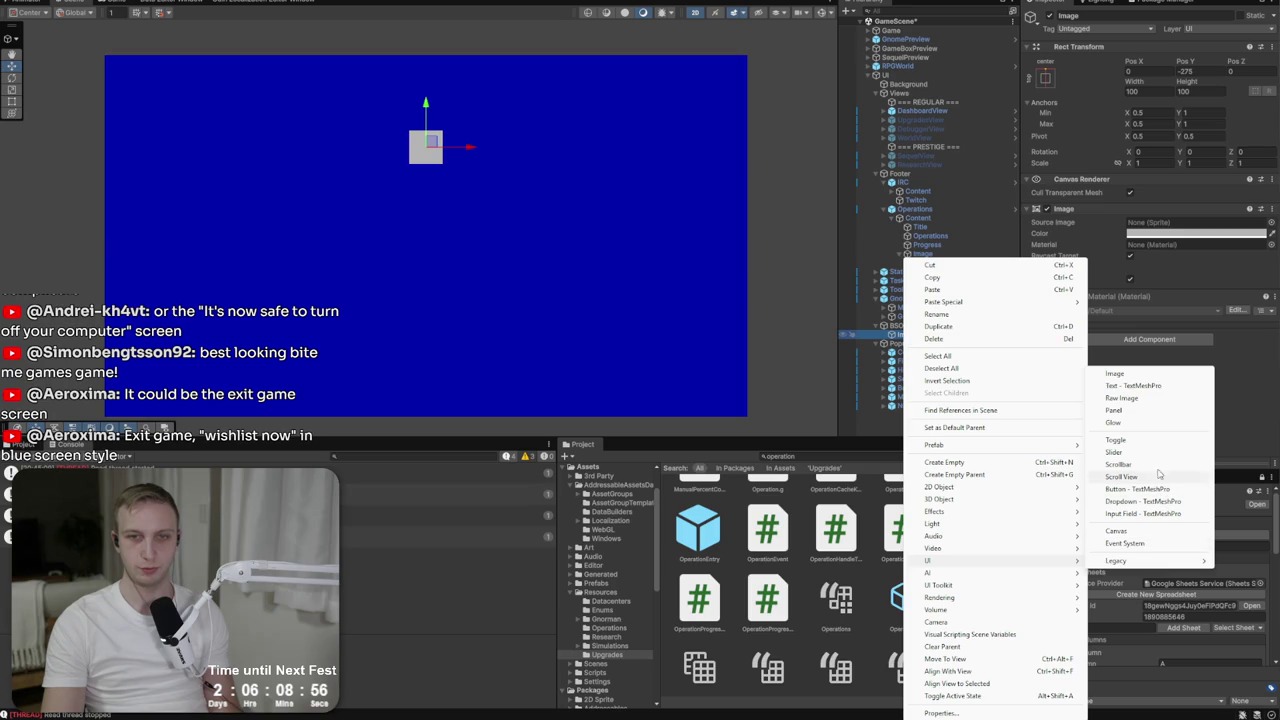
click(1133, 385)
click(1121, 283)
text(M)
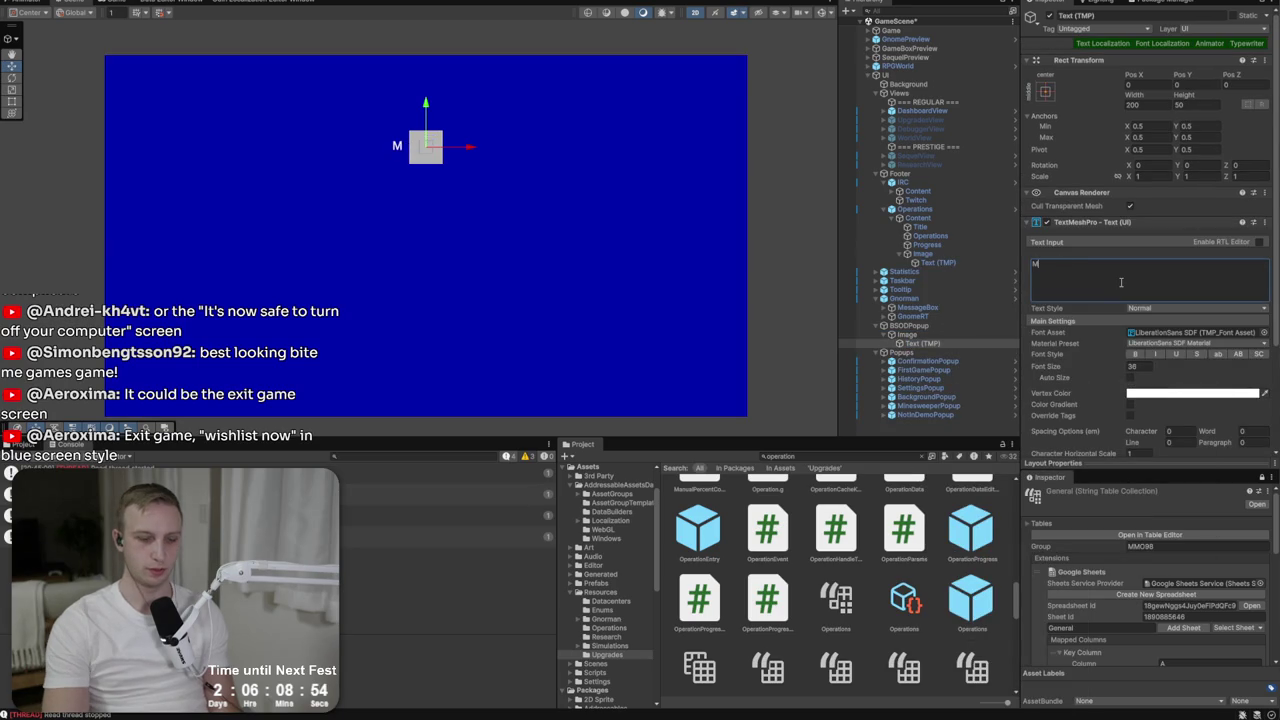
text(MO98)
click(1133, 367)
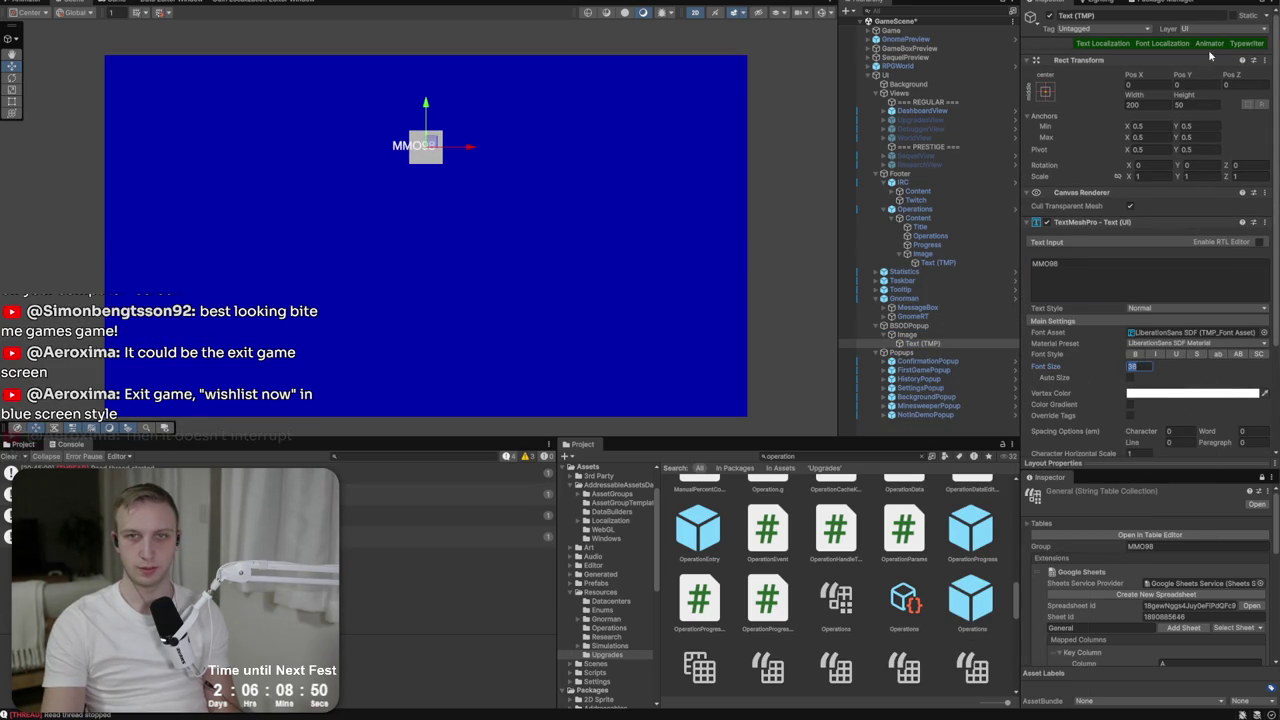
click(1140, 44)
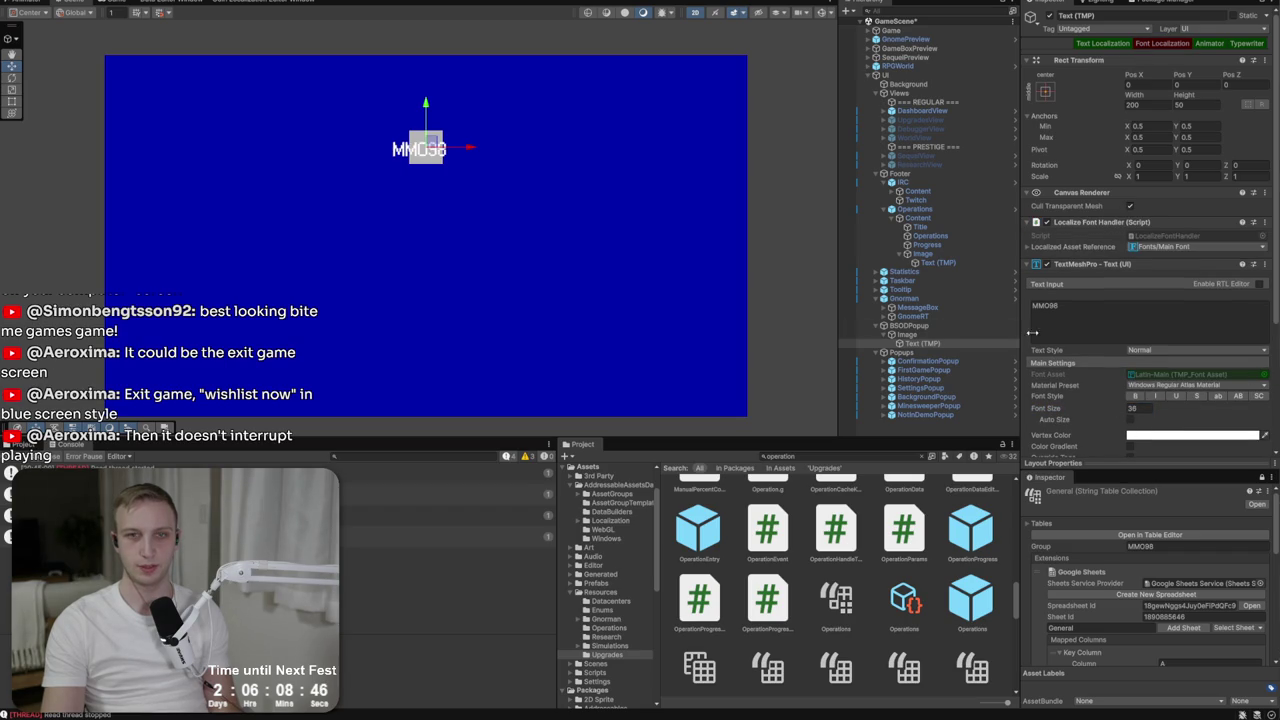
click(1045, 91)
click(1162, 260)
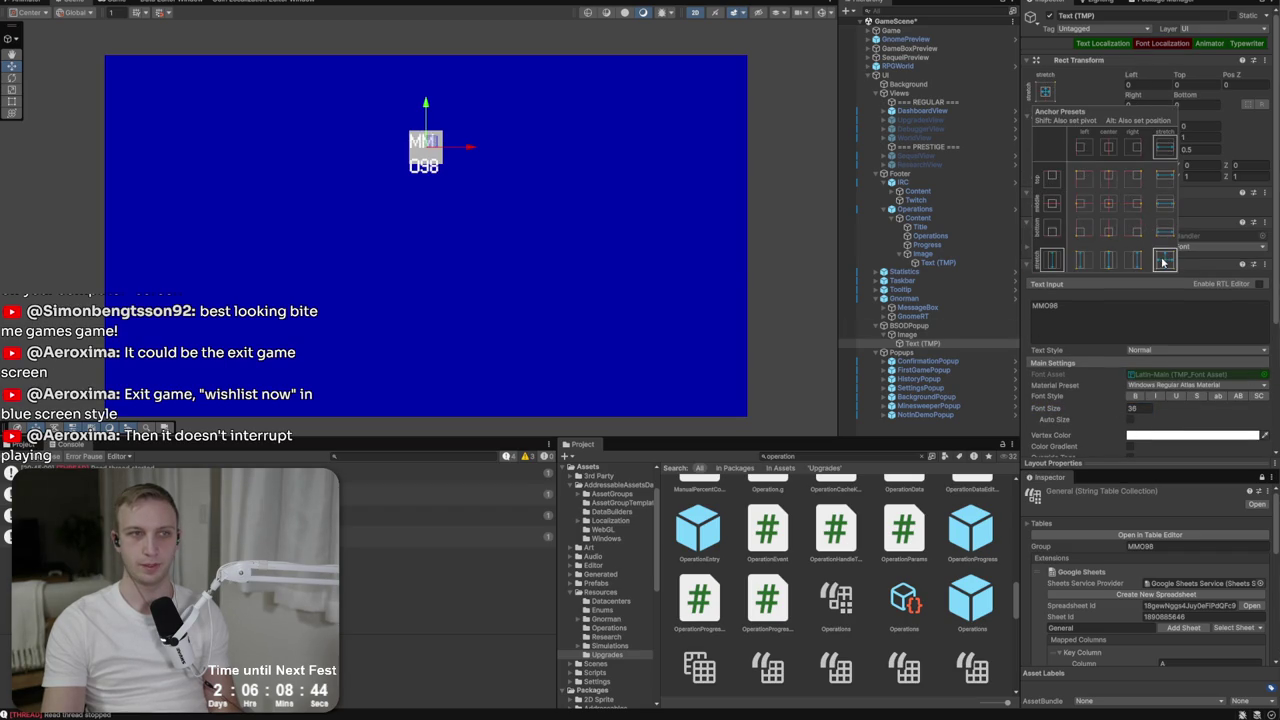
Resize the grey image to 400×80.
click(953, 333)
click(1150, 91)
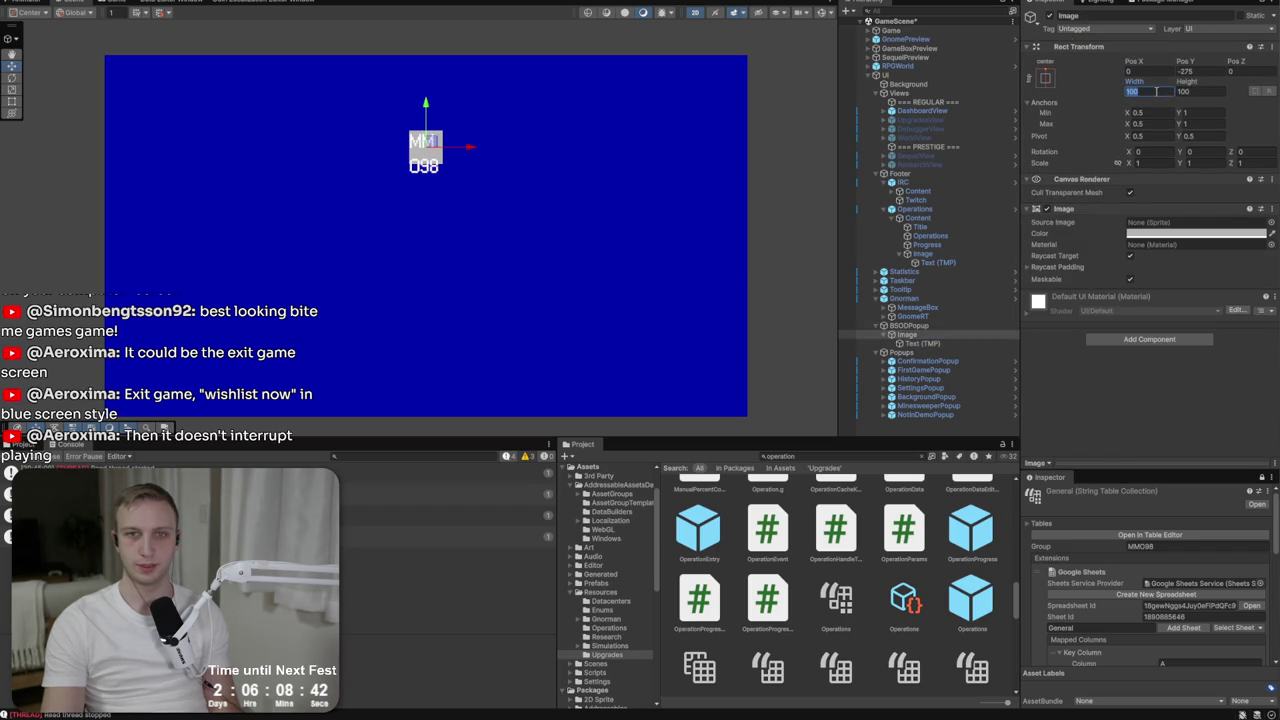
text(400)
key(Tab)
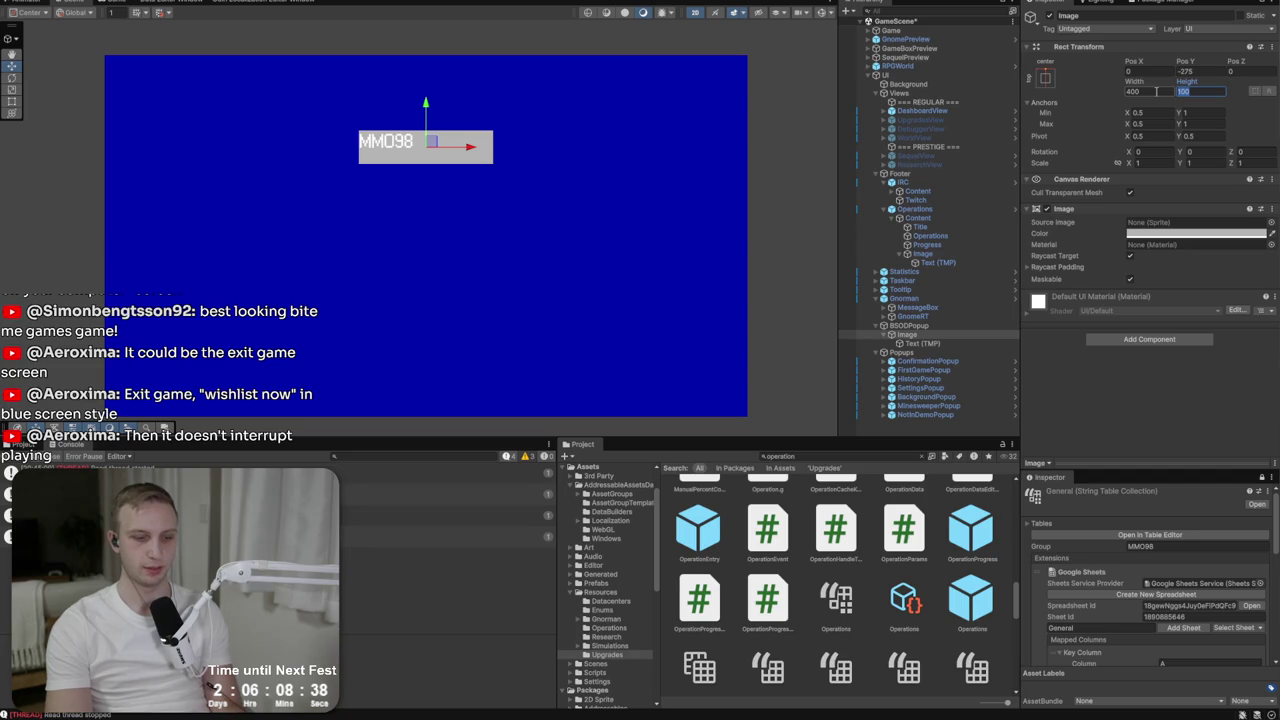
text(80)
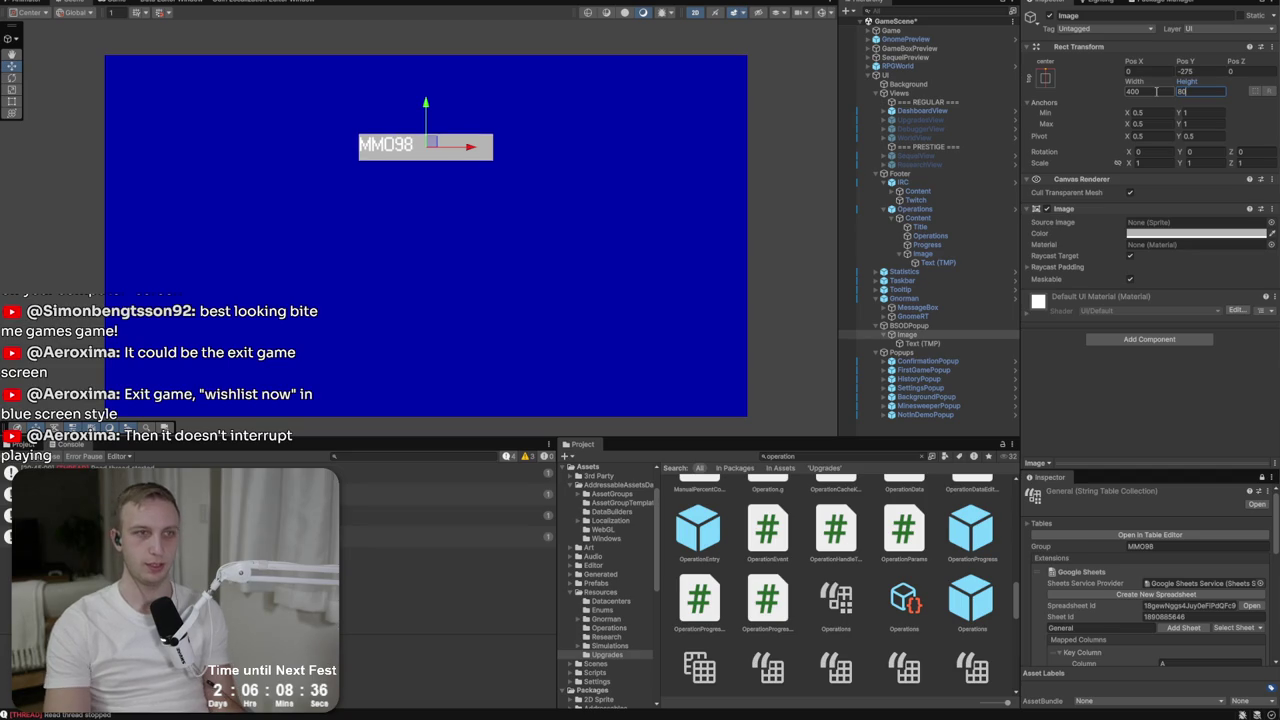
Centre the MMO98 text both ways, colour it dark blue 0000AA and make it bold.
click(922, 343)
scroll(1104, 333, down, 2)
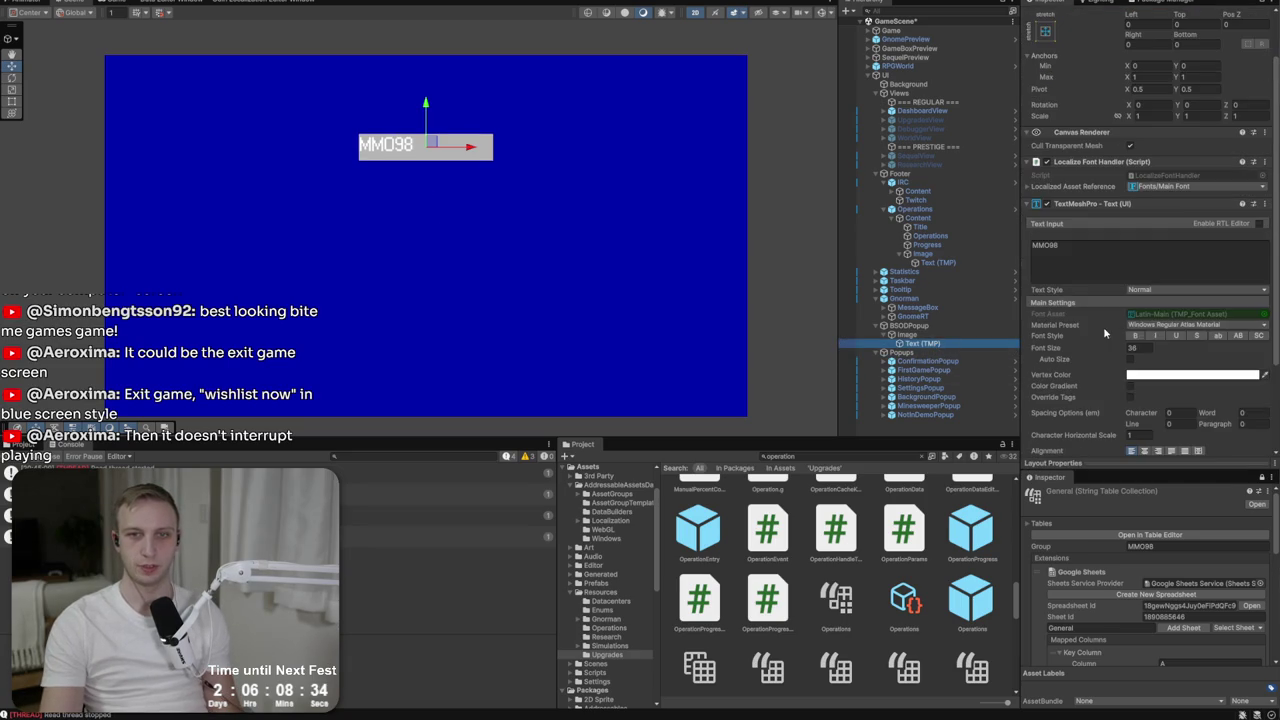
click(1147, 451)
scroll(1150, 440, down, 3)
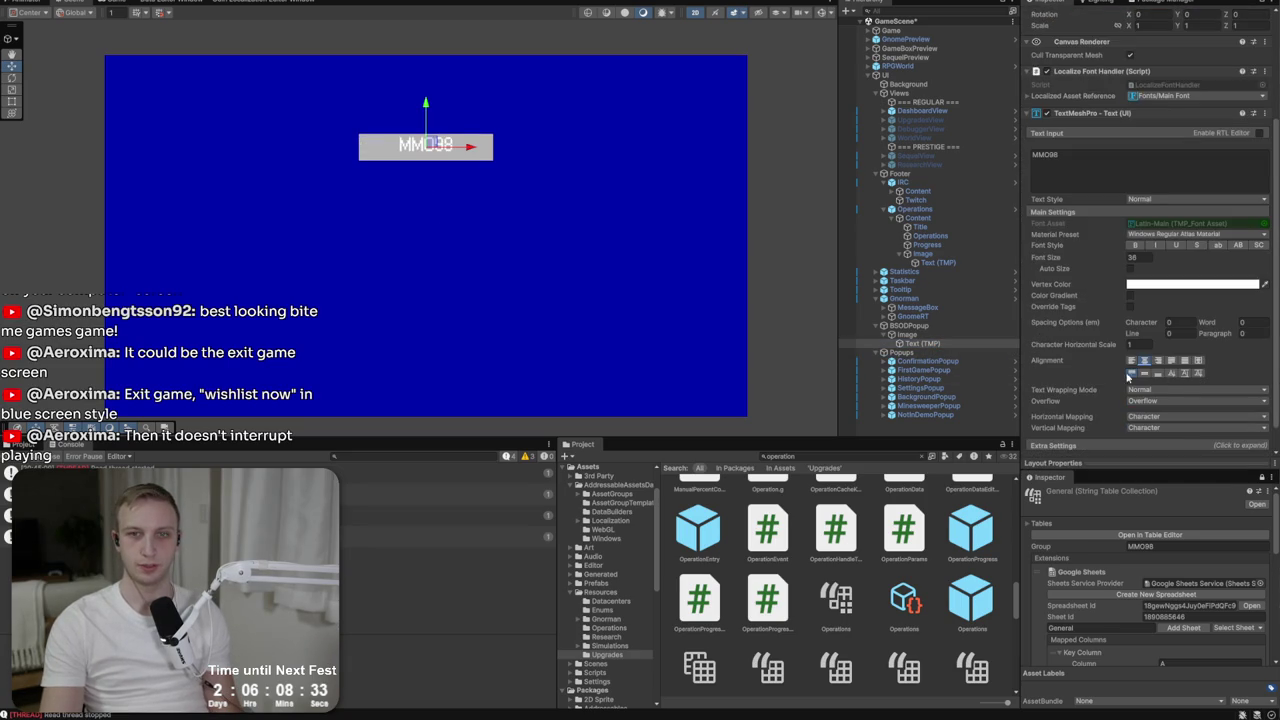
click(1158, 373)
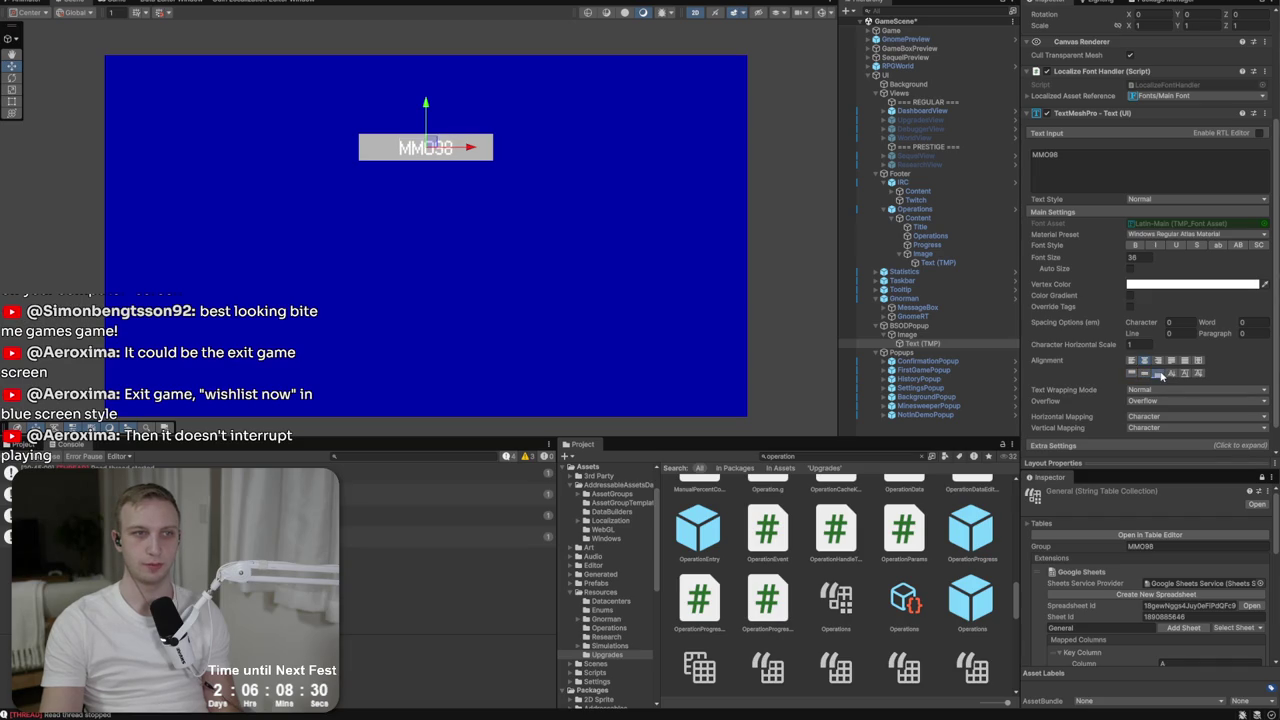
click(1190, 284)
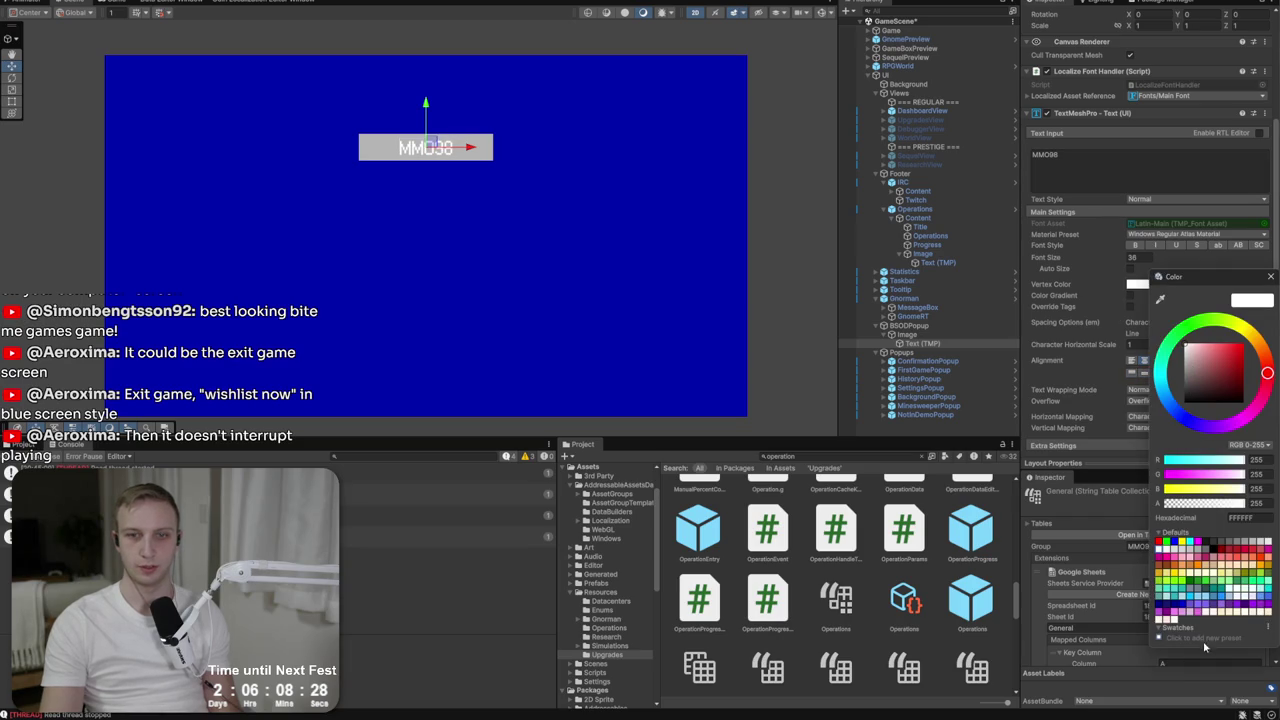
click(1262, 518)
text(0000AA)
key(Return)
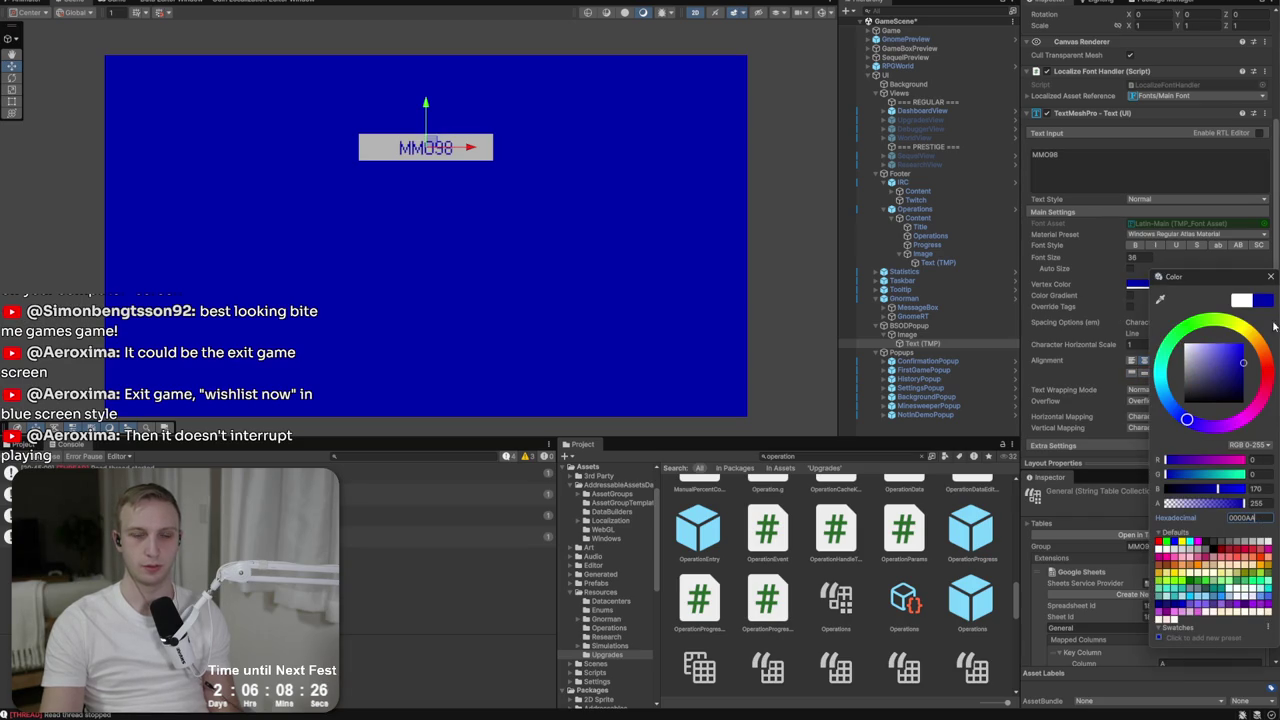
click(1270, 279)
click(1135, 246)
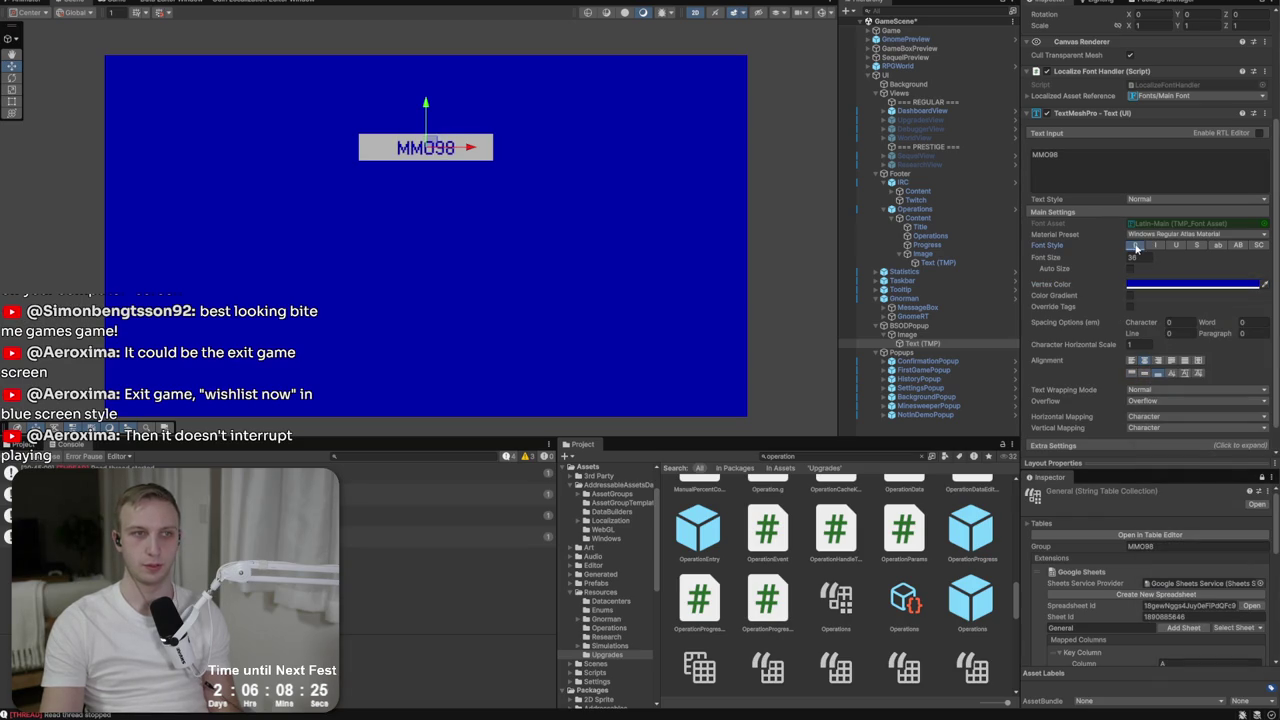
Nudge the grey title bar down to Pos Y -295.
click(526, 165)
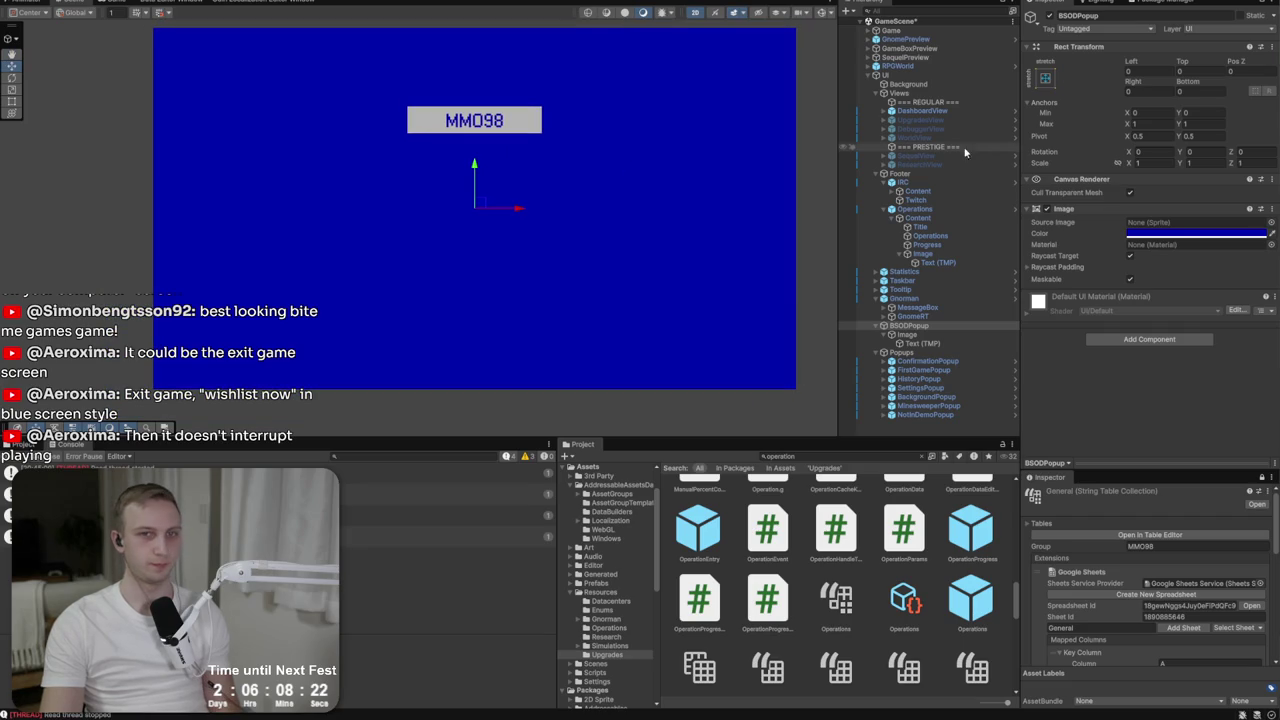
click(907, 334)
mouse_move(477, 86)
mouse_down()
mouse_move(477, 109)
mouse_move(477, 93)
mouse_up()
key(alt+Tab)
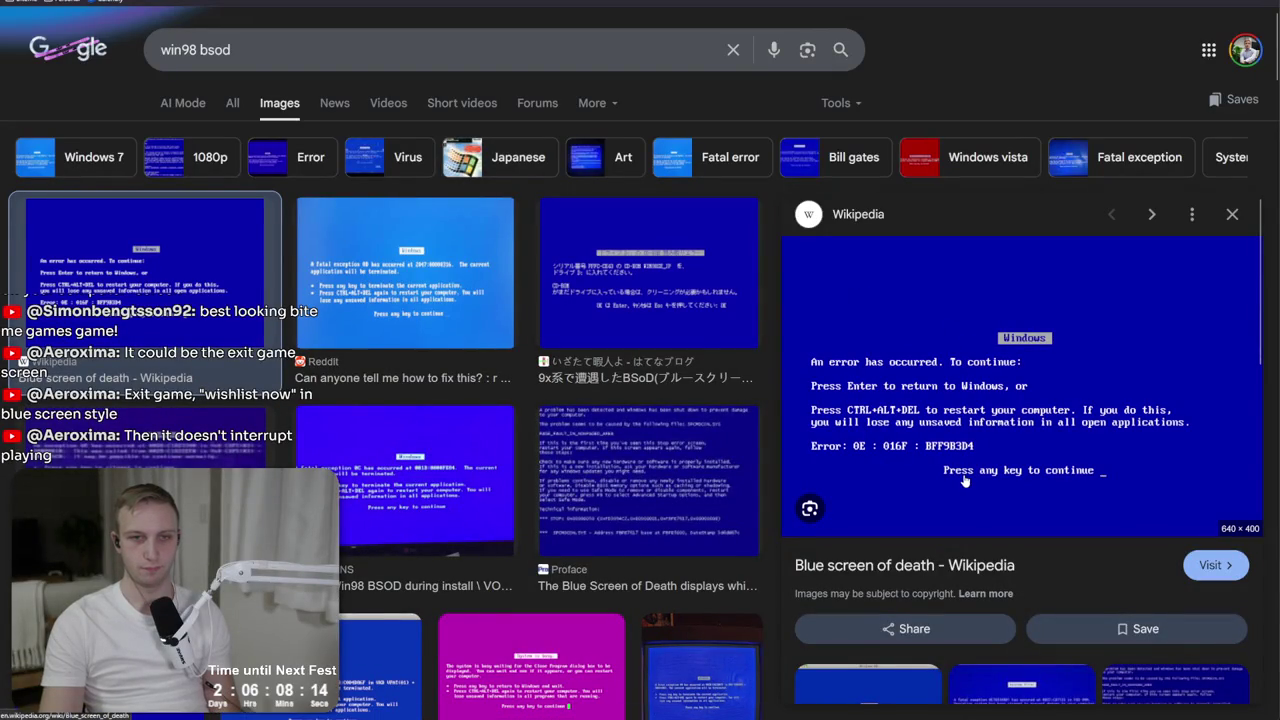
key(alt+Tab)
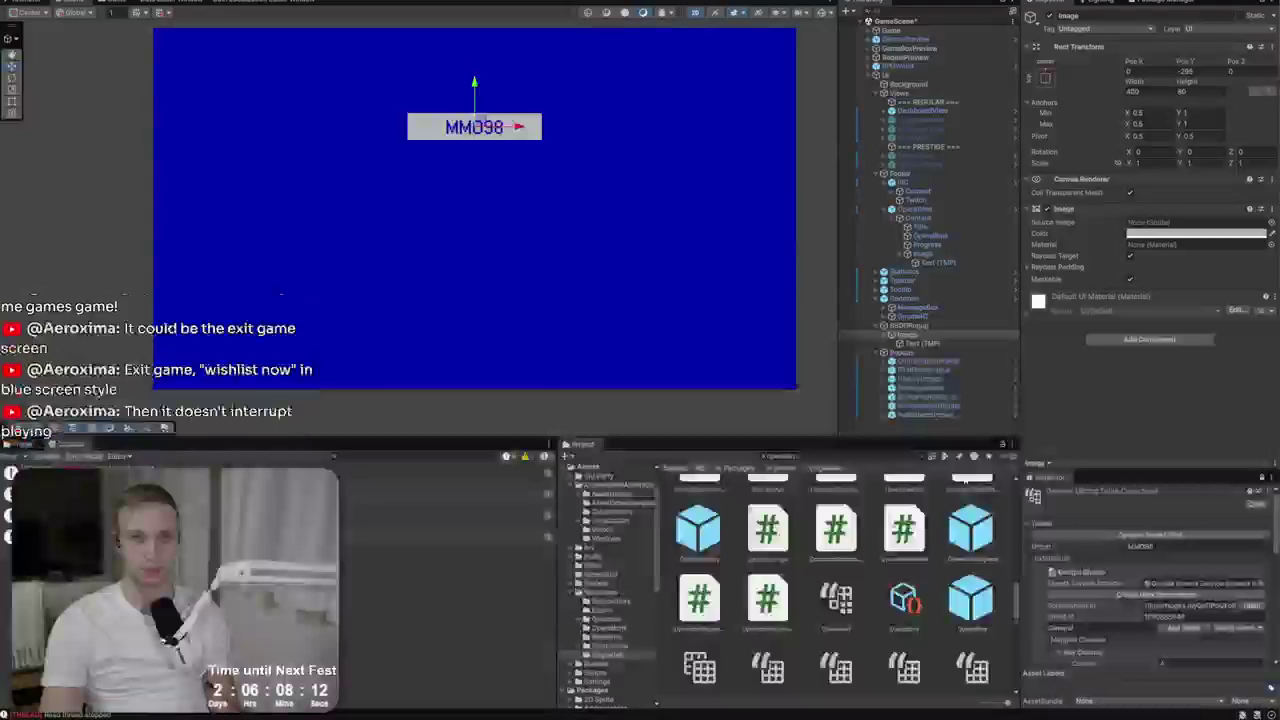
Create a new Text - TextMeshPro object inside BSODPopup.
click(905, 334)
right_click(912, 337)
click(900, 325)
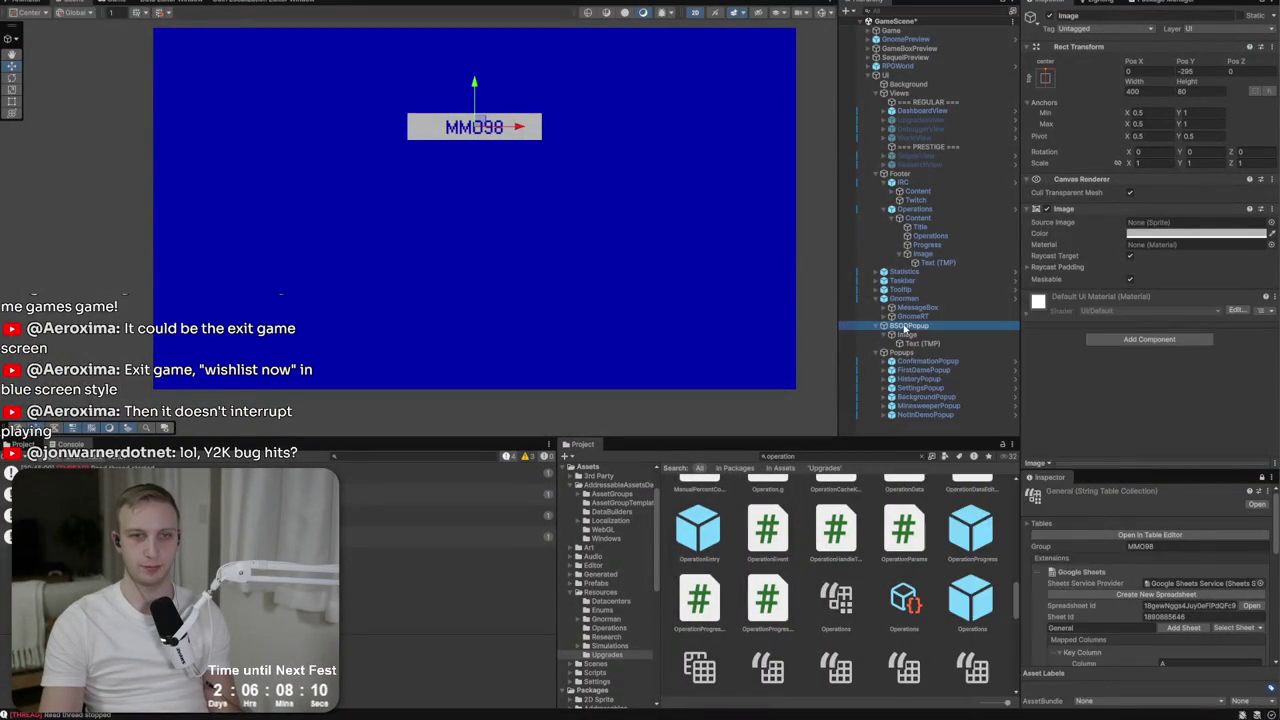
right_click(900, 325)
mouse_move(929, 538)
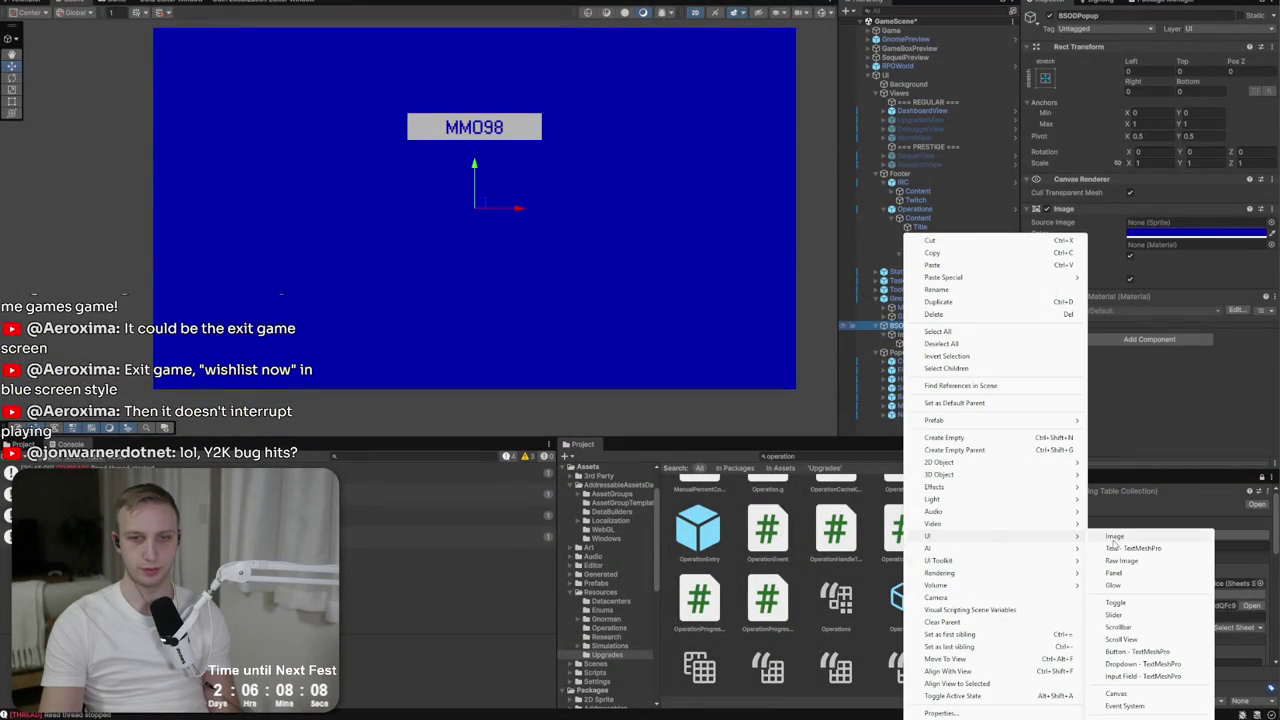
click(1157, 553)
Change the new text to 'Press any key to continue _'.
click(1101, 292)
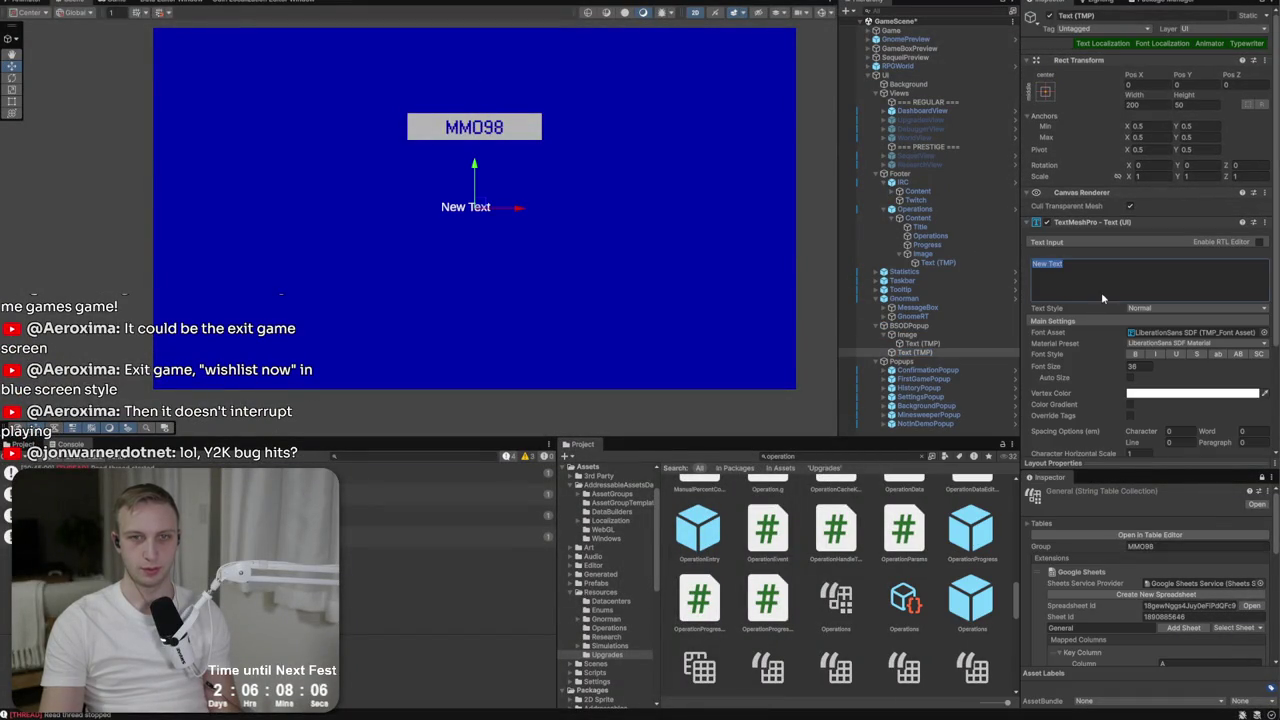
text(Press any k)
key(BackSpace)
key(BackSpace)
key(BackSpace)
text(ey to continue...)
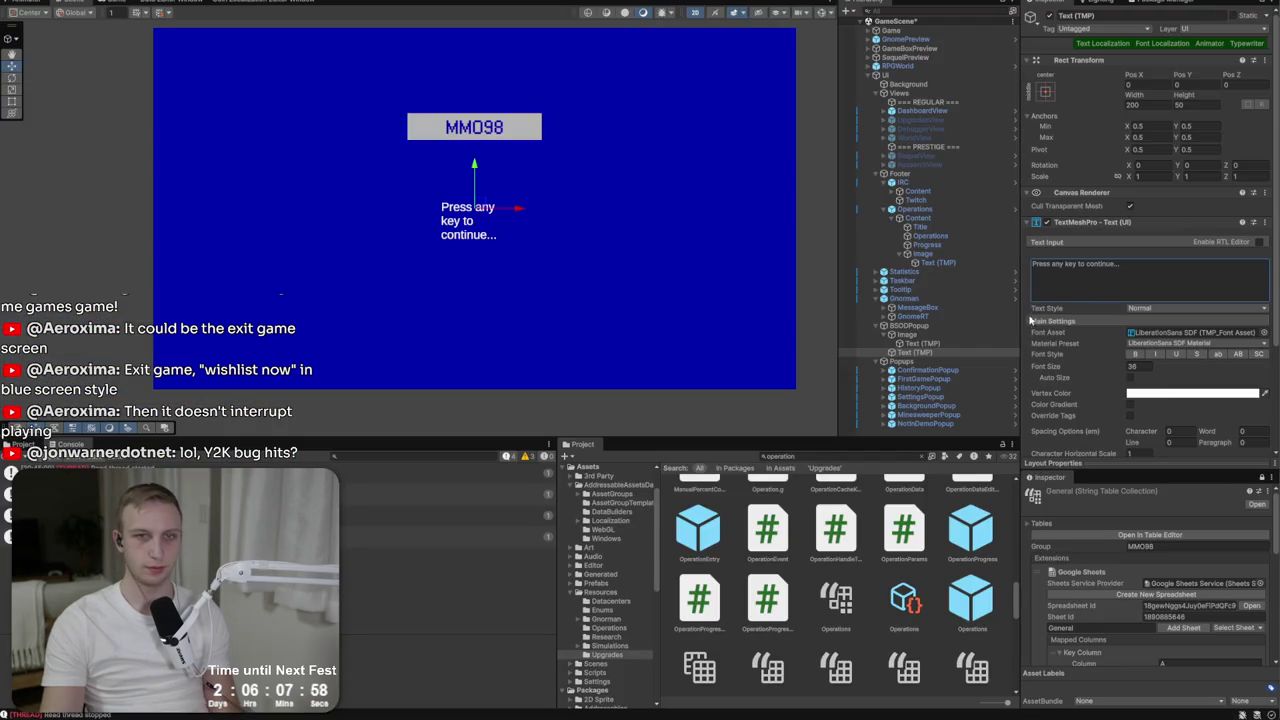
click(1164, 270)
key(BackSpace)
key(BackSpace)
key(BackSpace)
text(_)
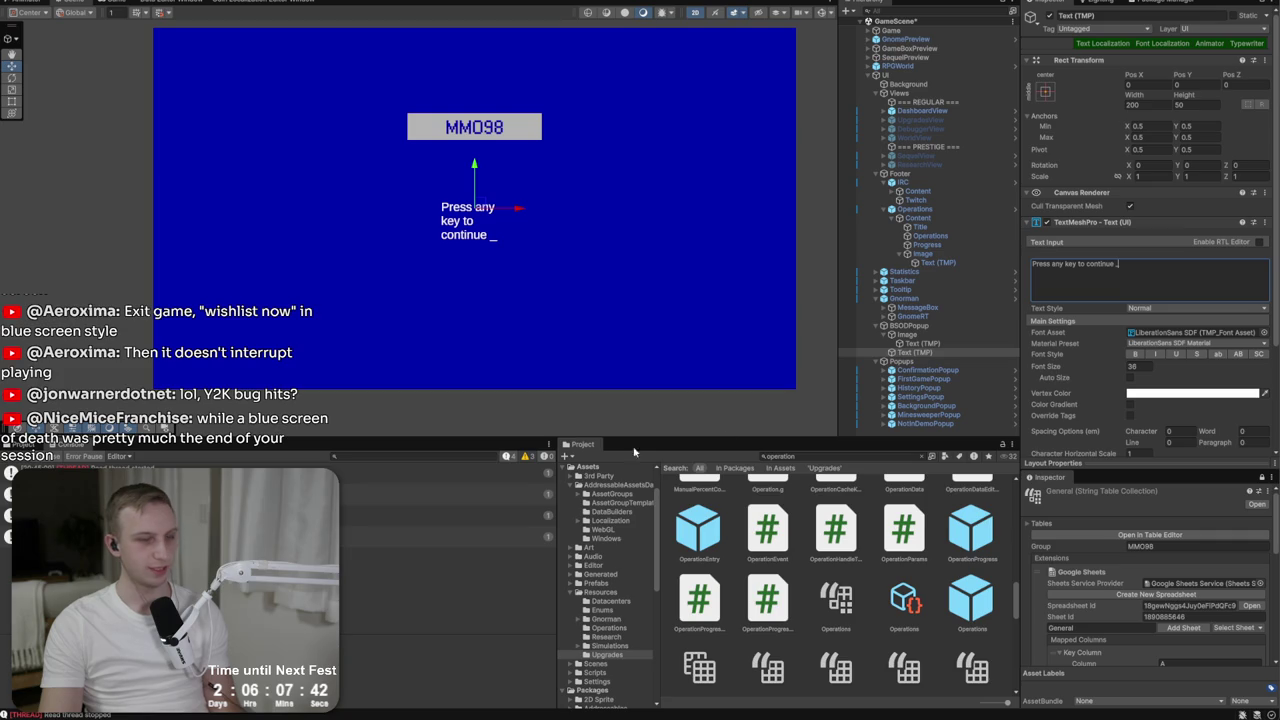
key(ctrl+a)
Set the footer width to 700, centre its text and move it down the popup.
click(1133, 104)
text(700)
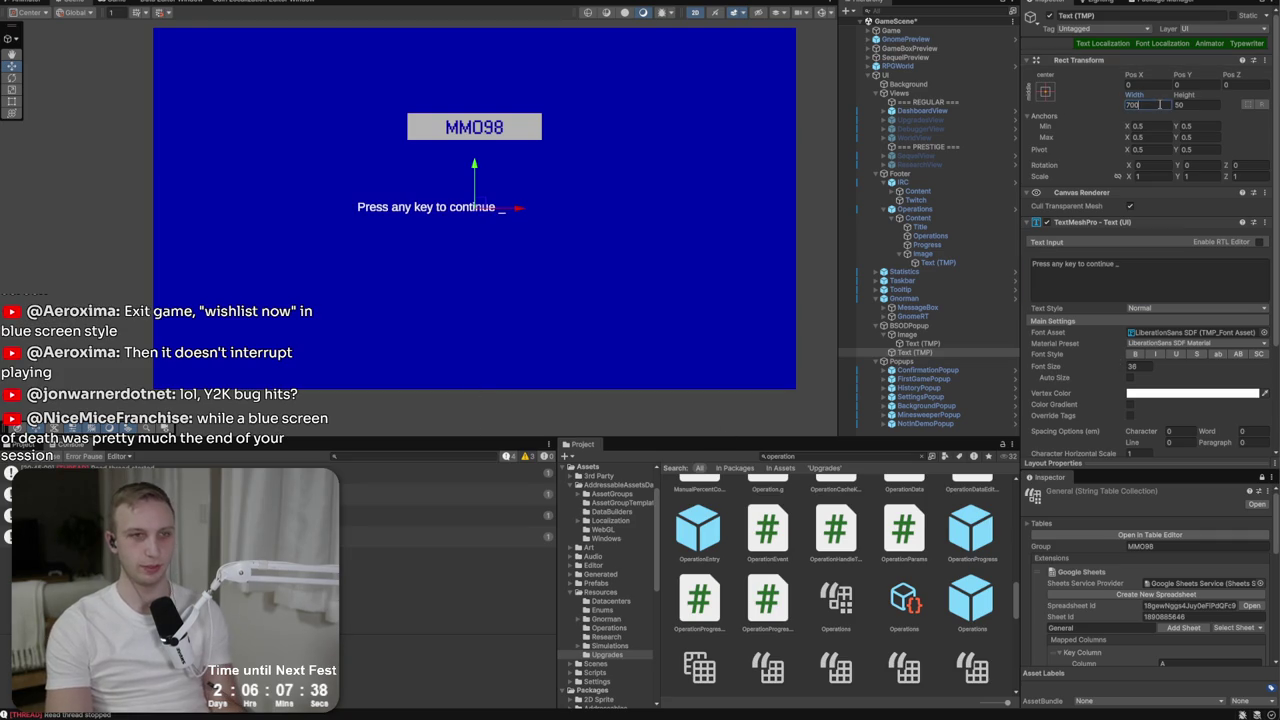
scroll(1101, 302, down, 3)
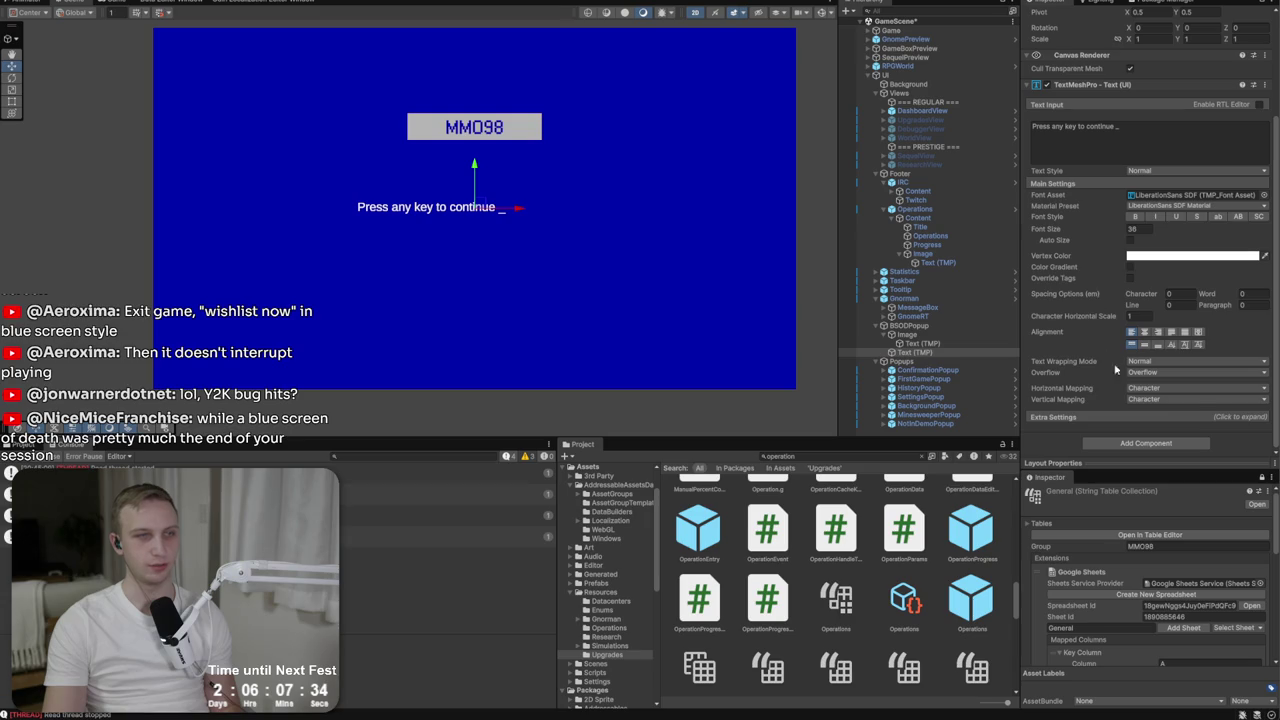
click(1144, 332)
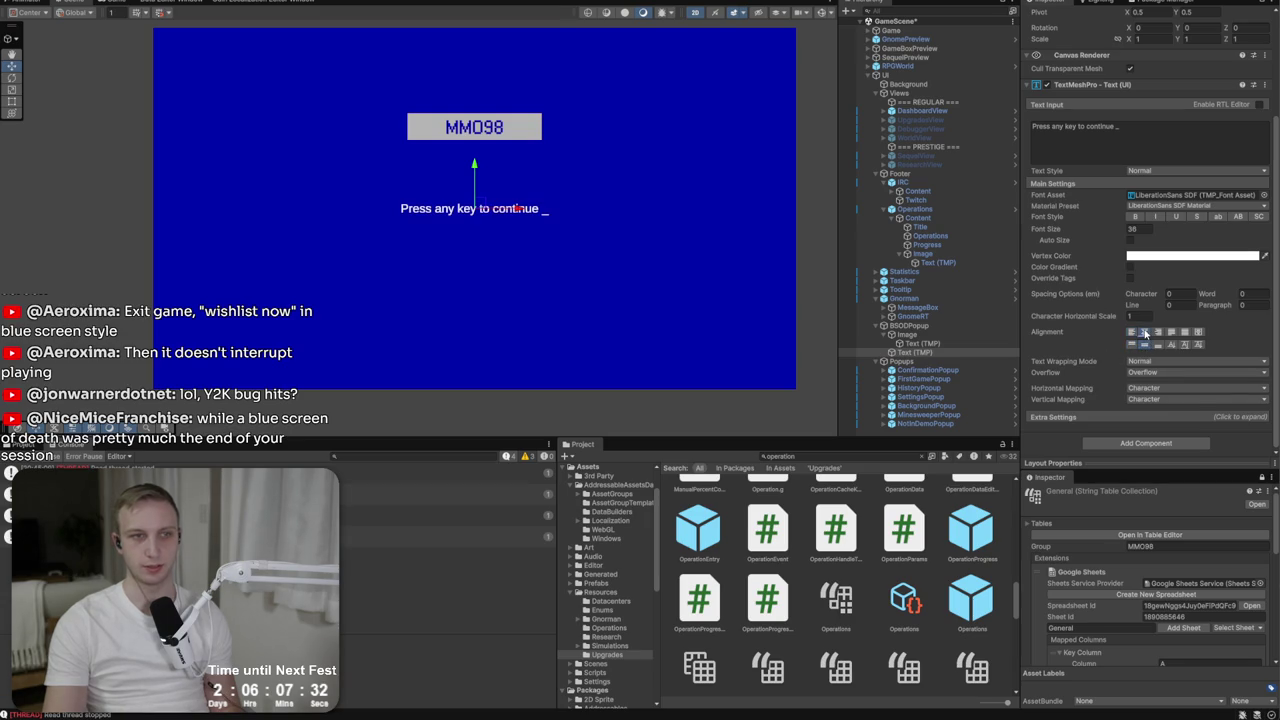
drag(473, 166, 476, 264)
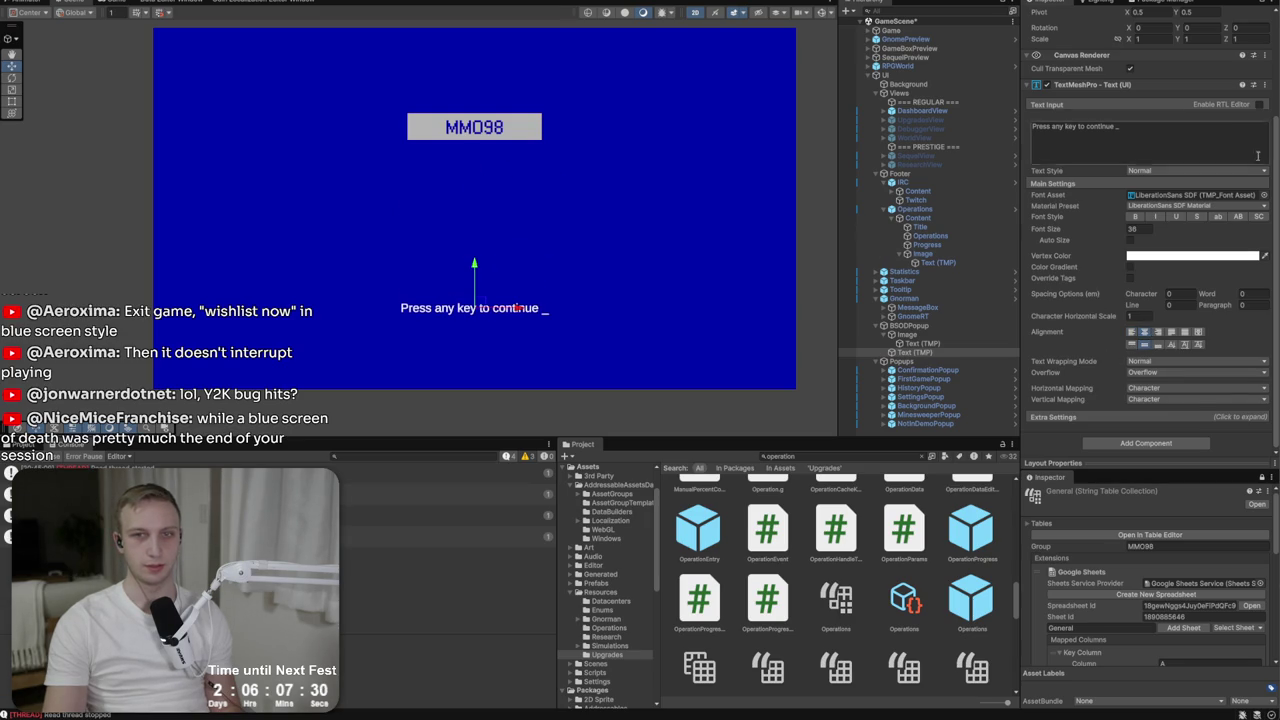
scroll(1150, 100, up, 3)
Add font localization to the footer and set its font size to 30.
click(1152, 45)
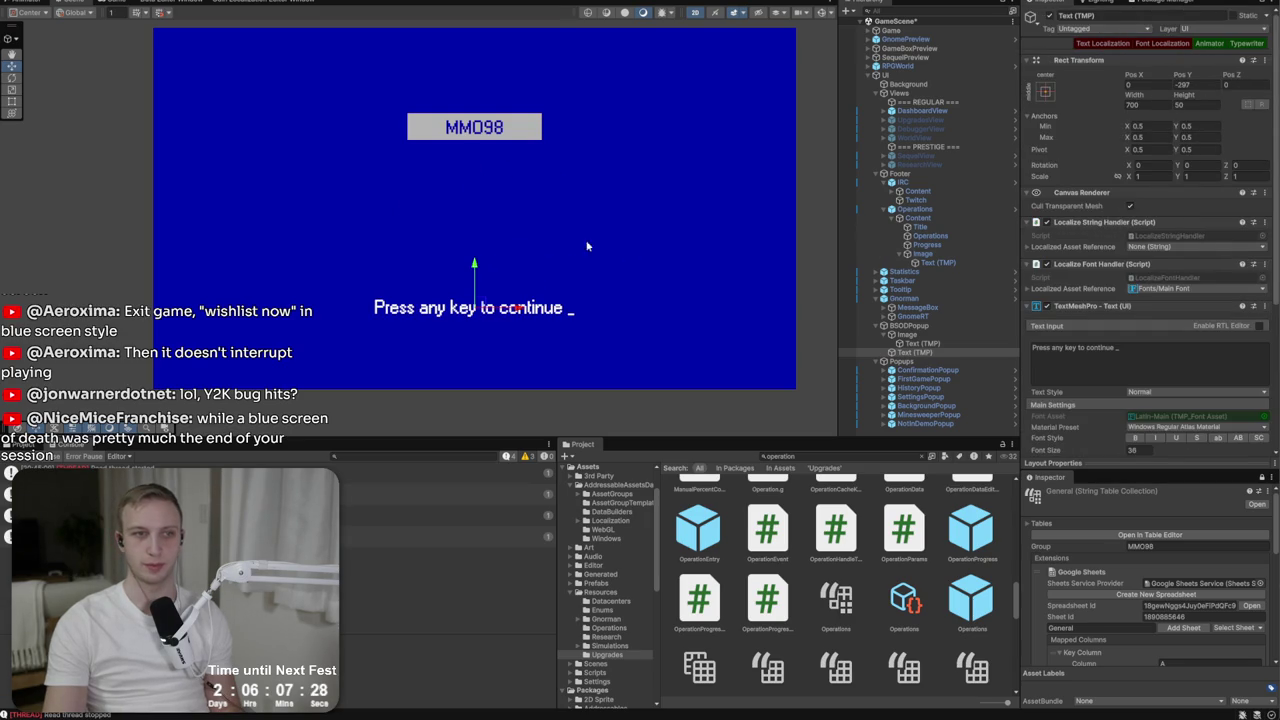
scroll(1156, 384, down, 5)
click(1146, 299)
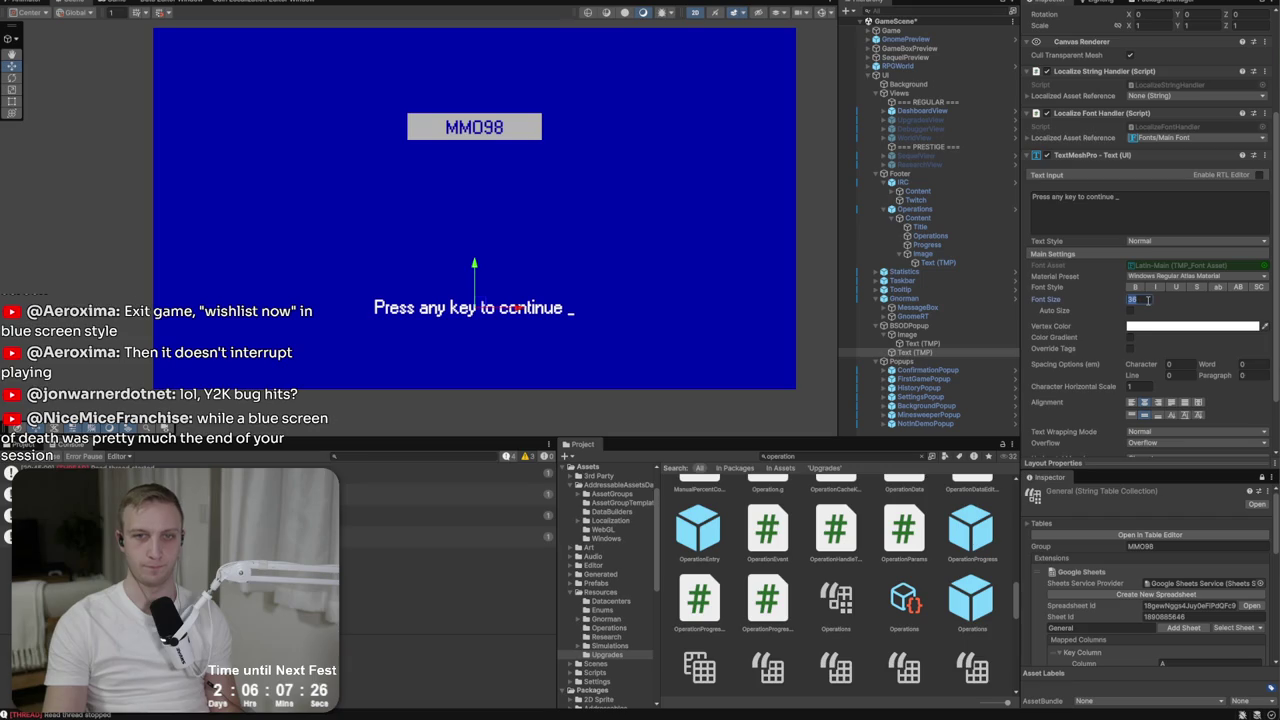
text(30)
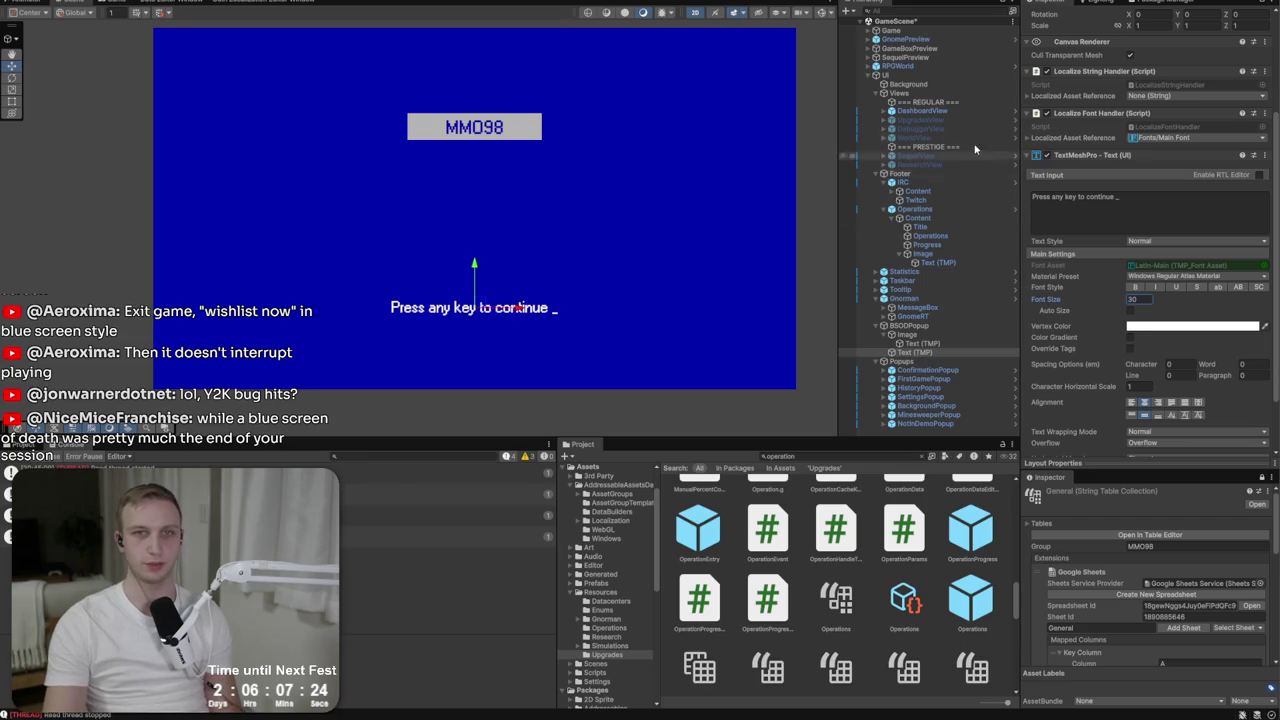
scroll(1089, 112, up, 5)
scroll(1089, 118, down, 7)
click(1155, 139)
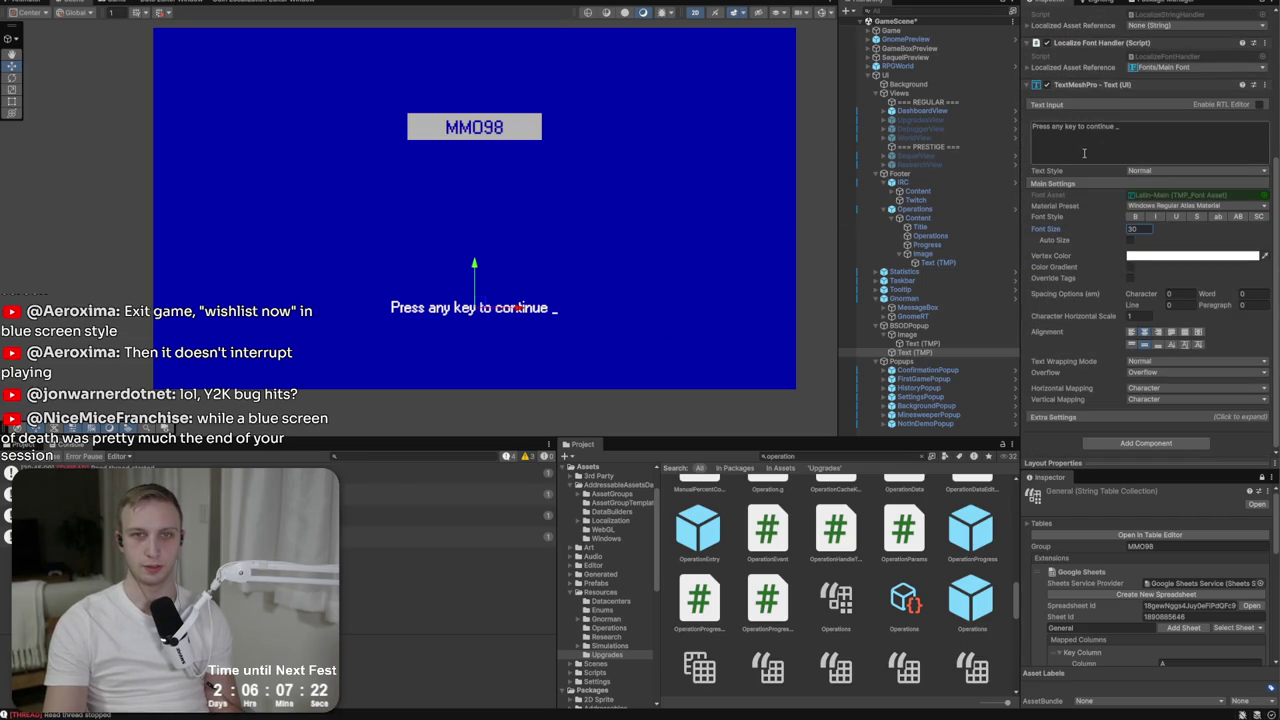
click(613, 357)
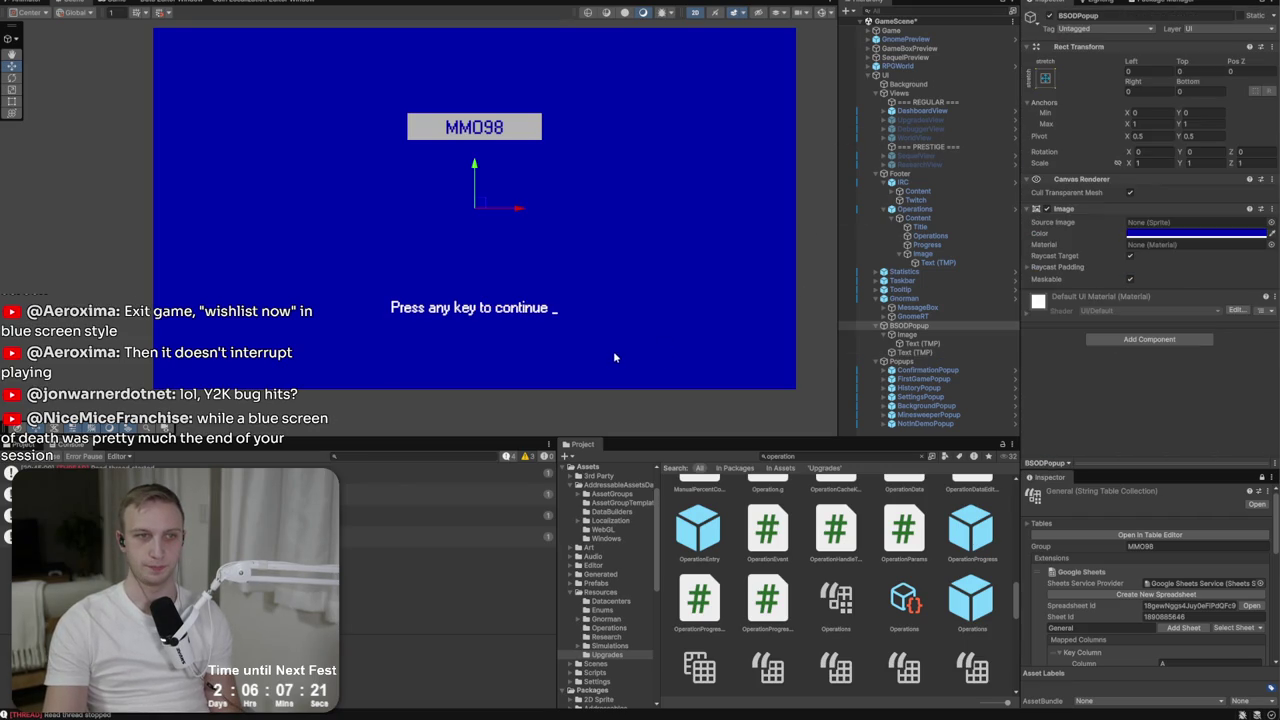
click(533, 135)
Raise the MMO98 title bar and add another TextMeshPro text object to the popup.
drag(478, 88, 480, 55)
right_click(905, 326)
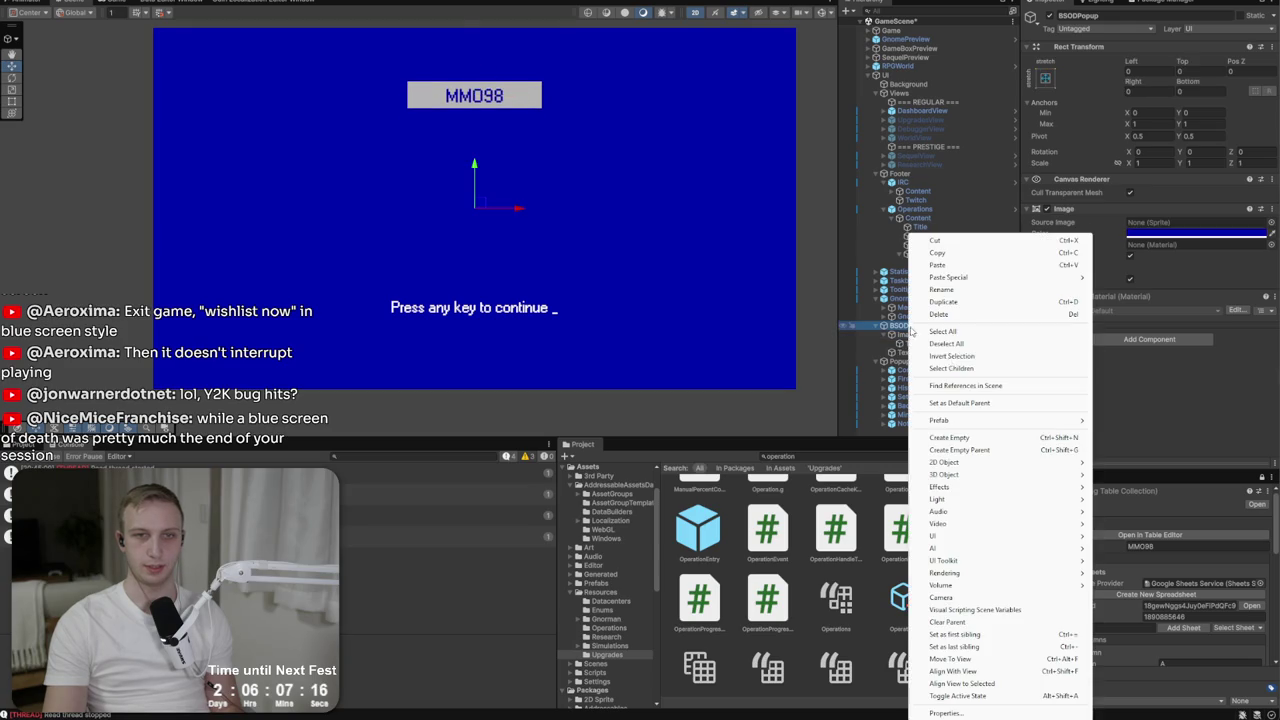
mouse_move(1012, 529)
click(1170, 551)
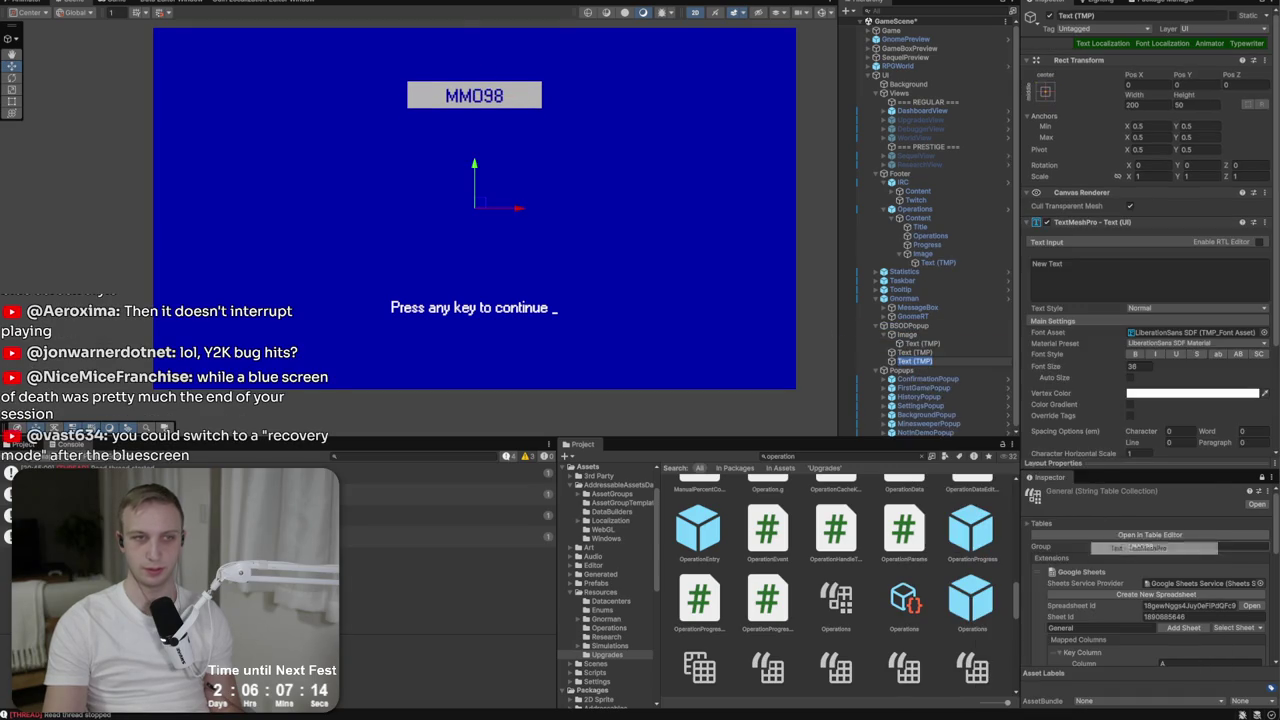
click(1141, 280)
Rename the footer object 'continuFooter' and the new text object 'BodyText'.
click(905, 352)
click(1113, 13)
text(continu)
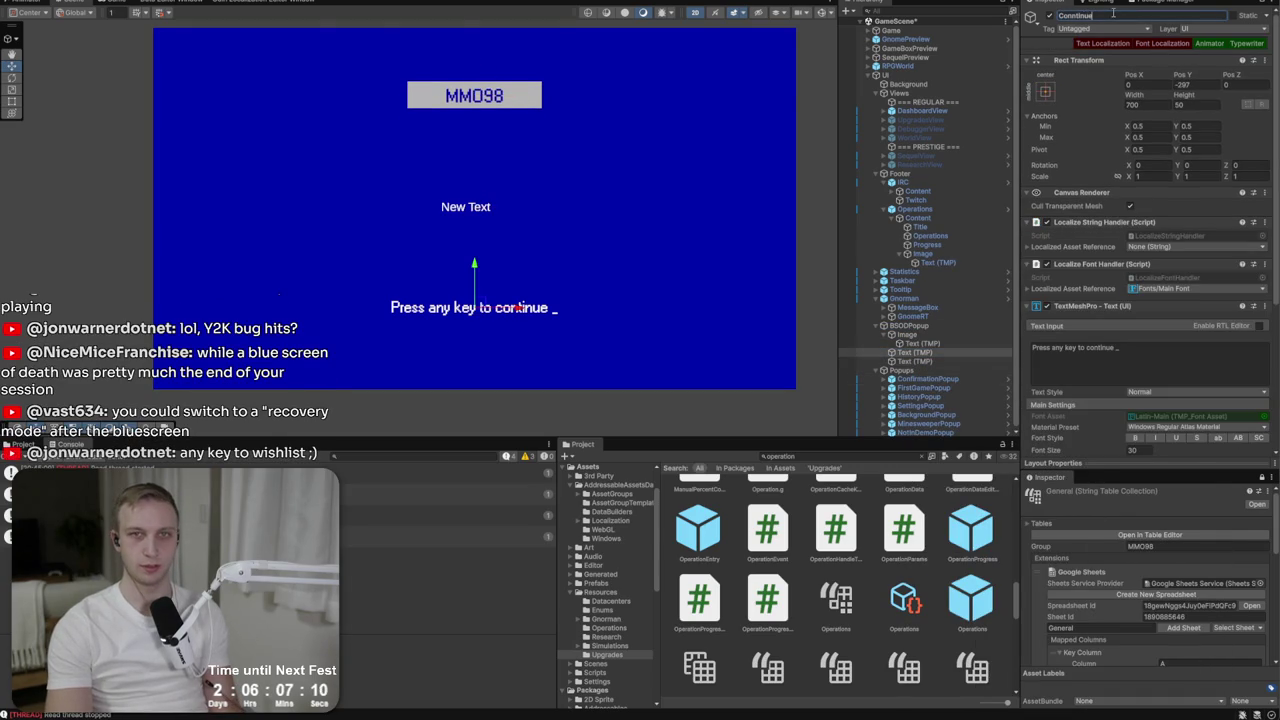
text(Footer)
click(930, 362)
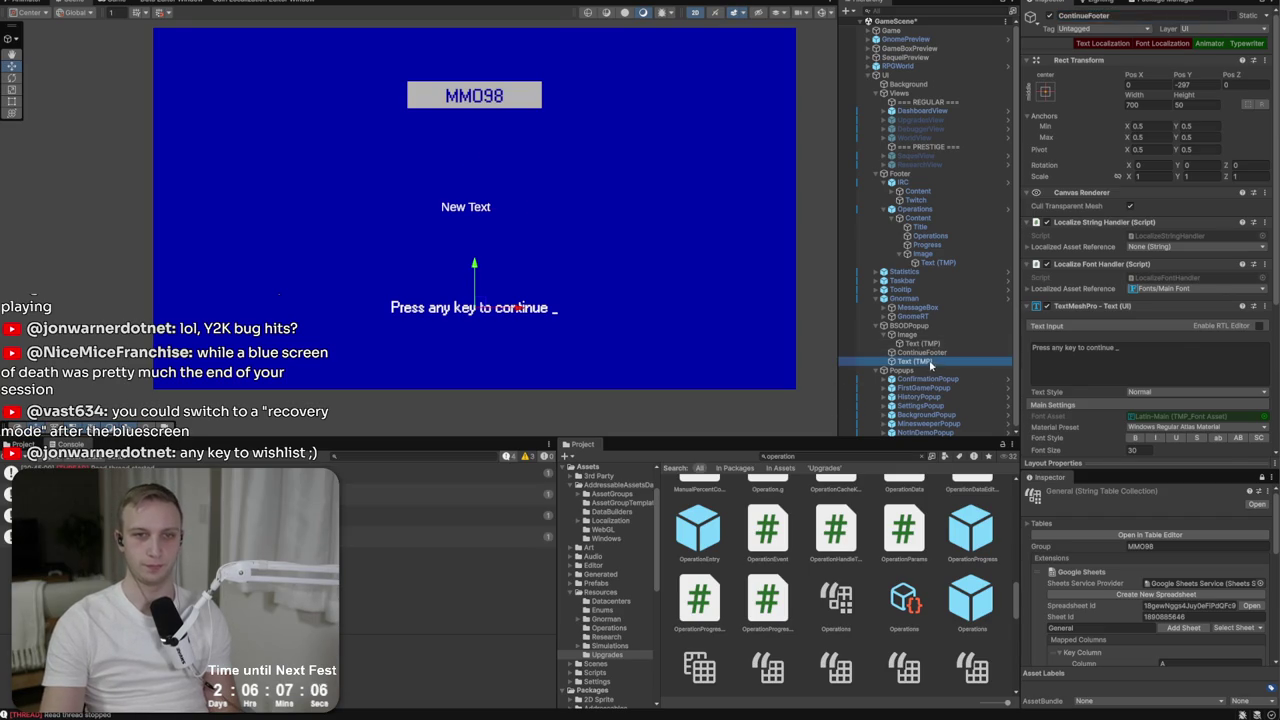
click(1113, 15)
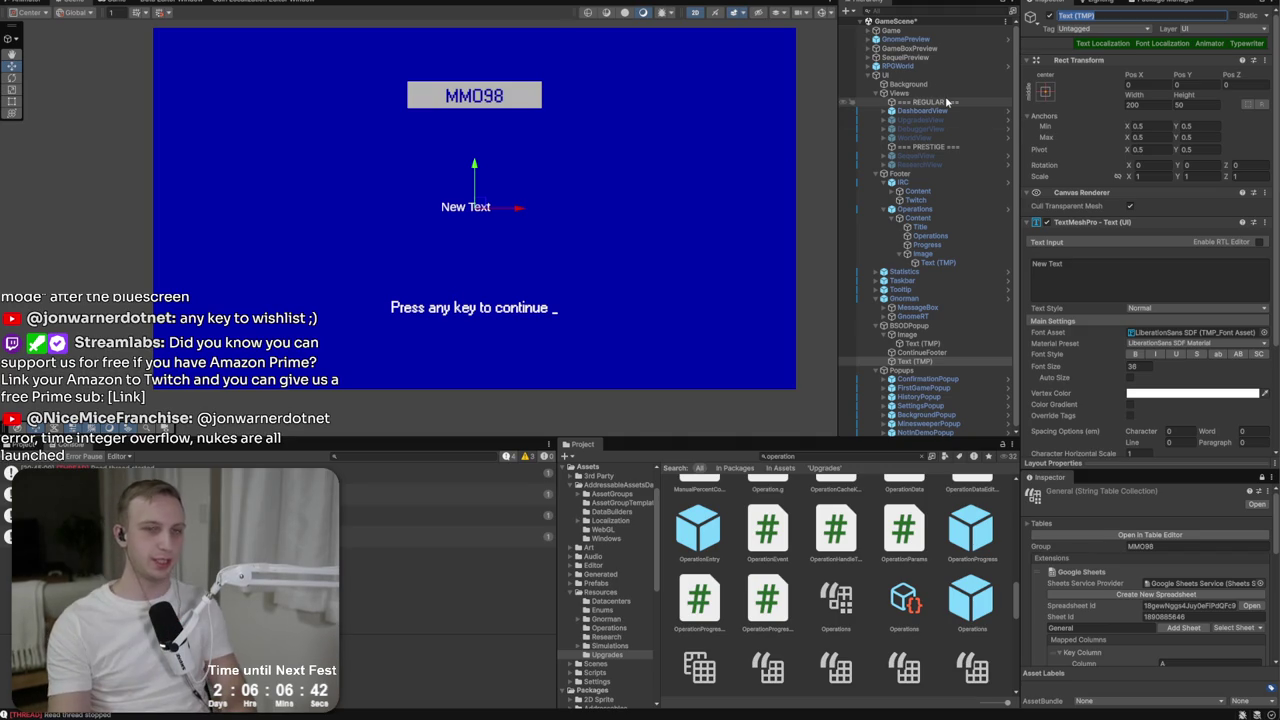
key(BackSpace)
text(BodyText)
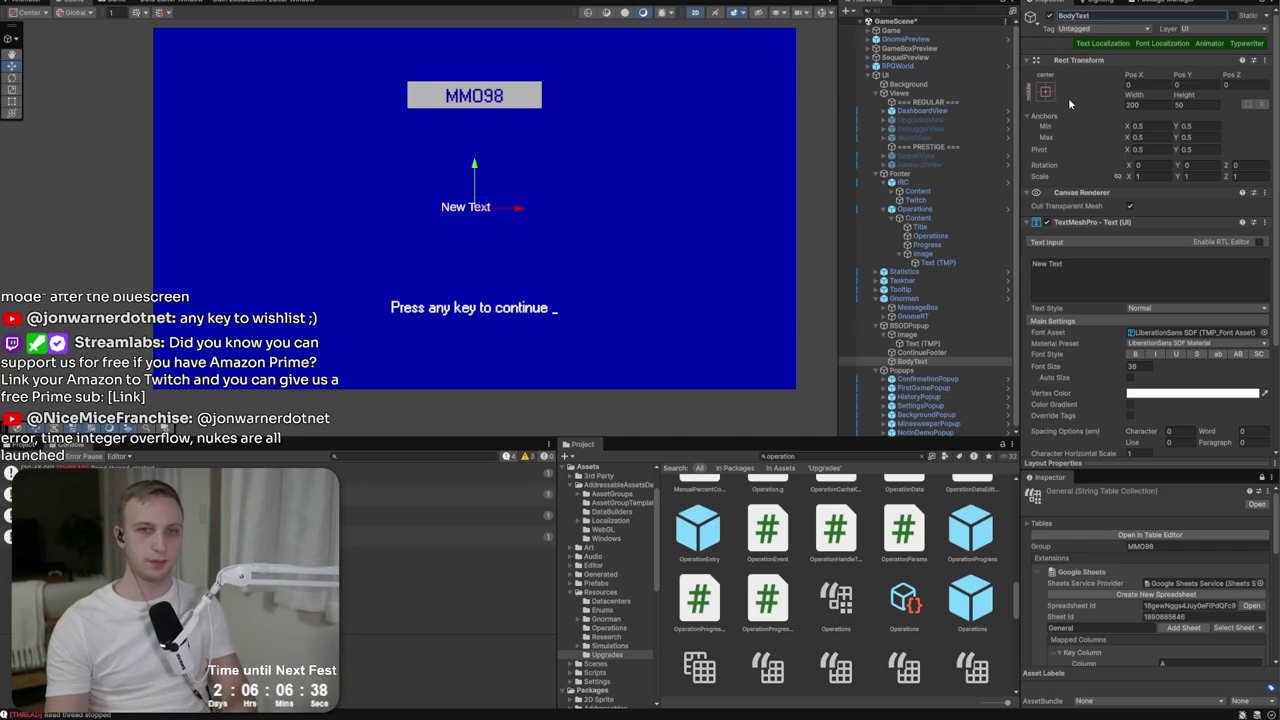
Add font localization to BodyText, start its message with 'You', and size it 800×500.
click(1101, 43)
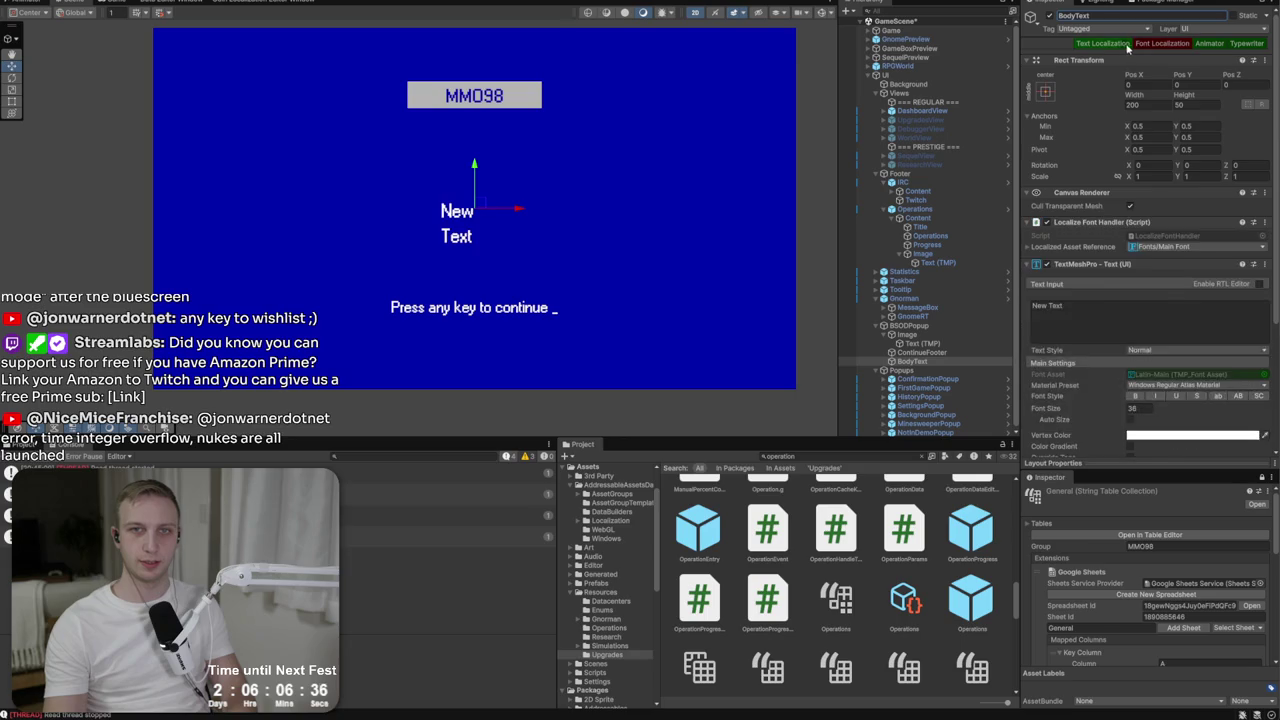
click(1104, 353)
text(You h)
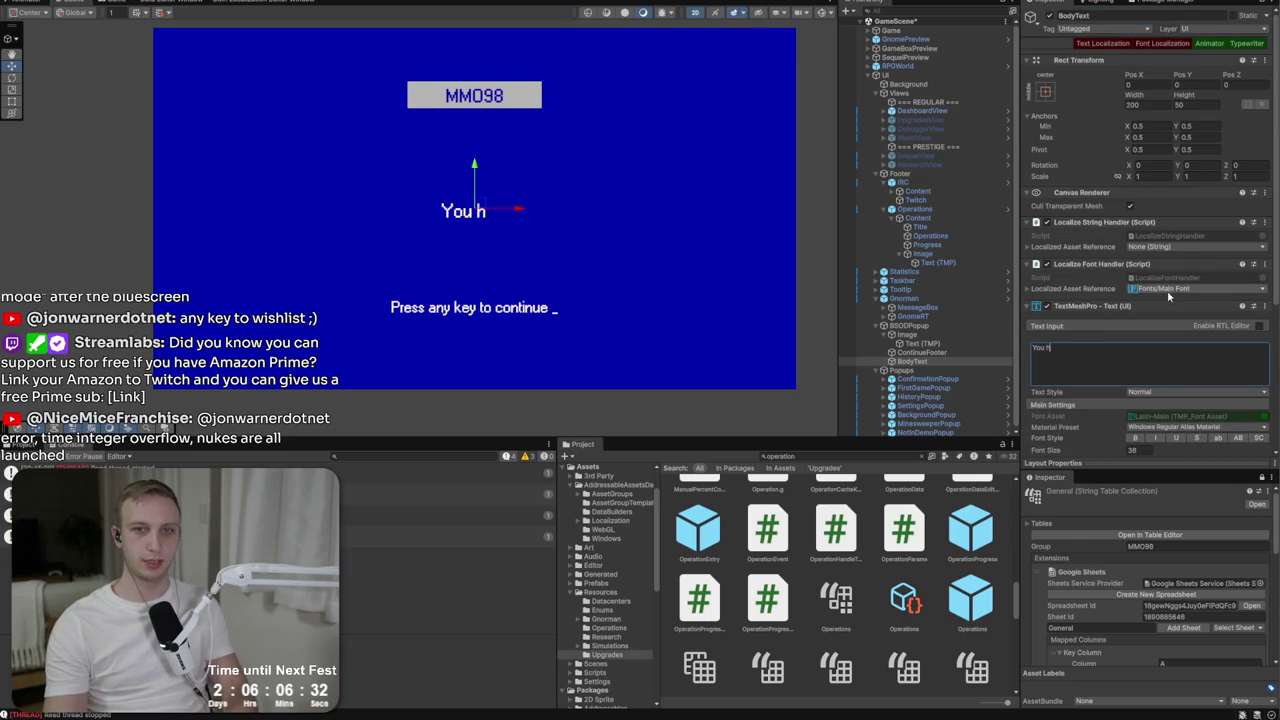
click(1128, 105)
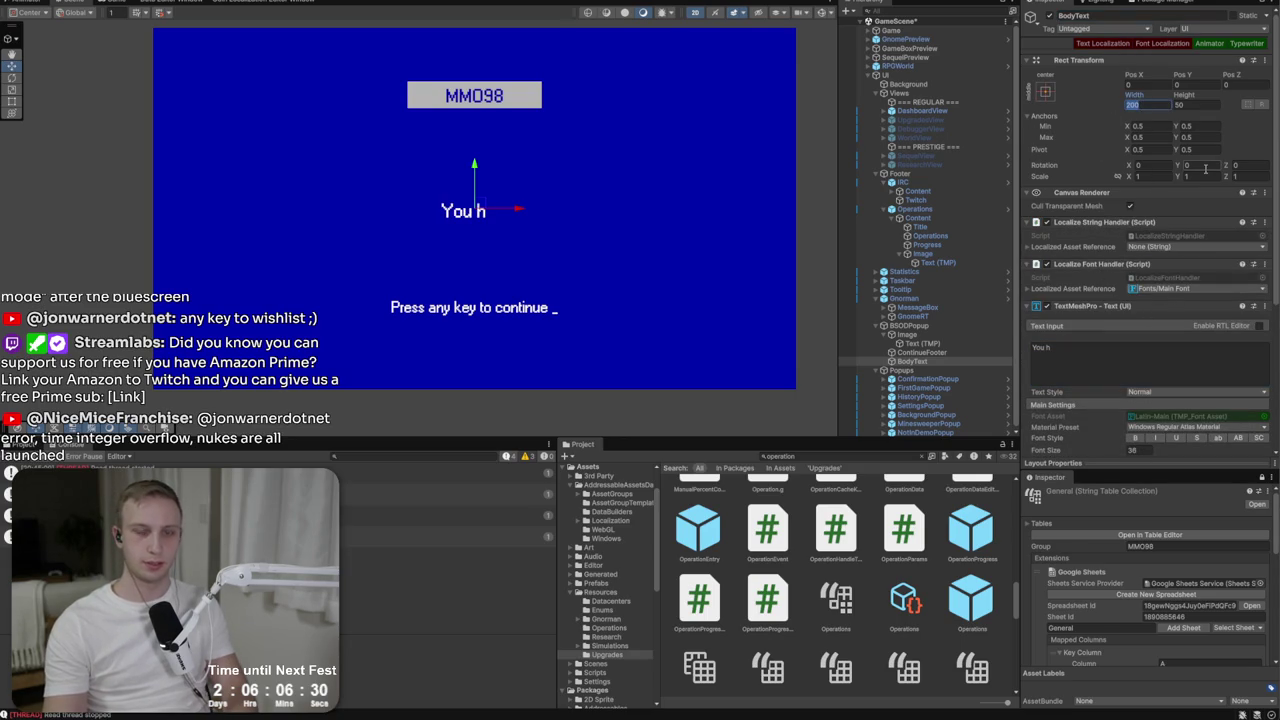
text(800)
key(Tab)
text(500)
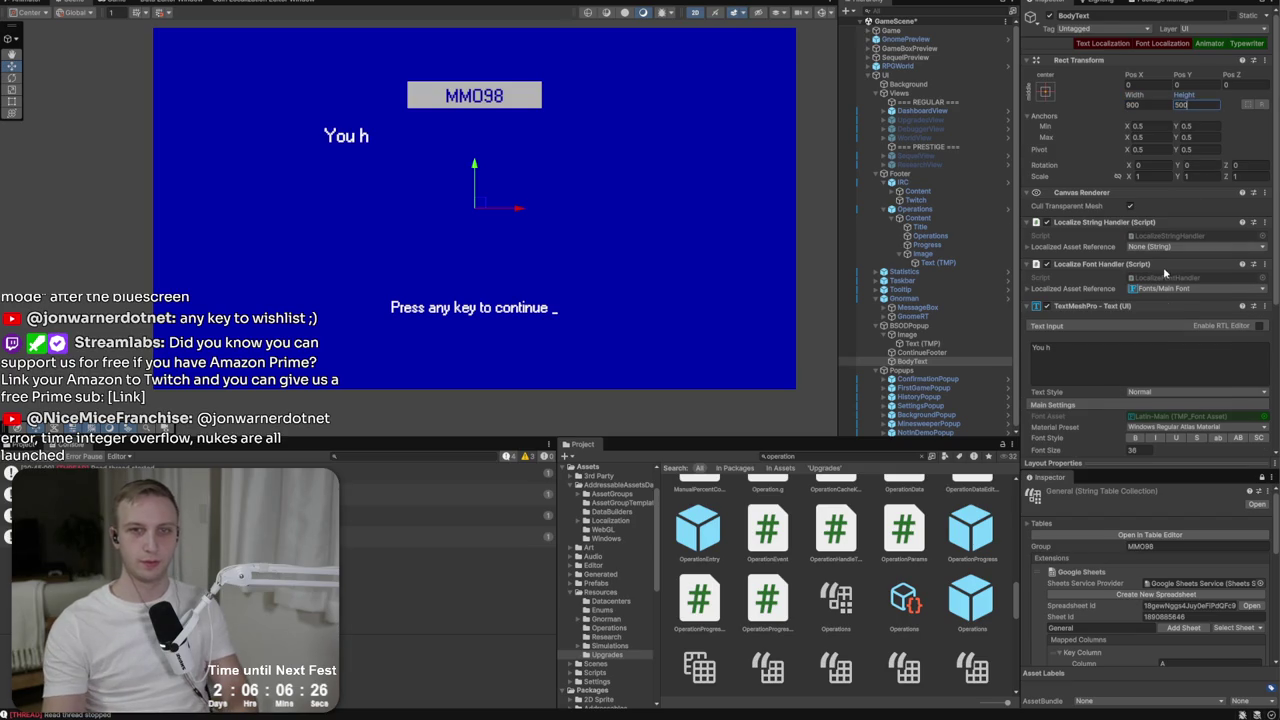
Finish the message 'You have reached the end of the MMO98 Demo' and widen BodyText to 1500.
scroll(1150, 290, down, 1)
click(1125, 327)
text(ve re)
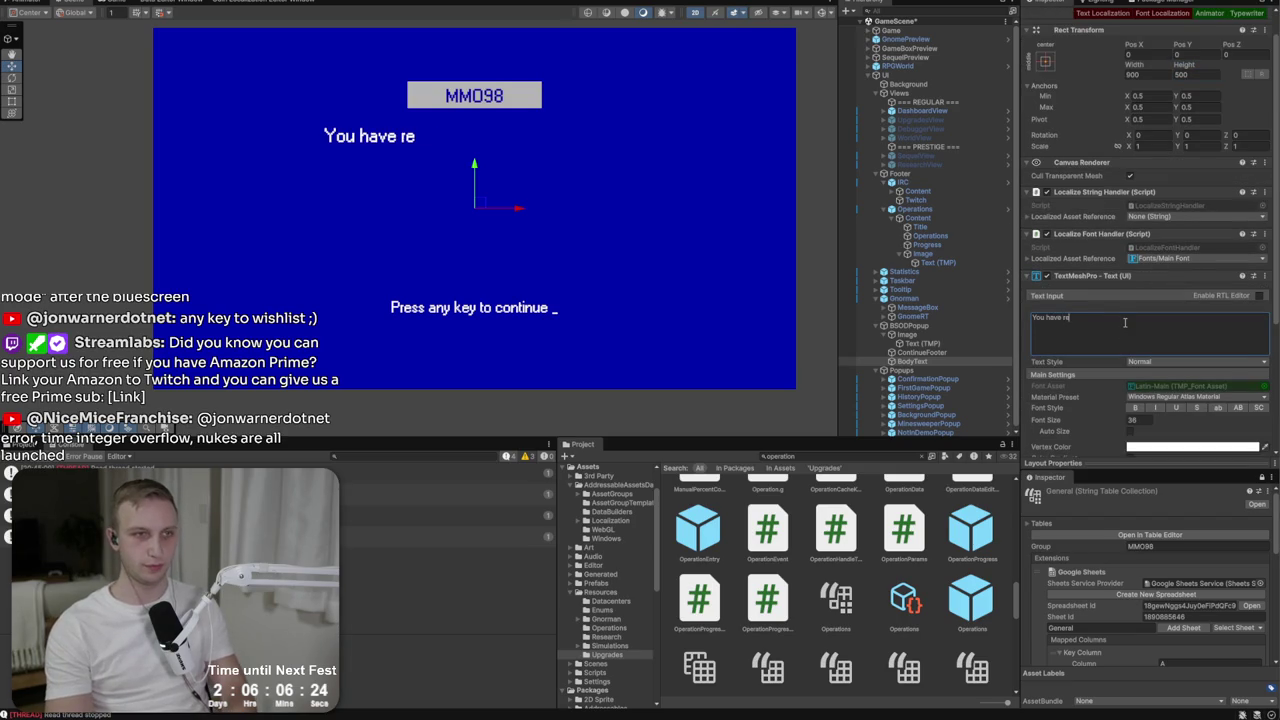
text(ached the end of the MMO98 Demo)
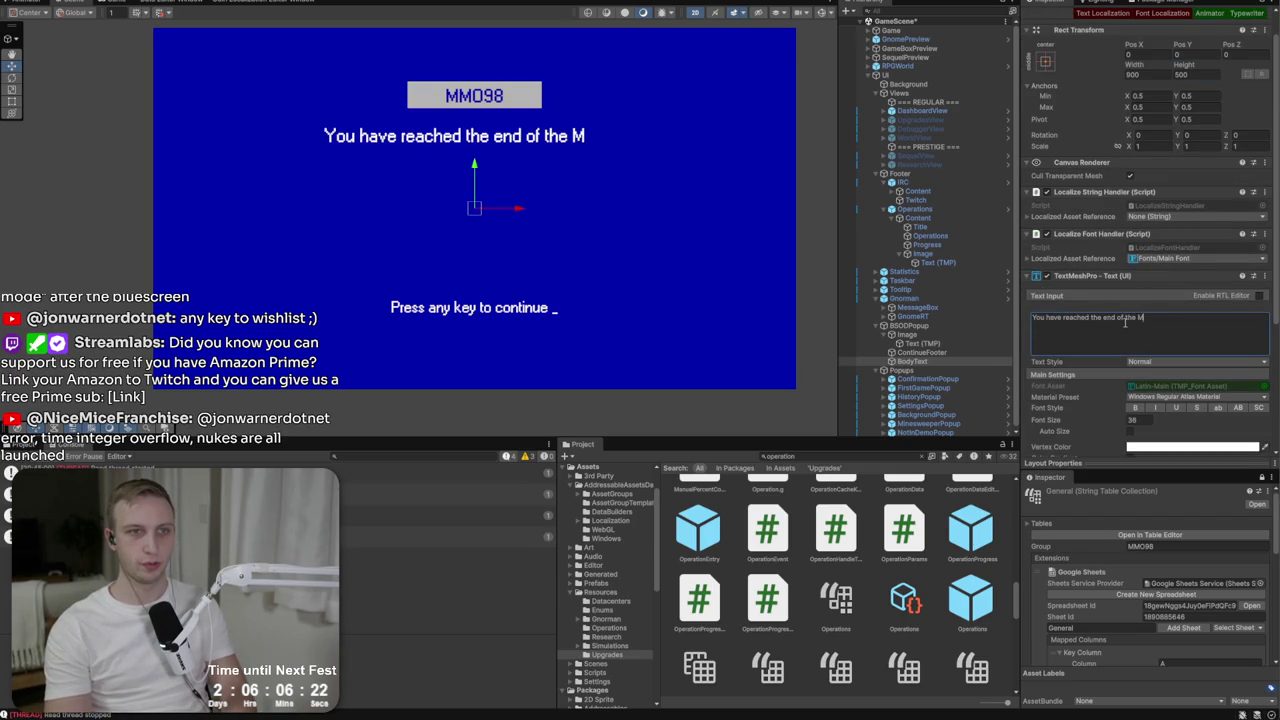
click(1152, 75)
text(1500)
scroll(1132, 213, up, 2)
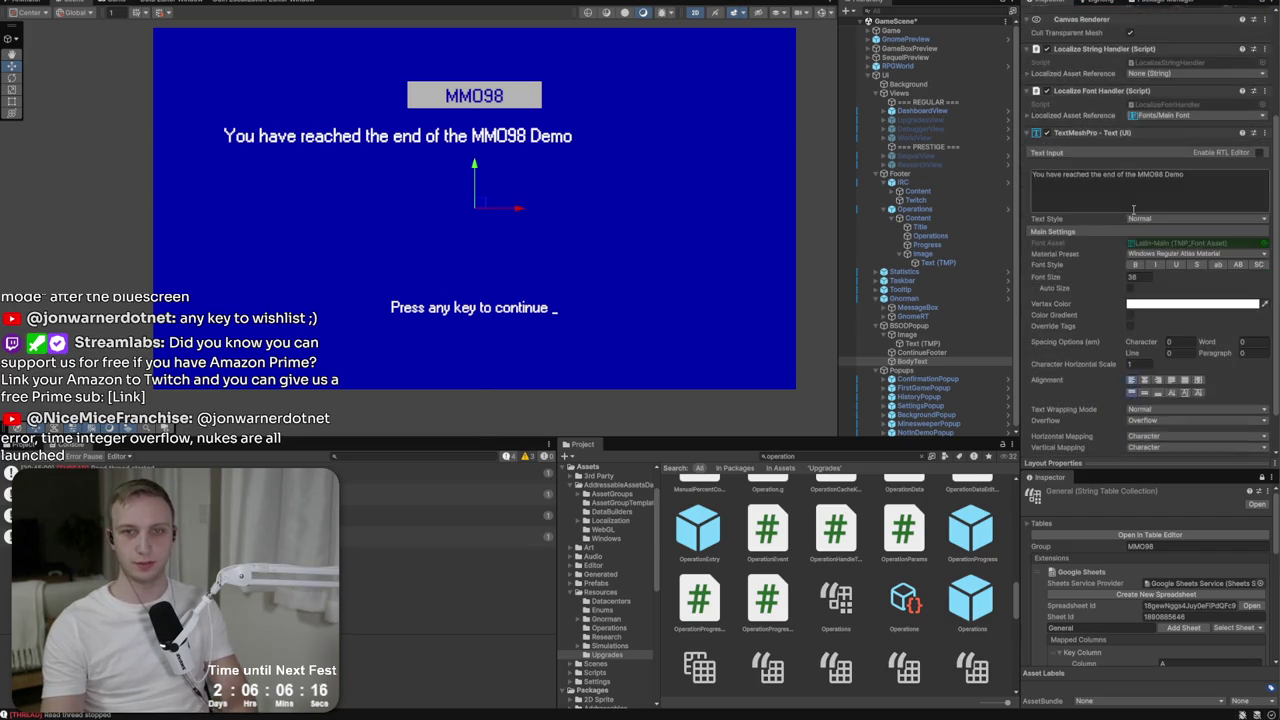